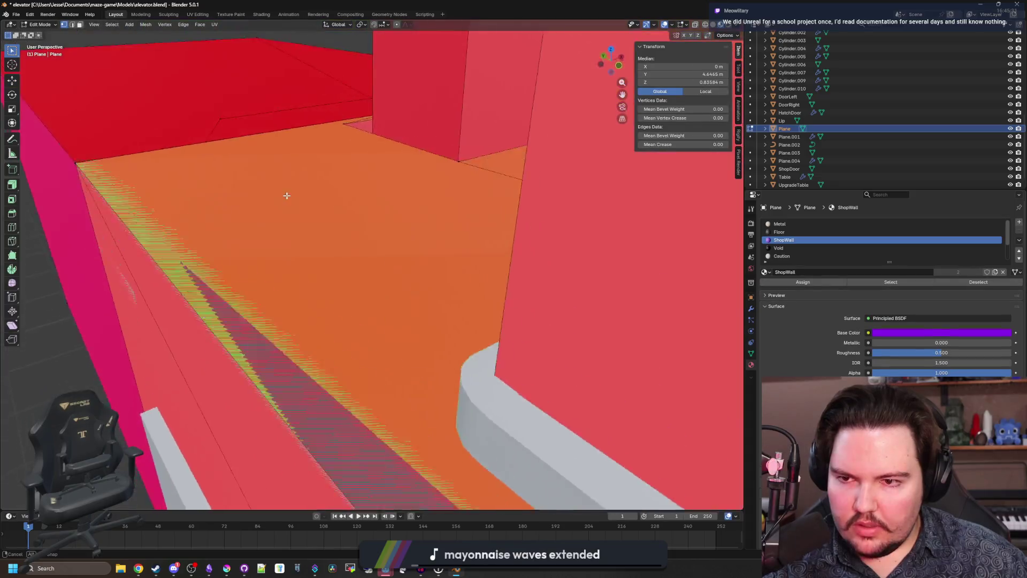
Step: In face select, delete the large red wall face in front of the purple wall
click(79, 26)
click(133, 257)
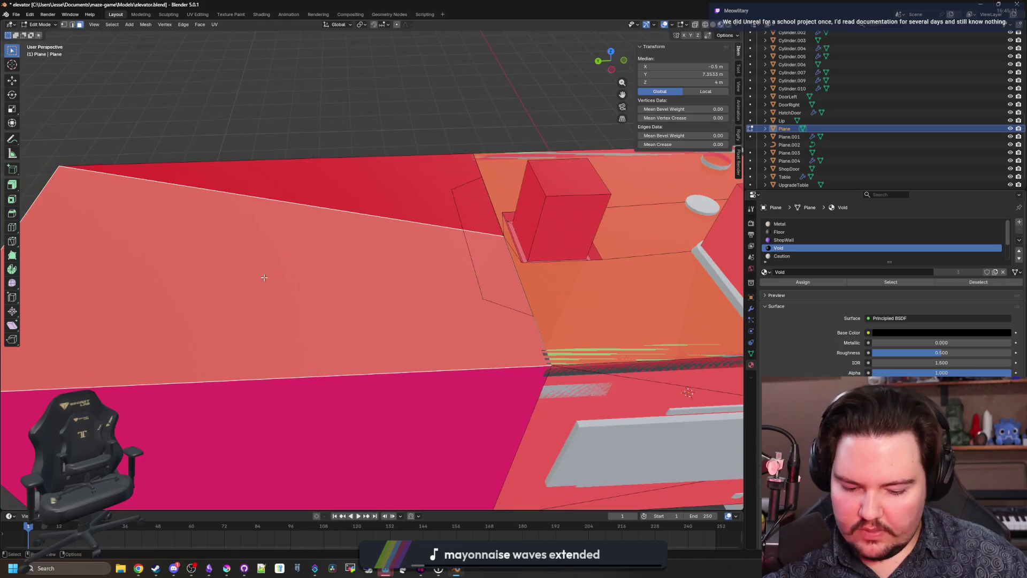
key(x)
click(264, 278)
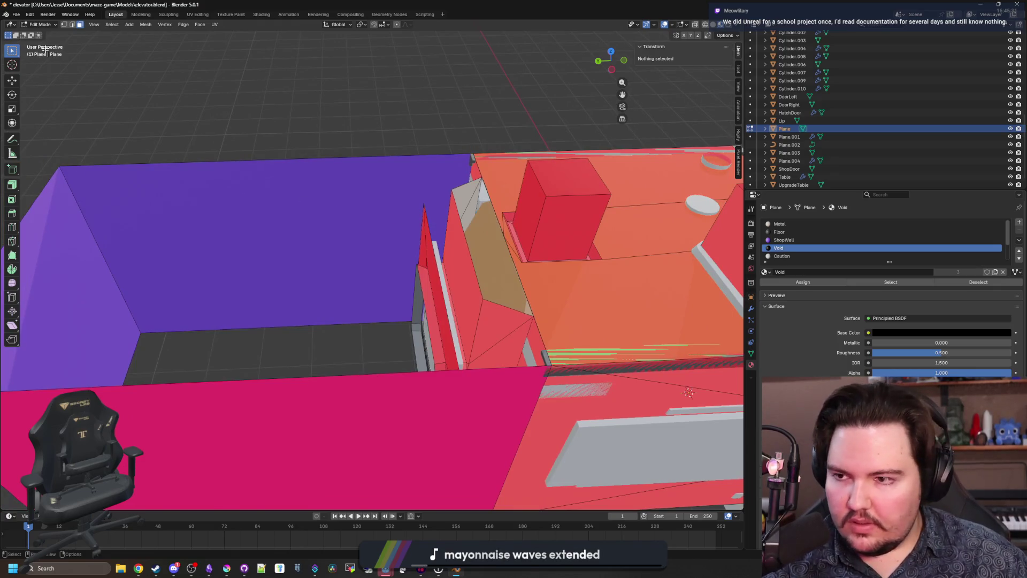
Step: Fill the wall's lower gap and the purple wall opening with new faces from selected vertices
key(1)
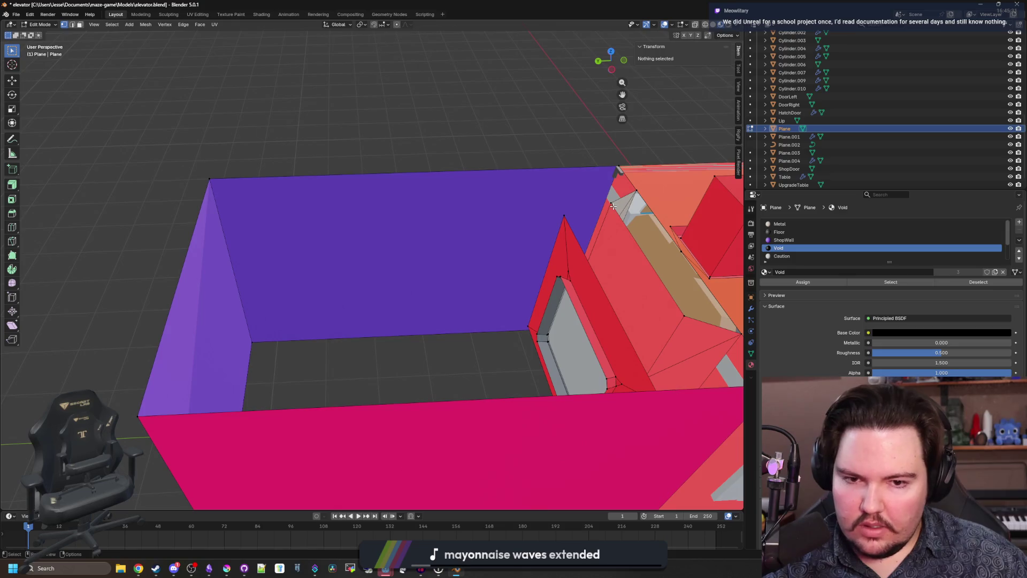
alt+click(613, 205)
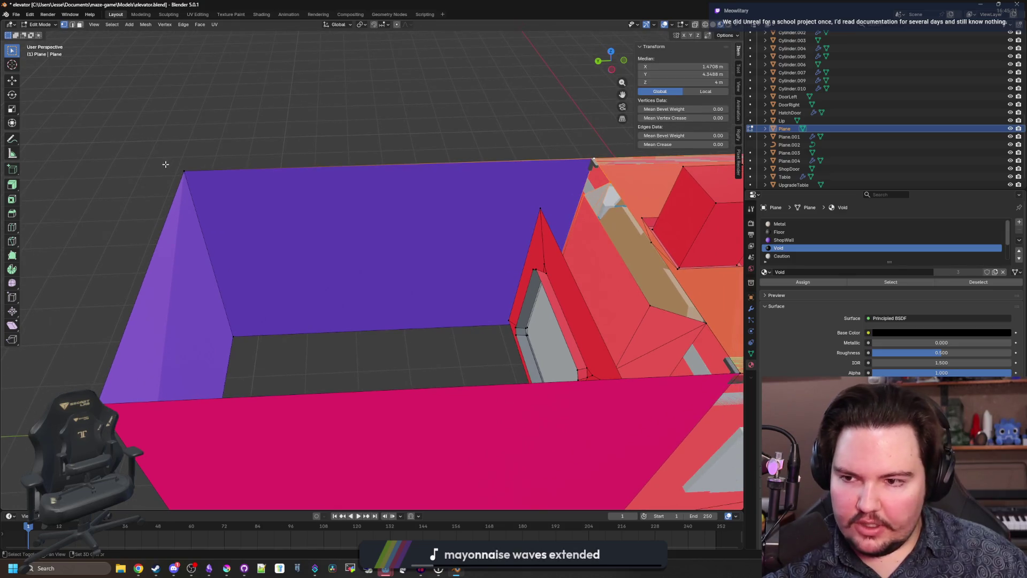
shift+click(183, 173)
shift+click(651, 321)
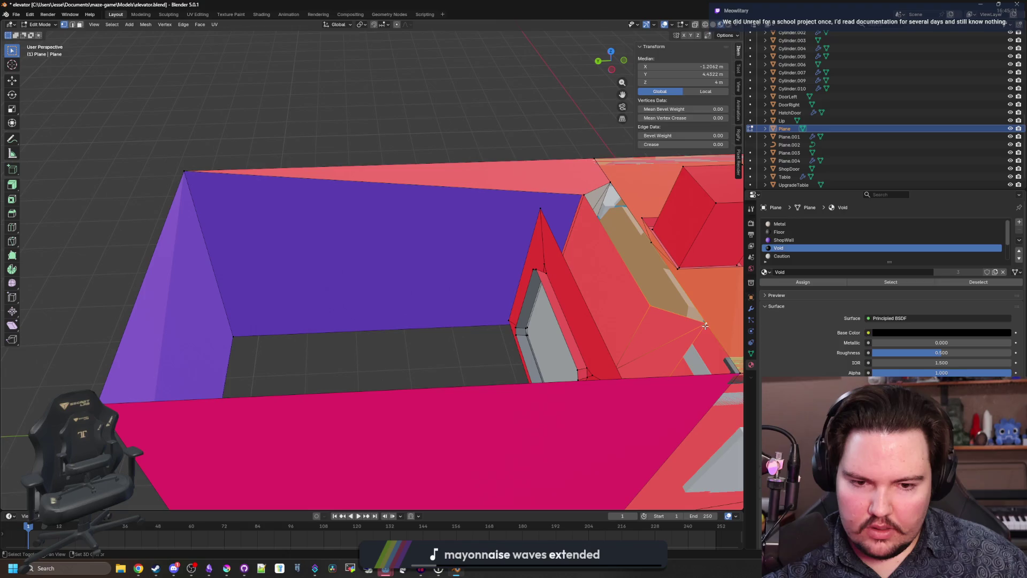
key(f)
click(570, 330)
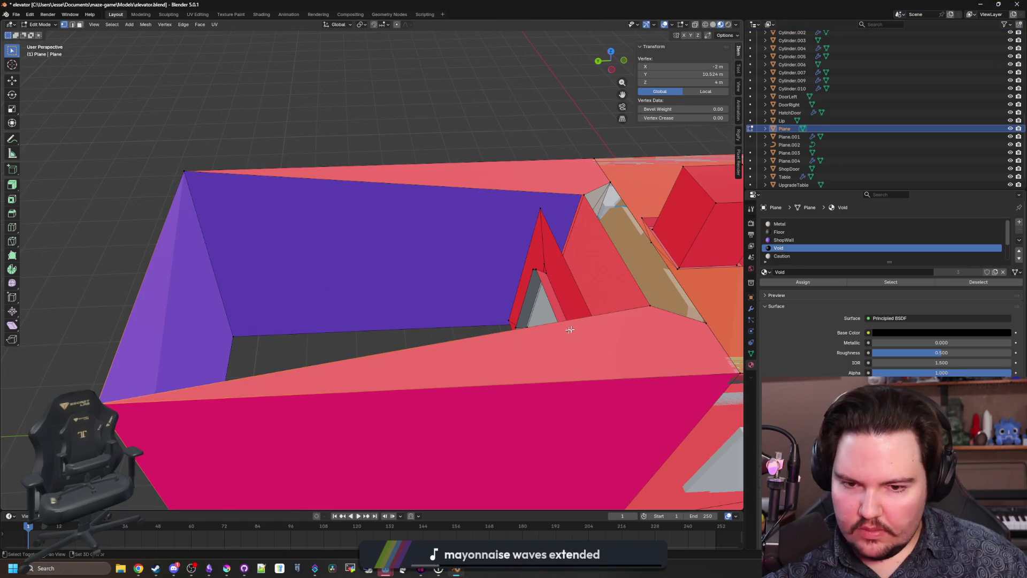
shift+click(642, 309)
shift+click(183, 172)
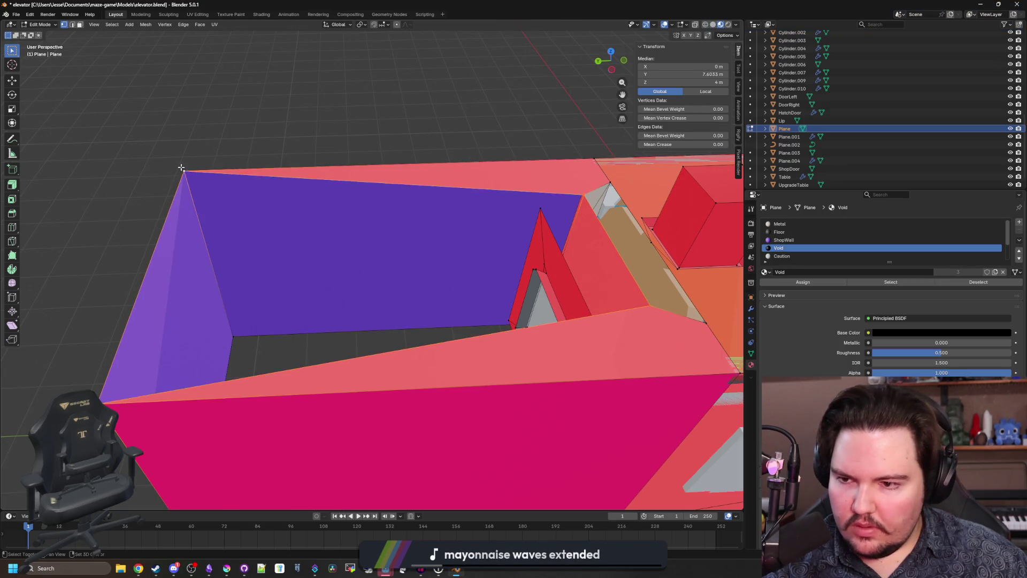
key(f)
Step: Select a ceiling plane face and orbit to look down over the elevator
click(402, 309)
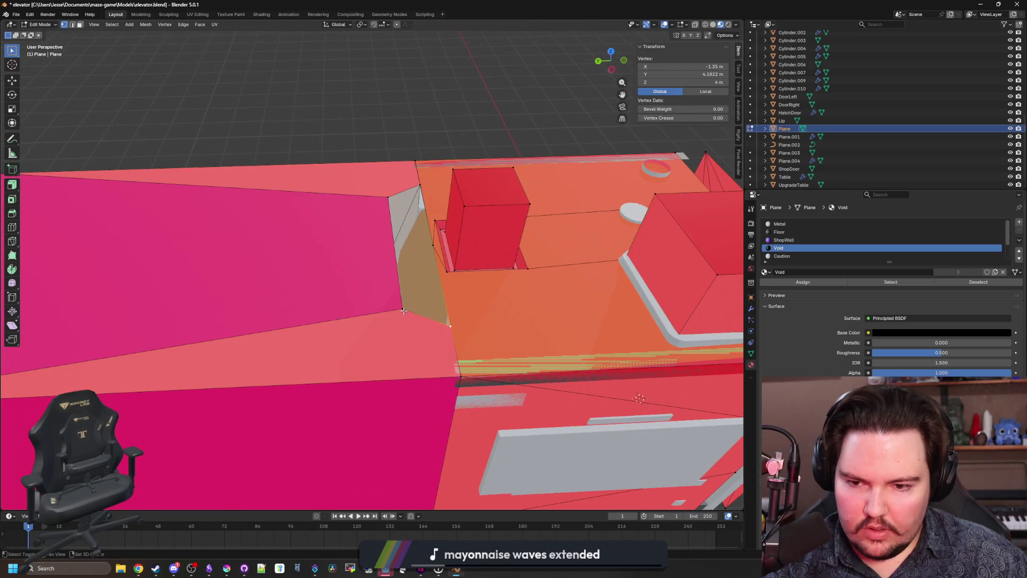
shift+click(381, 200)
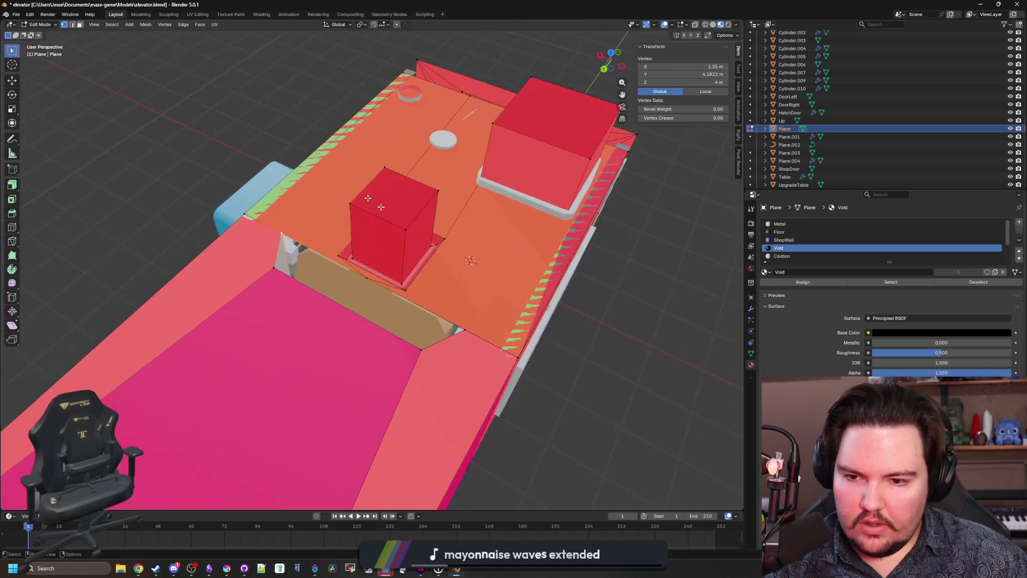
click(162, 134)
click(450, 331)
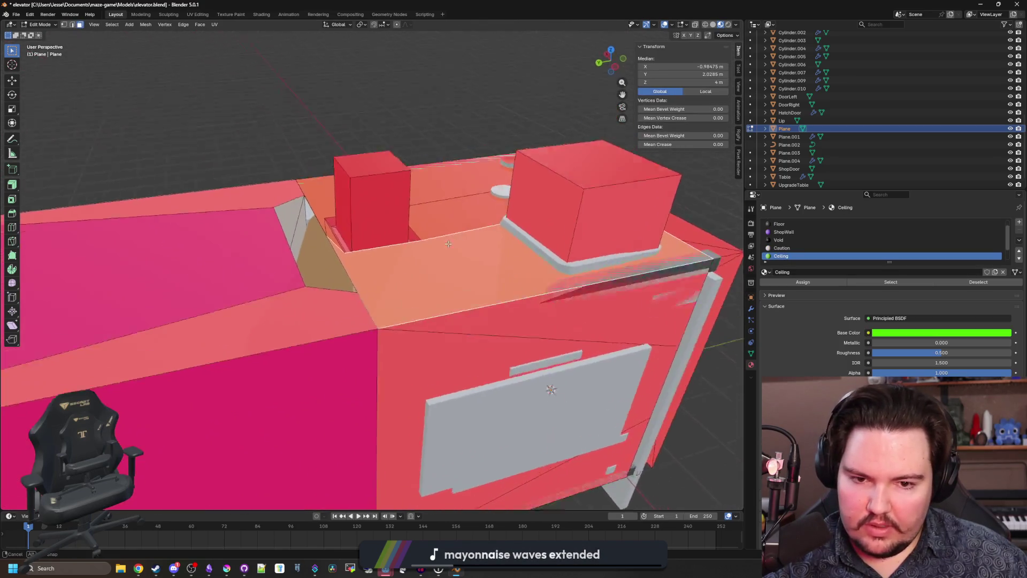
mouse_move(448, 243)
mouse_down()
mouse_move(400, 300)
mouse_move(355, 298)
mouse_up()
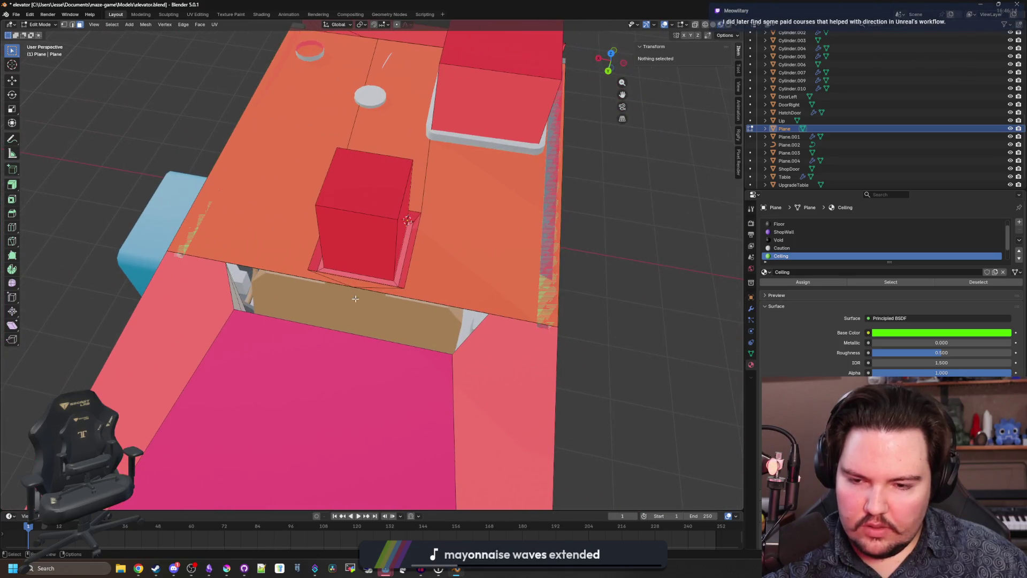
Step: With the Knife tool, cut from the recess corner vertex to the ceiling edge
click(13, 245)
scroll(32, 134, up, 2)
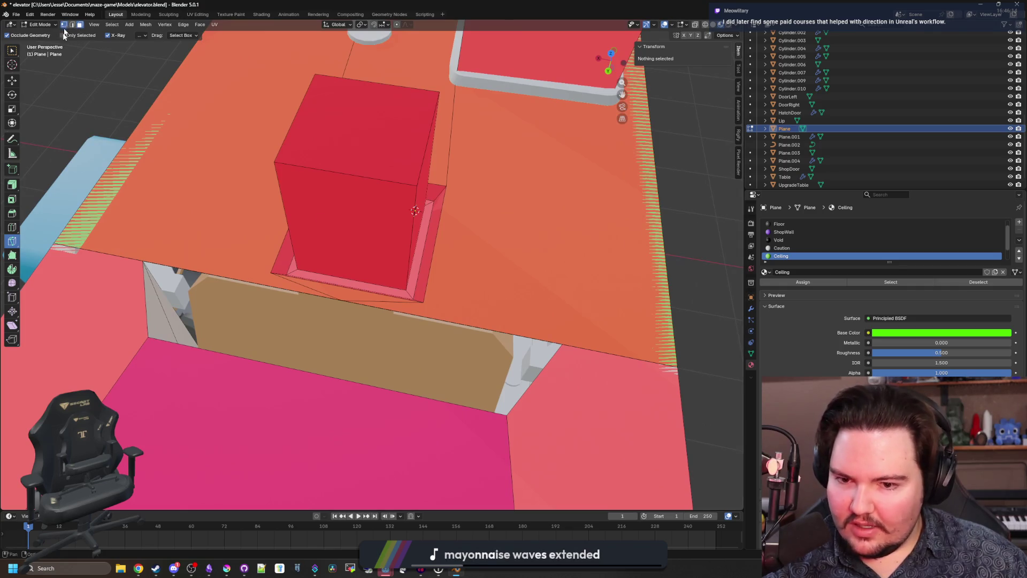
click(63, 24)
click(424, 302)
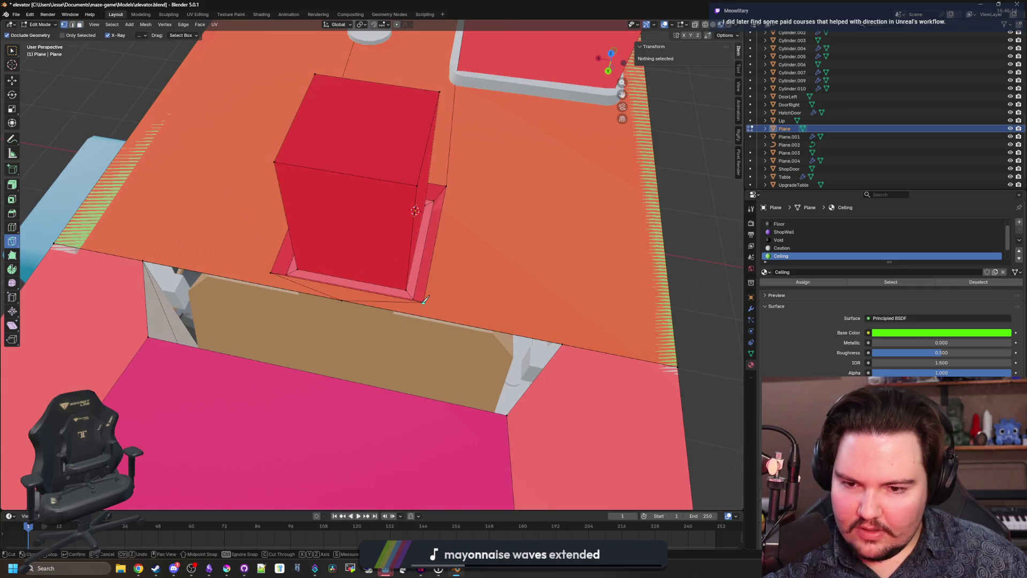
click(677, 366)
key(Return)
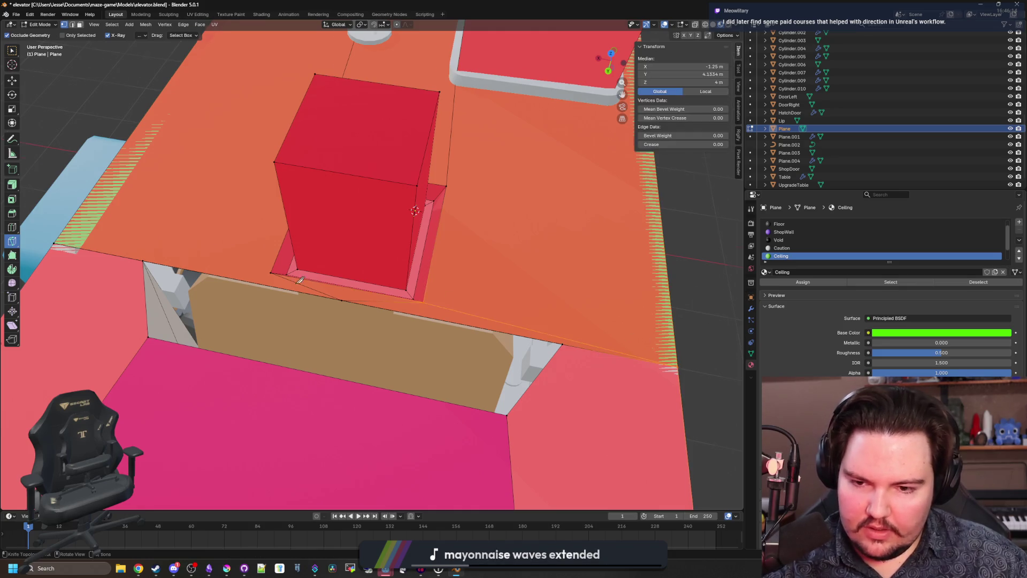
Step: Cut from the recess corner to the edge near the hatch, trying a Y-axis constraint
click(428, 263)
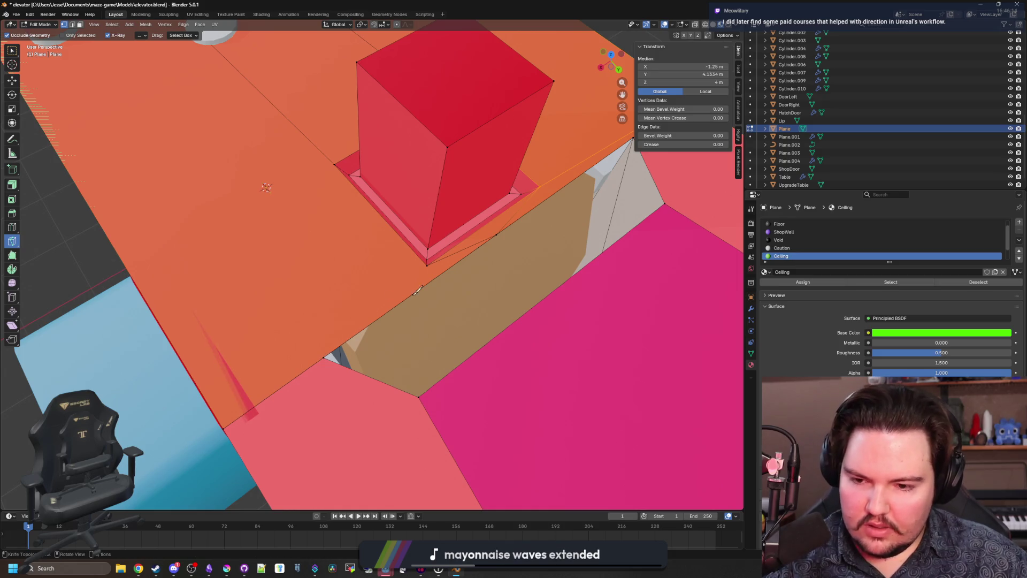
key(y)
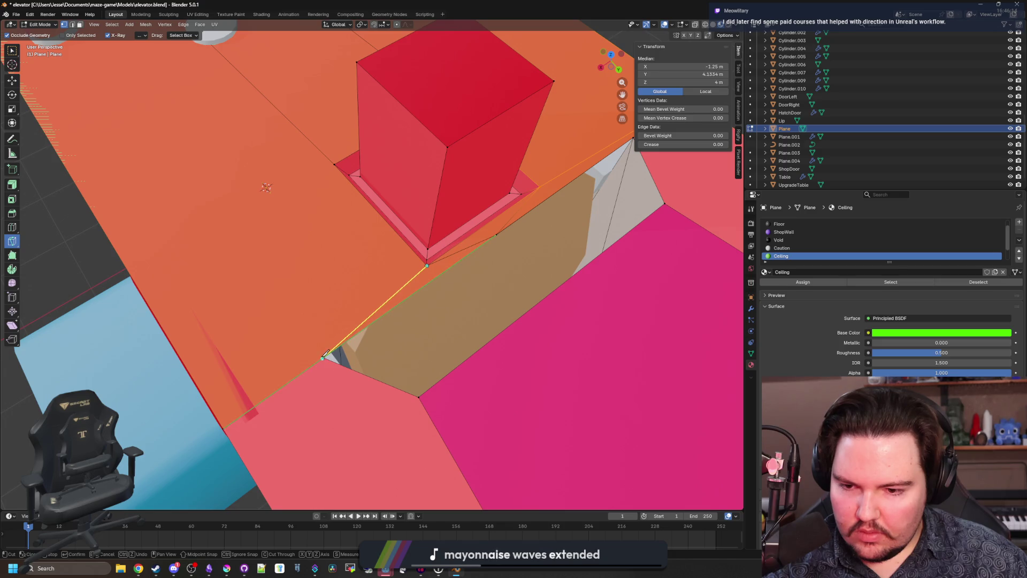
click(324, 355)
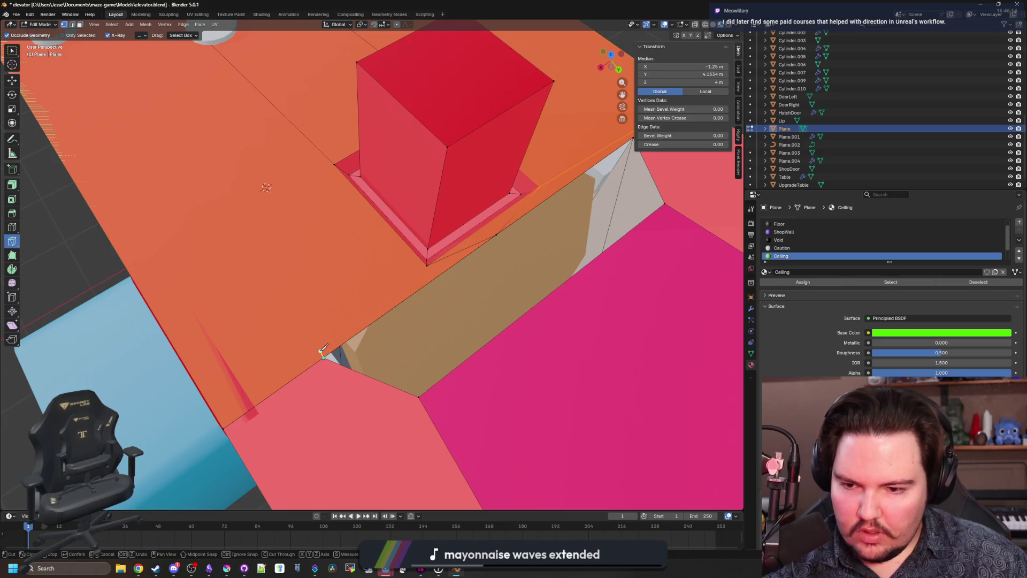
click(426, 264)
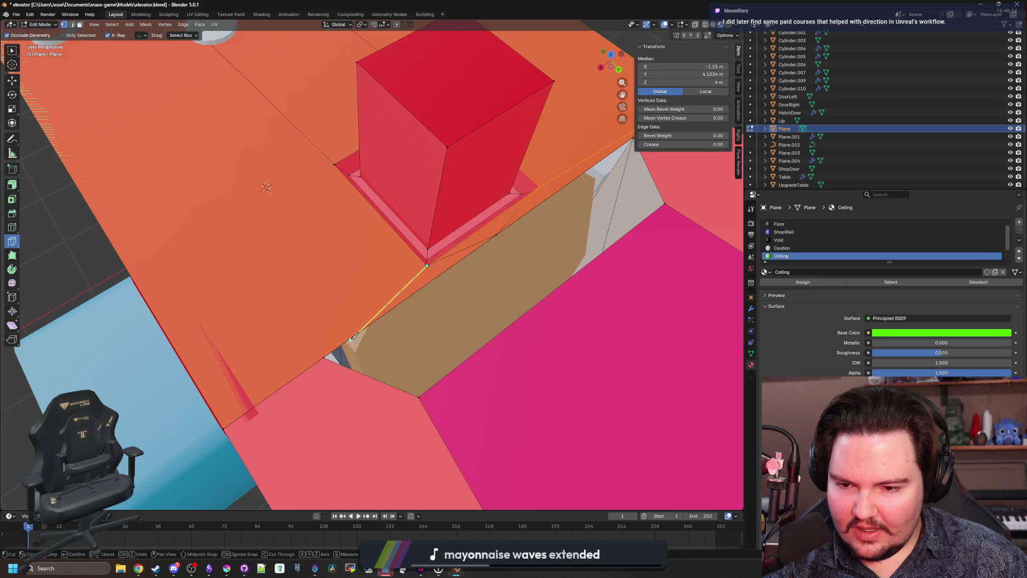
click(352, 337)
key(Return)
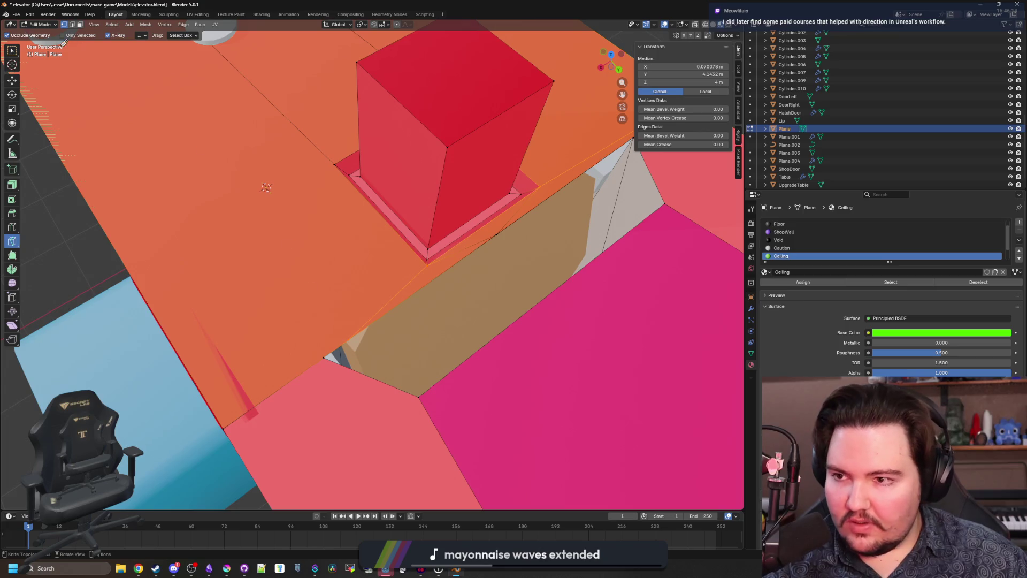
Step: Select and frame the new cut's end vertex near the hatch, then clear the selection
click(11, 50)
click(321, 359)
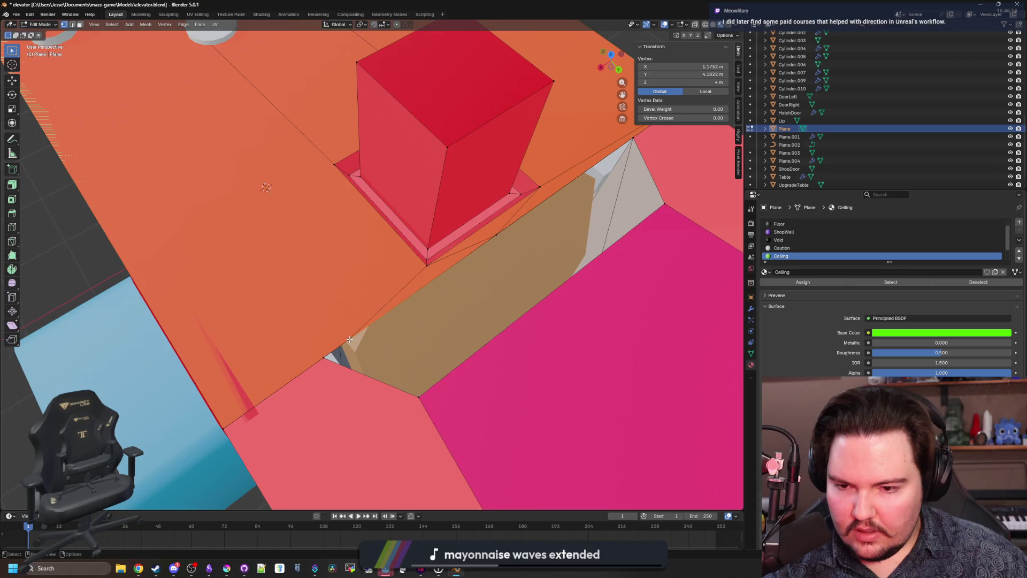
drag(350, 339, 302, 308)
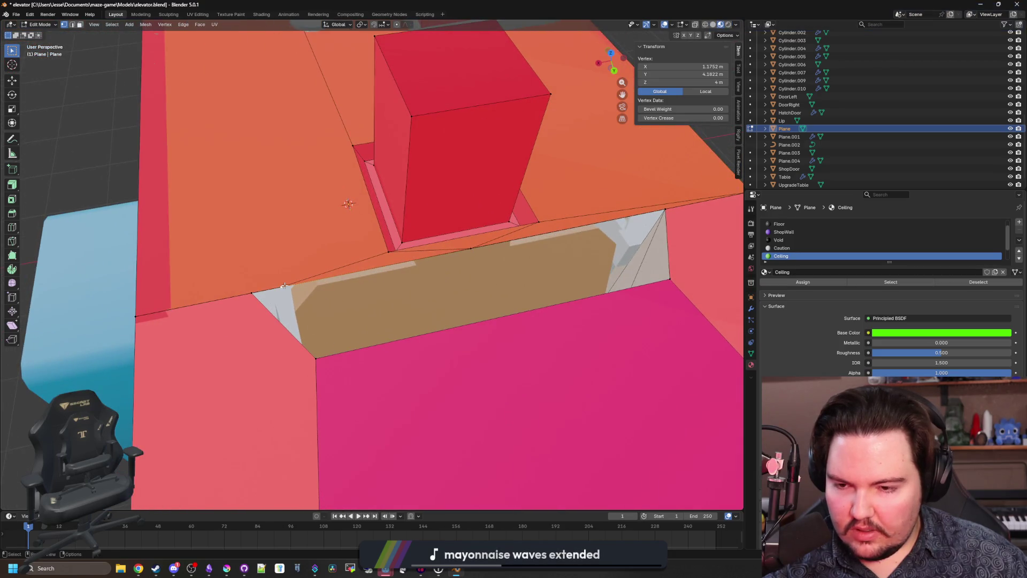
key(a)
key(alt+a)
click(250, 293)
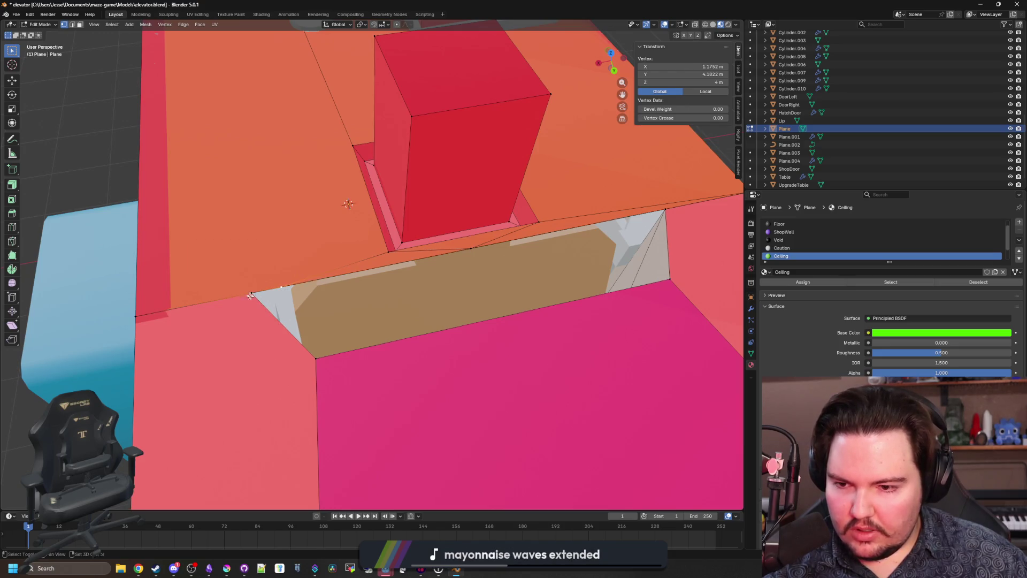
key(grave)
click(248, 292)
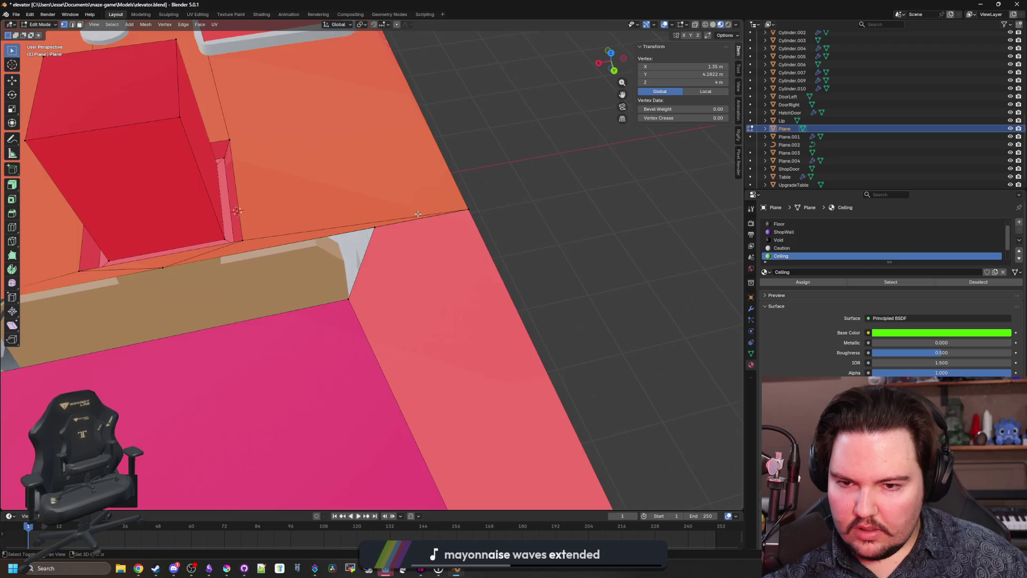
scroll(418, 214, down, 5)
key(alt+a)
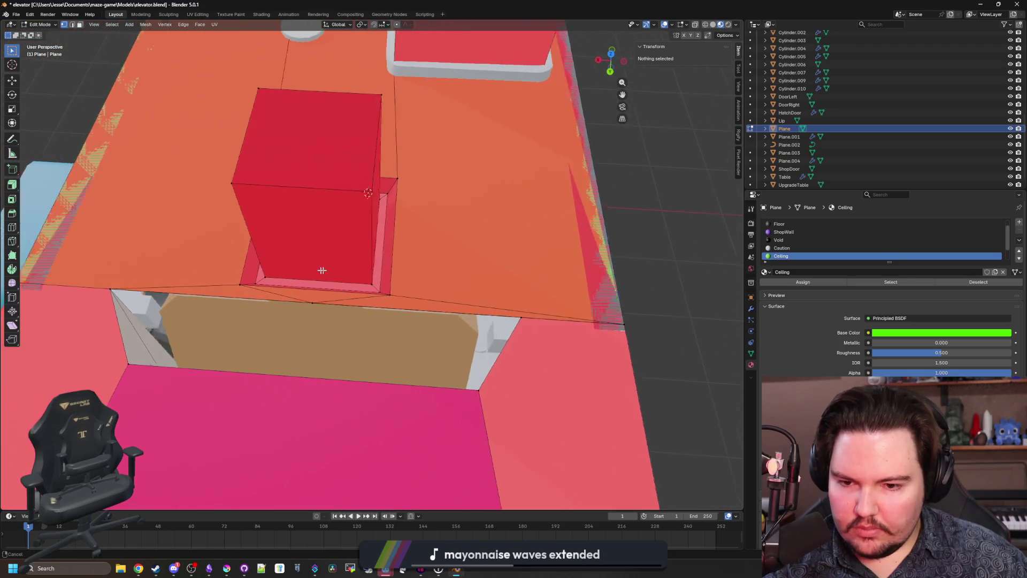
Step: Clean up the edges above the hatch, deleting the faces around one of them
click(392, 301)
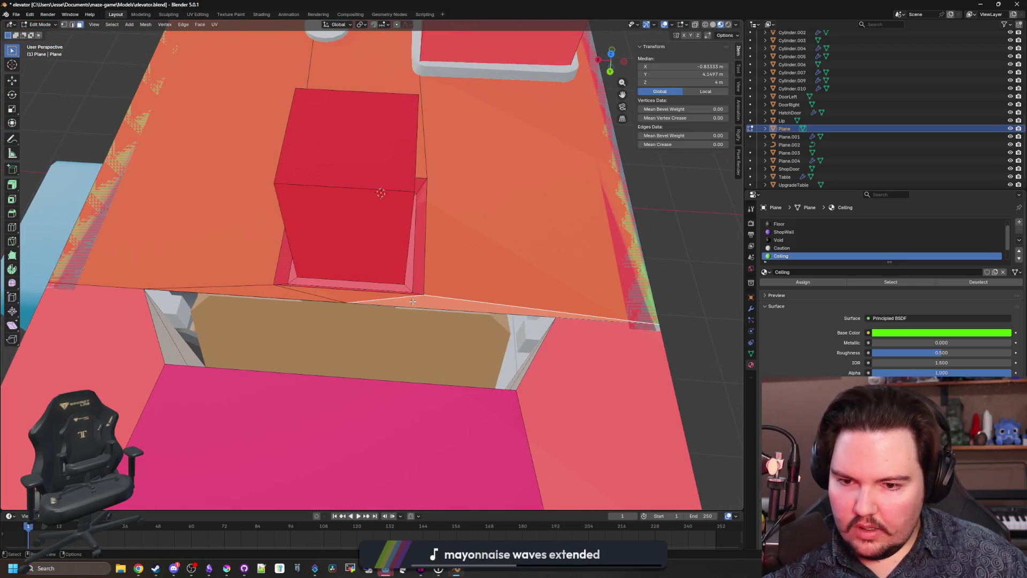
right_click(377, 295)
click(373, 295)
click(366, 295)
right_click(364, 294)
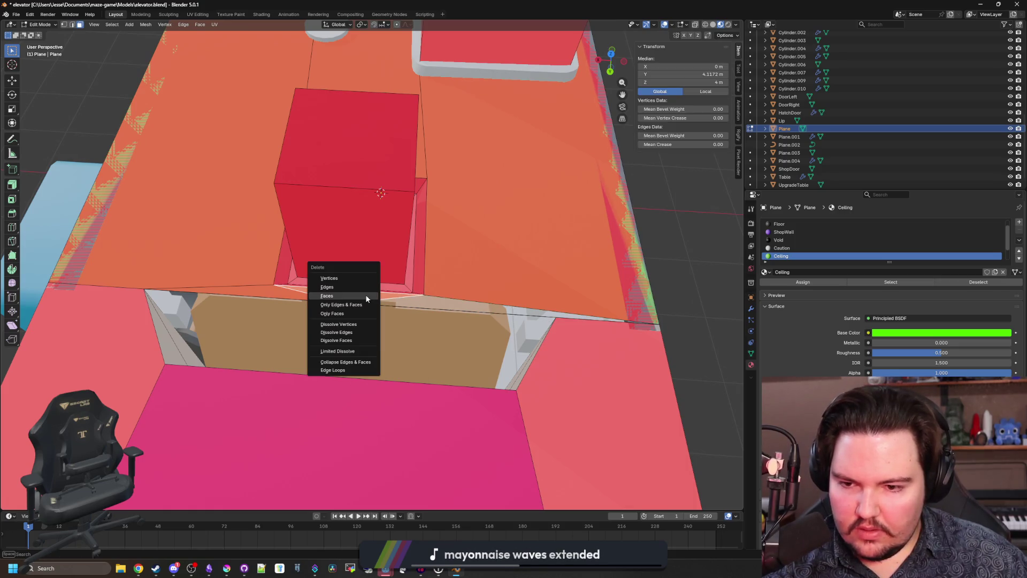
click(365, 294)
click(313, 295)
key(x)
click(315, 297)
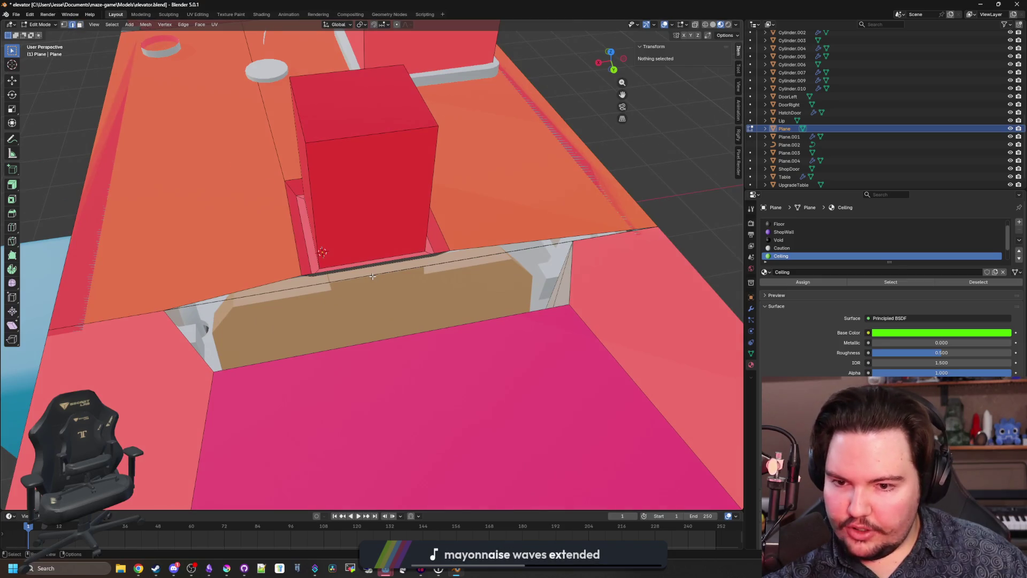
Step: Delete the stray vertices at the hatch opening and return to edge selection
click(373, 276)
right_click(371, 275)
key(Escape)
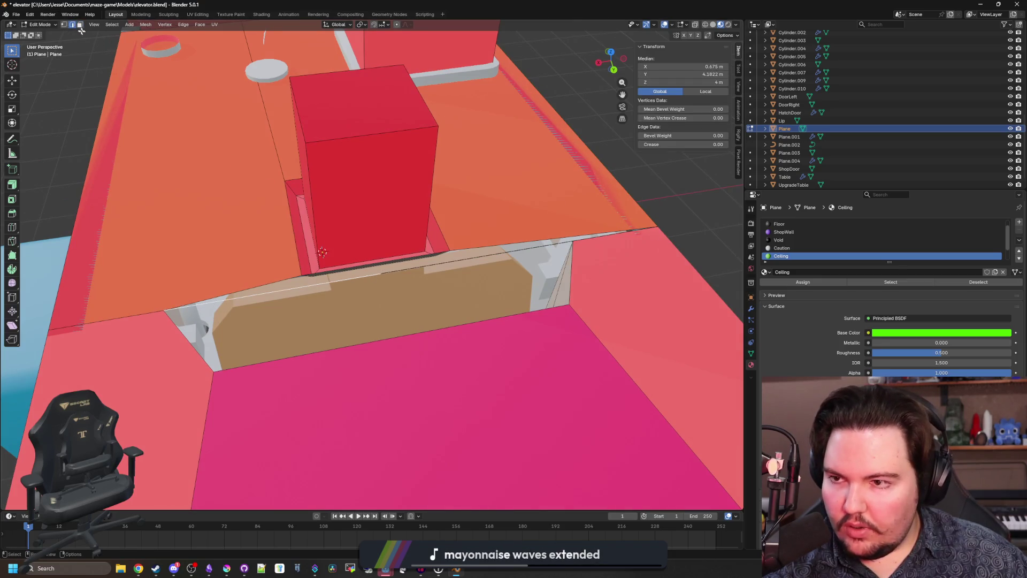
click(66, 26)
key(x)
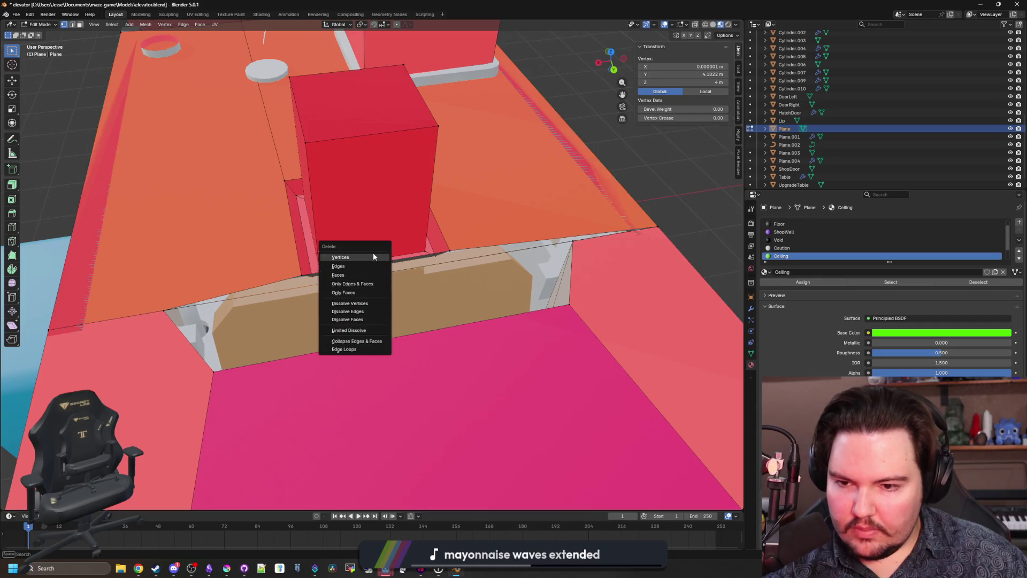
click(368, 255)
scroll(123, 98, up, 3)
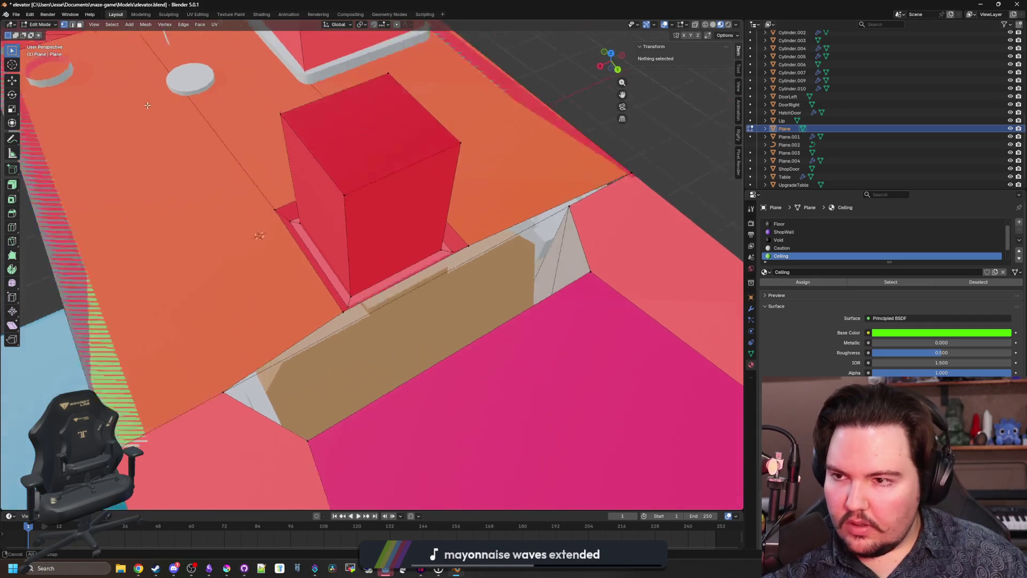
click(72, 25)
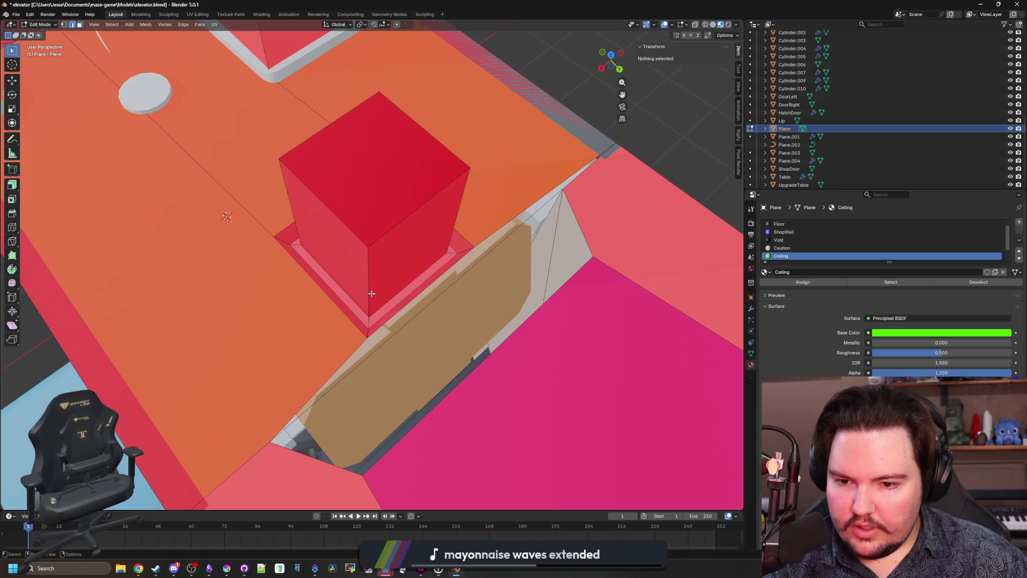
right_click(415, 318)
key(Escape)
Step: Fill the gap between the ceiling opening edge and the wall corner edge with a face
mouse_move(411, 320)
mouse_down()
mouse_move(347, 308)
mouse_move(114, 181)
mouse_up()
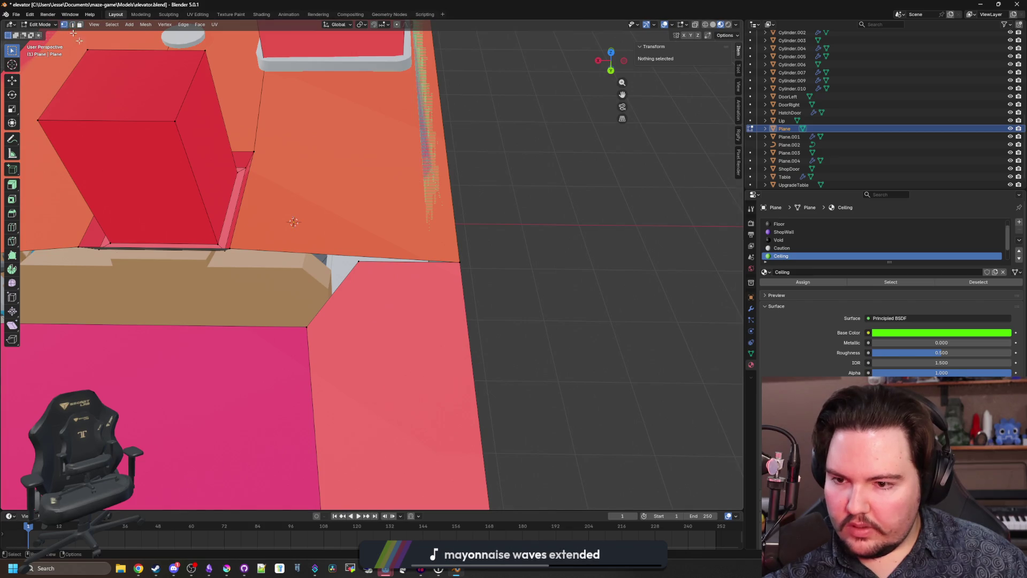
drag(209, 246, 252, 275)
click(251, 275)
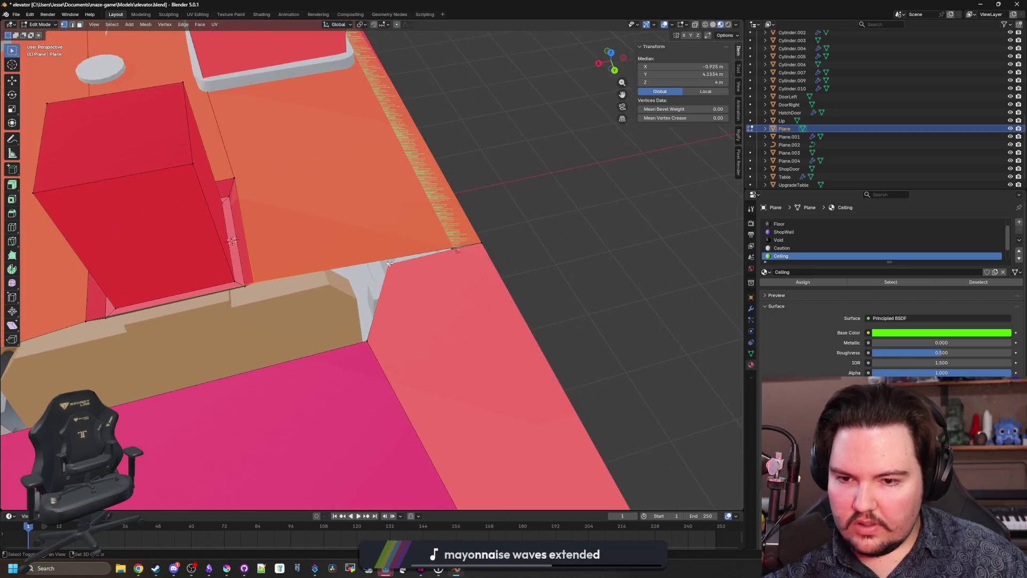
key(2)
drag(485, 243, 572, 311)
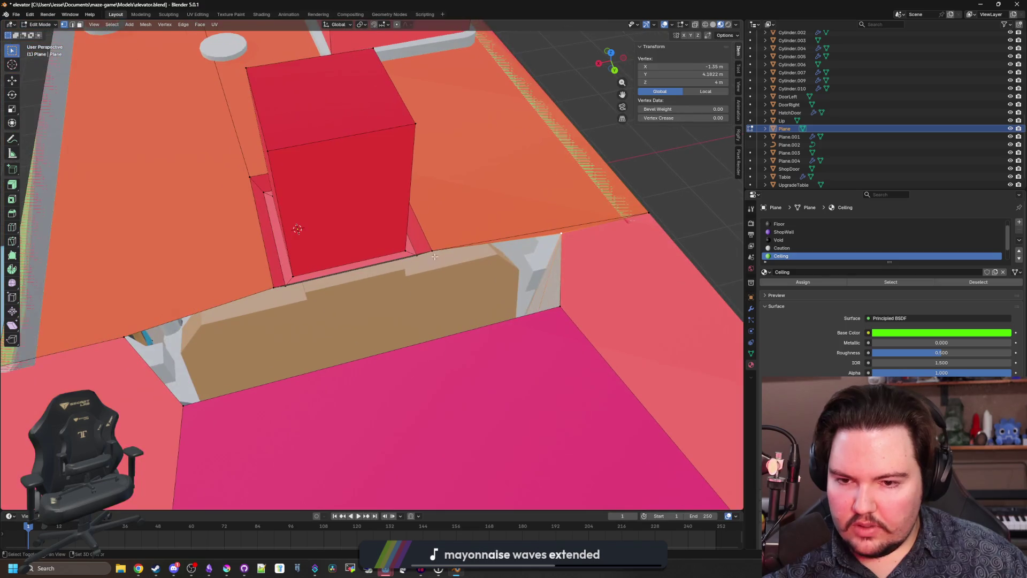
shift+click(573, 311)
key(f)
Step: Fill the left ceiling corner gap and the gap beside the brown strip with faces
click(272, 289)
drag(272, 290, 117, 230)
shift+click(137, 274)
key(f)
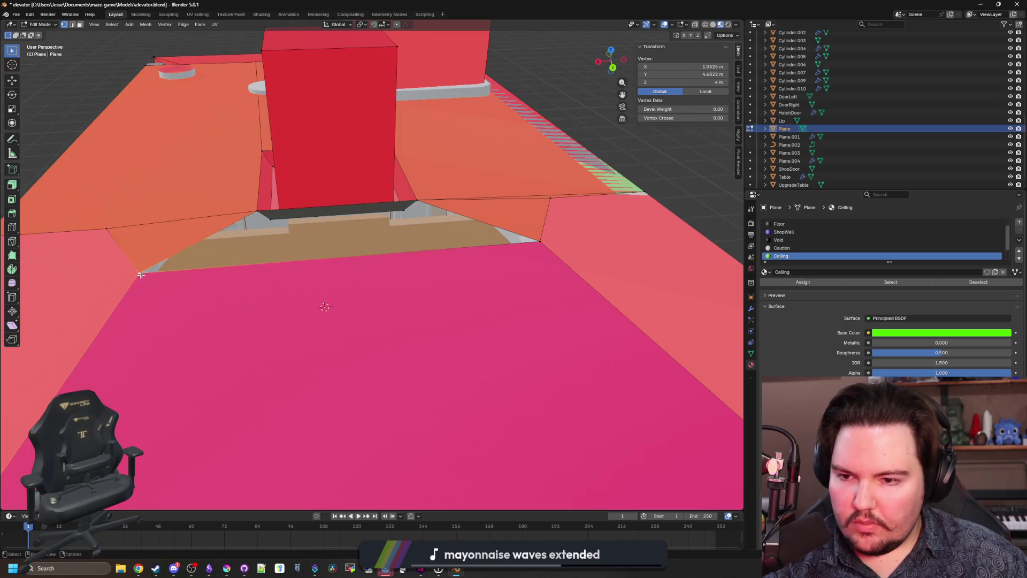
shift+click(575, 239)
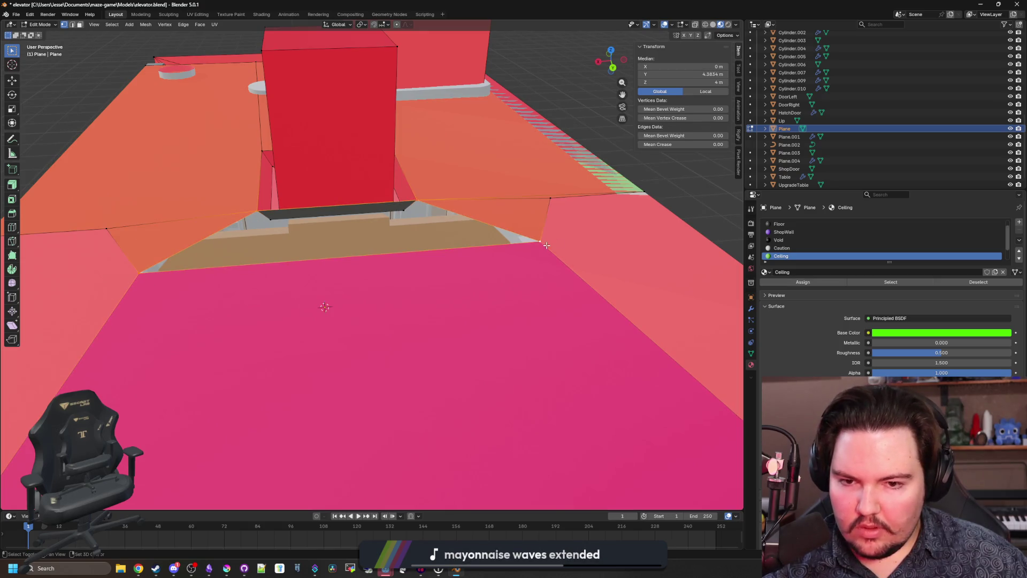
key(f)
scroll(623, 370, up, 3)
Step: Assign the Void material to the upper-left ceiling face
key(alt+a)
scroll(624, 370, down, 5)
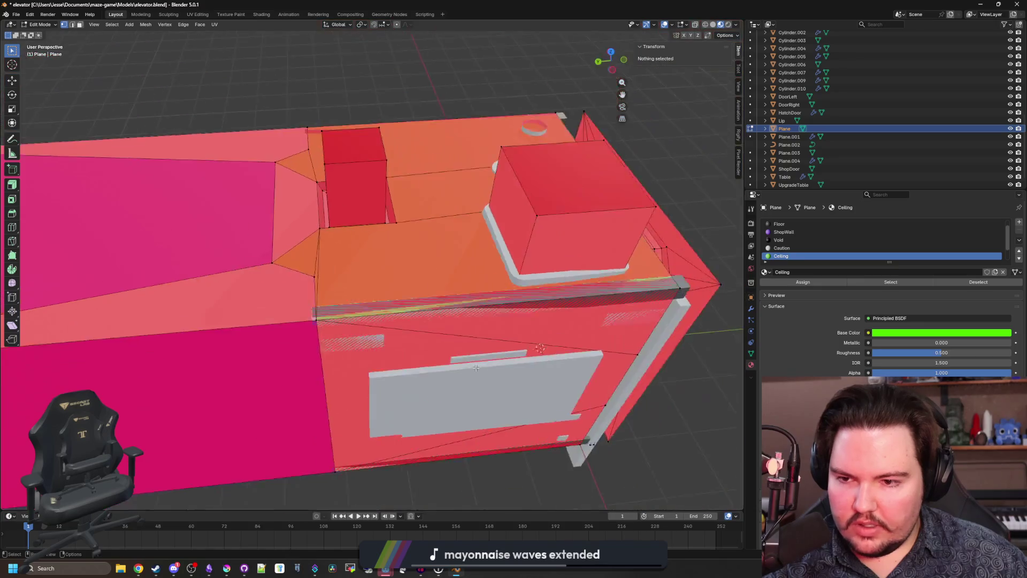
scroll(321, 214, up, 4)
click(288, 224)
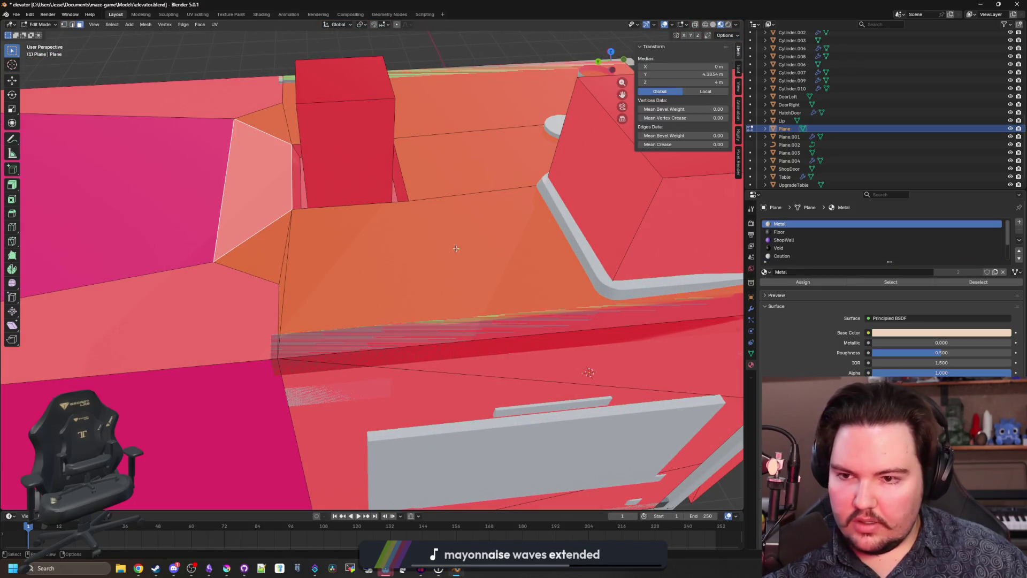
scroll(798, 242, down, 2)
click(798, 247)
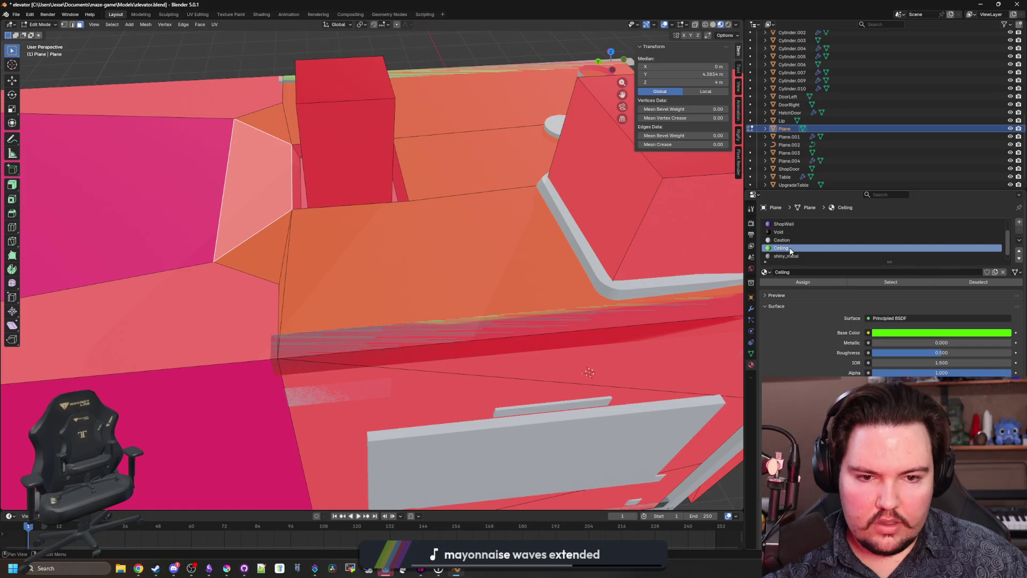
click(803, 282)
scroll(477, 418, down, 5)
click(477, 424)
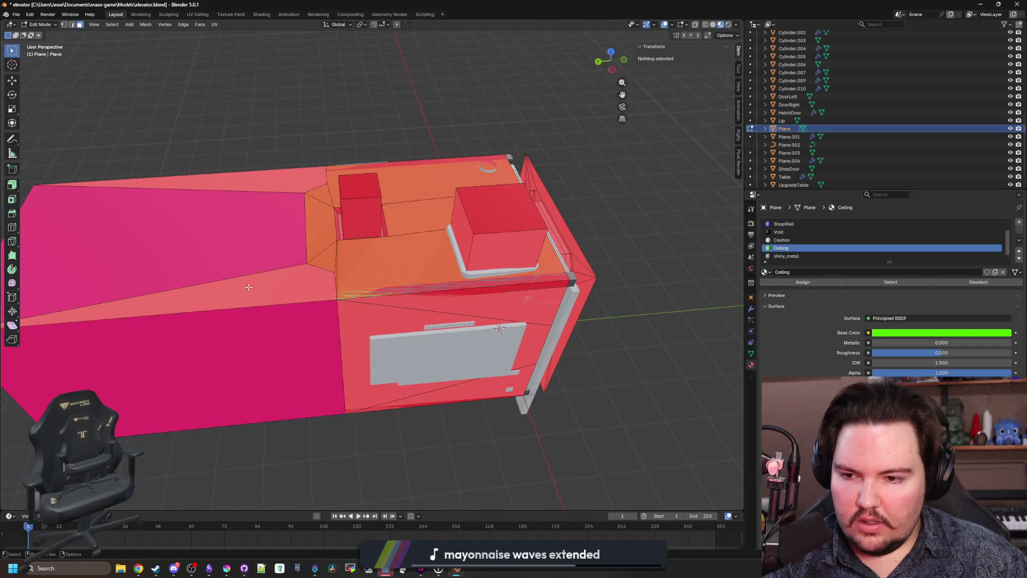
click(241, 224)
click(789, 248)
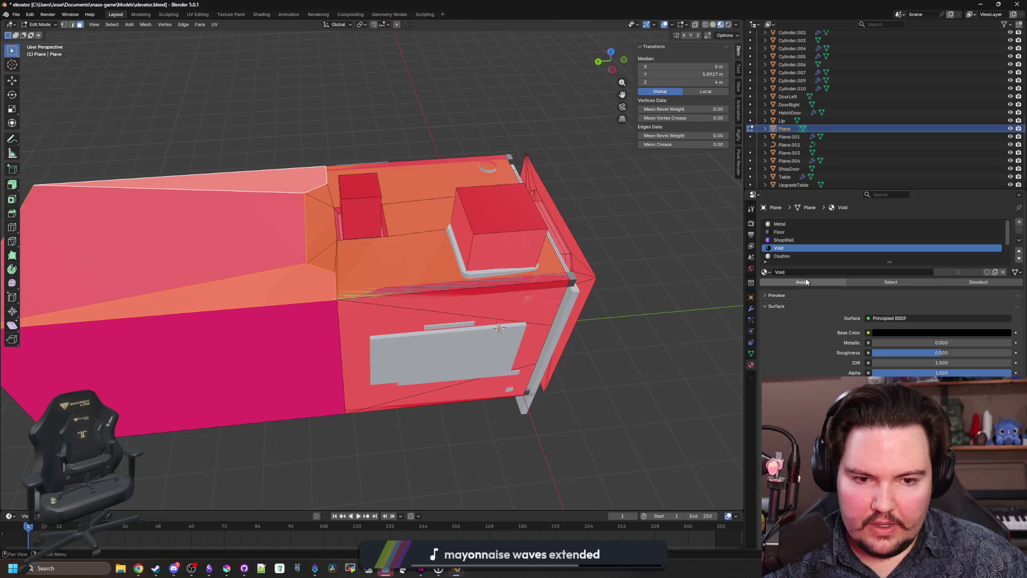
click(802, 282)
Step: Return to Object Mode and open the Bracket object in Edit Mode
key(Tab)
key(g)
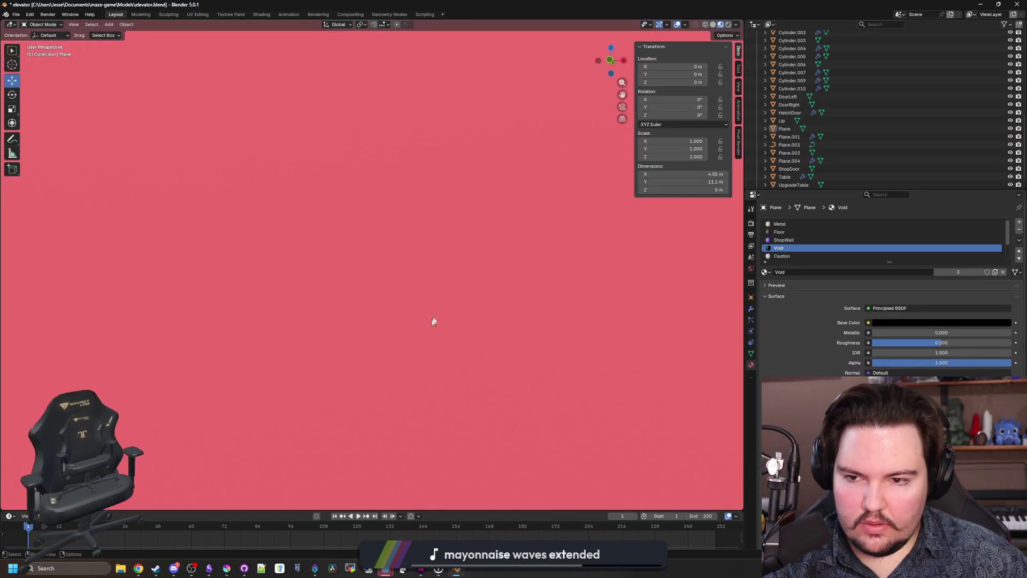
right_click(434, 322)
scroll(412, 211, down, 3)
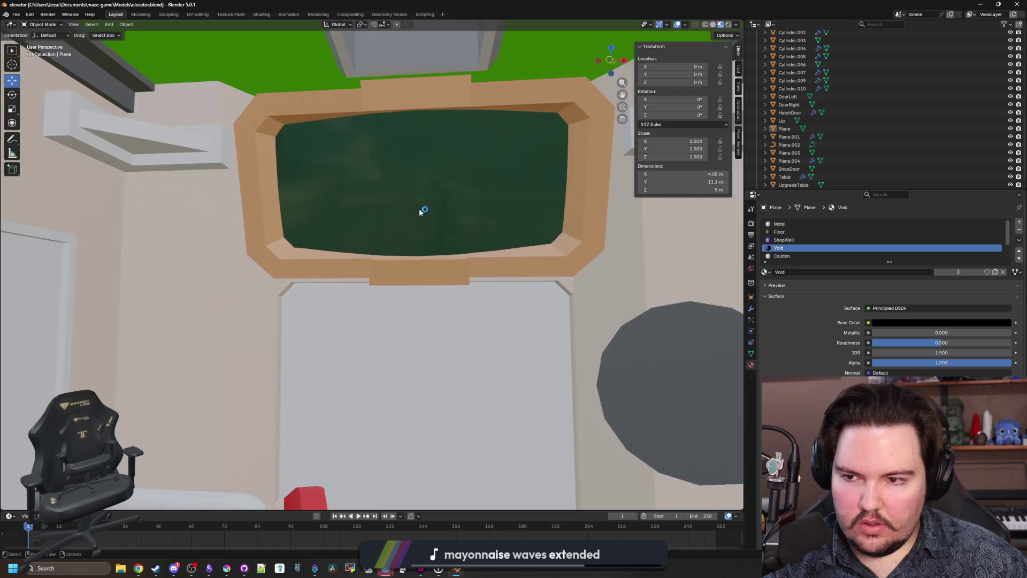
click(235, 166)
key(Tab)
scroll(248, 262, up, 3)
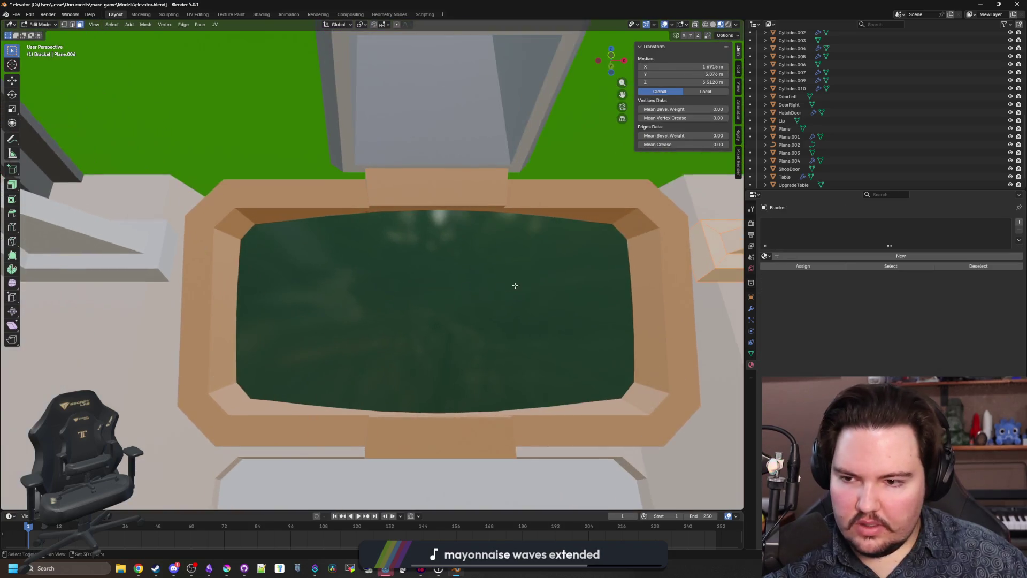
mouse_move(513, 284)
mouse_down()
mouse_move(338, 238)
mouse_move(303, 208)
mouse_up()
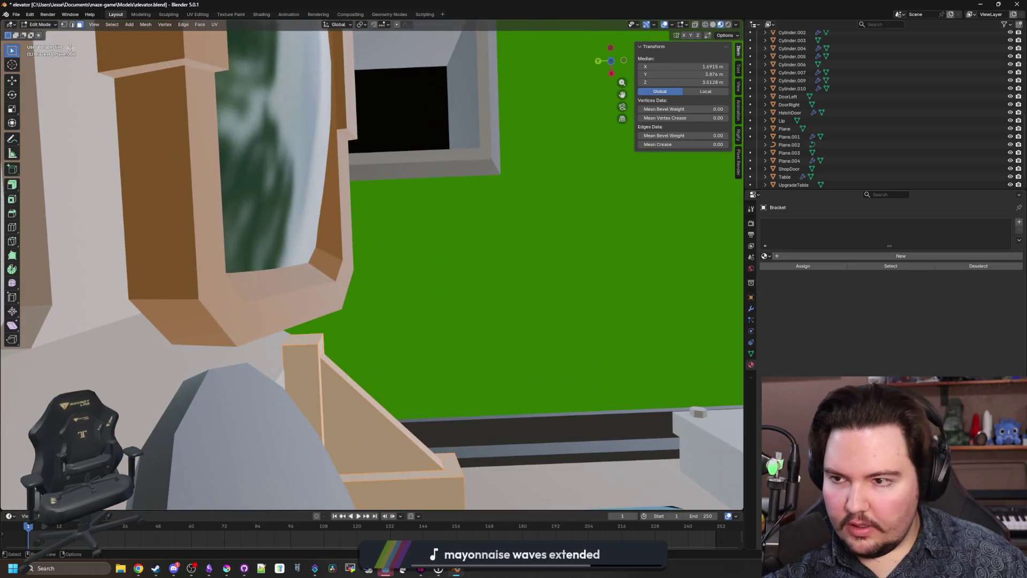
Step: Move a bracket edge along the Y axis to a new position
click(290, 351)
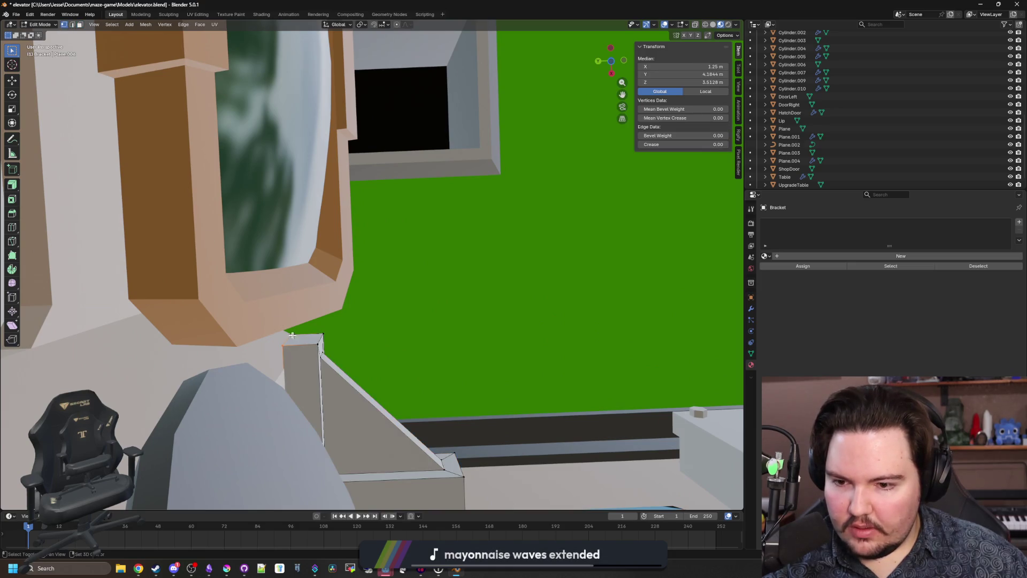
key(g)
key(y)
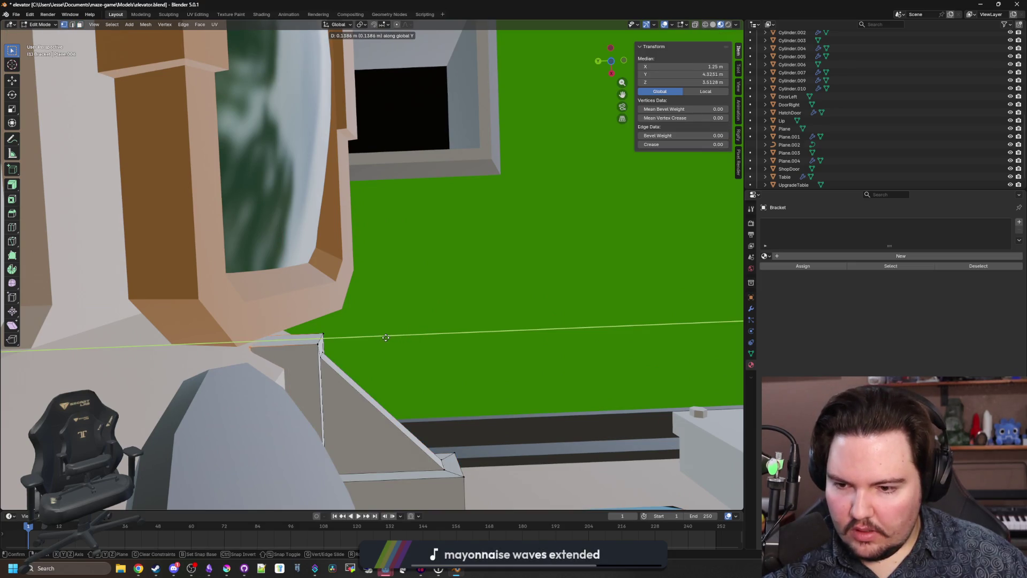
click(373, 338)
mouse_move(373, 337)
mouse_down()
mouse_move(300, 347)
mouse_move(458, 332)
mouse_move(207, 365)
mouse_move(330, 358)
mouse_up()
scroll(330, 359, down, 8)
Step: Save elevator.blend and move the Blender window aside to reveal Godot
click(449, 97)
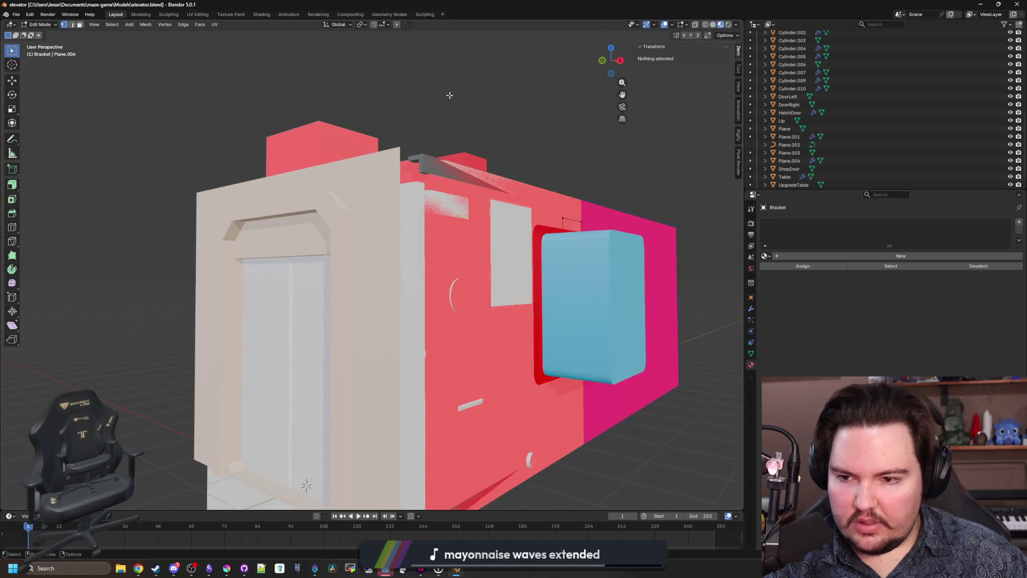
key(ctrl+s)
drag(378, 4, 474, 316)
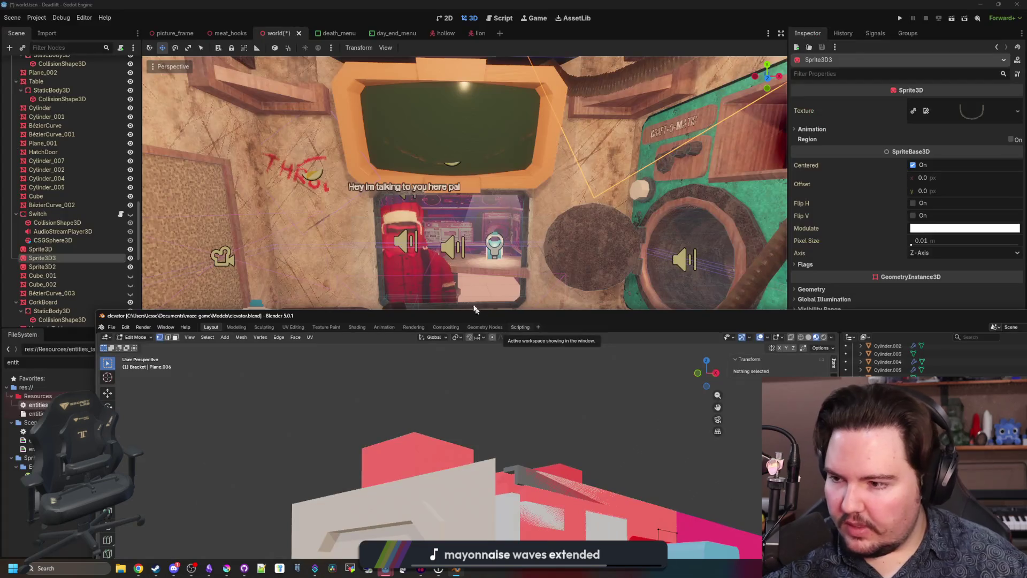
Step: Select the hatch frame Plane_003, expand its surface material overrides, and filter files for 'bru'
click(660, 190)
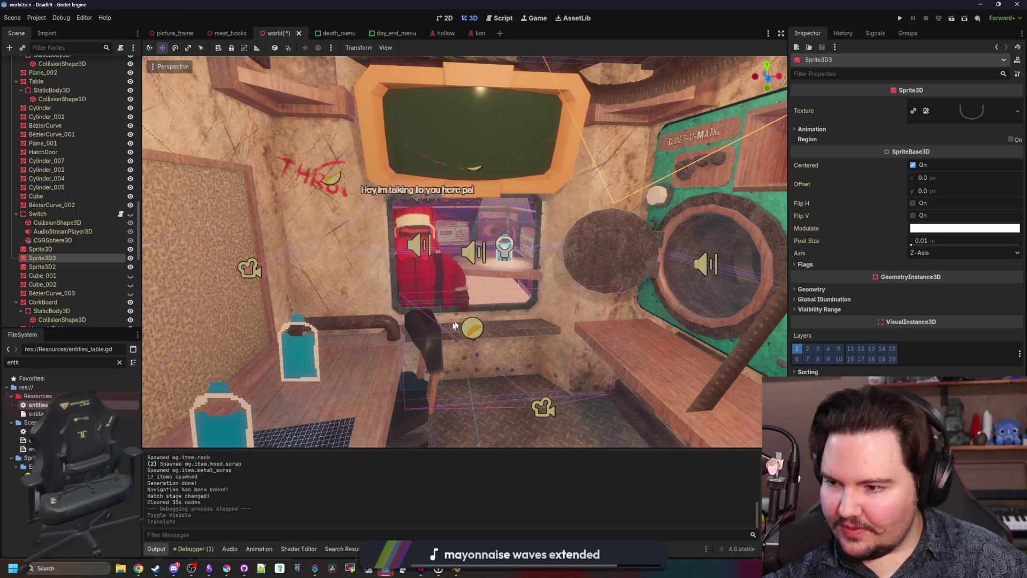
scroll(316, 348, down, 3)
scroll(271, 355, up, 3)
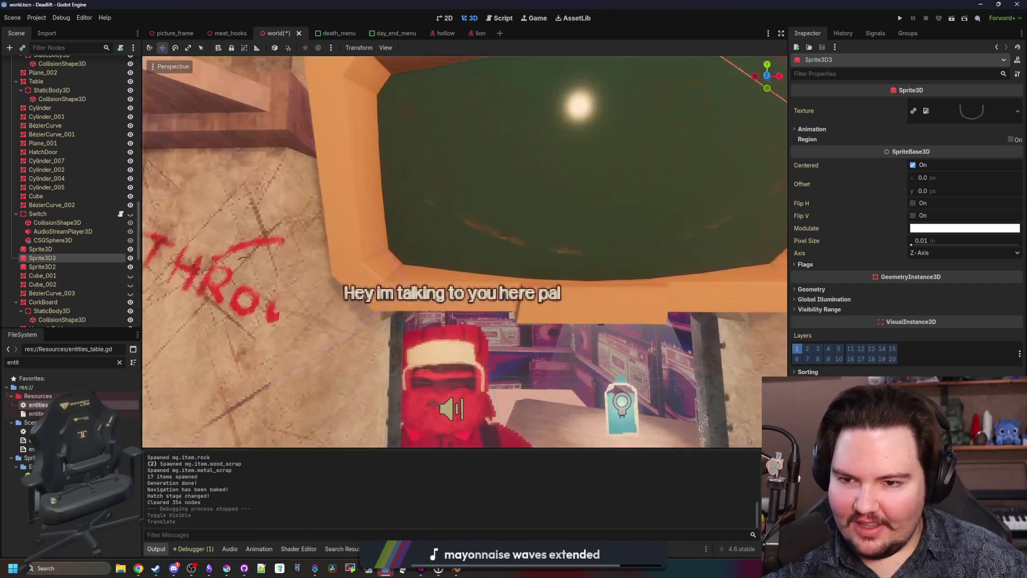
scroll(270, 355, down, 4)
click(415, 221)
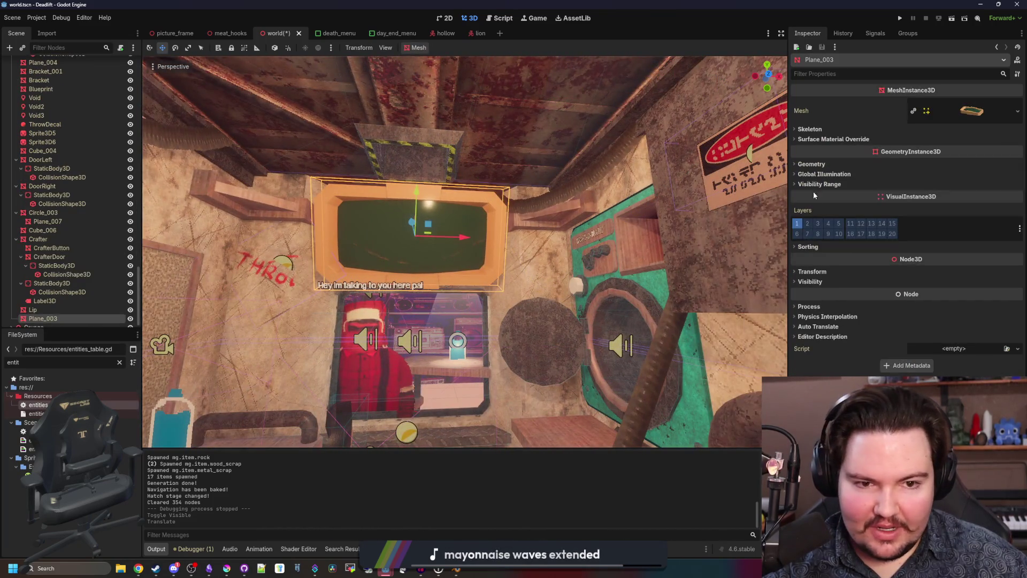
click(837, 140)
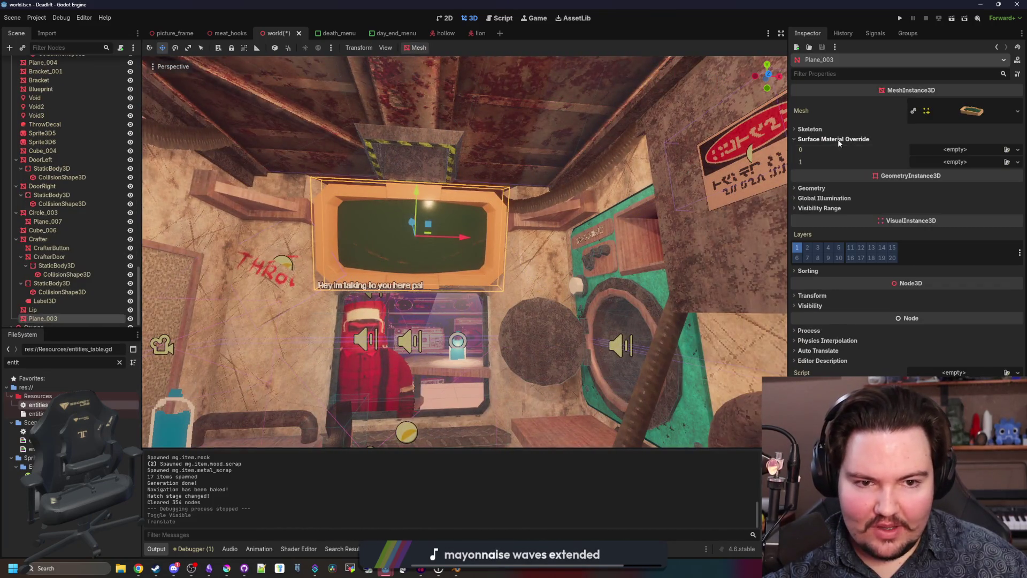
click(119, 362)
text(b)
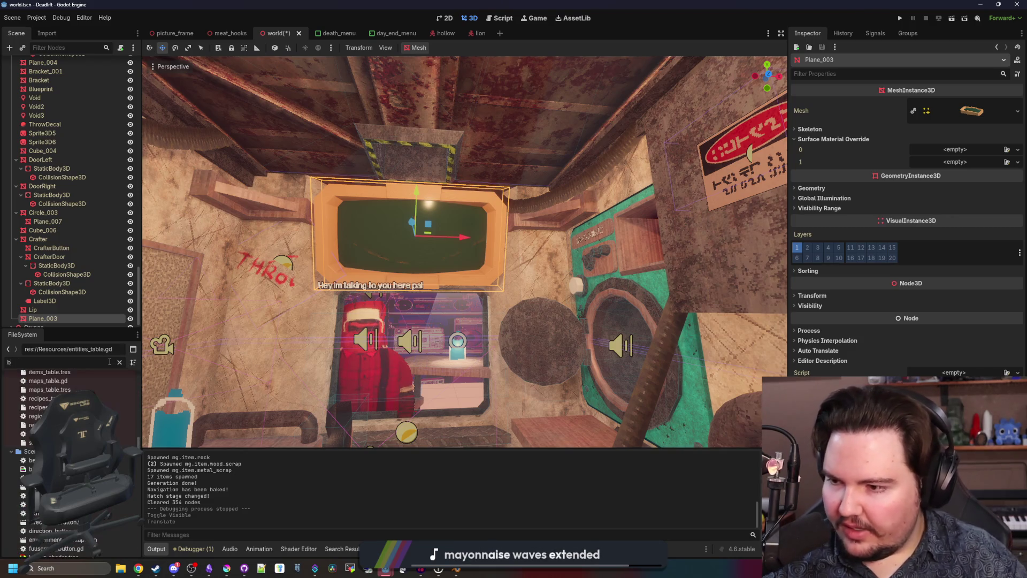
text(r)
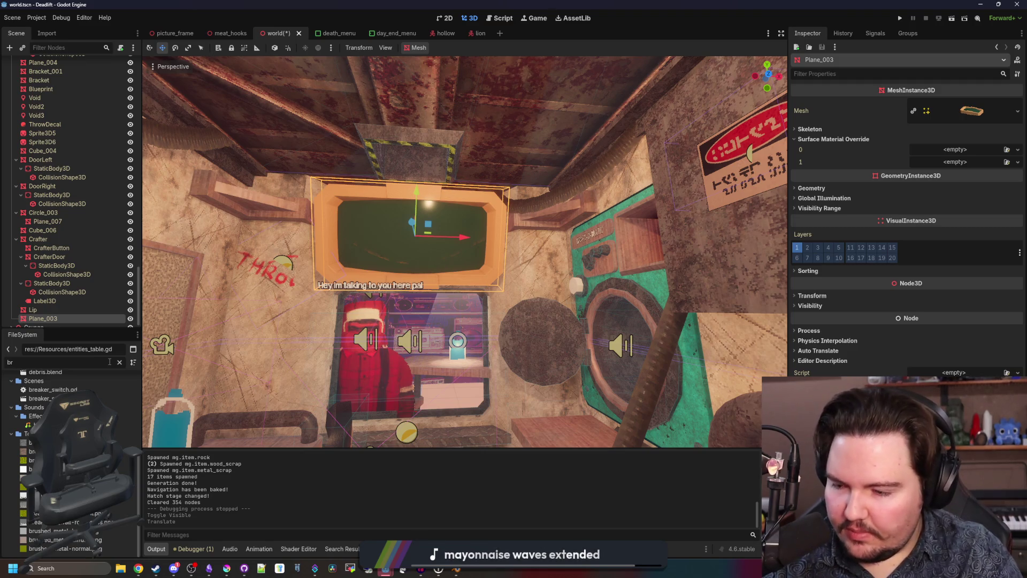
text(ush)
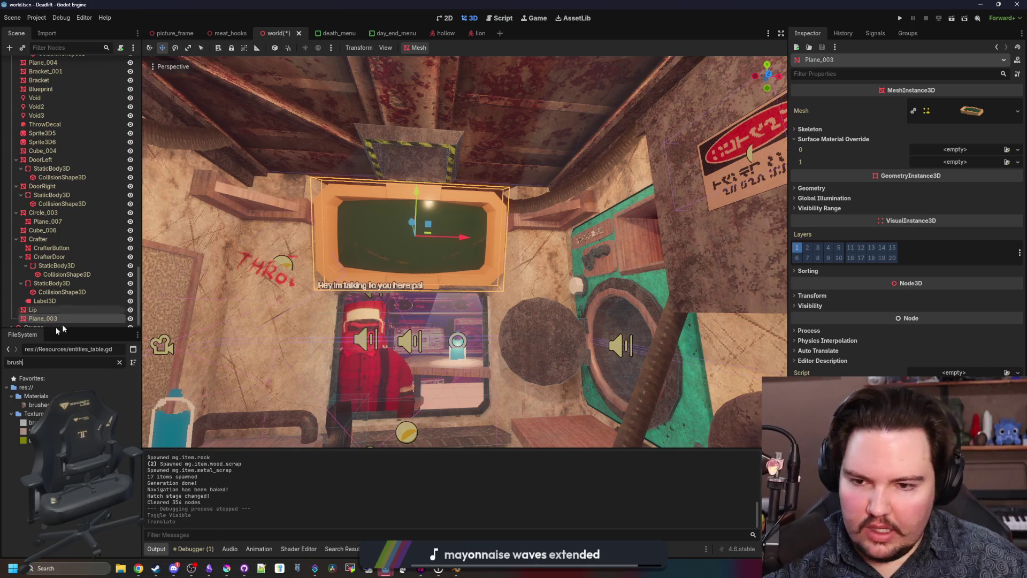
Step: Put brushed_metal.tres in the correct surface material override slot, undoing the wrong-slot attempt
mouse_move(38, 404)
mouse_down()
mouse_move(898, 227)
mouse_move(958, 166)
mouse_up()
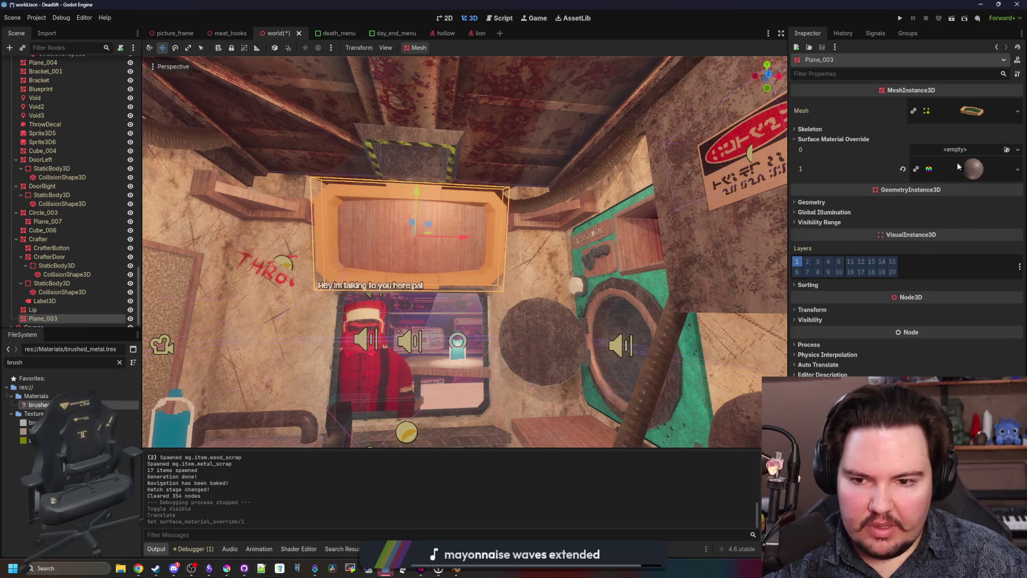
key(ctrl+z)
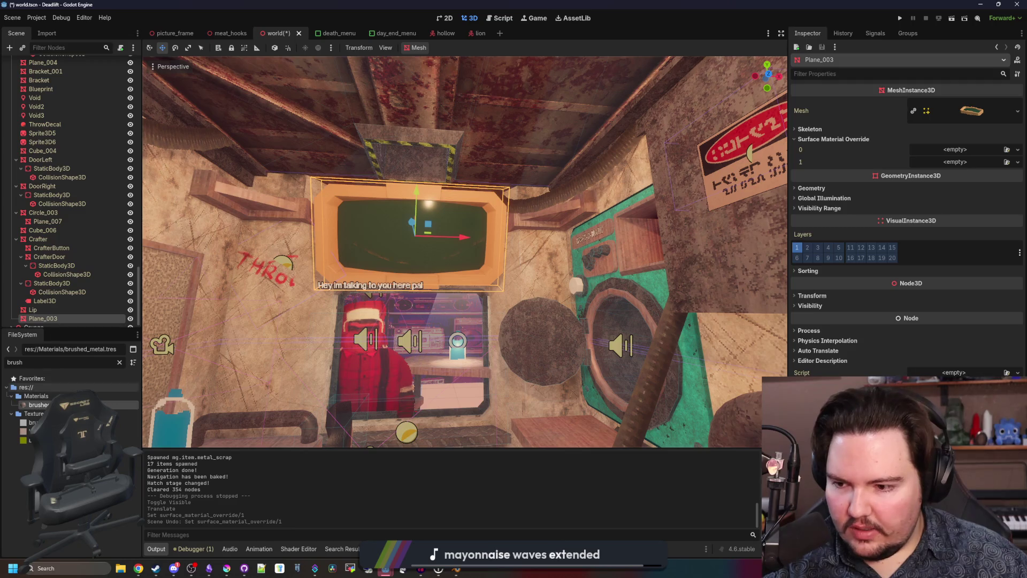
mouse_move(39, 405)
mouse_down()
mouse_move(107, 417)
mouse_move(775, 218)
mouse_move(983, 140)
mouse_move(958, 152)
mouse_up()
click(450, 357)
Step: Frame the outside node and fly through the interior room to face the shop window
click(539, 306)
key(f)
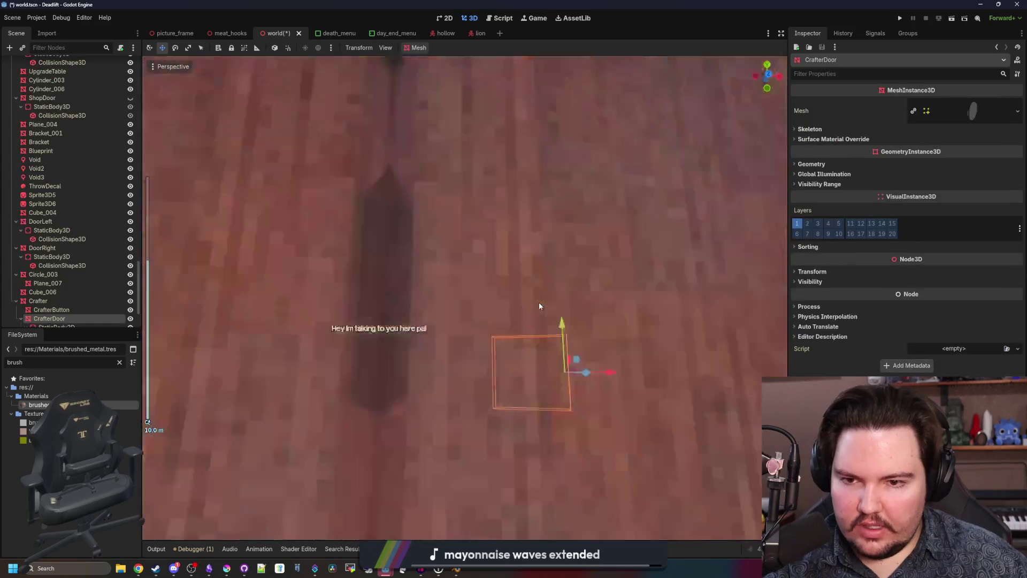
key(shift+f)
key(w)
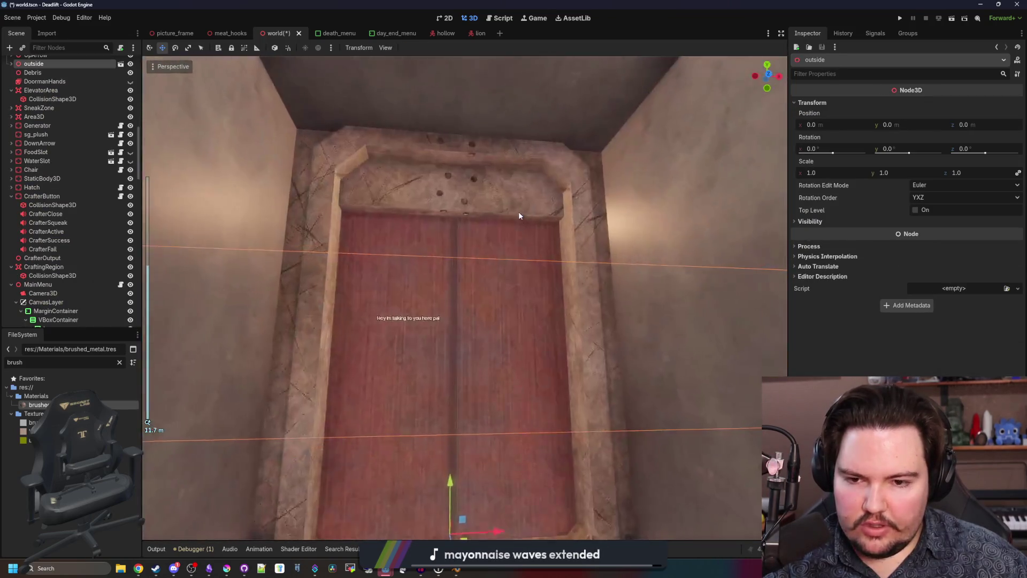
key(w)
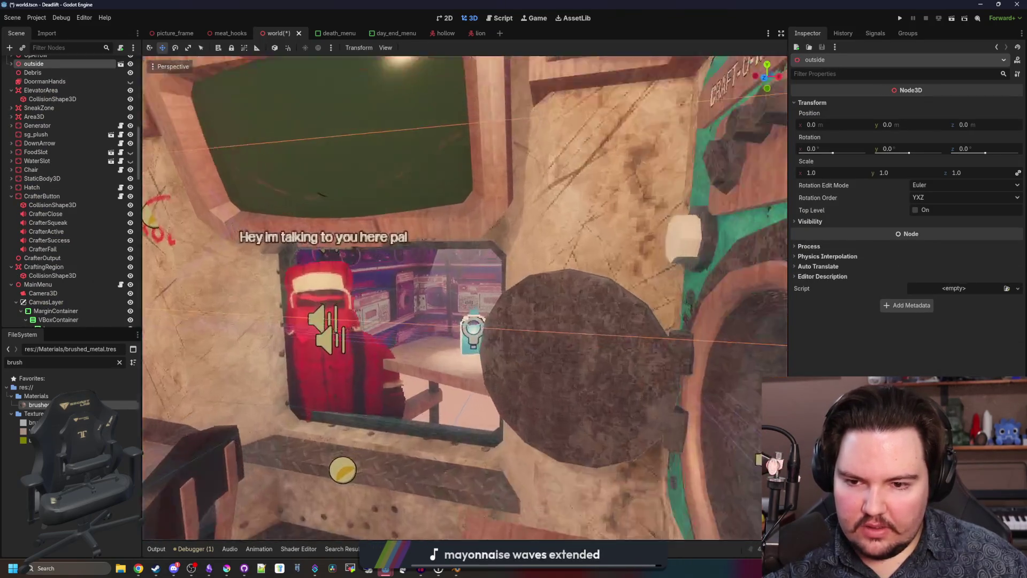
key(w)
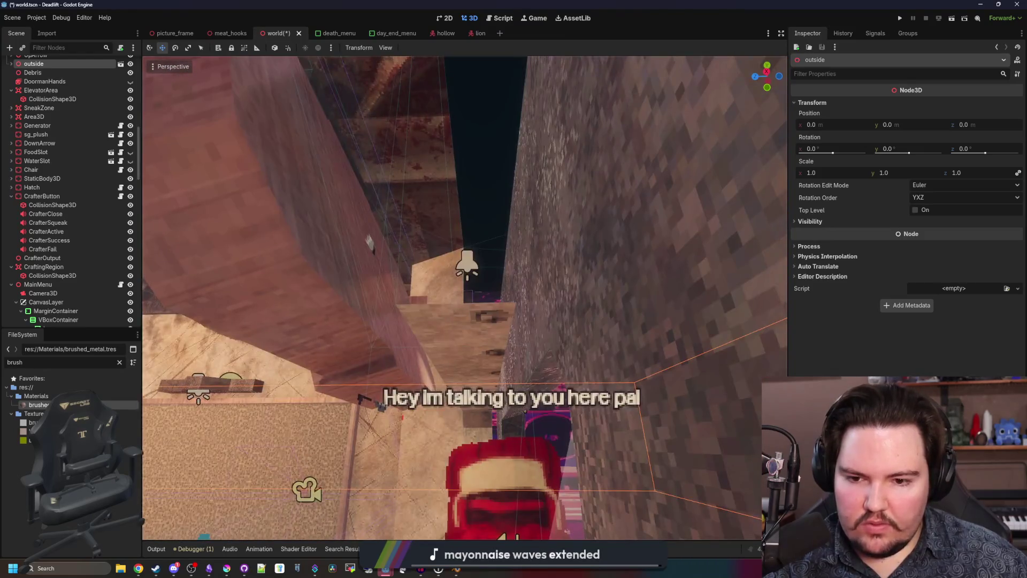
key(s)
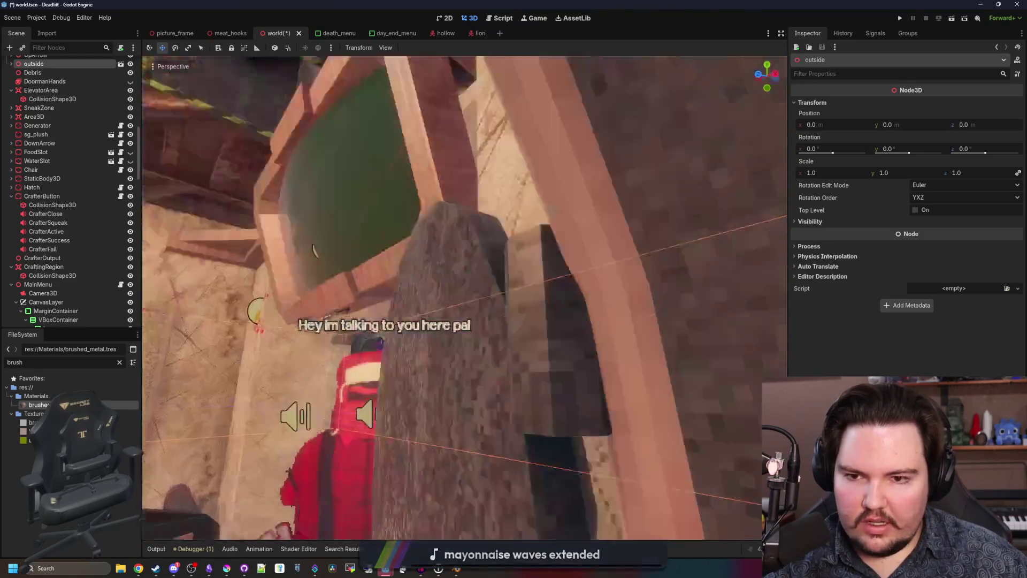
key(w)
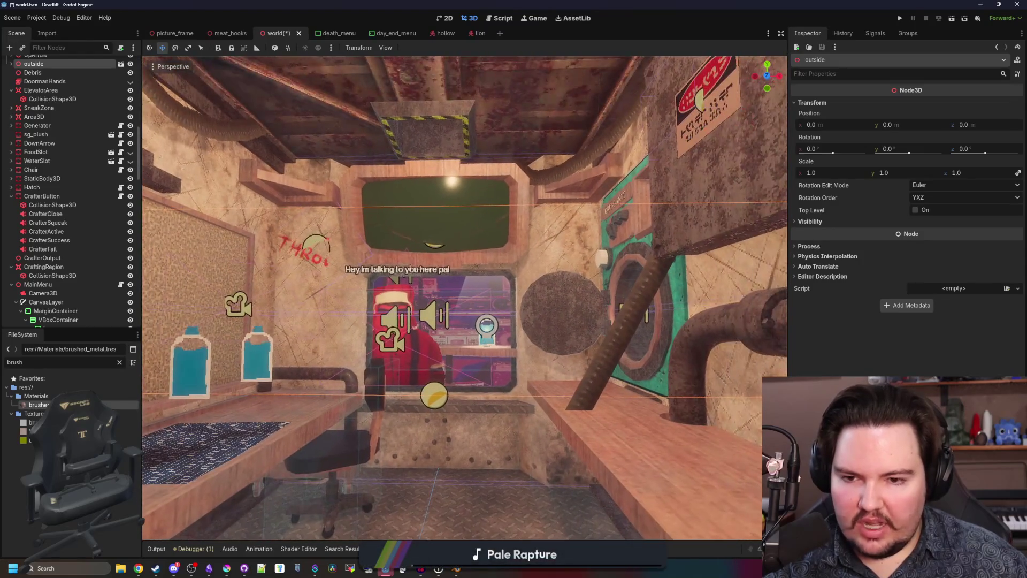
key(w)
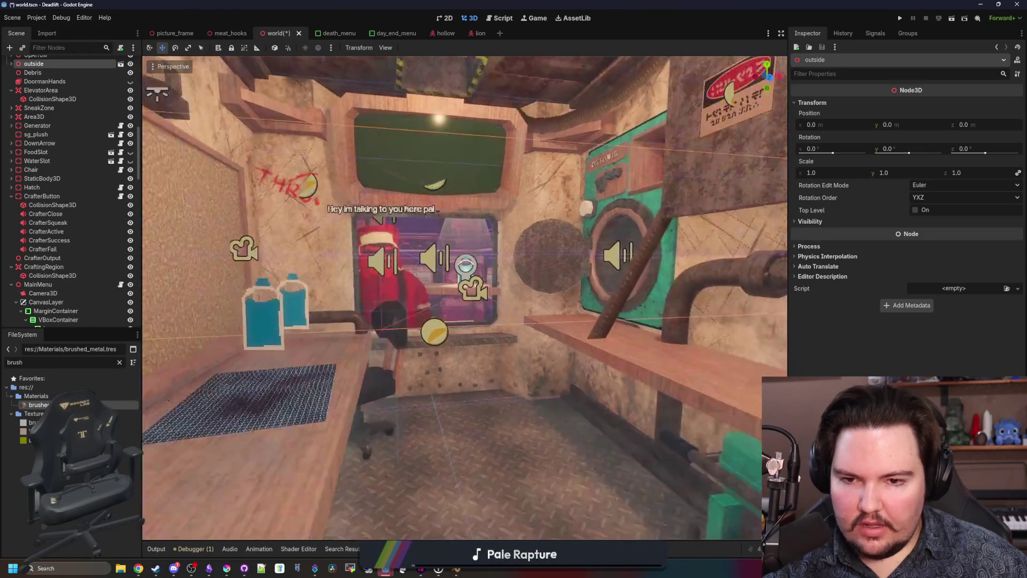
key(a)
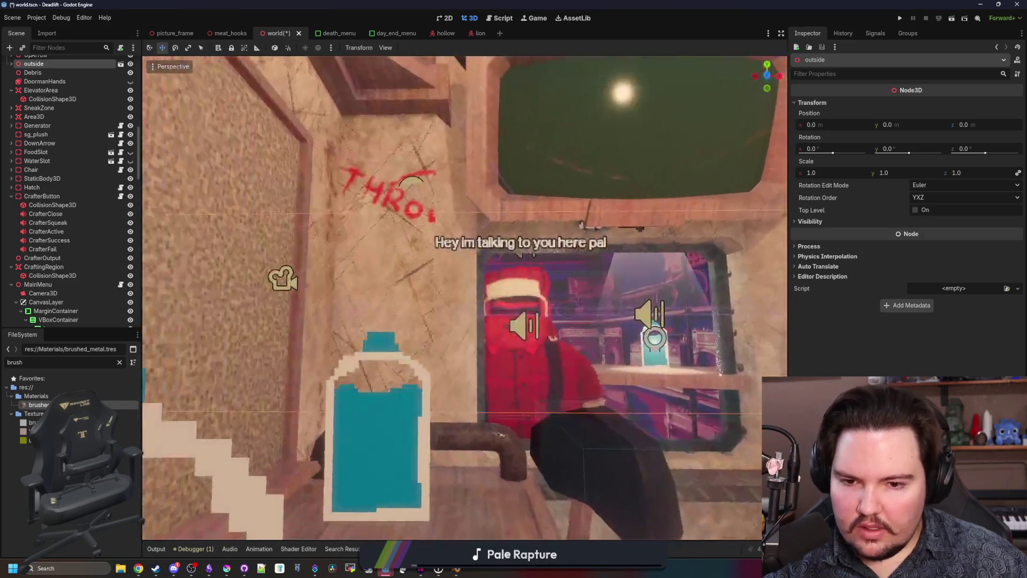
Step: Unhide ShopDoor so its shutter covers the shop window, and save the world scene
key(ctrl+s)
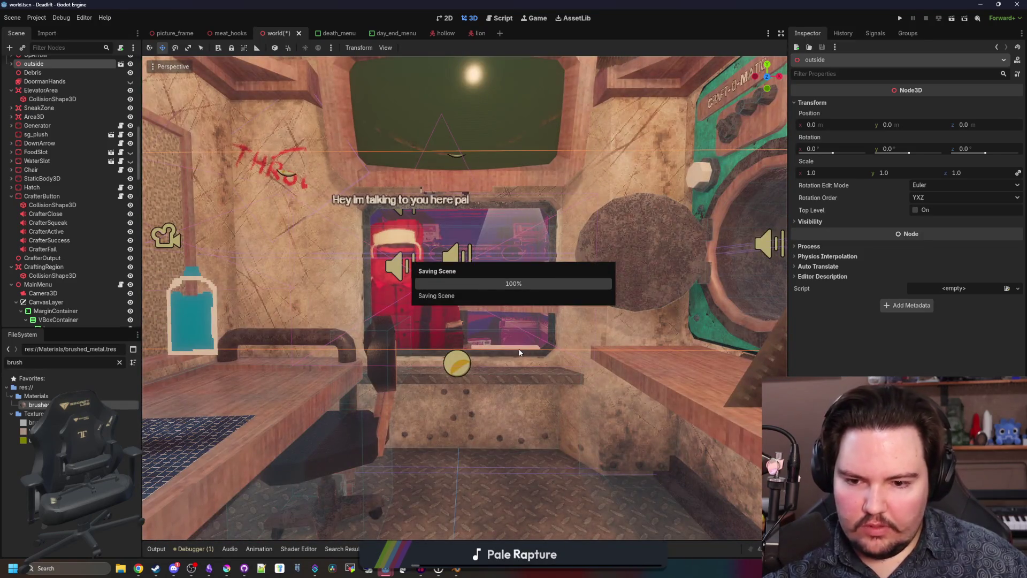
key(w)
scroll(86, 272, down, 10)
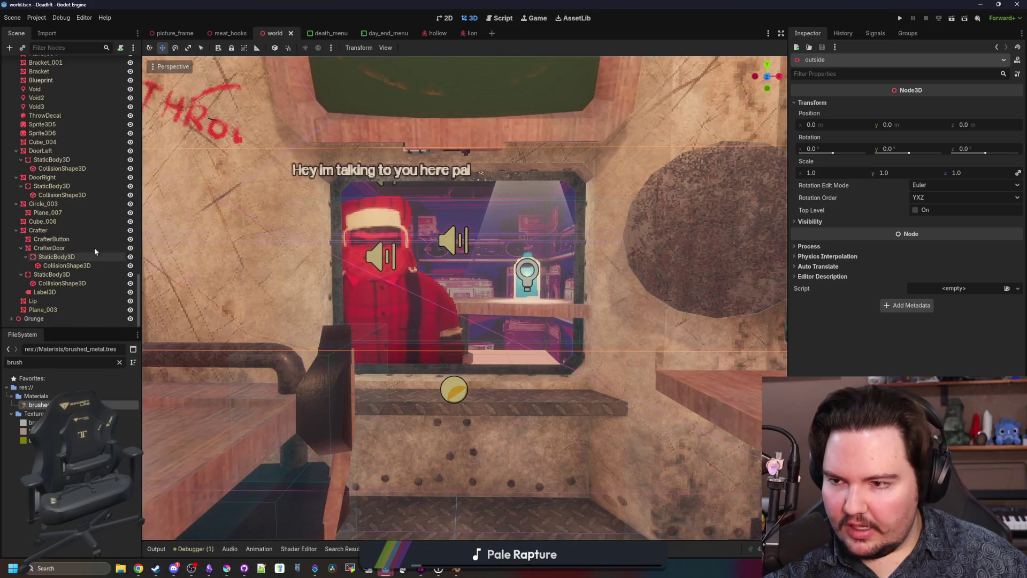
click(130, 159)
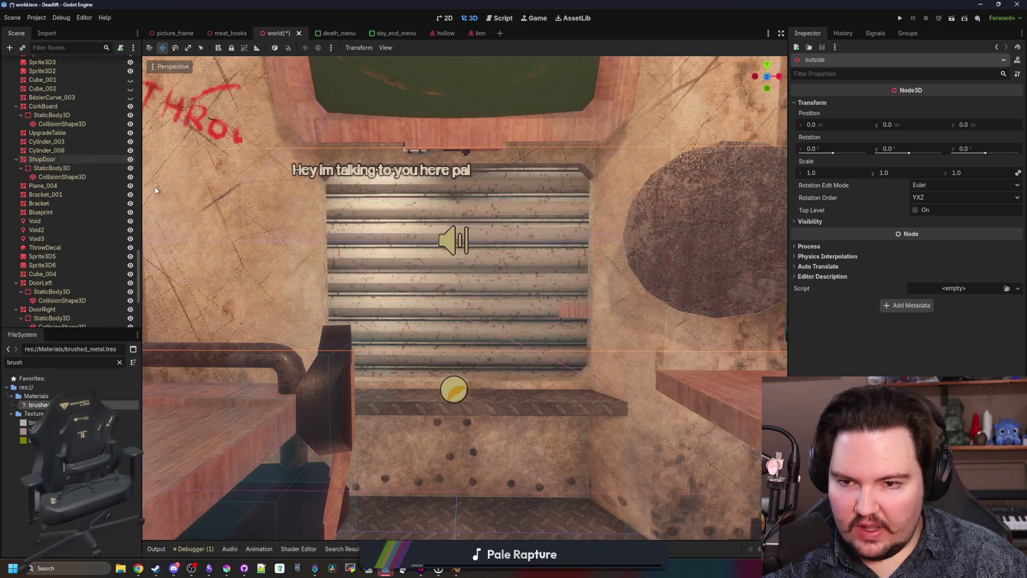
key(w)
key(s)
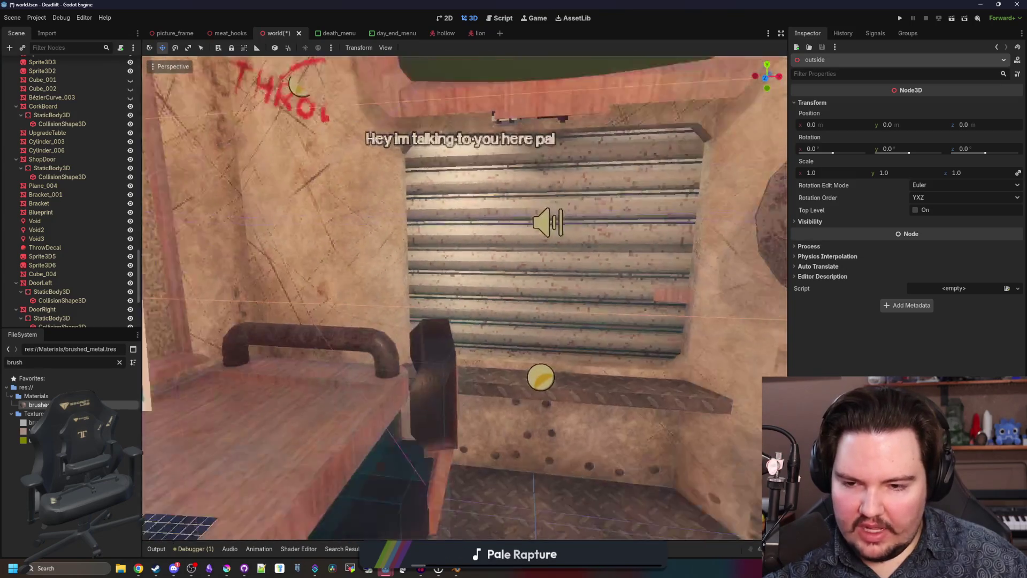
key(ctrl+s)
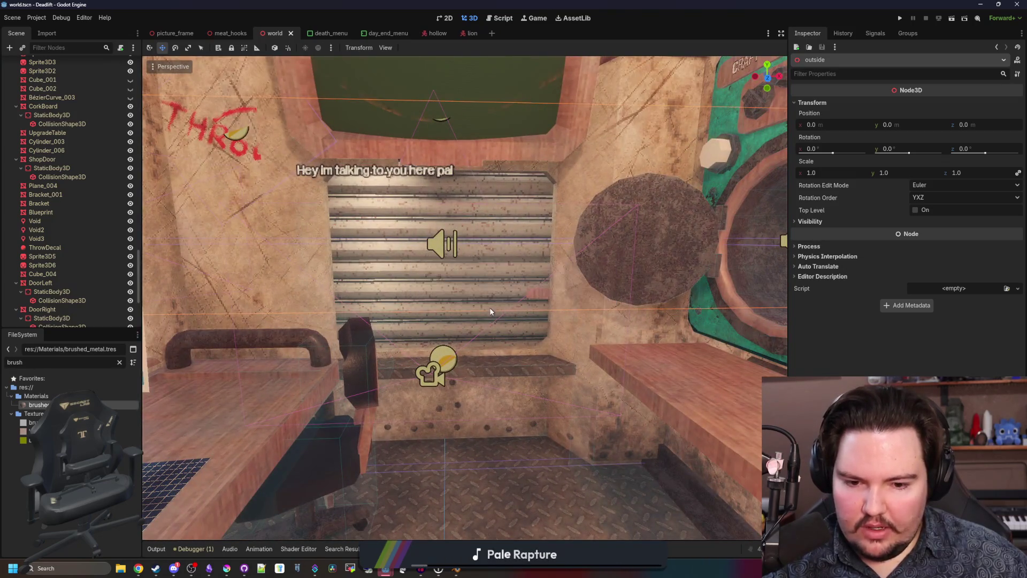
scroll(490, 323, down, 3)
key(ctrl+s)
scroll(490, 323, up, 2)
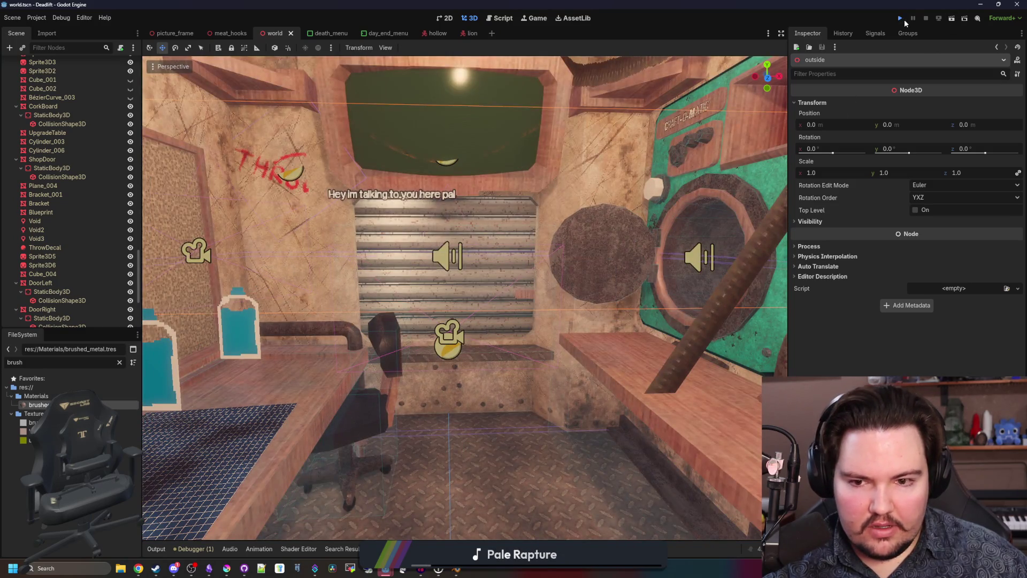
Step: Run the project, begin a game with default settings, then pause it
click(900, 18)
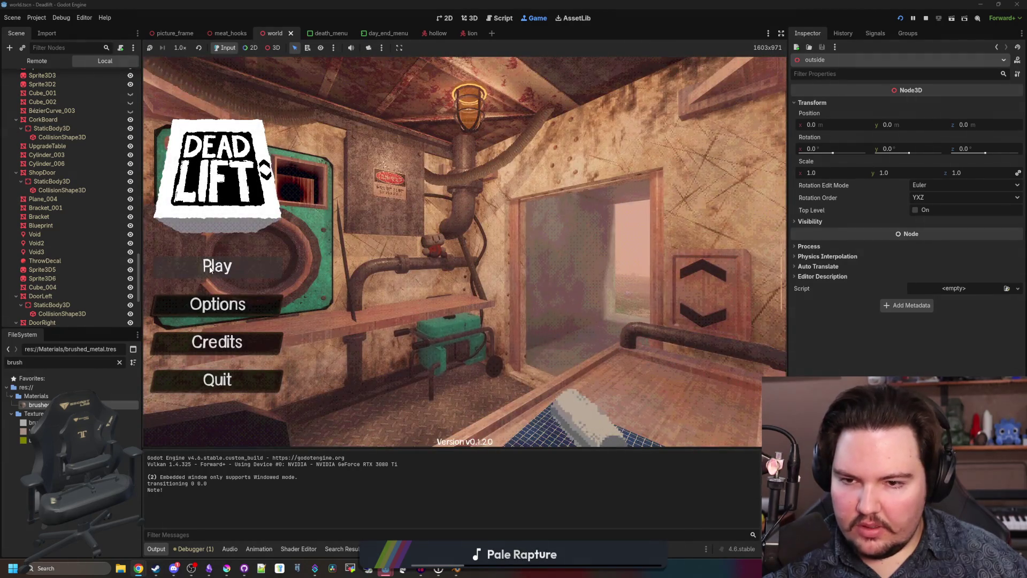
text(dwasdwa)
click(236, 262)
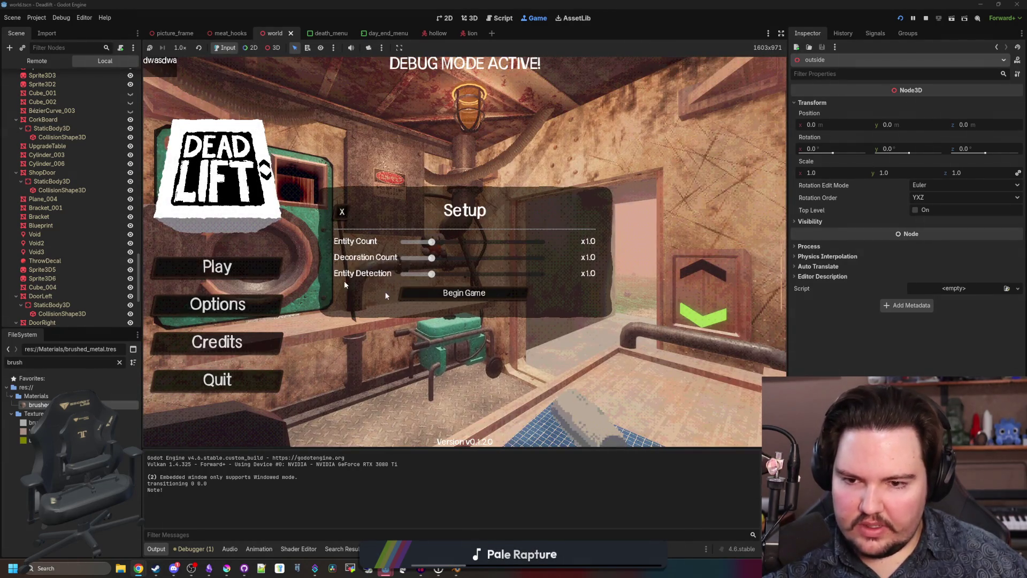
click(464, 294)
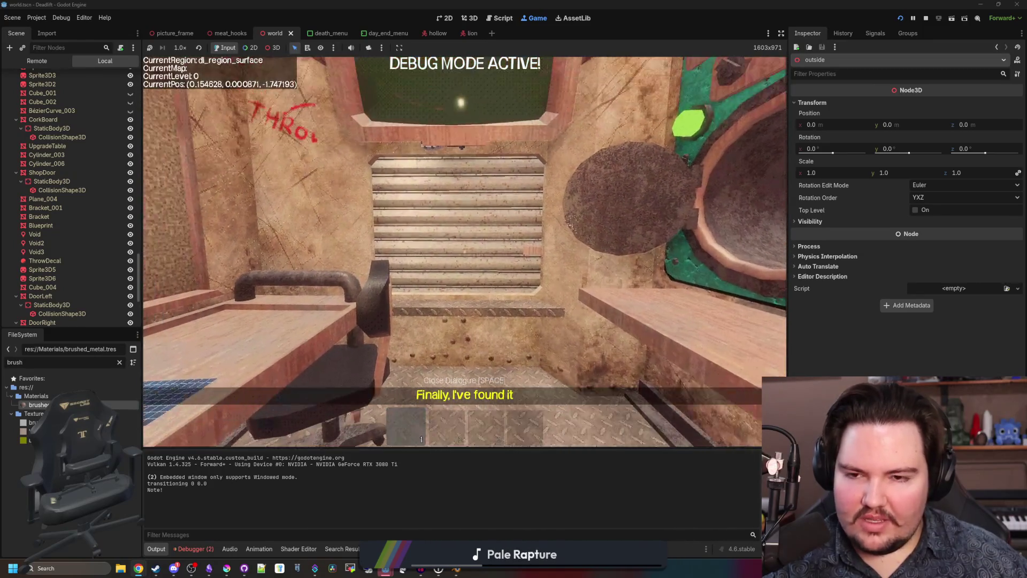
key(Escape)
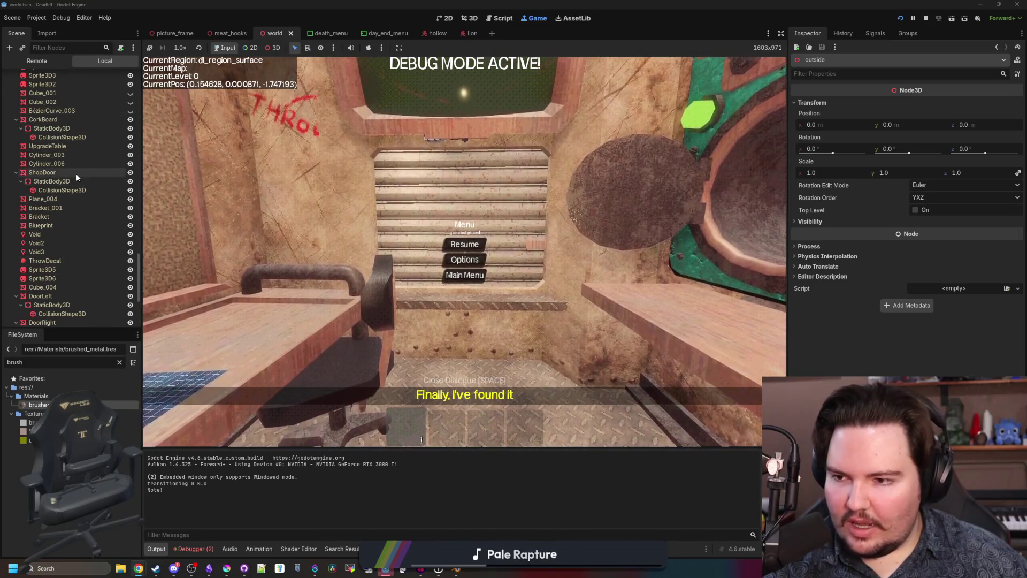
Step: Inspect ShopDoor's StaticBody3D collision layers, then resume, walk toward the shutter and pause again
click(76, 173)
click(62, 182)
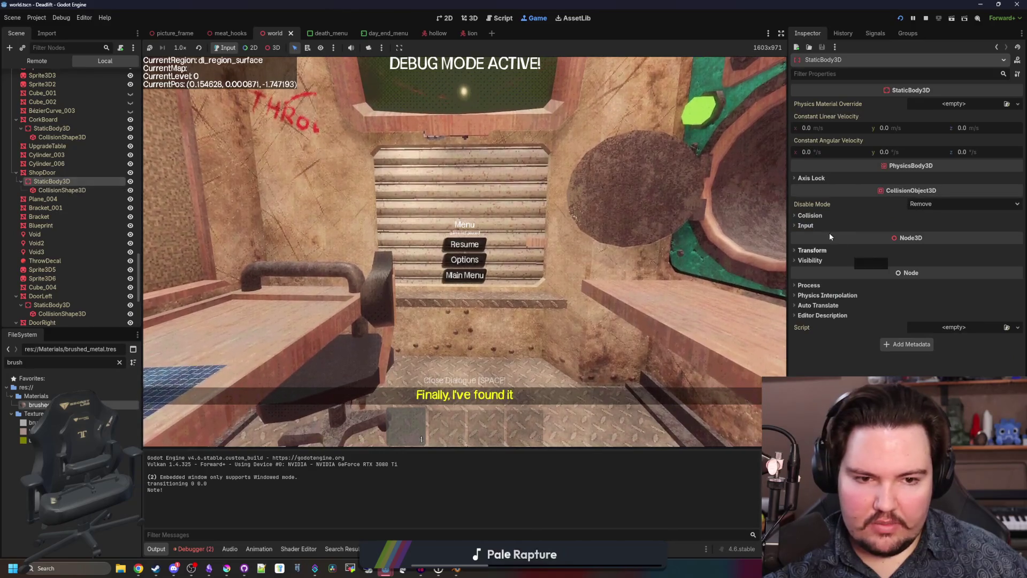
click(820, 216)
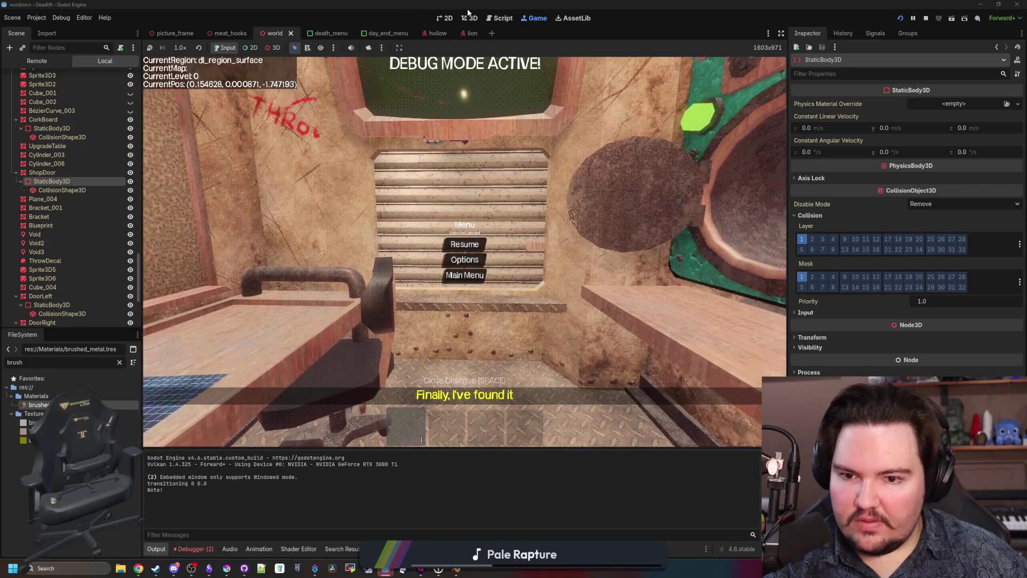
click(465, 244)
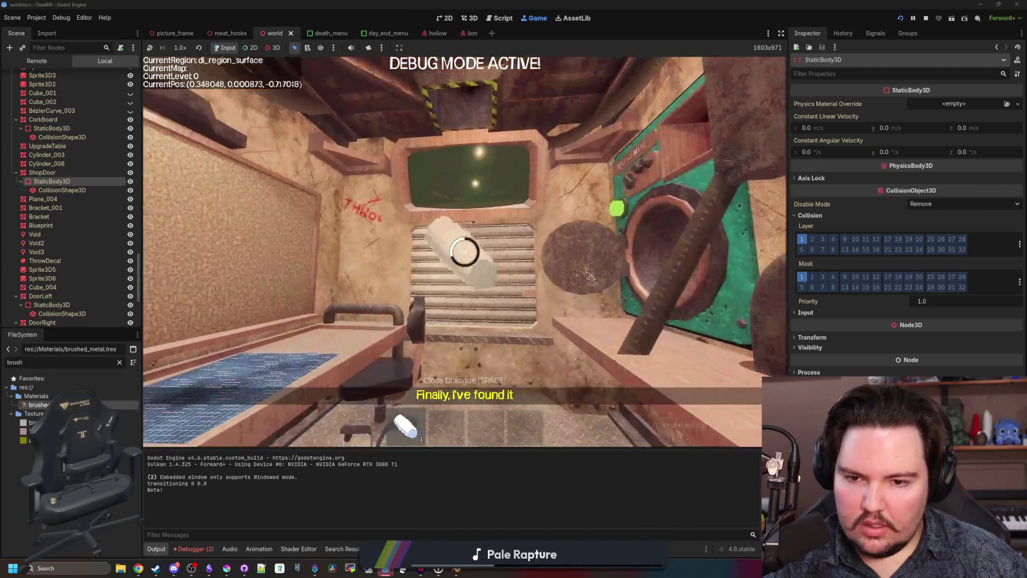
key(w)
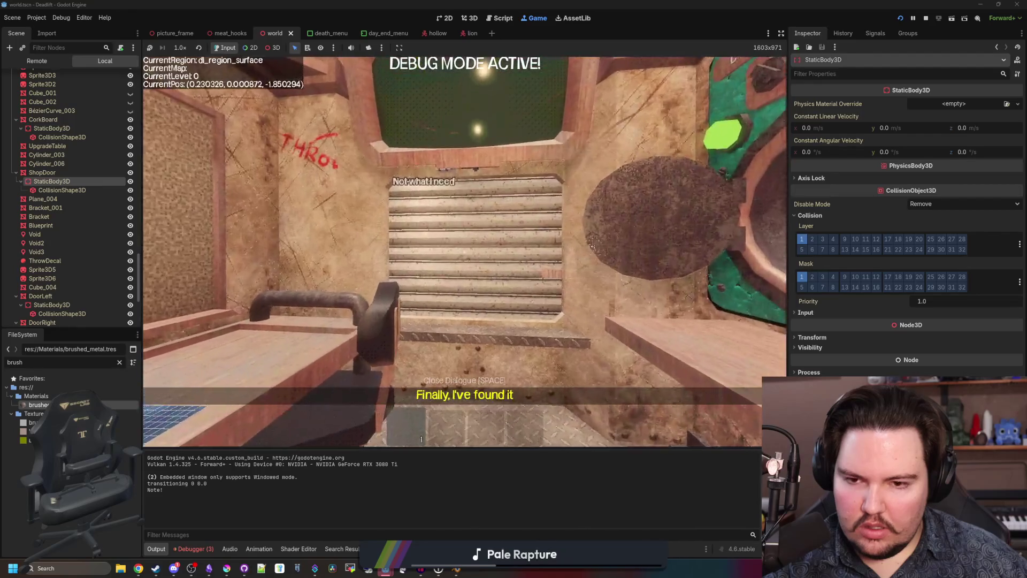
key(Escape)
Step: Look over the shutter wall and table in the 3D view and collapse the elevator and MainMenu nodes
click(465, 18)
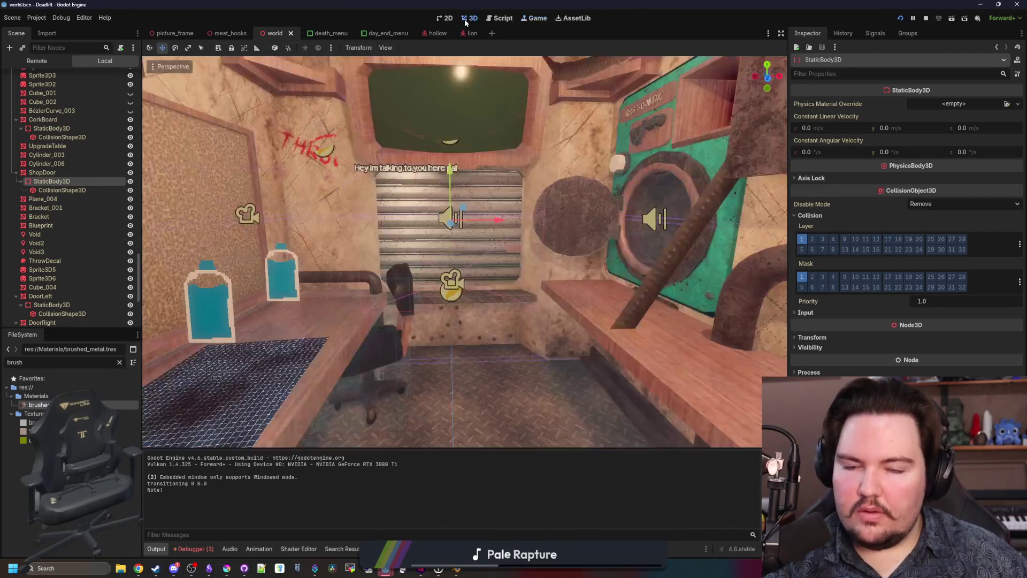
key(a)
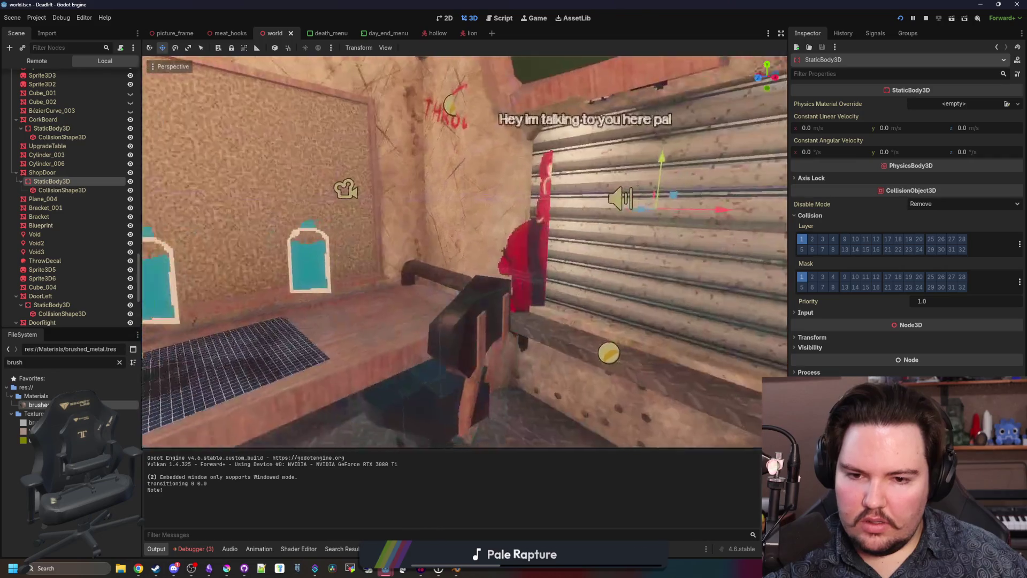
key(s)
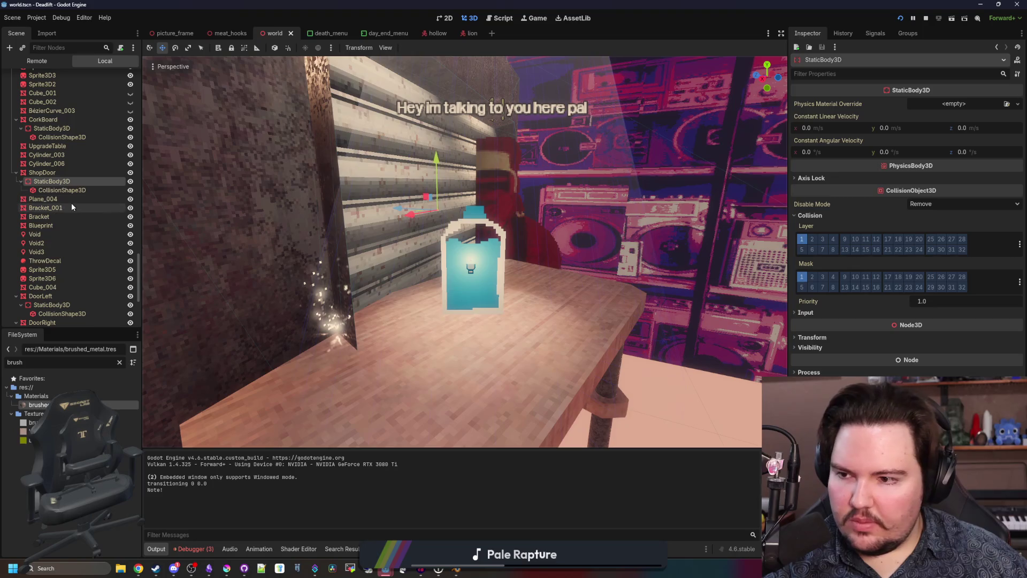
click(72, 207)
click(71, 183)
key(s)
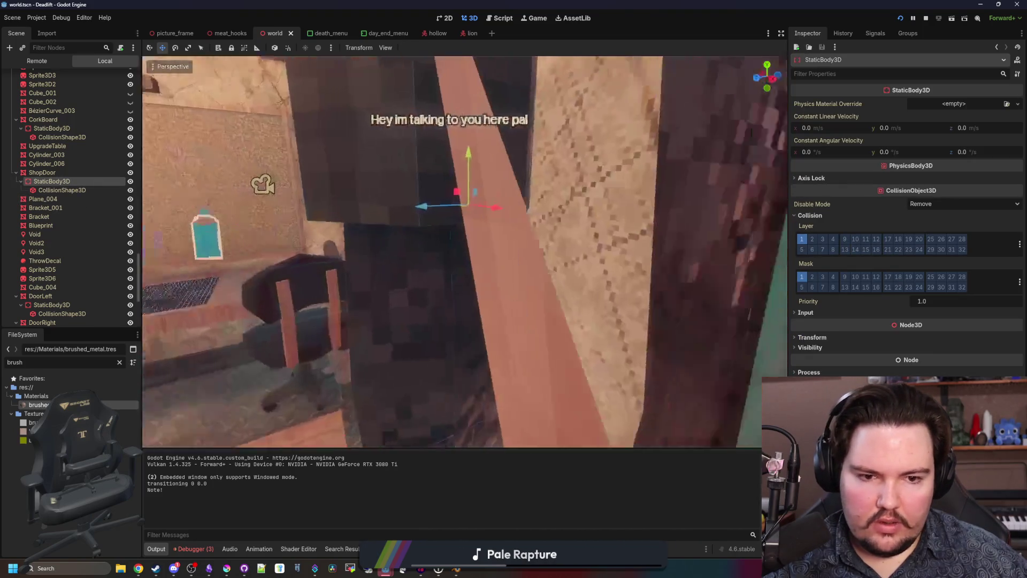
key(s)
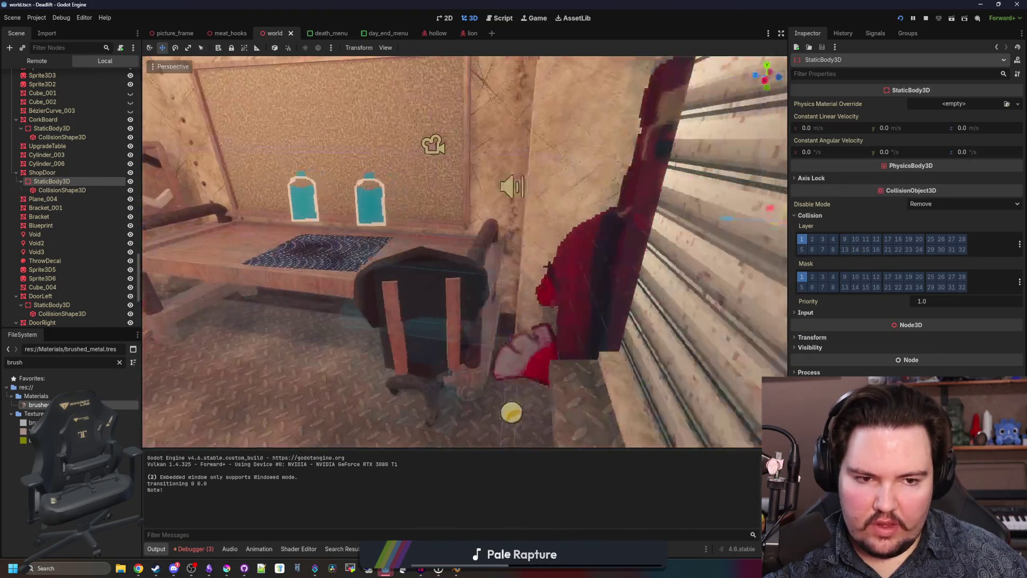
key(s)
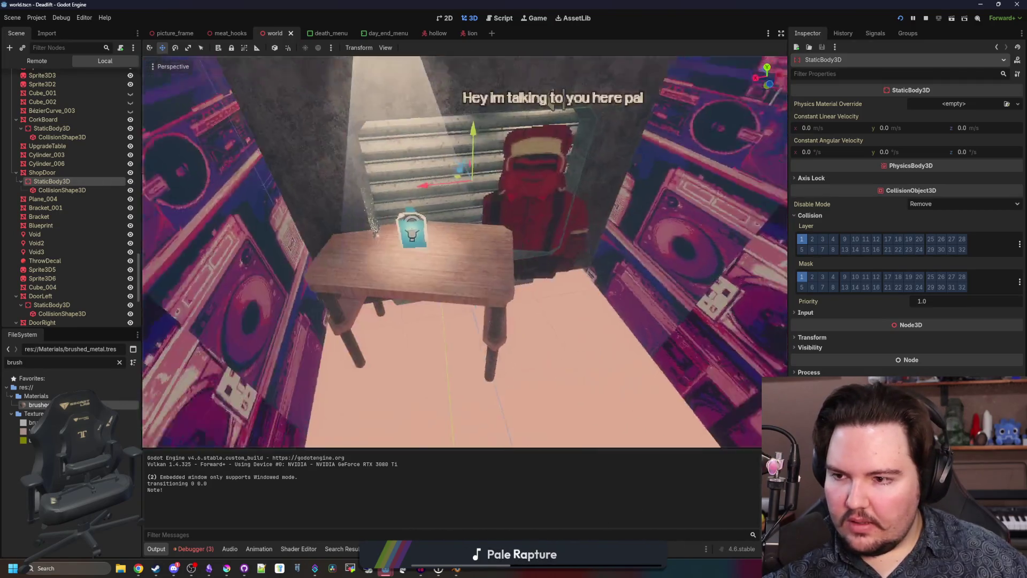
scroll(43, 159, up, 10)
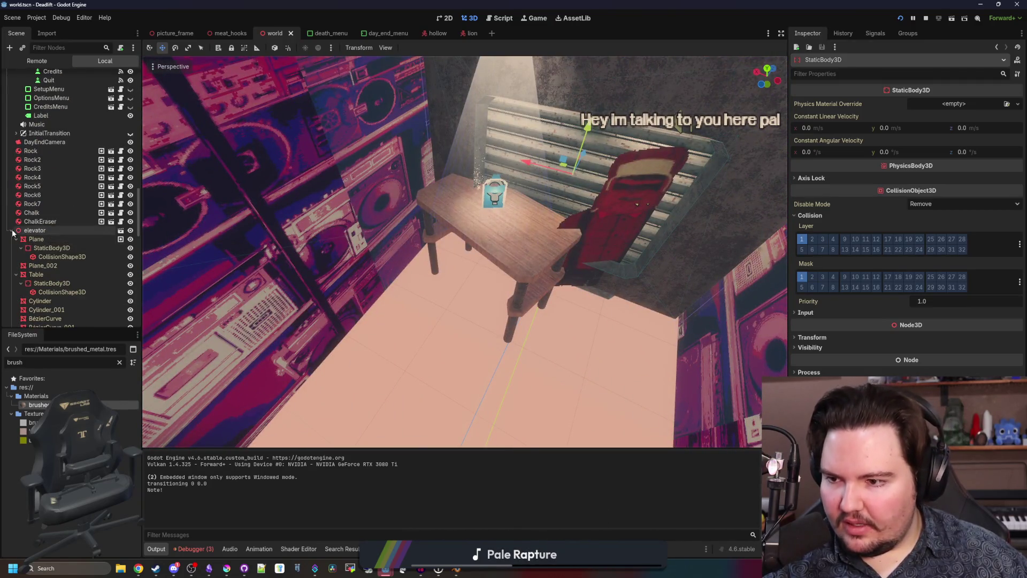
click(12, 230)
scroll(45, 275, up, 4)
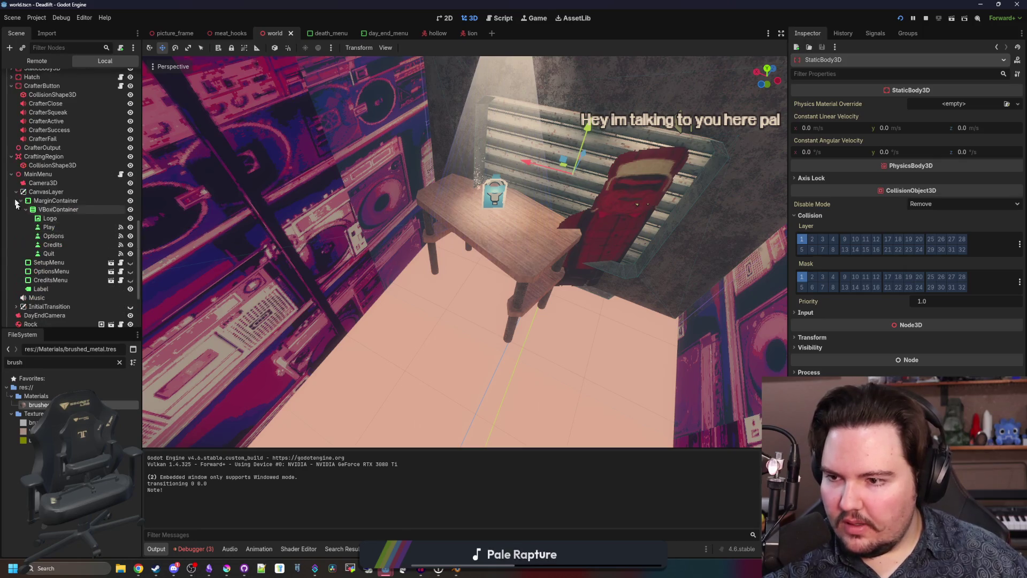
click(11, 174)
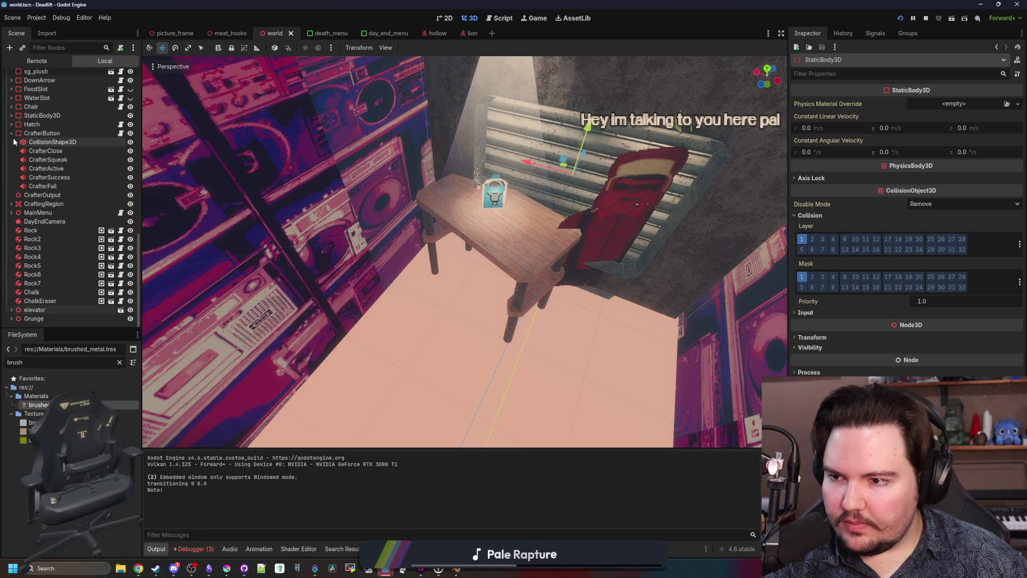
scroll(55, 262, up, 3)
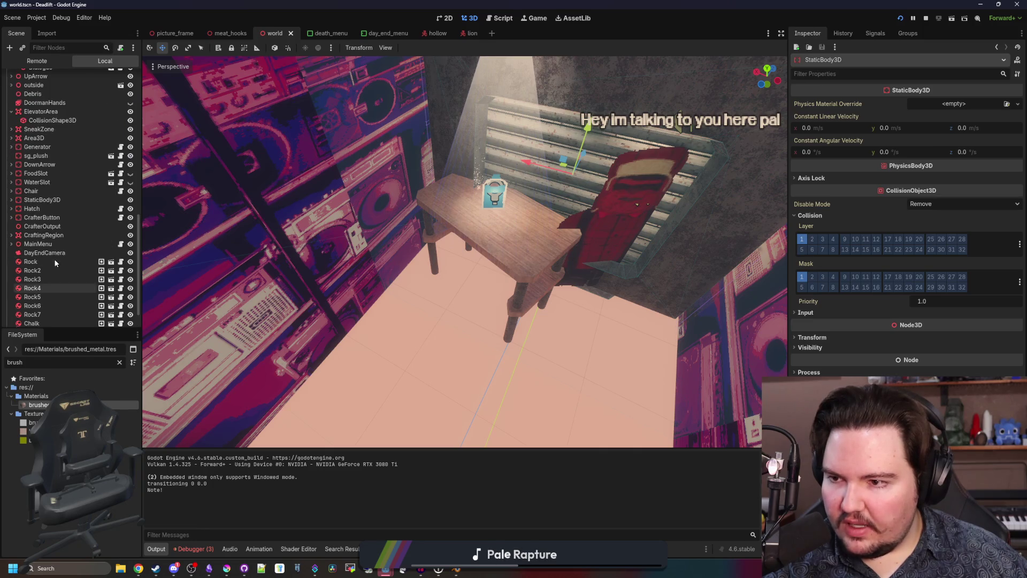
scroll(62, 165, up, 5)
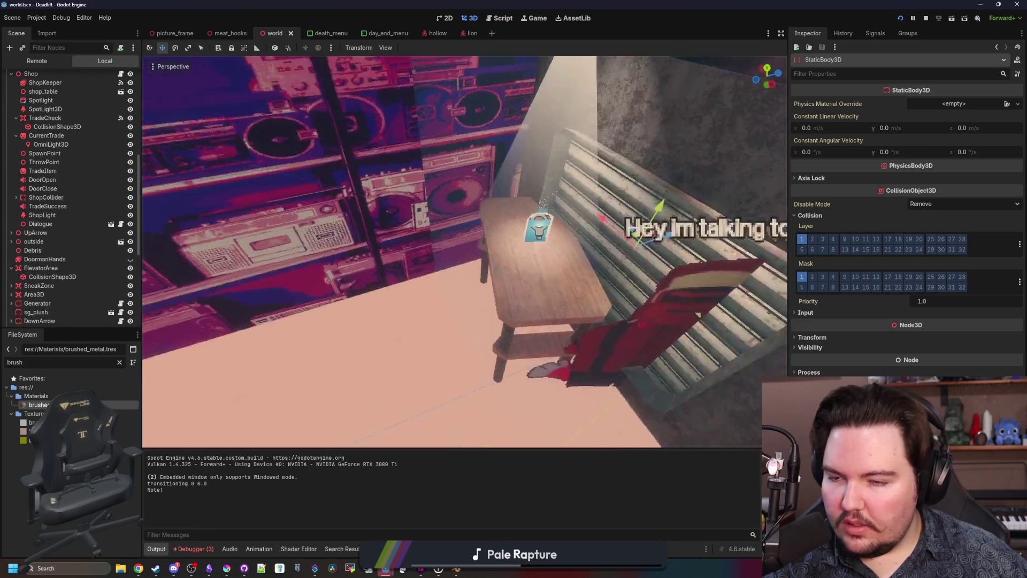
Step: Select and frame the Shop node, then drag it about 0.7 units along Z
key(f)
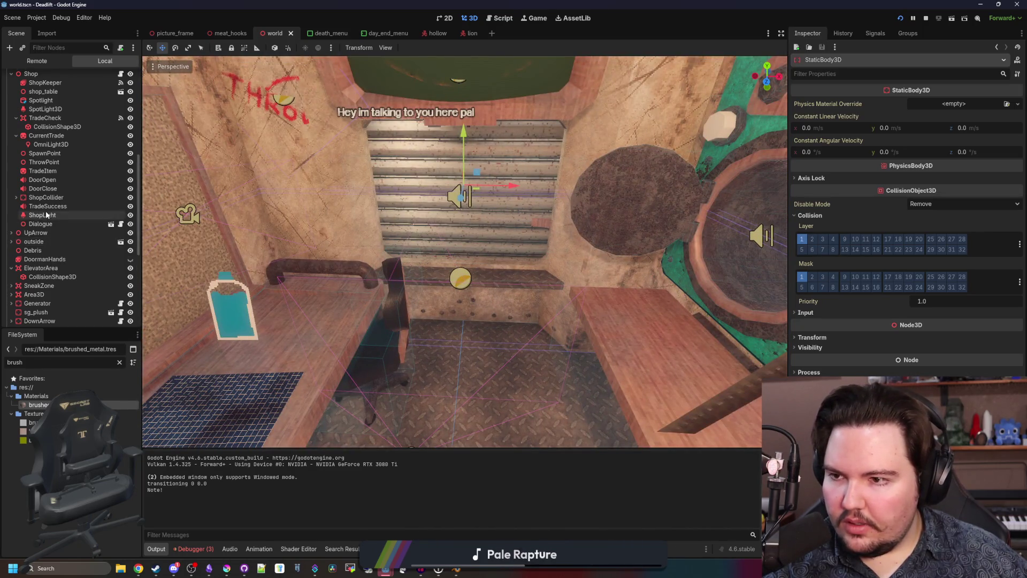
scroll(28, 101, up, 1)
click(31, 99)
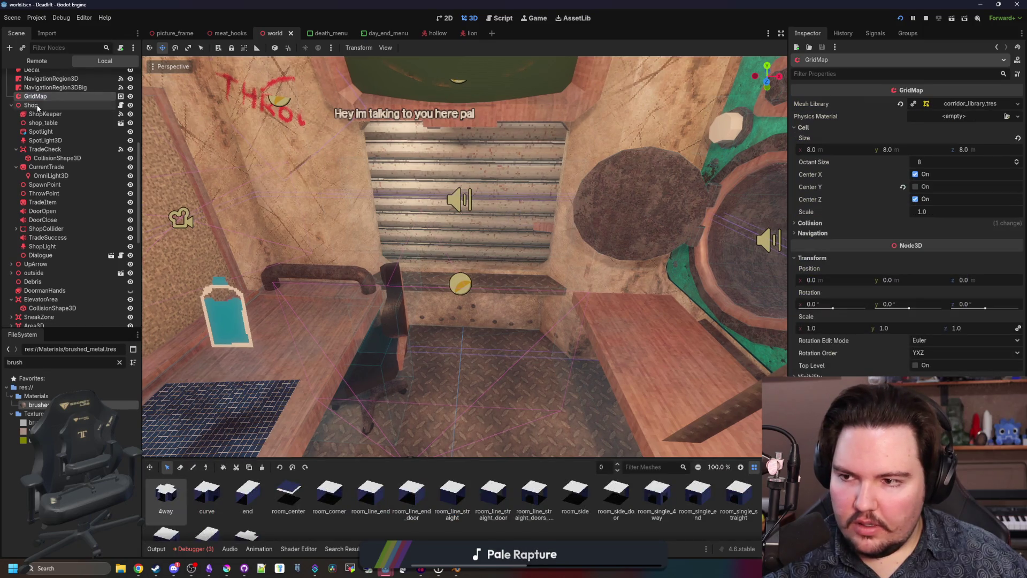
click(31, 105)
key(f)
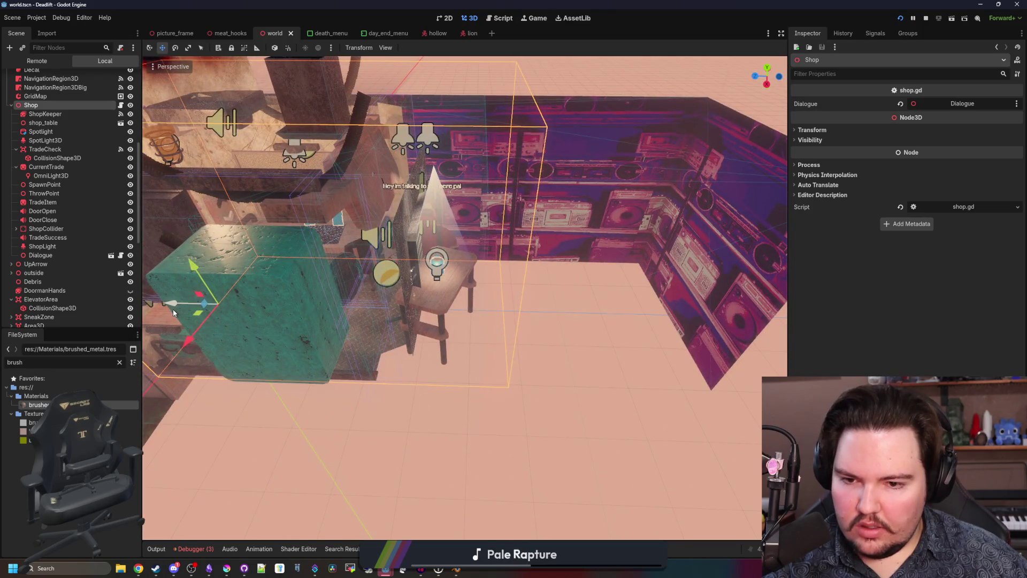
drag(172, 309, 214, 309)
scroll(214, 309, up, 2)
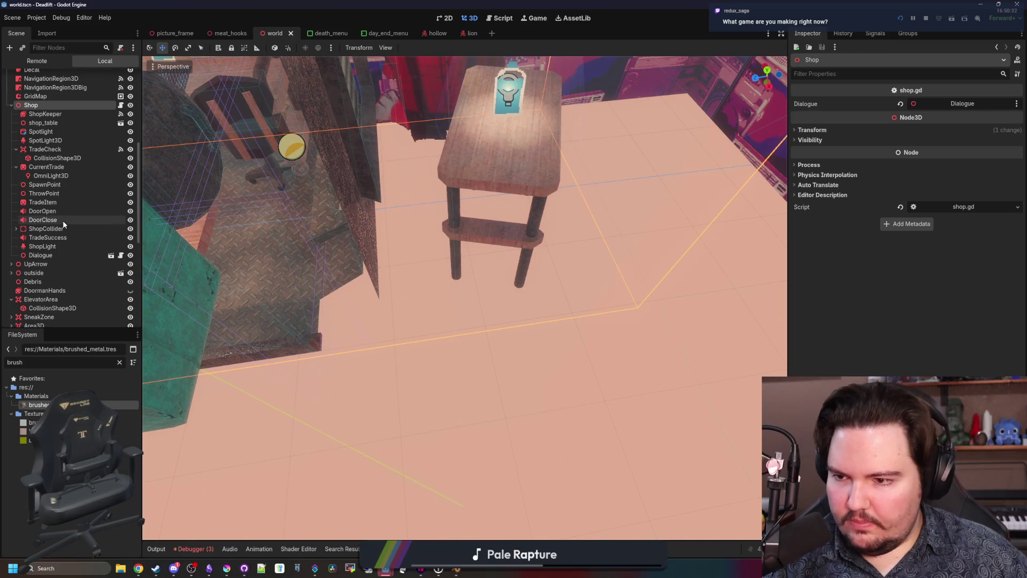
Step: Stretch ShopCollider's box collision shape across the shutter wall and save the world scene
click(55, 228)
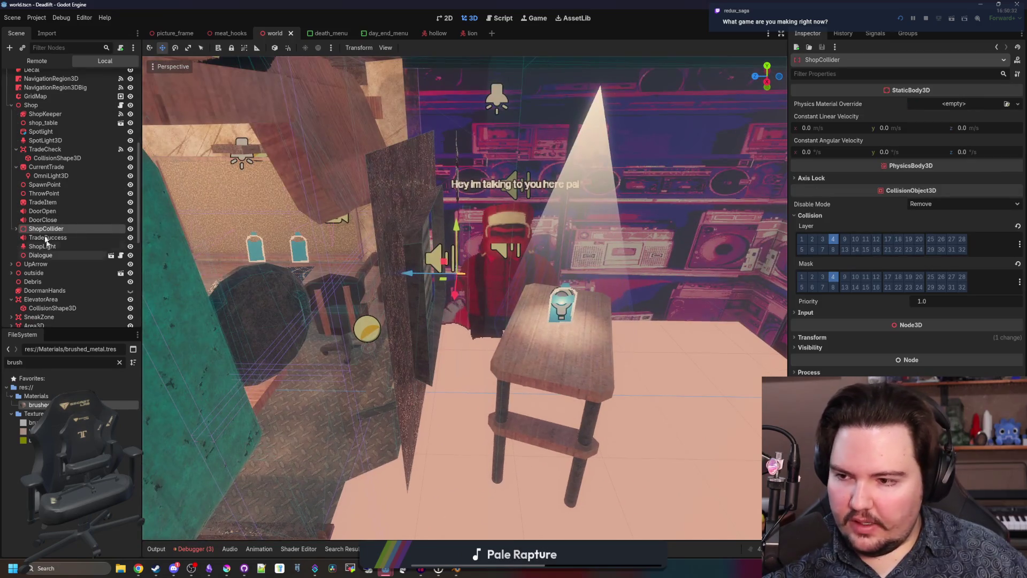
double_click(39, 239)
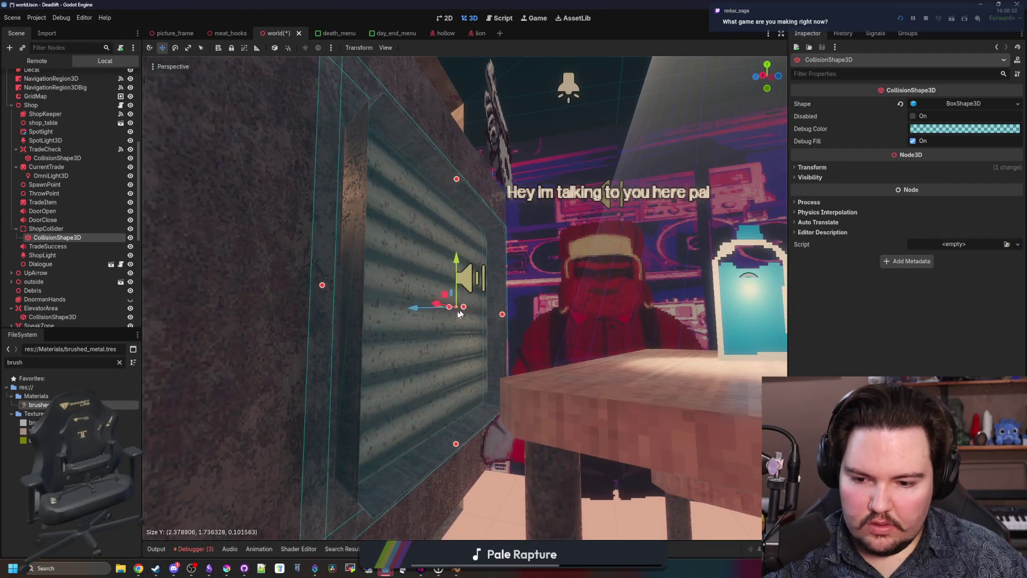
key(ctrl+s)
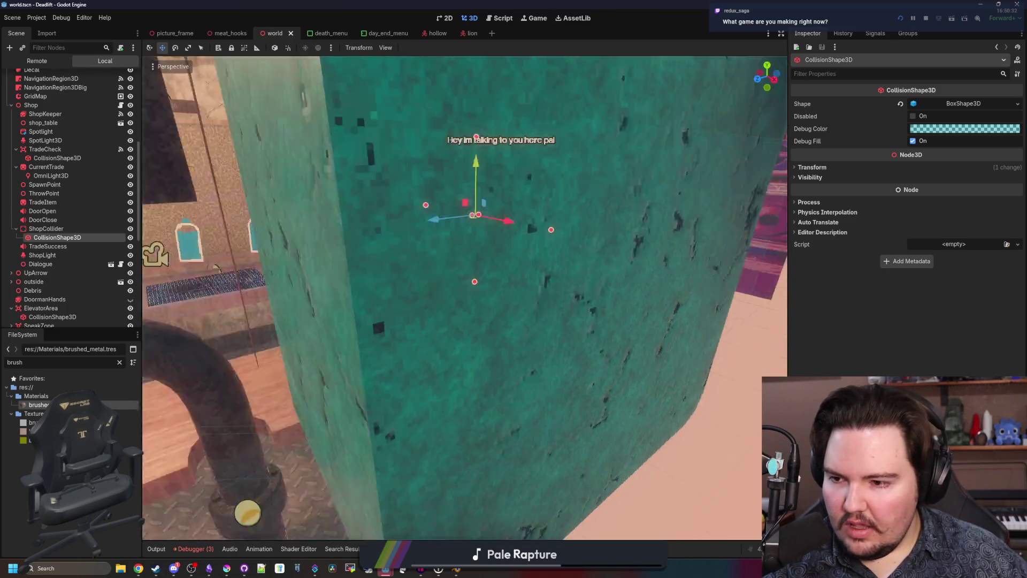
key(ctrl+s)
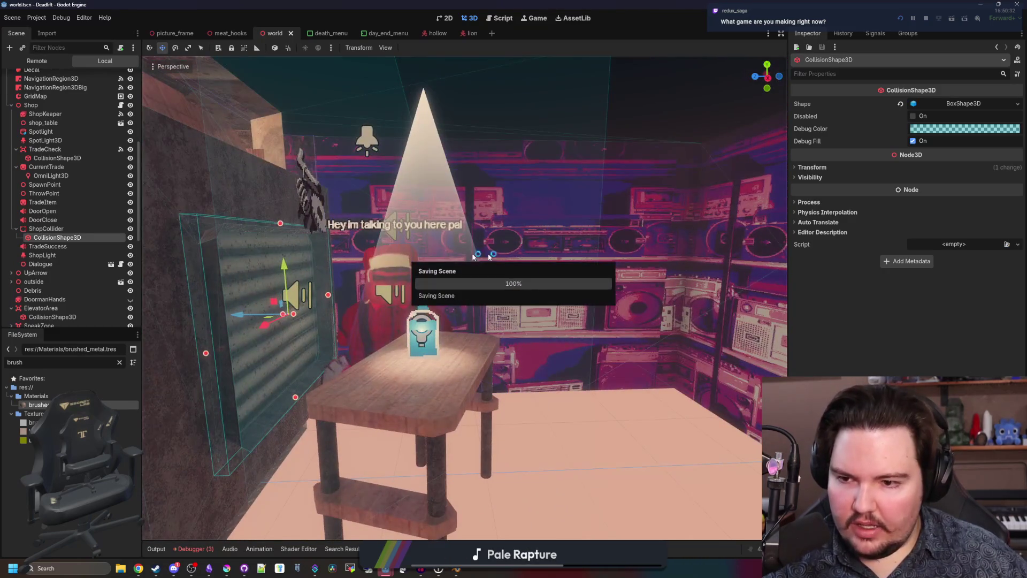
click(46, 228)
key(ctrl+s)
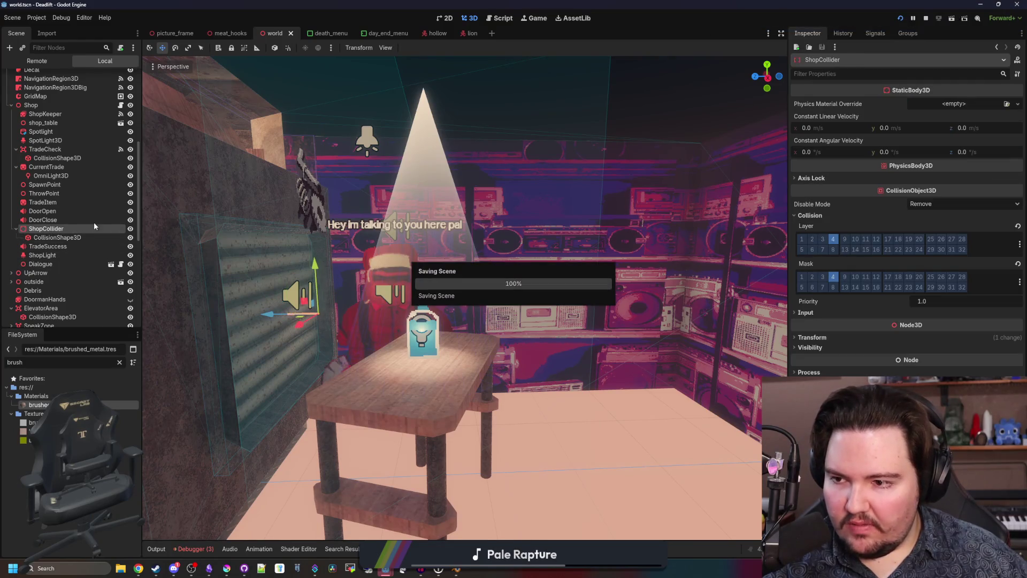
Step: Open shop.gd and review the _on_trade_check_body_entered function
click(121, 105)
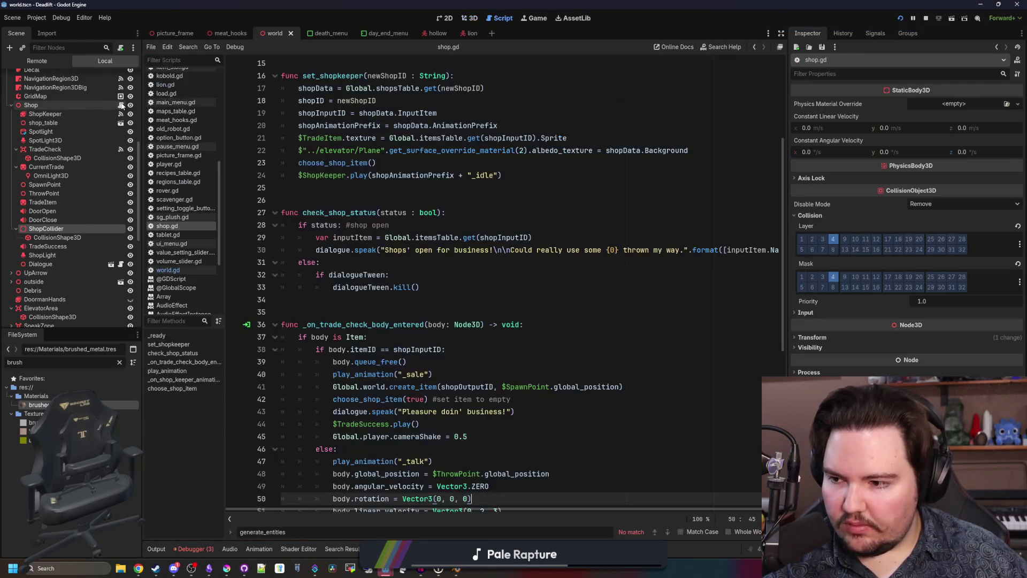
click(480, 210)
scroll(472, 226, down, 5)
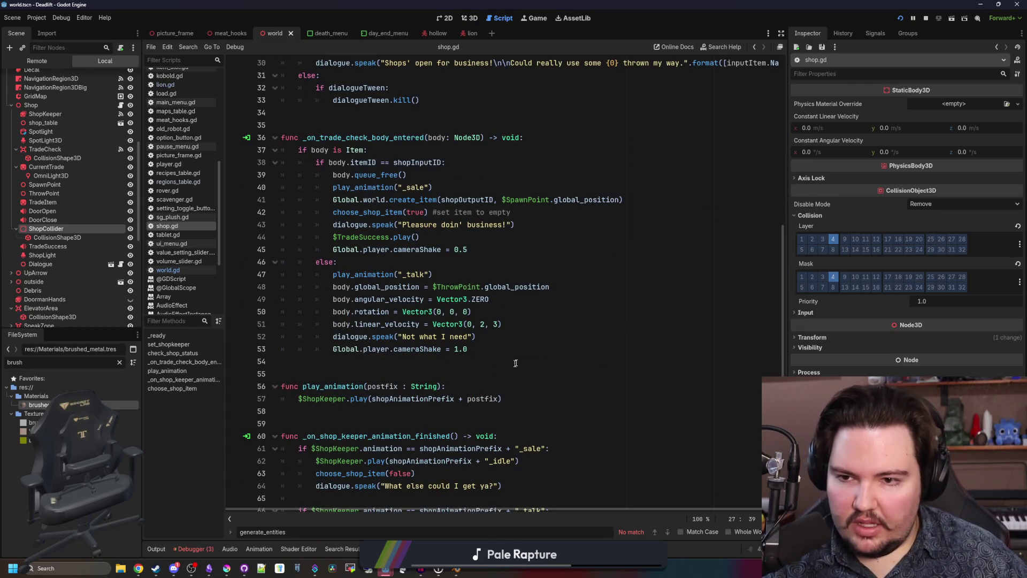
drag(515, 363, 234, 135)
click(357, 128)
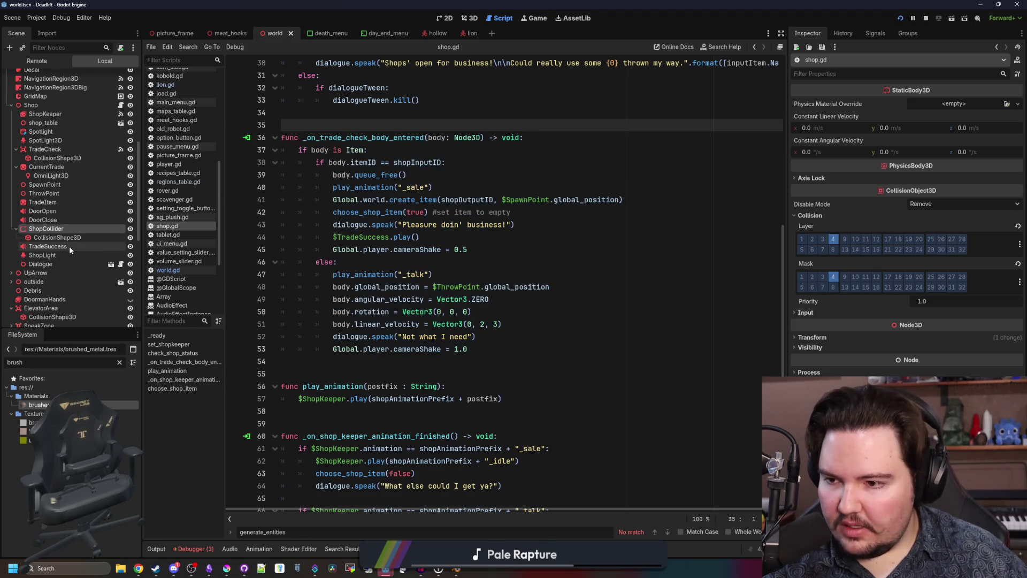
Step: Deepen TradeCheck's collision box to about 2.04 along Z around the table, then save
click(59, 151)
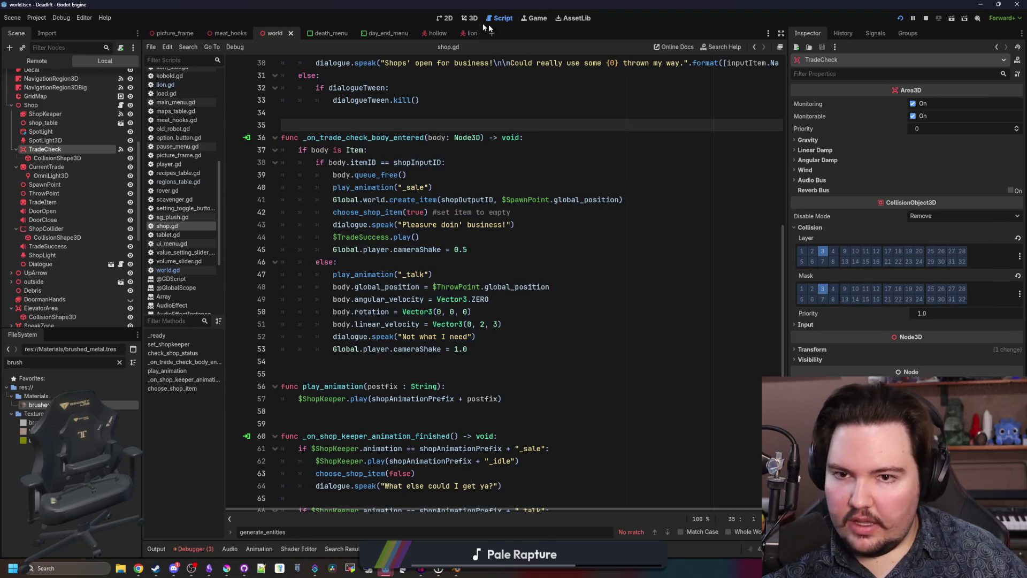
click(463, 17)
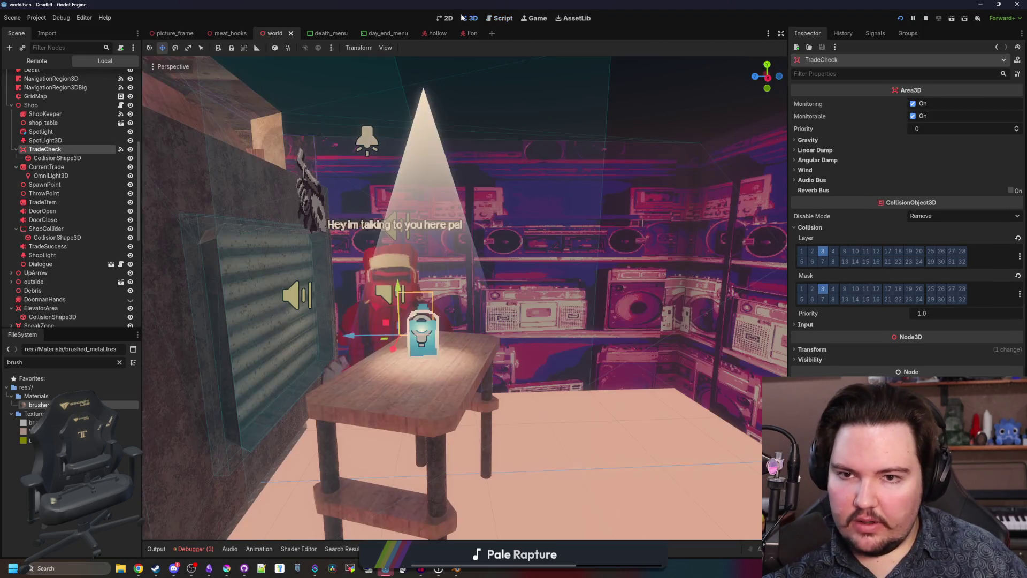
click(61, 160)
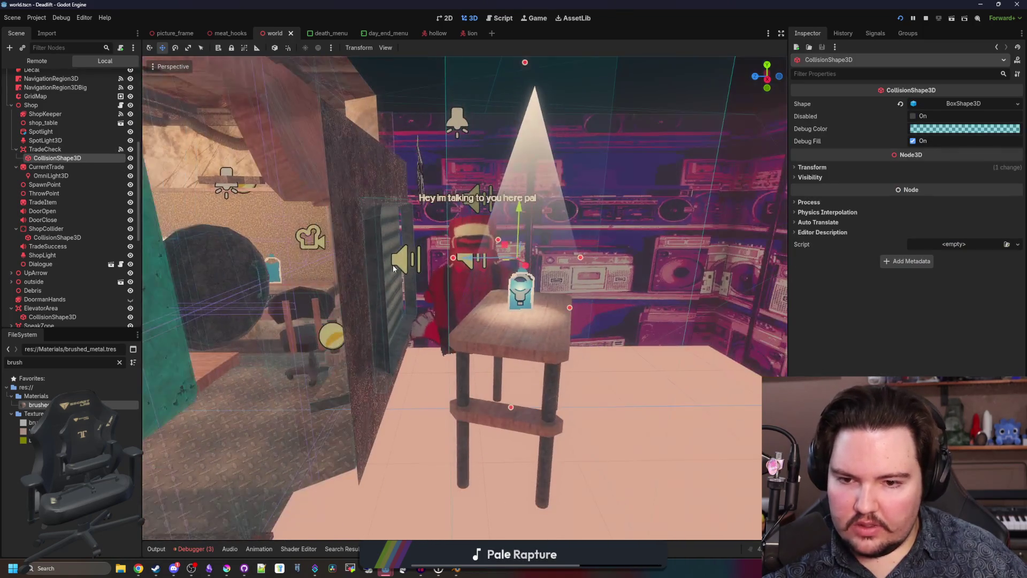
drag(418, 257, 434, 256)
click(431, 261)
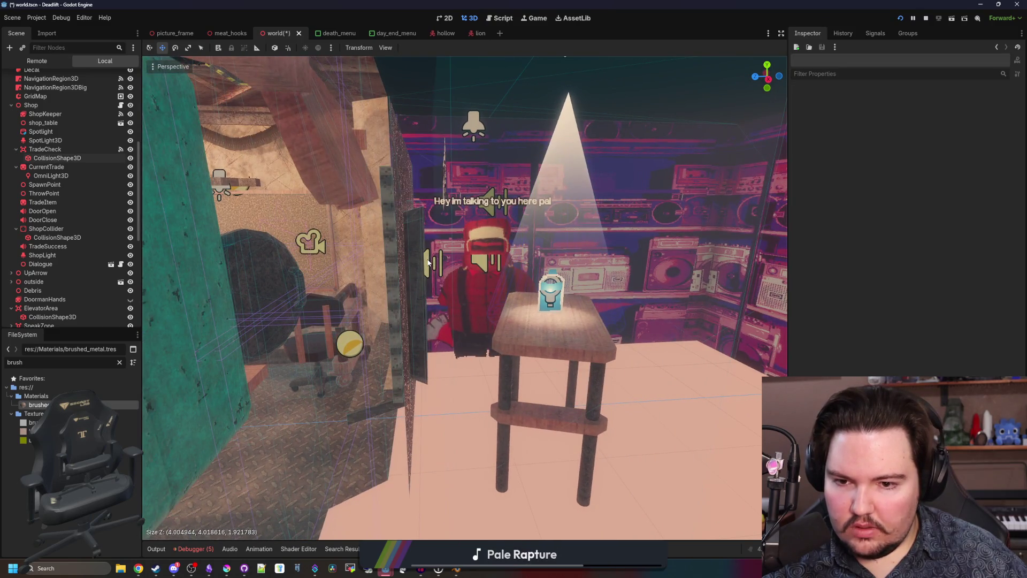
click(57, 158)
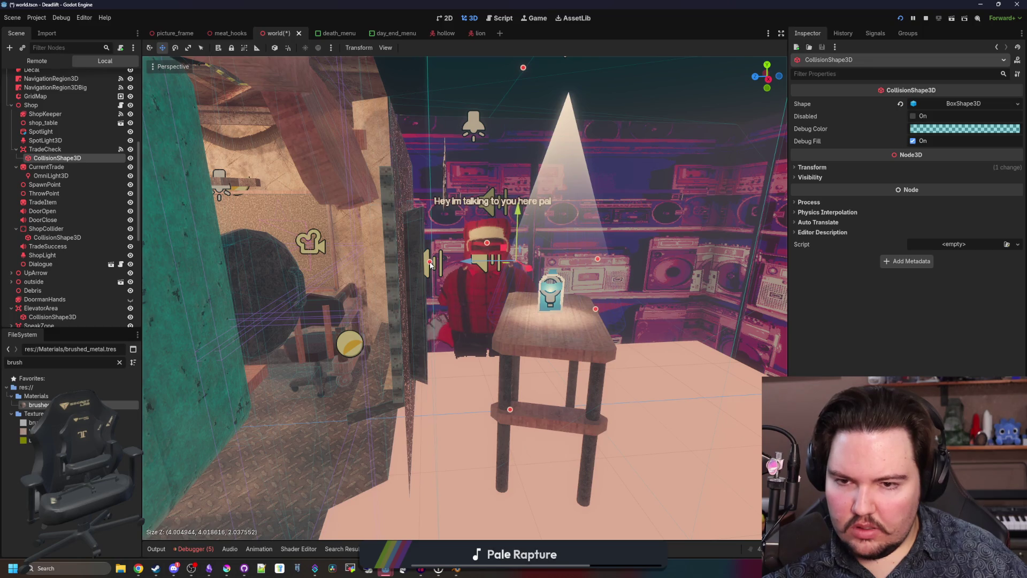
drag(455, 287, 389, 262)
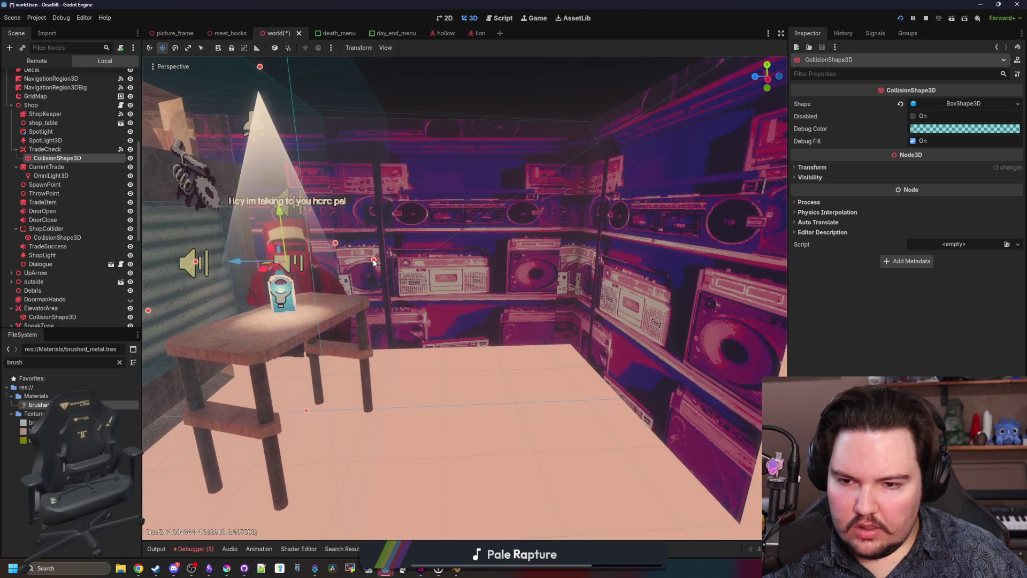
drag(600, 277, 534, 268)
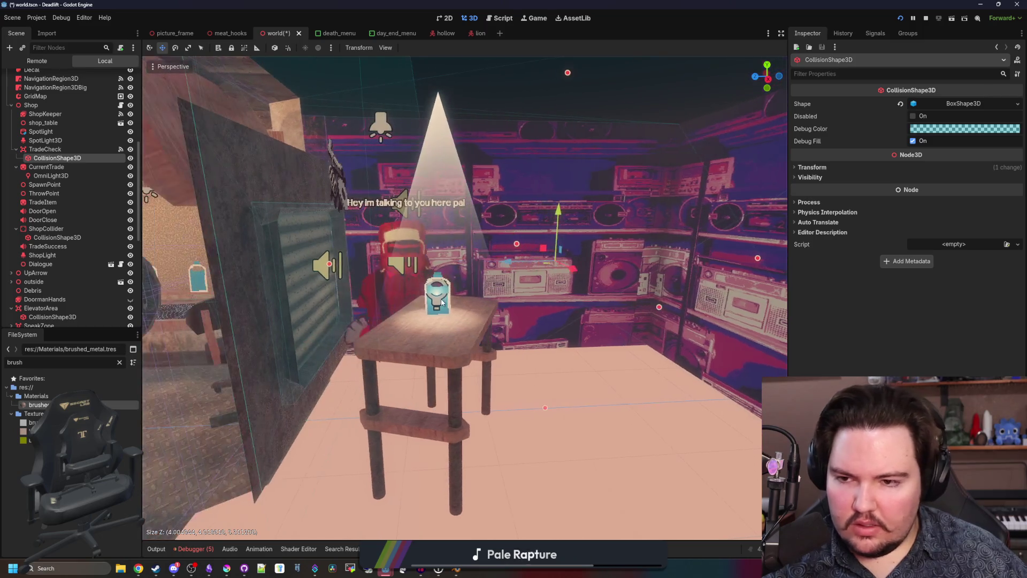
key(ctrl+s)
click(299, 300)
mouse_move(448, 283)
mouse_down()
mouse_move(390, 256)
mouse_move(447, 282)
mouse_up()
Step: Delete the TradeItem sprite from the Shop group
click(450, 267)
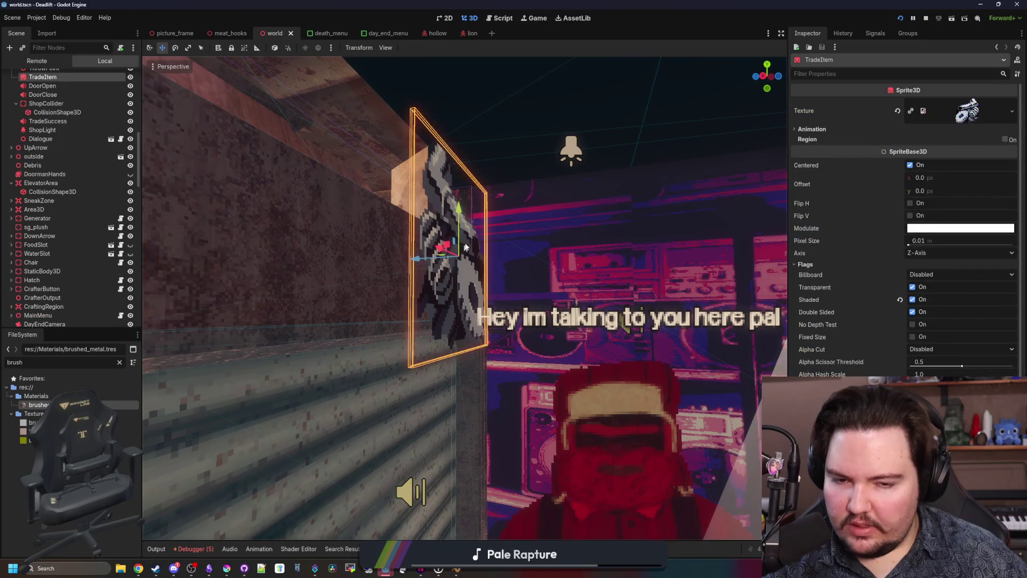
scroll(27, 170, up, 4)
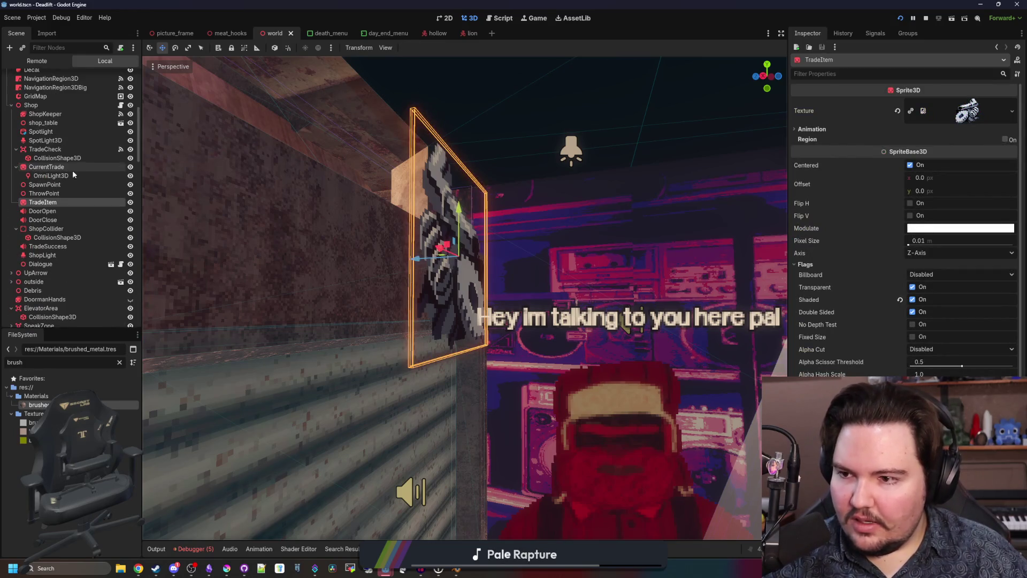
key(Delete)
click(489, 296)
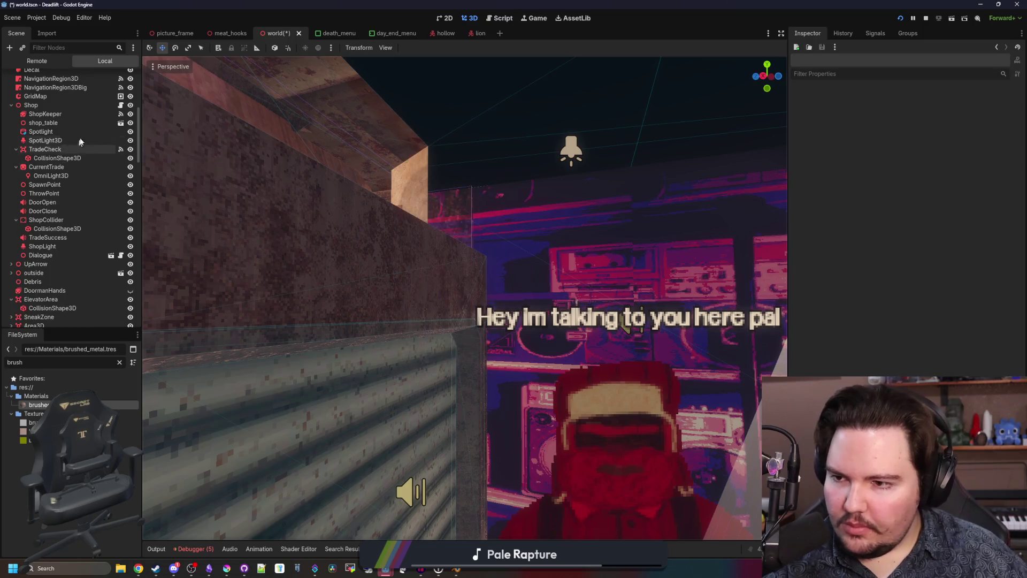
Step: Comment out the TradeItem texture line in shop.gd
click(119, 107)
key(ctrl+f)
text(tr)
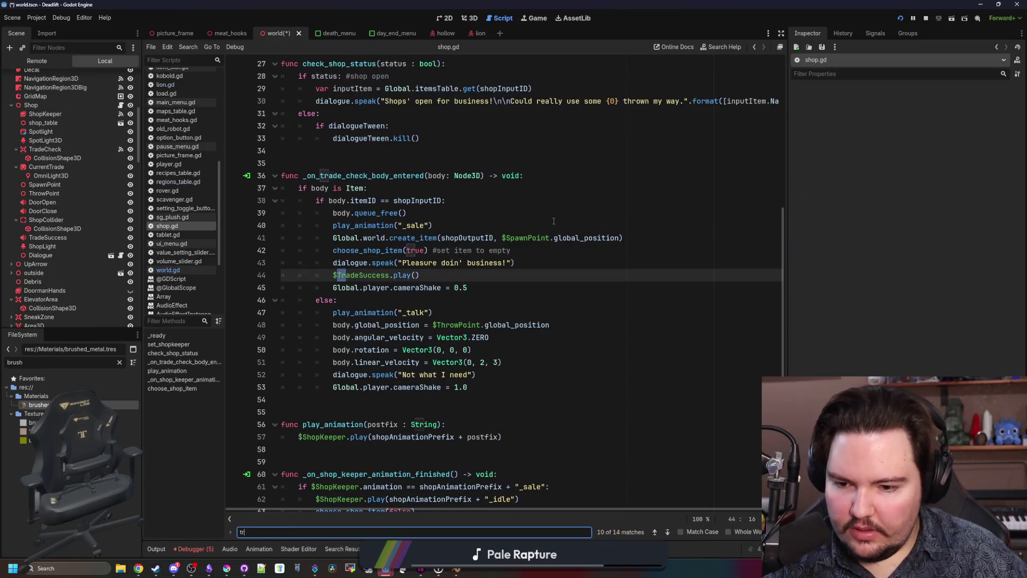
text(adeItem)
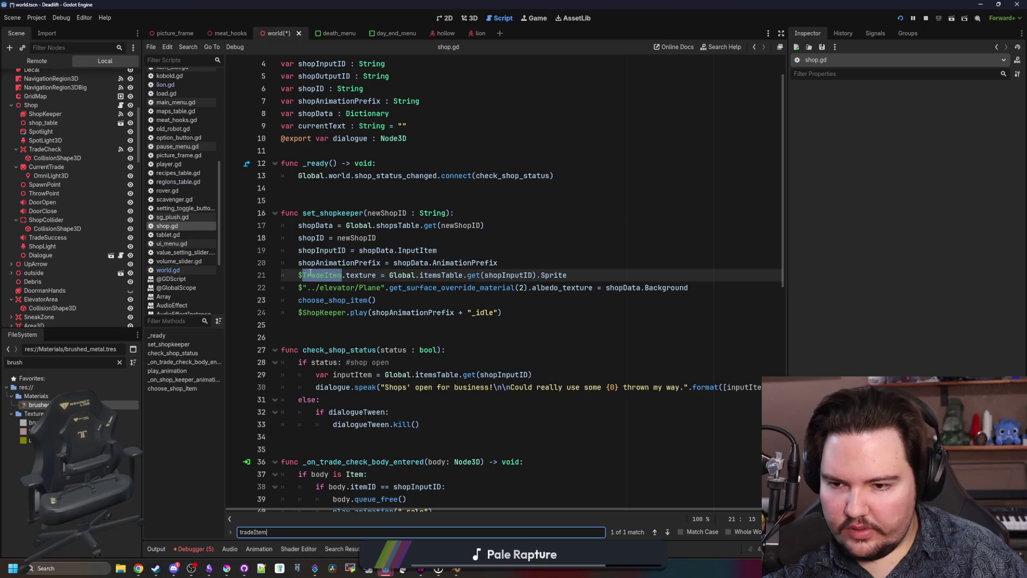
key(ctrl+k)
click(380, 203)
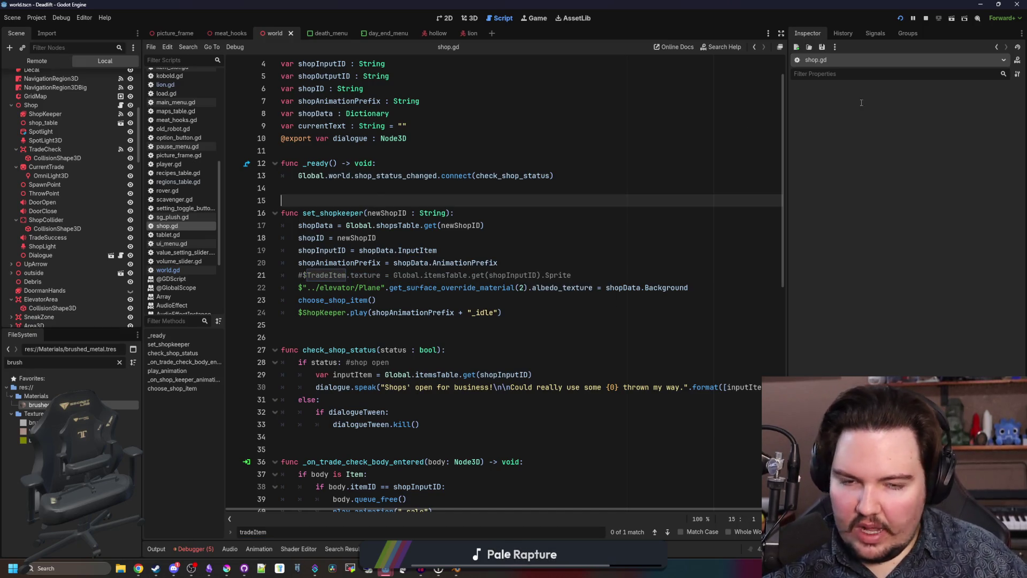
Step: Walk around the elevator room to the panel and descend to level 1
click(523, 19)
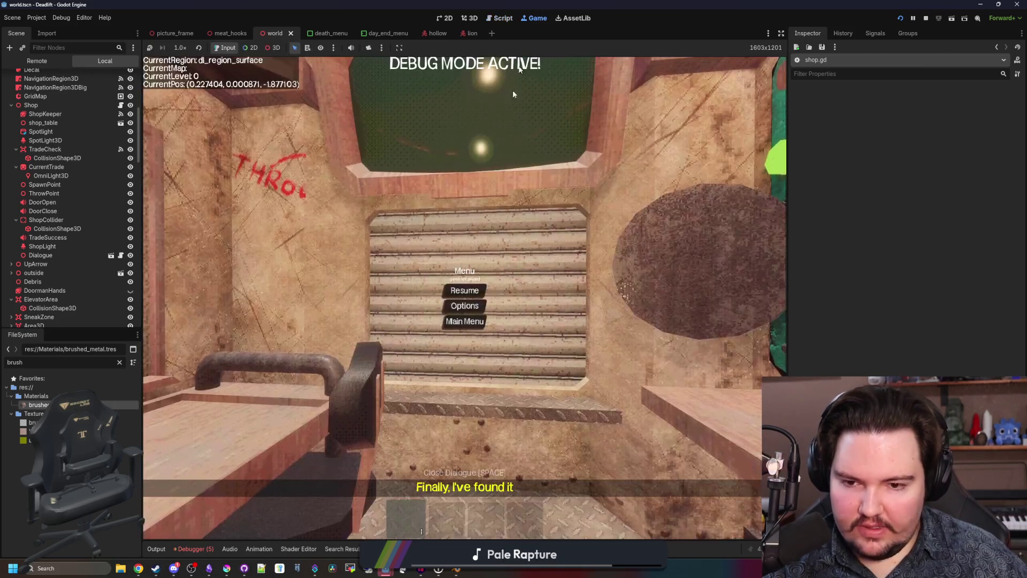
key(s)
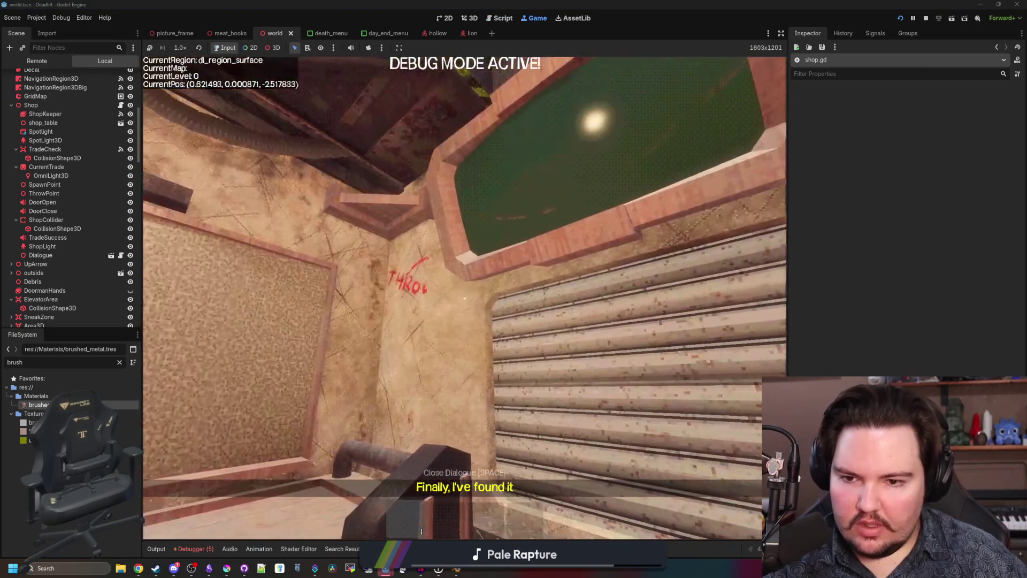
key(w)
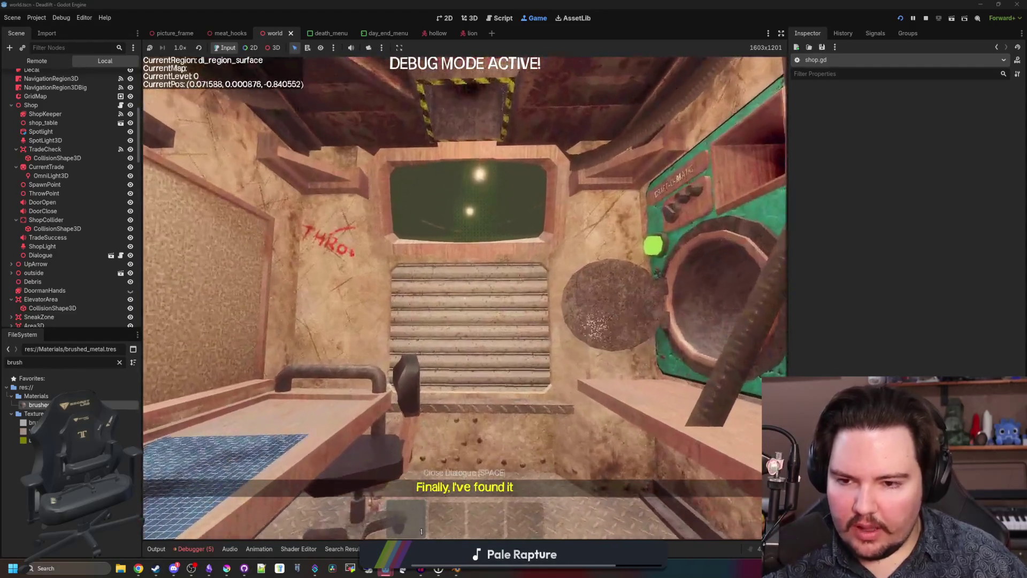
key(w)
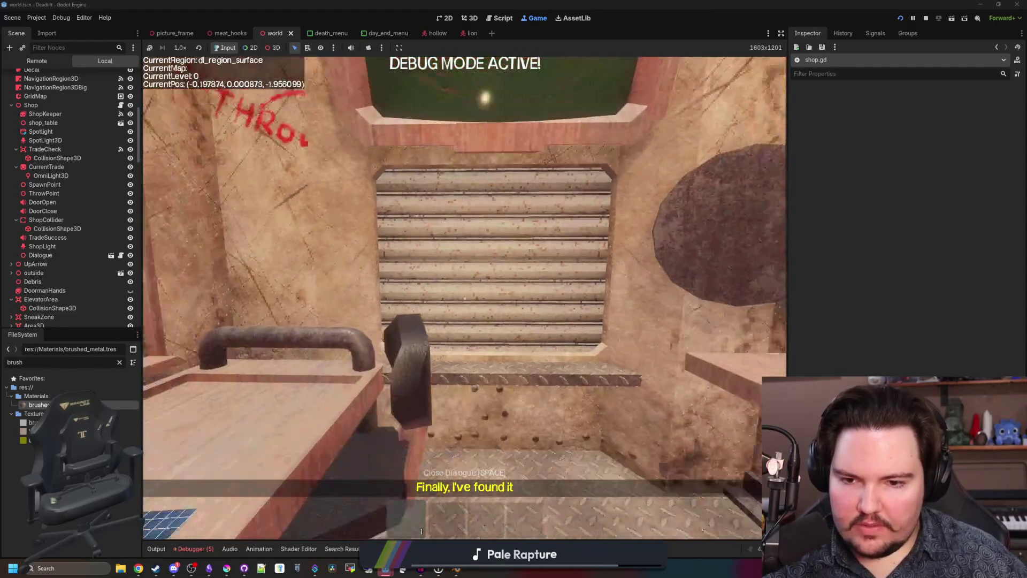
key(s)
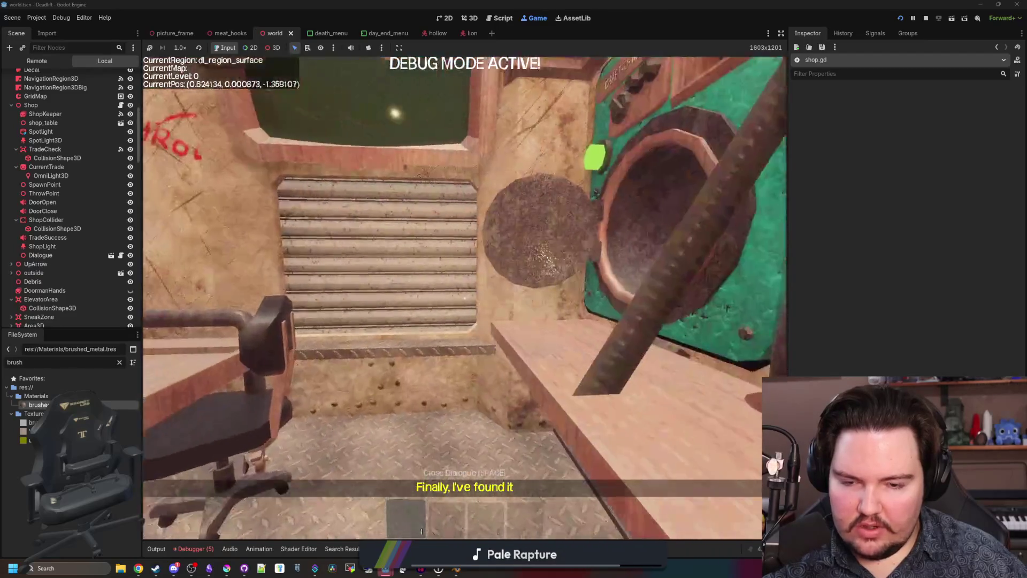
key(w)
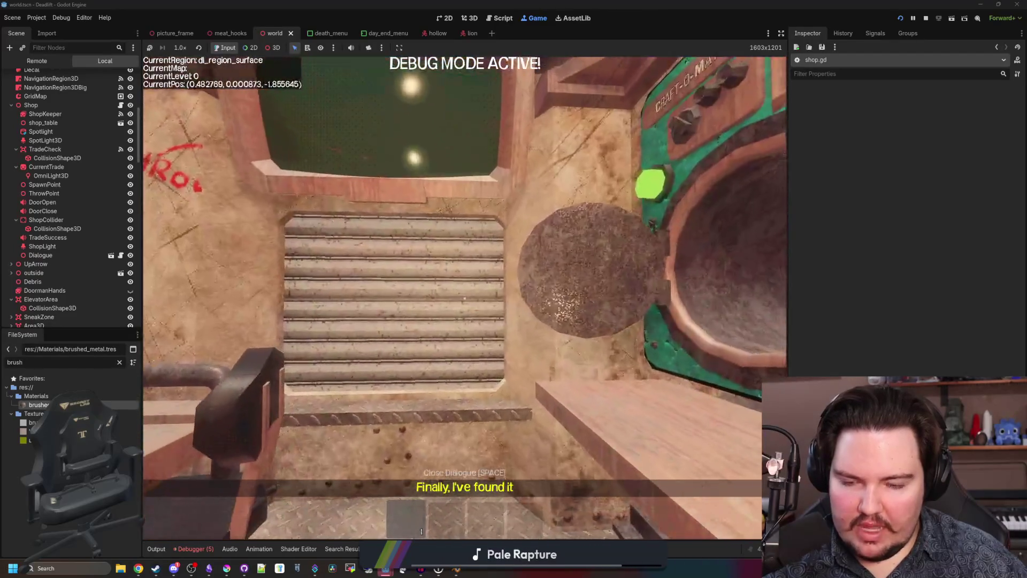
key(w)
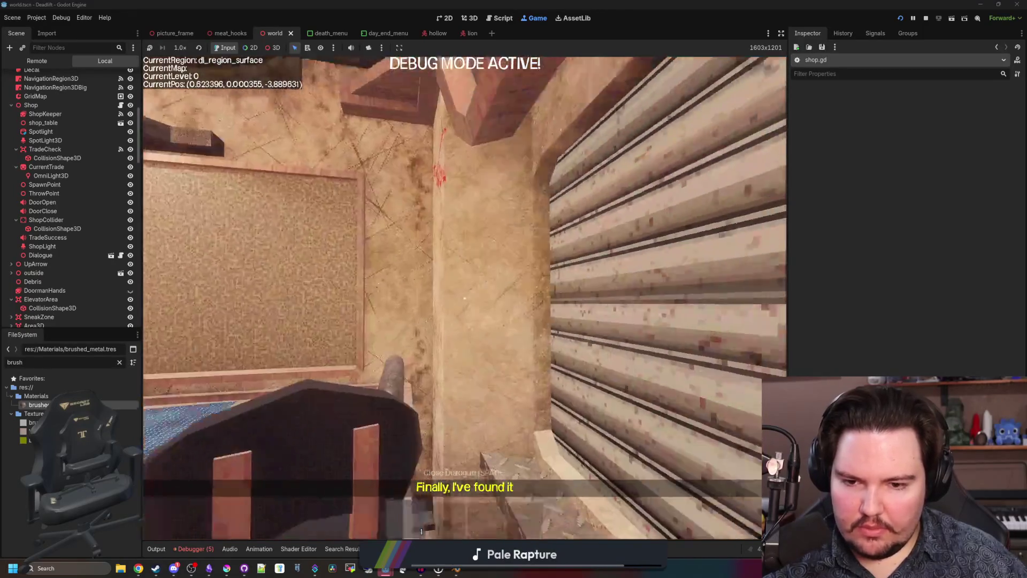
key(w)
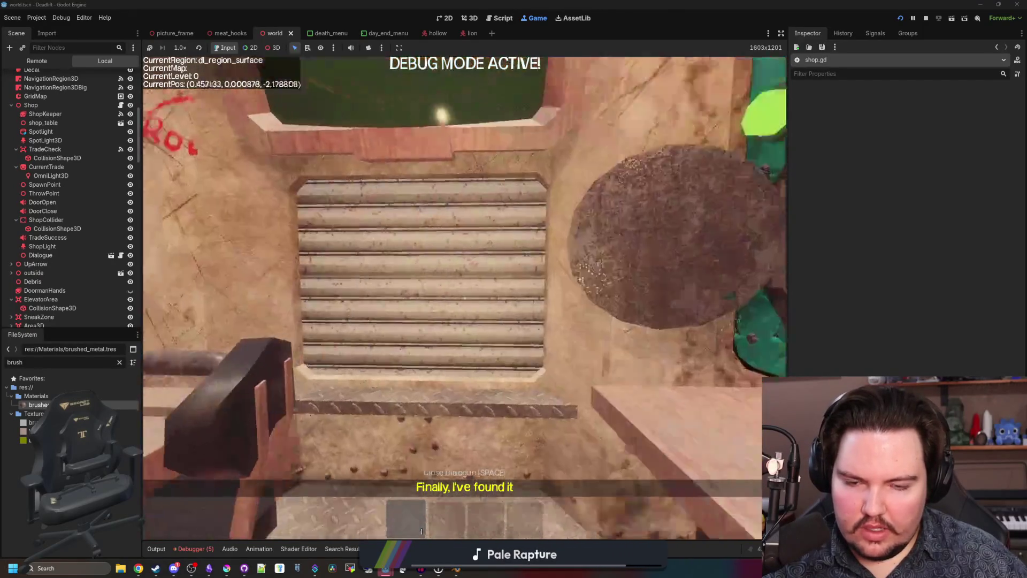
key(e)
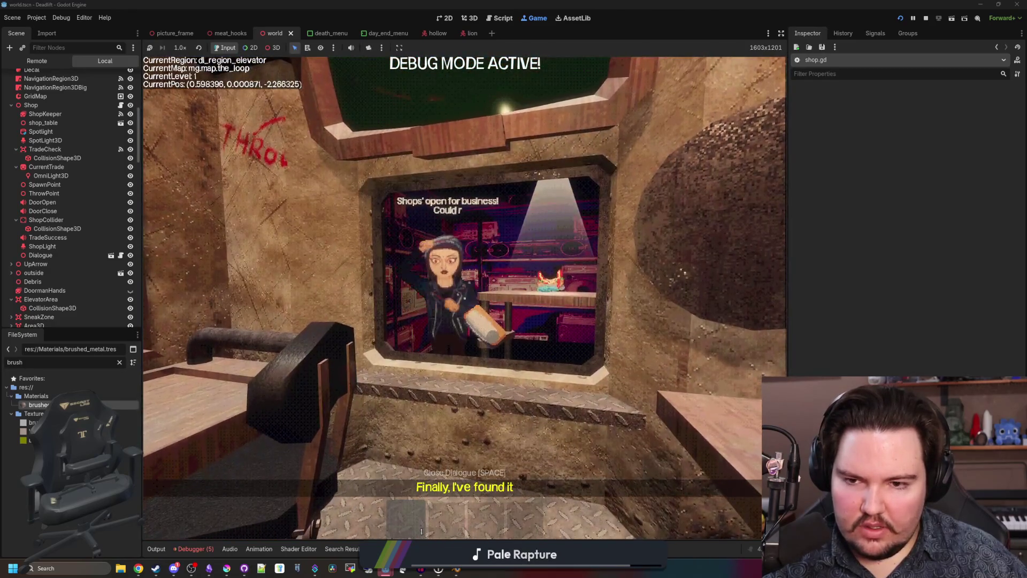
Step: Pick up the metal scrap, throw it into the shop window, and pause the game
key(w)
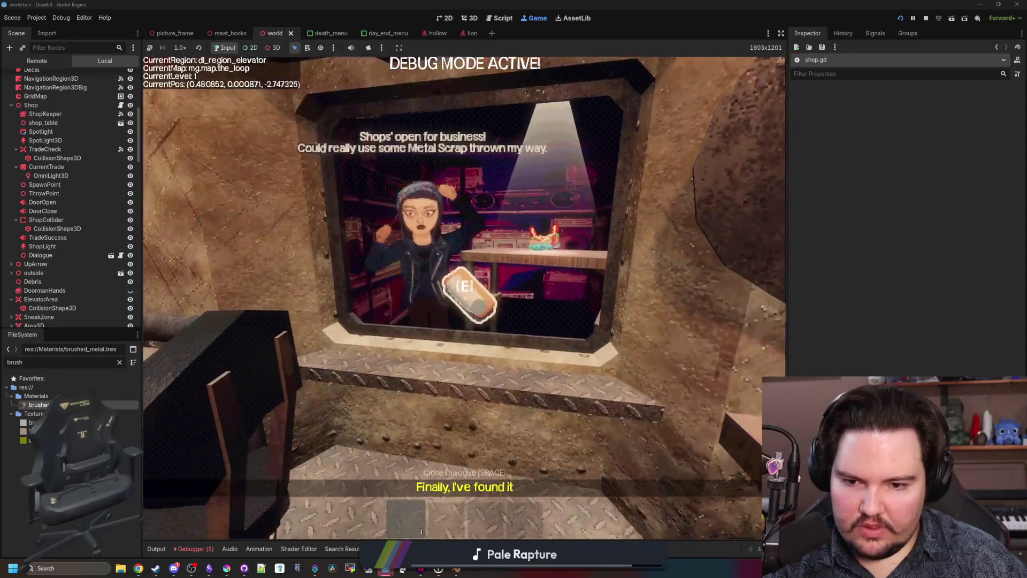
key(e)
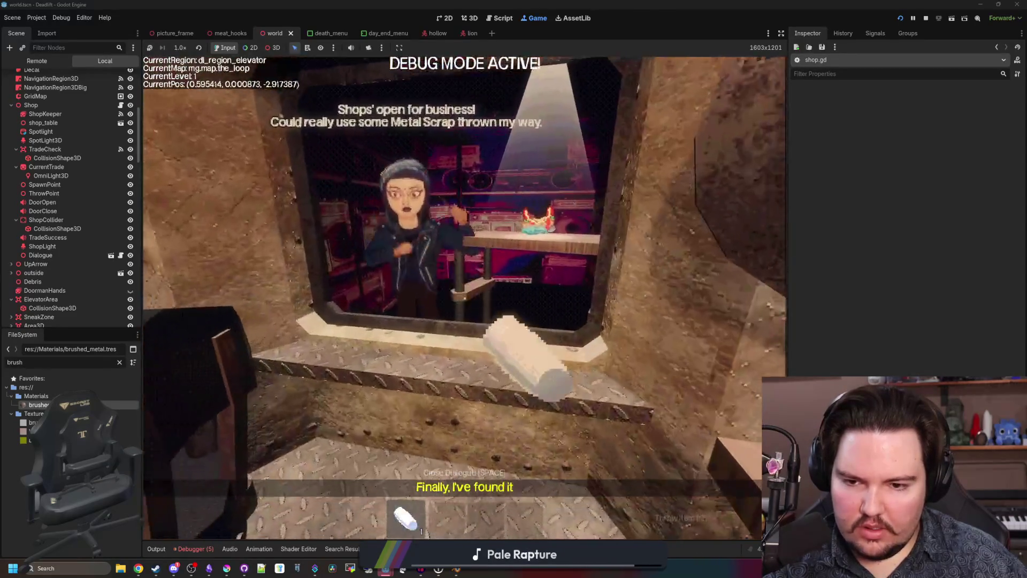
key(w)
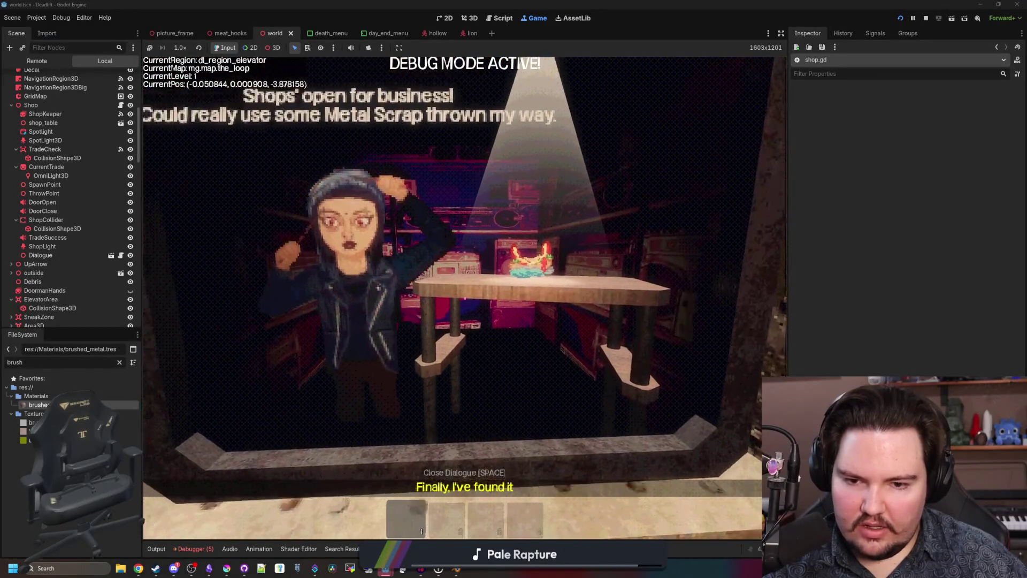
key(s)
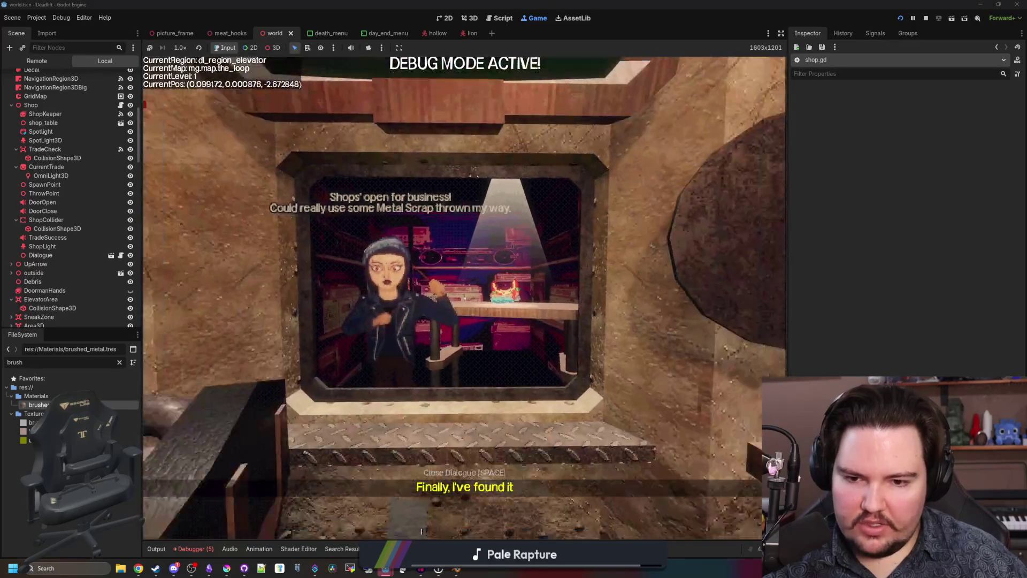
key(Escape)
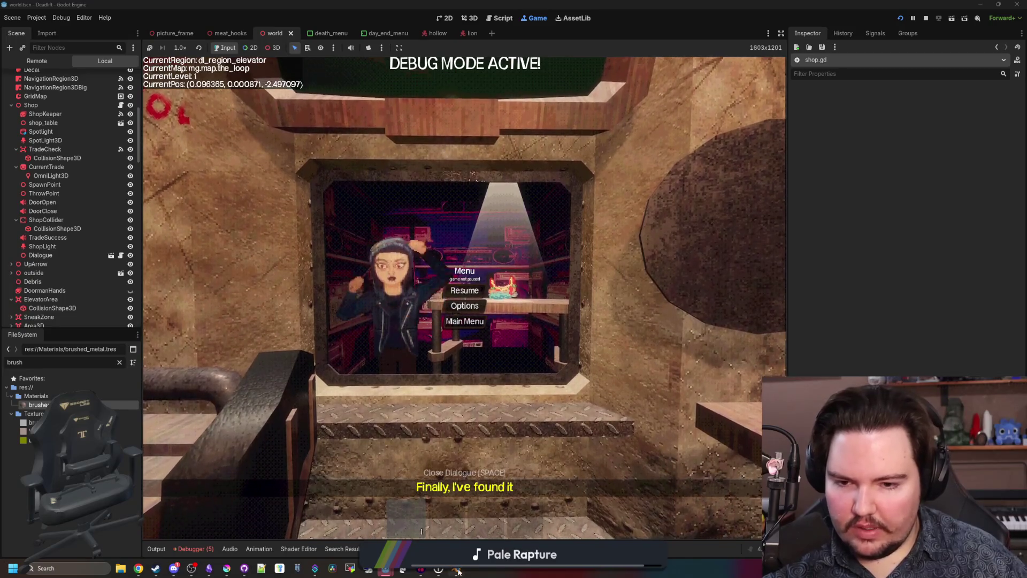
mouse_move(458, 571)
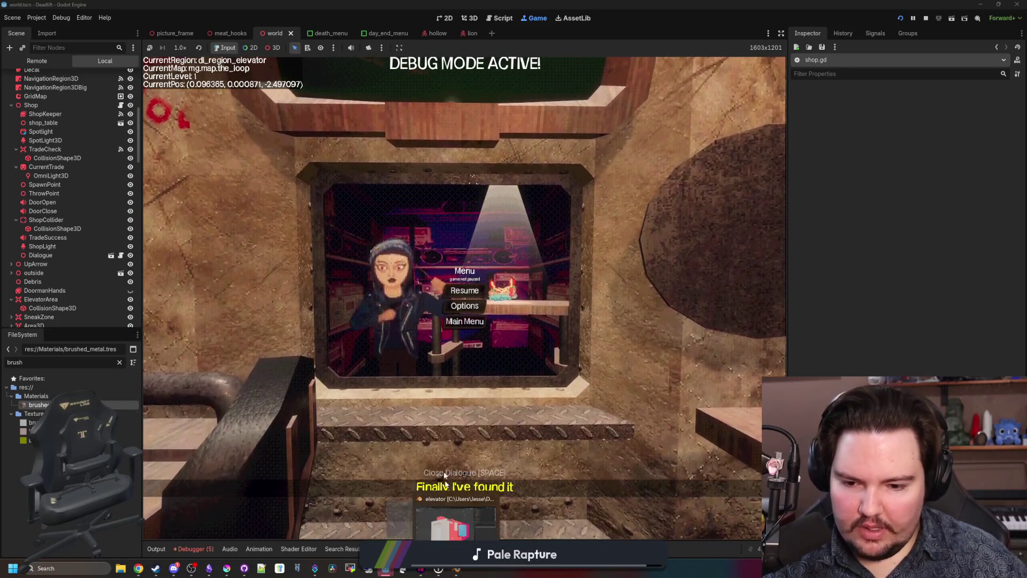
Step: Return to Blender, put the Plane back in Object Mode, and fly the view to the hatch plane
click(422, 531)
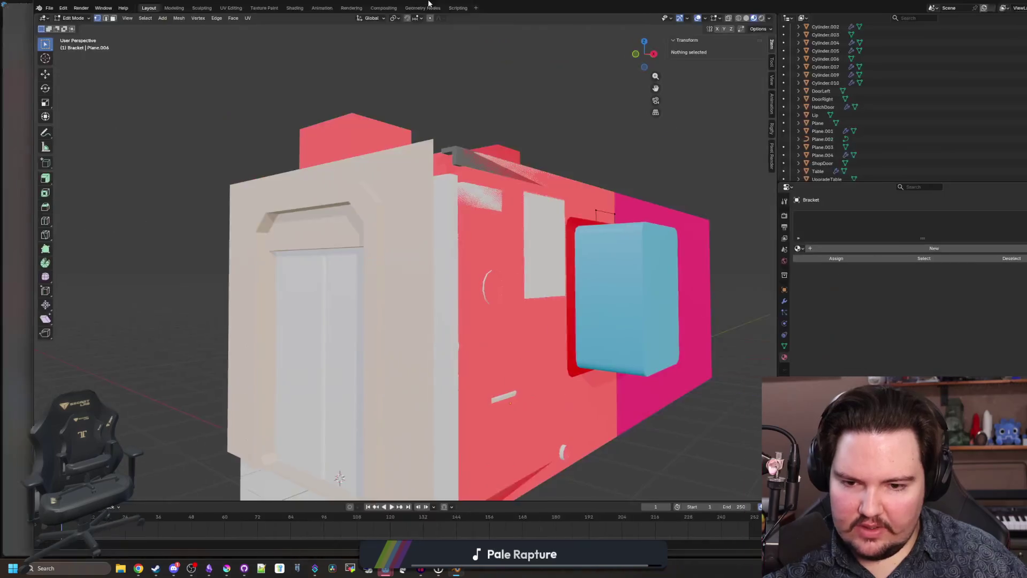
drag(499, 315, 548, 395)
key(w)
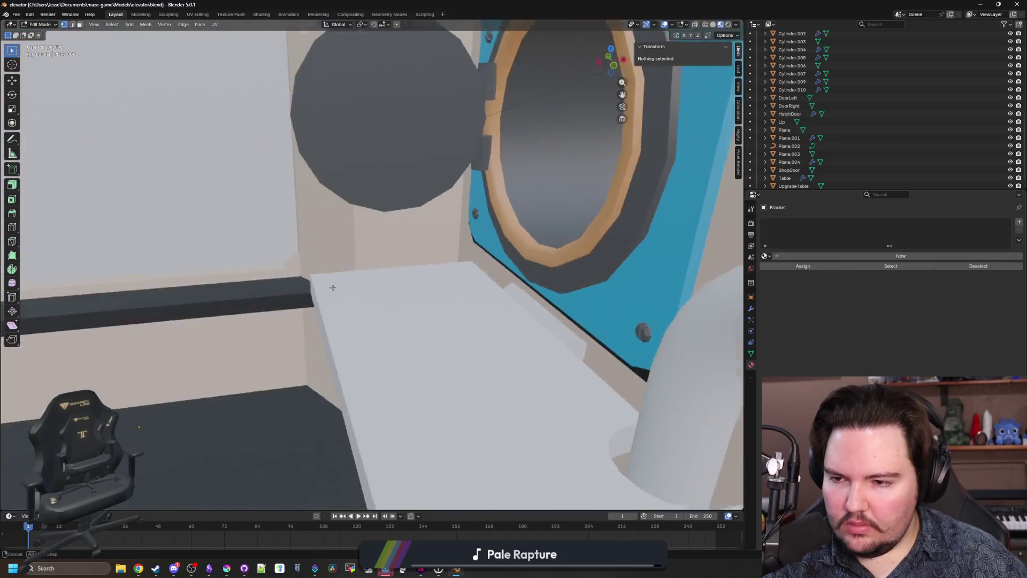
click(450, 348)
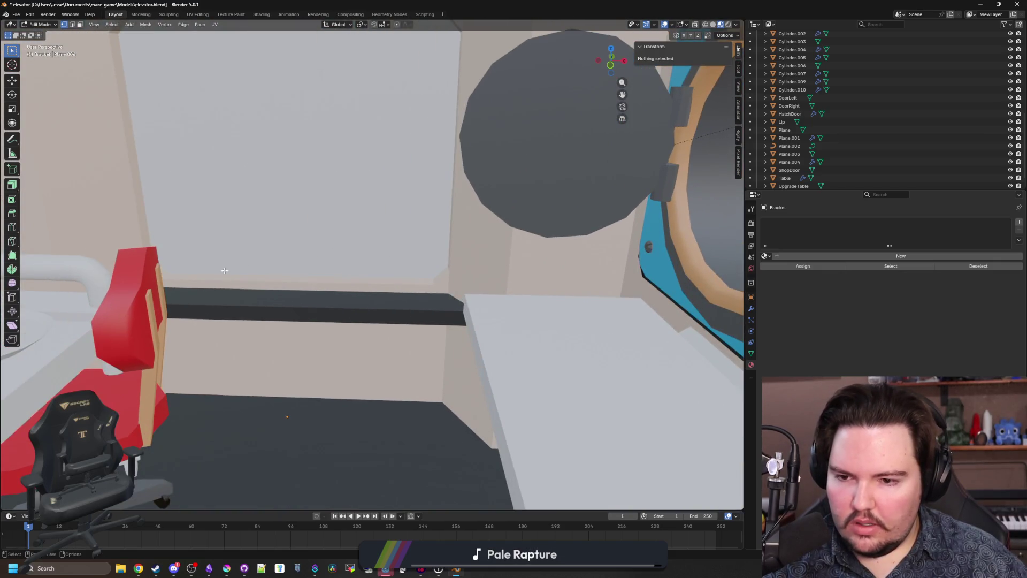
key(Tab)
click(257, 237)
key(shift+grave)
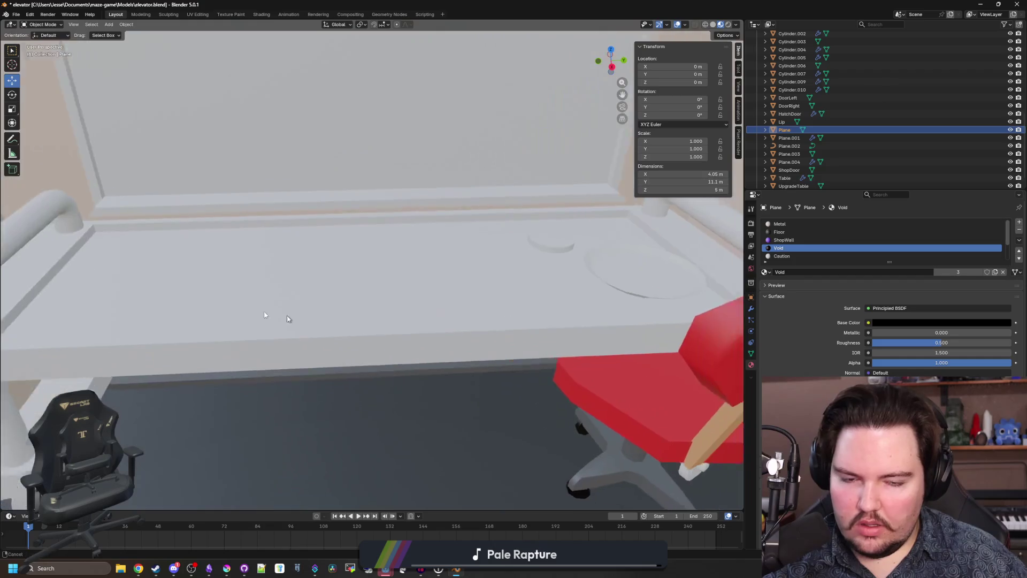
key(w)
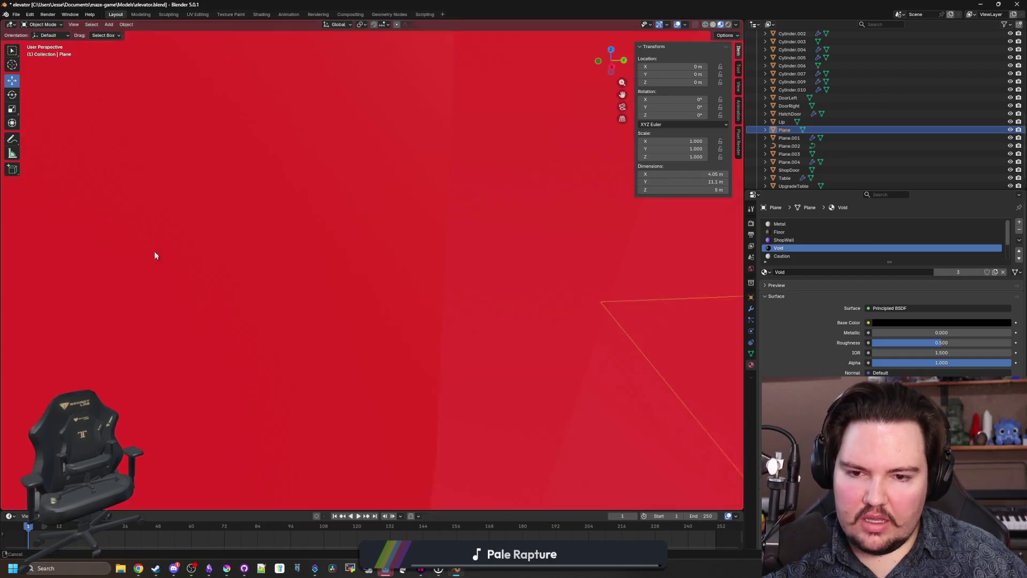
key(s)
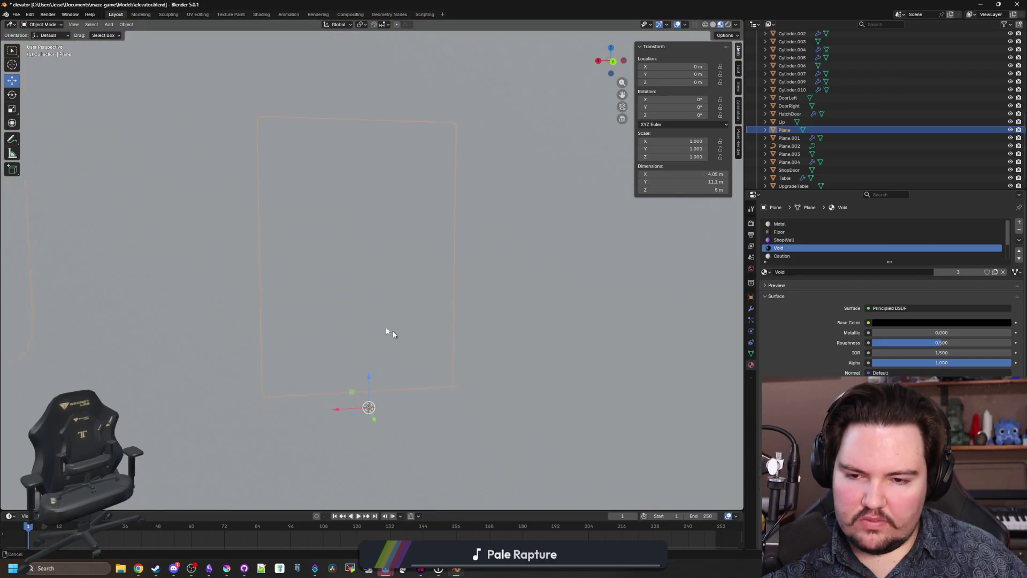
click(329, 302)
Step: In Edit Mode, select the hatch opening's lower edge loop and raise it about 0.12 m along Z
key(w)
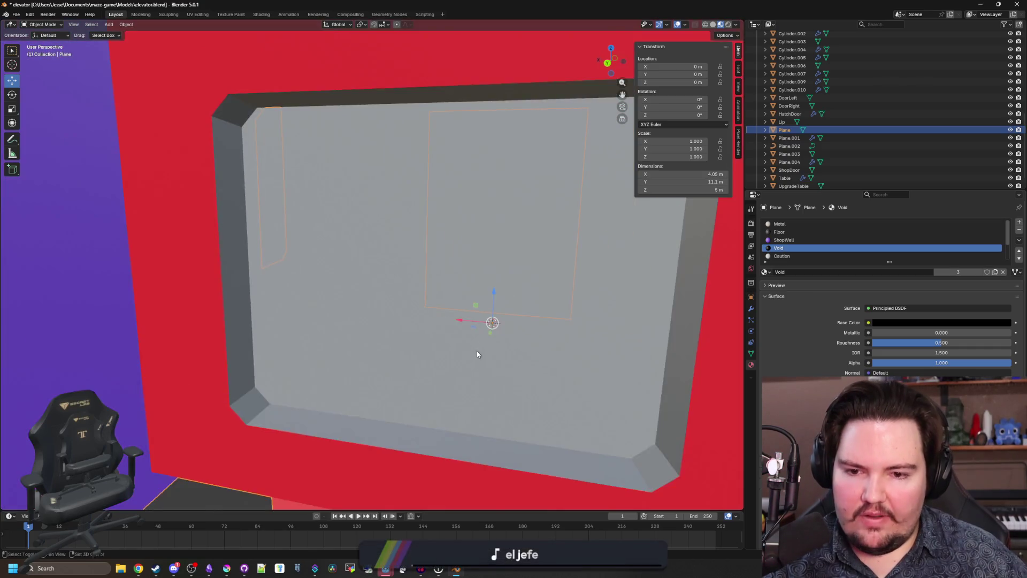
click(415, 389)
key(Tab)
scroll(513, 316, down, 5)
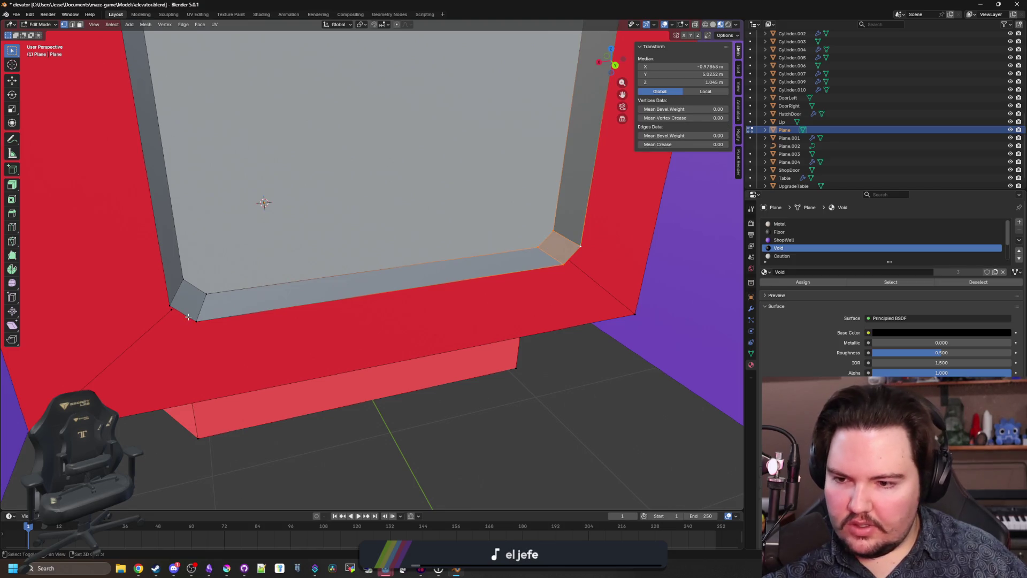
mouse_move(264, 316)
mouse_down()
mouse_move(218, 305)
mouse_move(236, 281)
mouse_move(222, 280)
mouse_up()
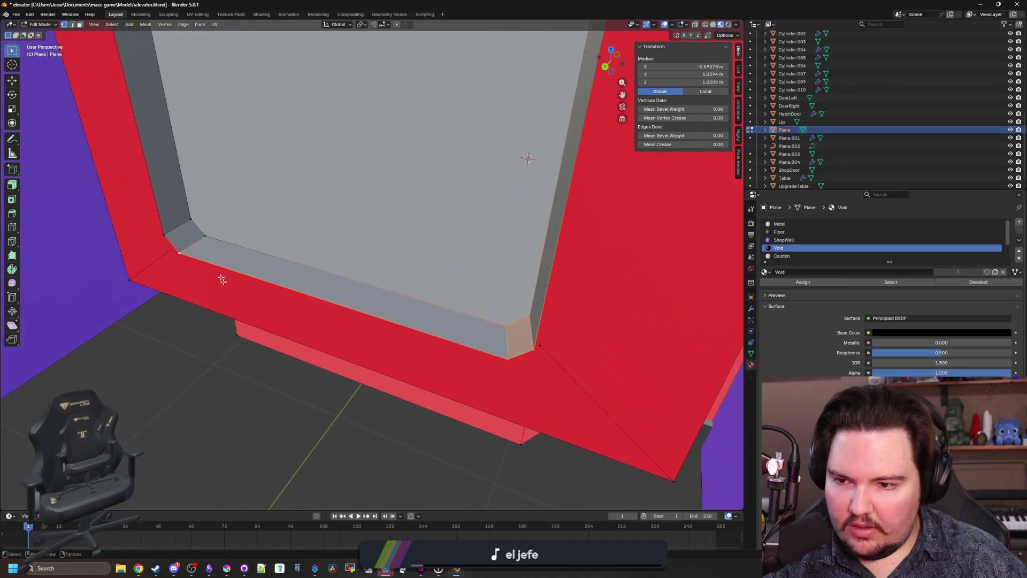
shift+click(207, 245)
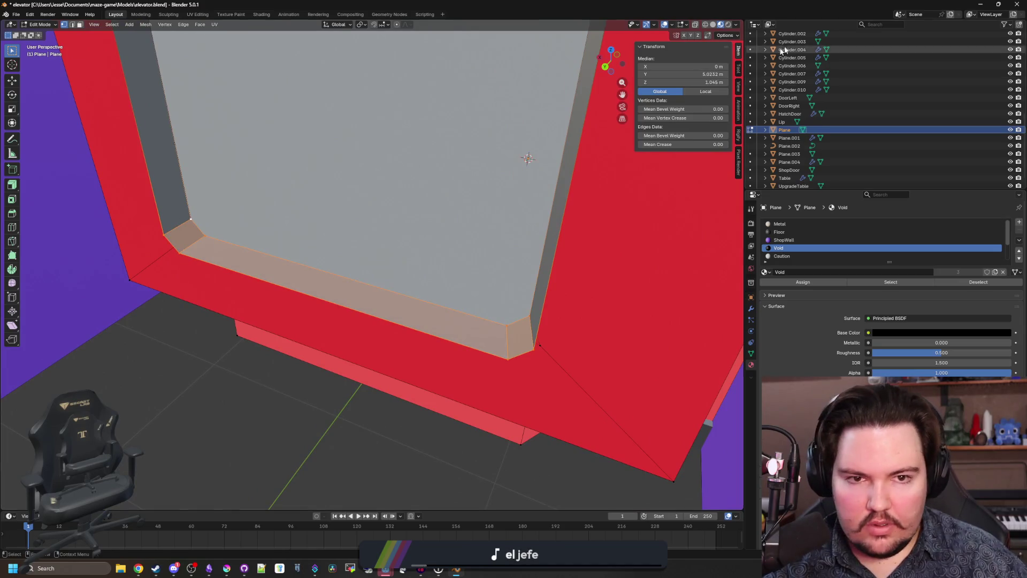
mouse_move(212, 249)
mouse_down()
mouse_move(230, 262)
mouse_move(408, 294)
mouse_move(323, 309)
mouse_move(273, 296)
mouse_move(160, 303)
mouse_move(294, 314)
mouse_move(225, 302)
mouse_up()
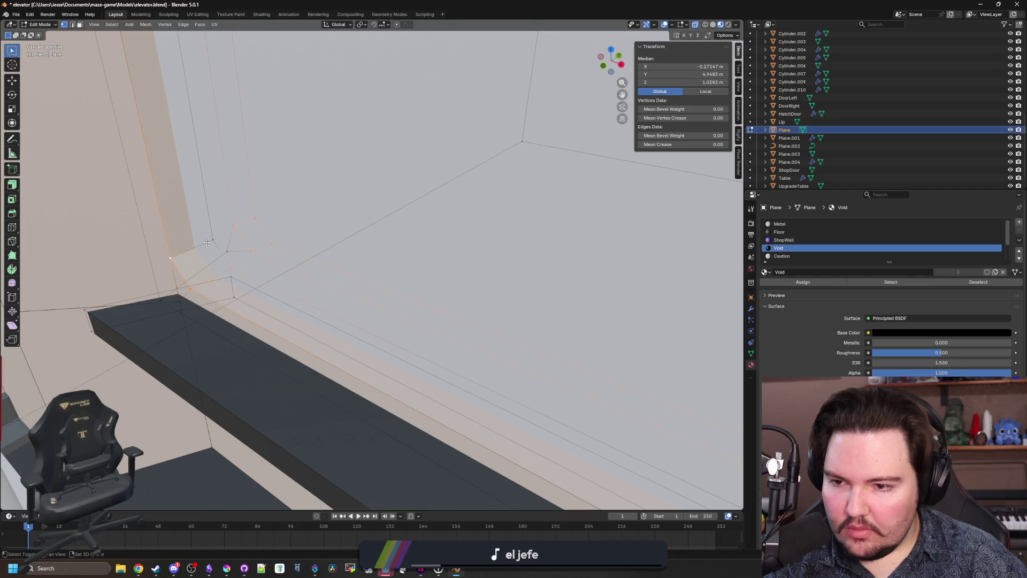
mouse_move(209, 304)
mouse_down()
mouse_move(230, 330)
mouse_move(198, 293)
mouse_up()
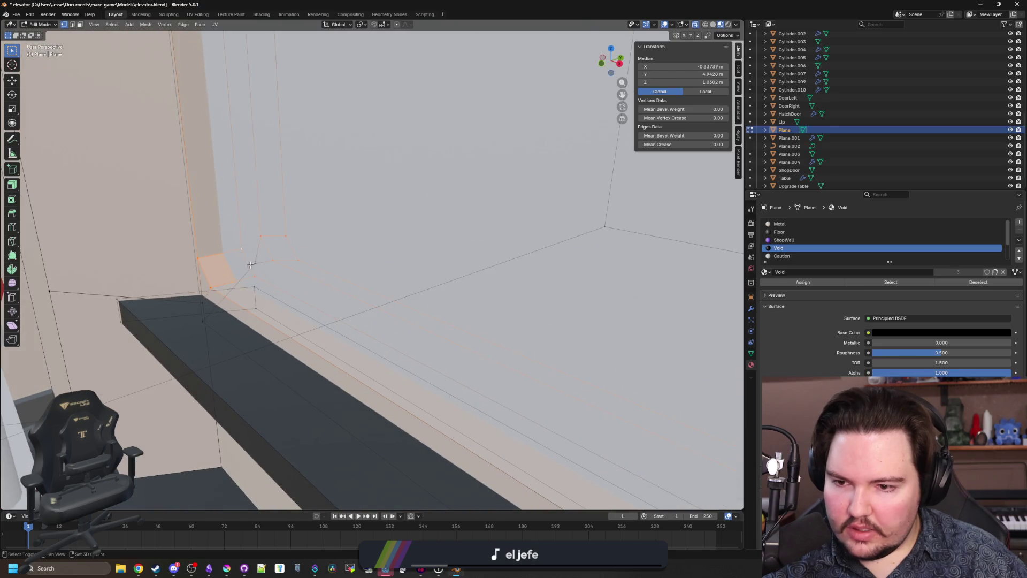
mouse_move(250, 264)
mouse_down()
mouse_move(258, 271)
mouse_move(165, 257)
mouse_move(420, 328)
mouse_move(460, 323)
mouse_move(314, 328)
mouse_move(504, 349)
mouse_up()
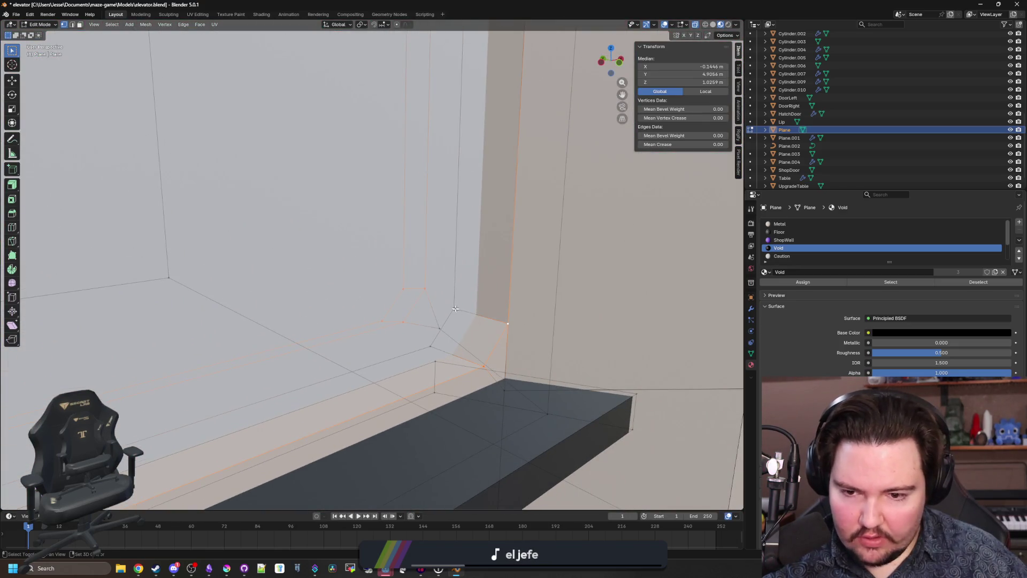
mouse_move(436, 331)
mouse_down()
mouse_move(270, 337)
mouse_move(255, 315)
mouse_move(268, 285)
mouse_move(366, 293)
mouse_move(427, 280)
mouse_move(338, 292)
mouse_move(328, 320)
mouse_up()
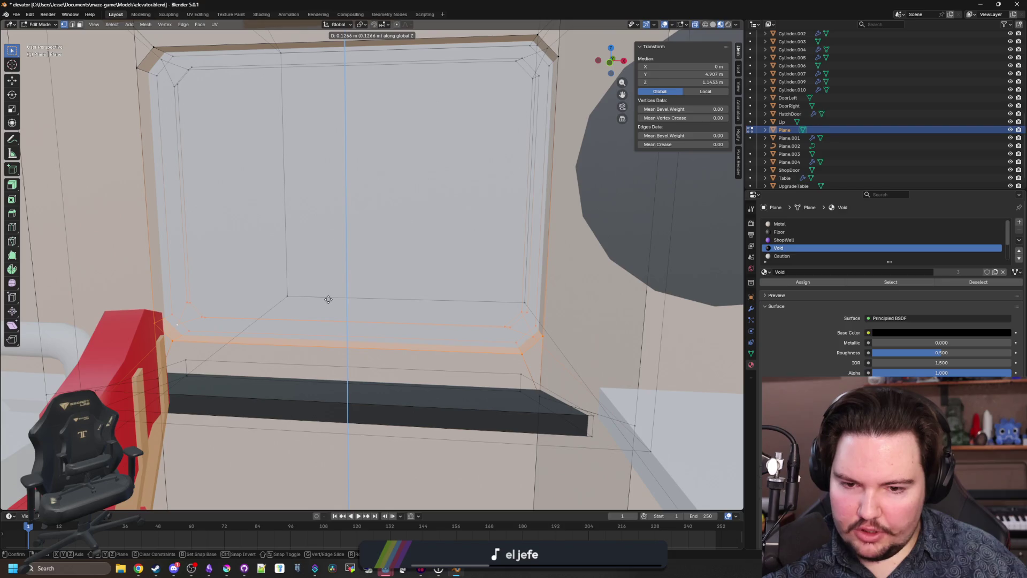
Step: Confirm the edge move, then raise the dark ledge's front face to about 1 m
click(328, 298)
mouse_move(327, 299)
mouse_down()
mouse_move(238, 325)
mouse_move(198, 352)
mouse_move(129, 354)
mouse_up()
click(238, 326)
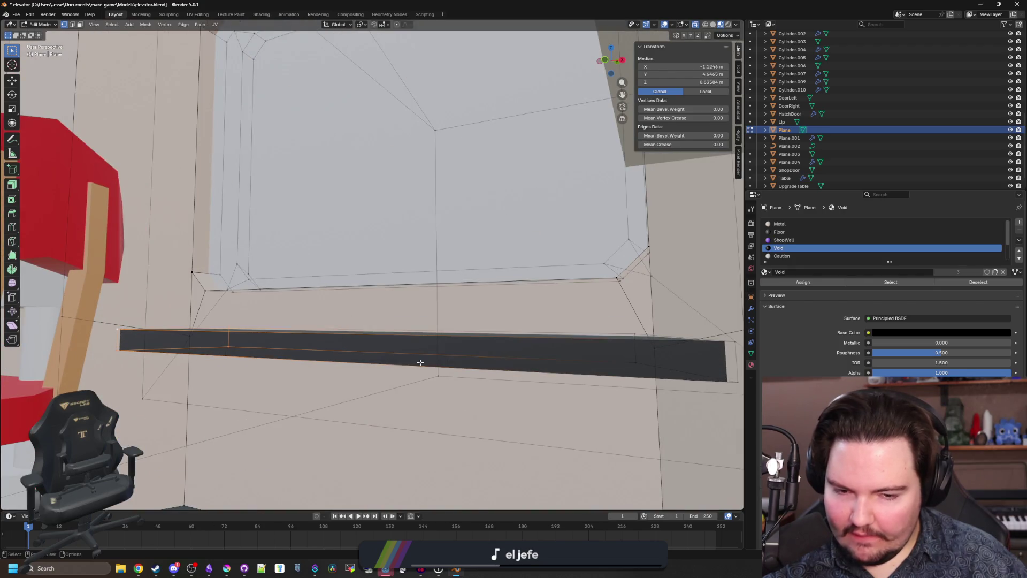
shift+click(680, 351)
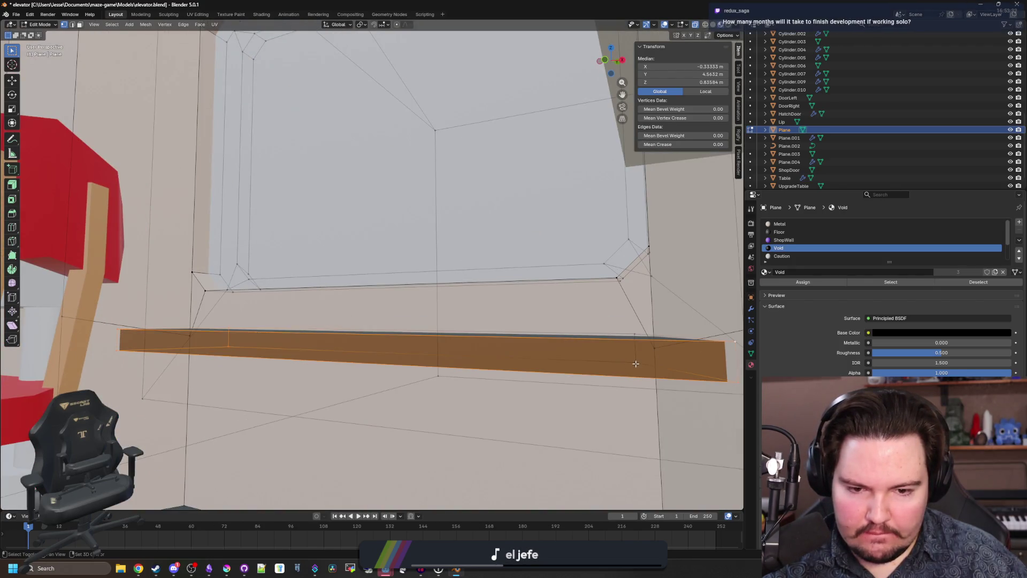
key(g)
key(z)
click(607, 332)
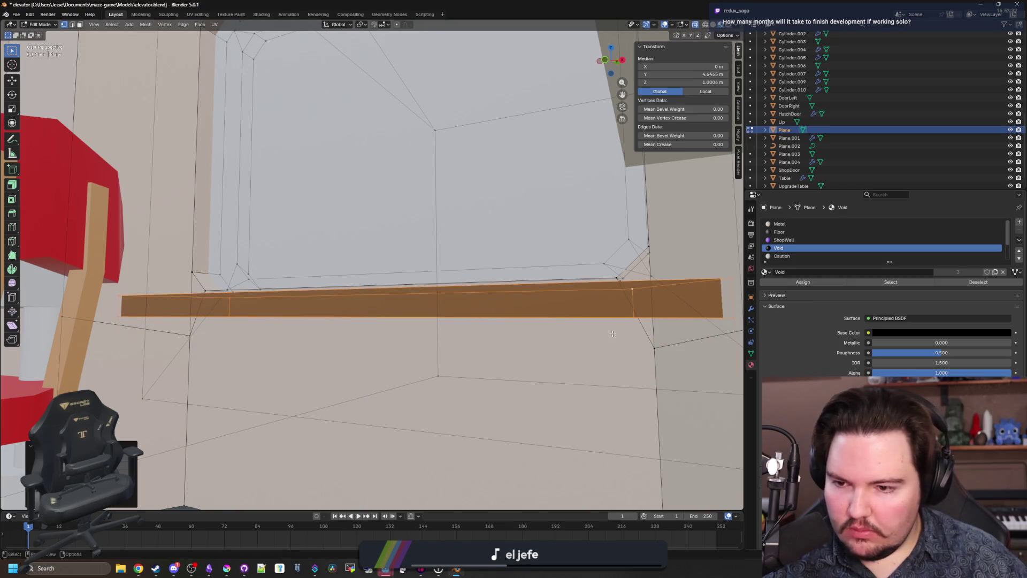
drag(607, 332, 441, 347)
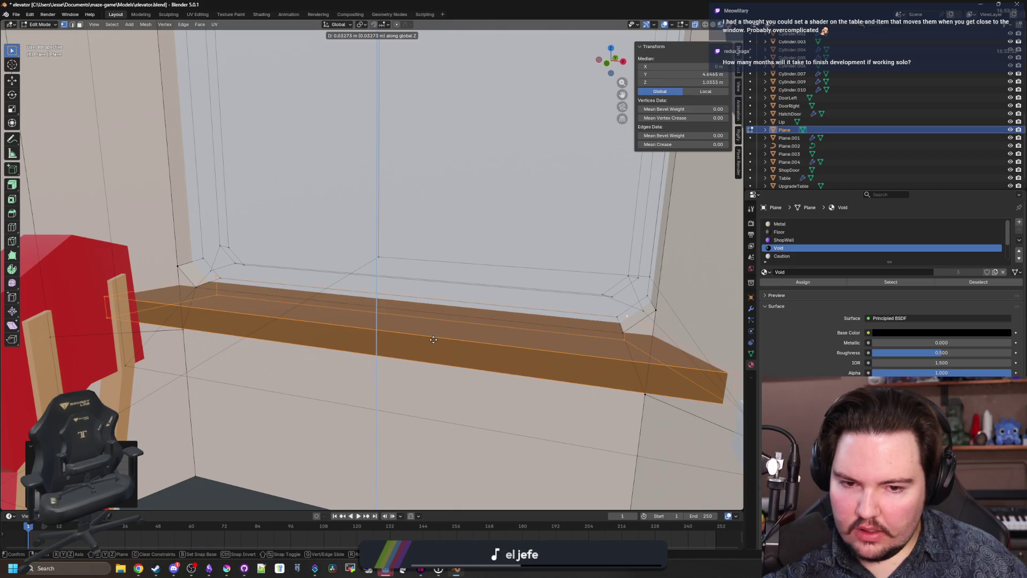
Step: Nudge the ledge edge along Y to fit the window frame beside the red wall
drag(433, 339, 357, 356)
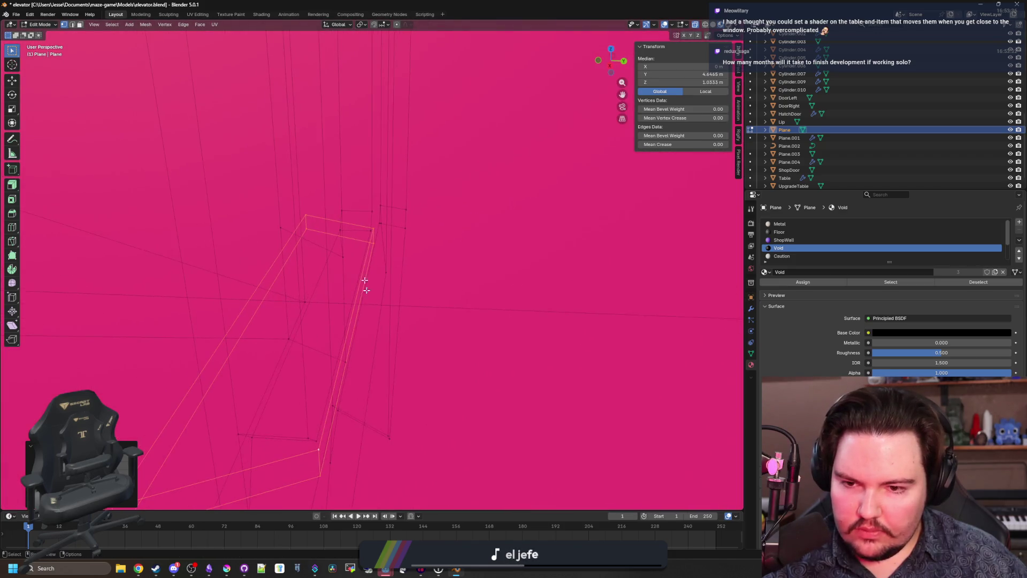
drag(365, 284, 453, 248)
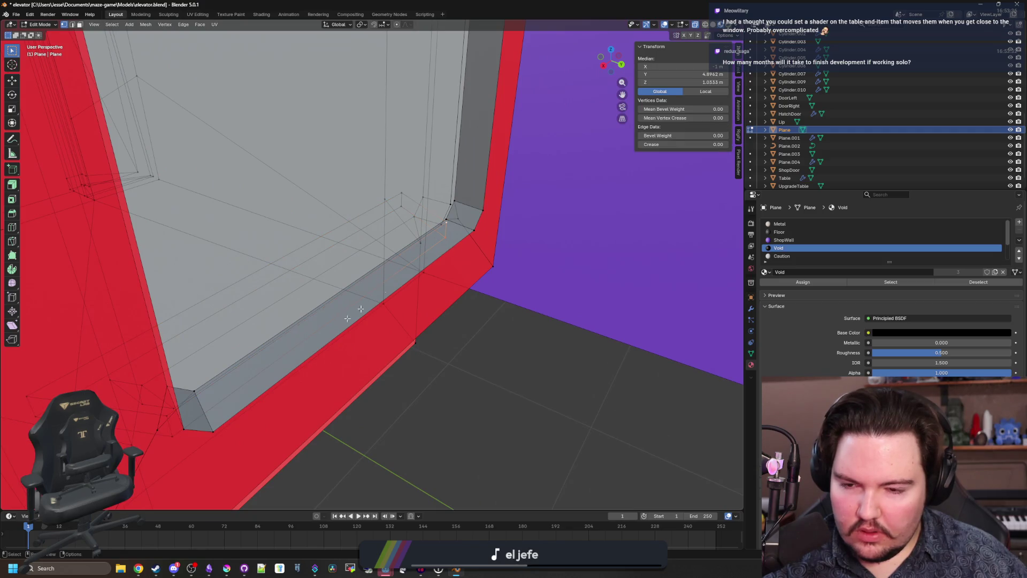
mouse_move(187, 425)
mouse_down()
mouse_move(166, 419)
mouse_move(140, 364)
mouse_up()
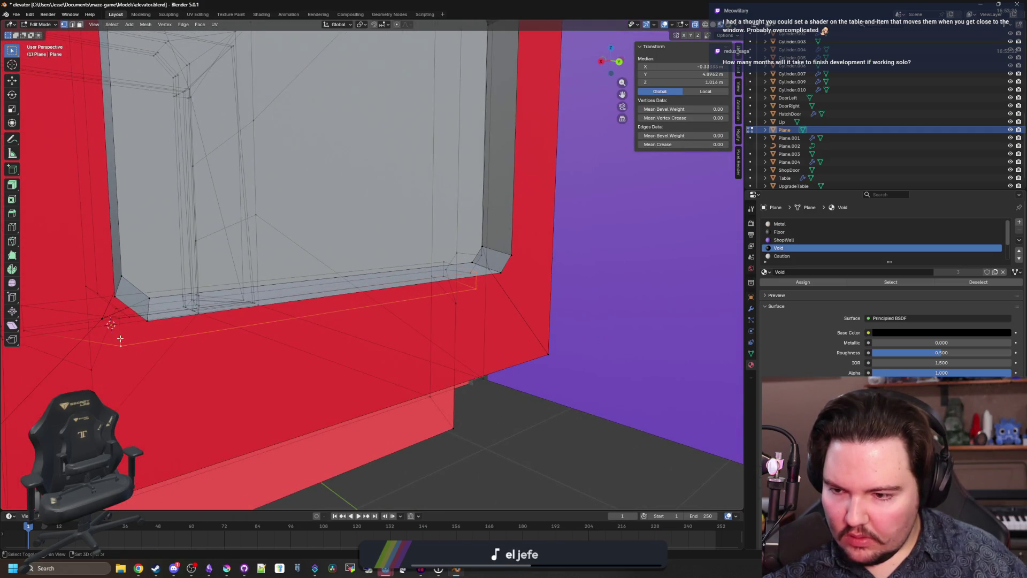
mouse_move(117, 315)
mouse_down()
mouse_move(218, 291)
mouse_move(284, 367)
mouse_move(321, 353)
mouse_move(289, 344)
mouse_move(344, 321)
mouse_move(391, 323)
mouse_up()
key(g)
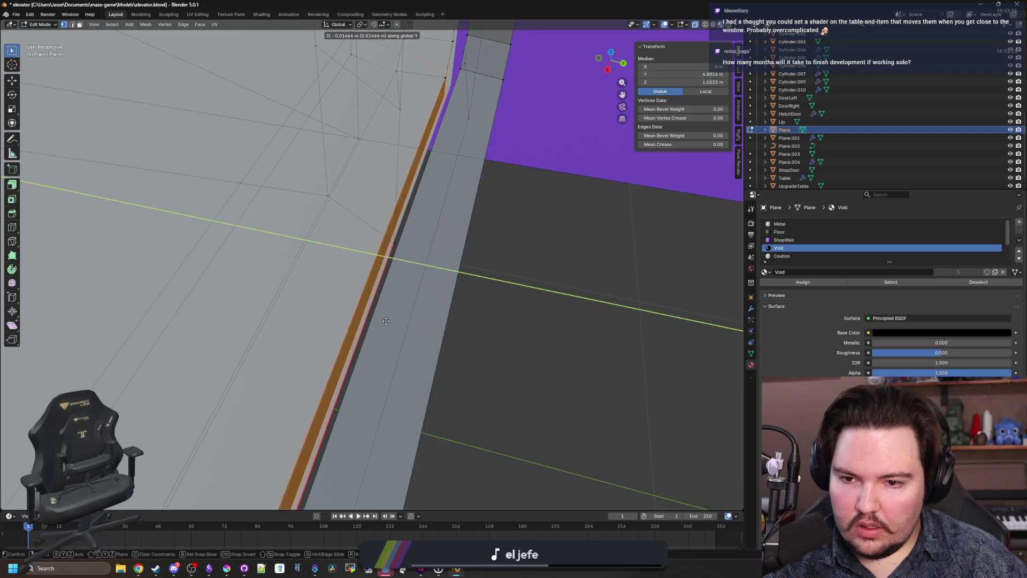
click(388, 321)
drag(387, 321, 428, 307)
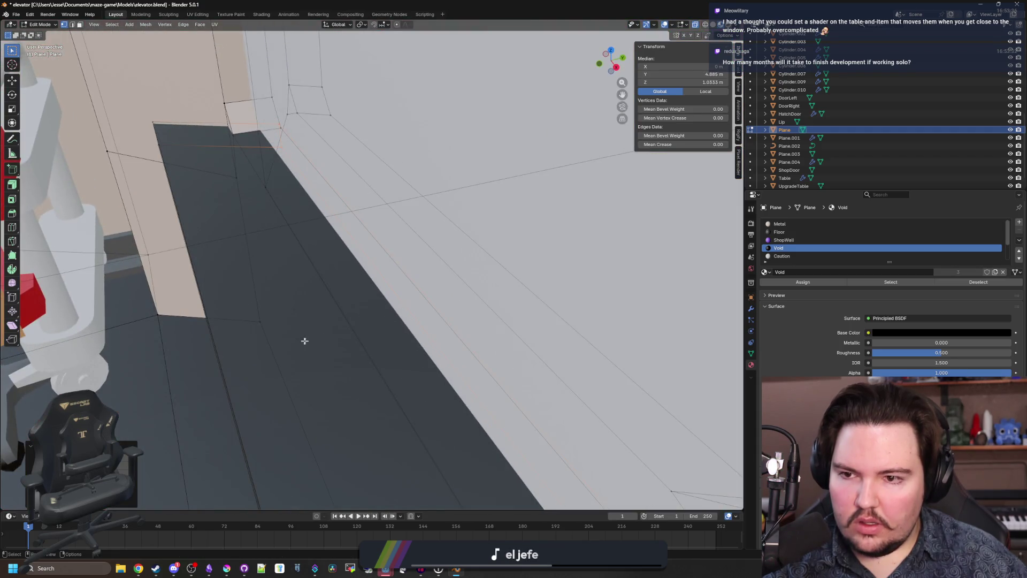
drag(305, 341, 446, 285)
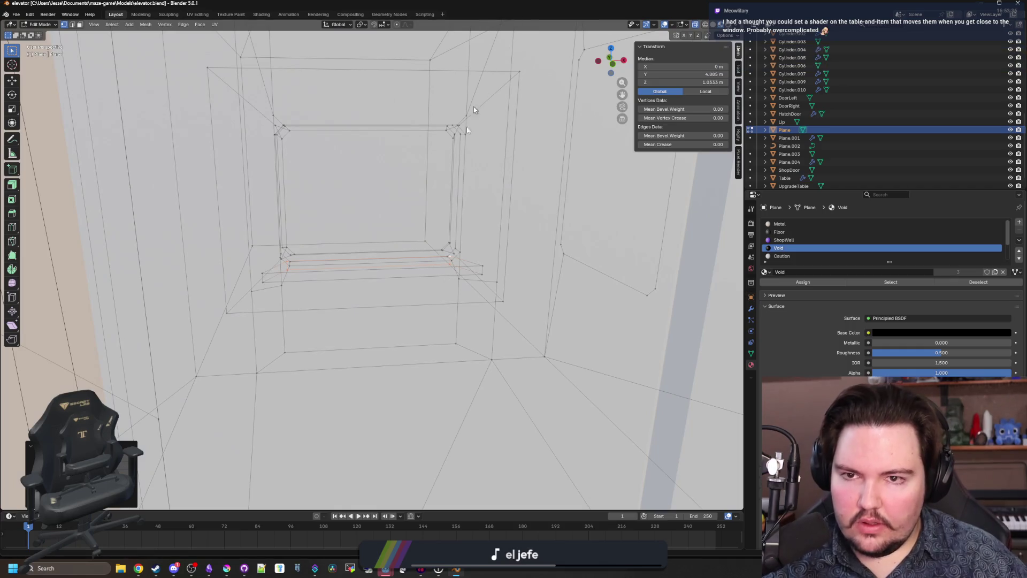
key(alt+Tab)
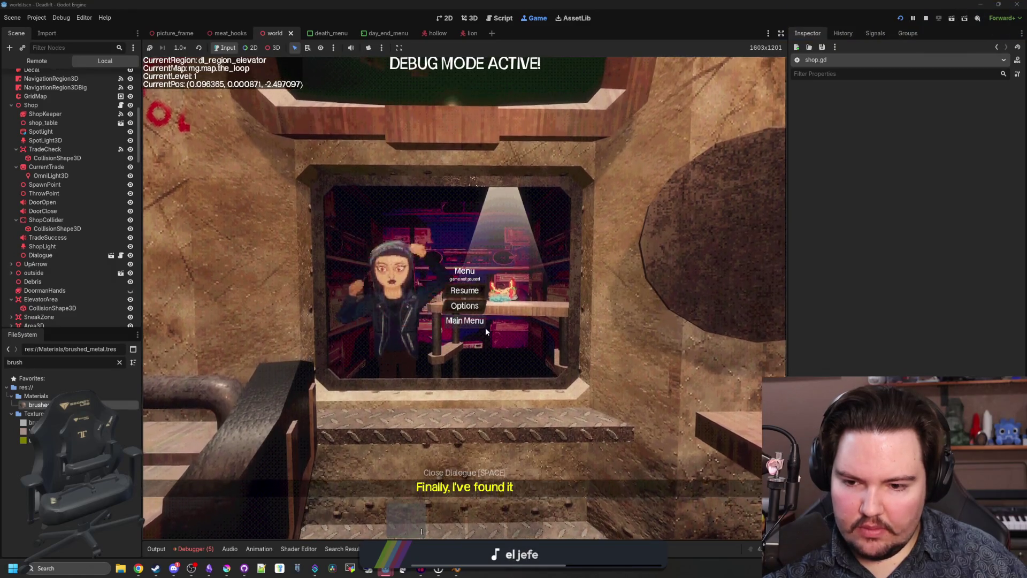
Step: Stop the running game and save the world scene
click(926, 18)
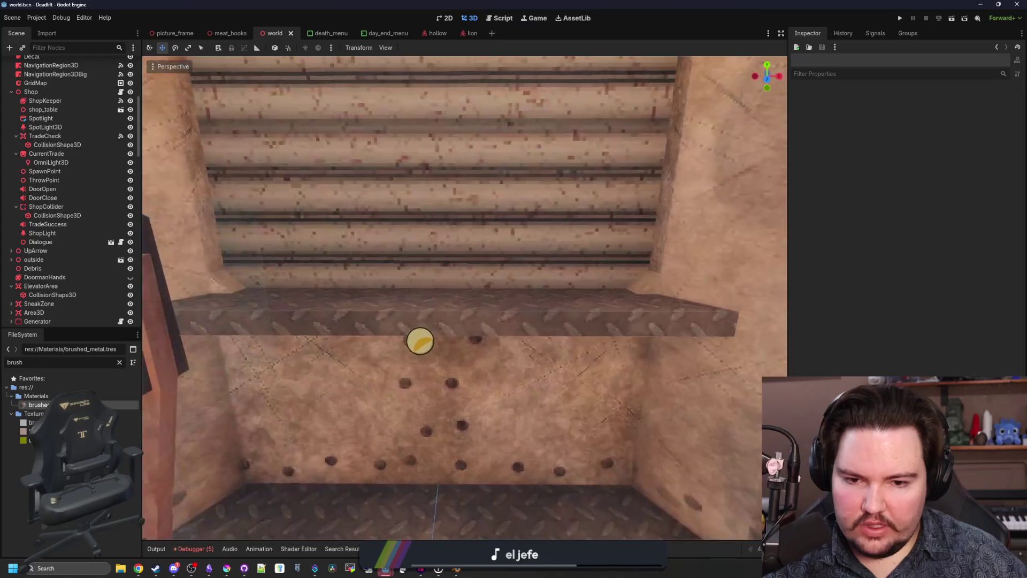
key(ctrl+s)
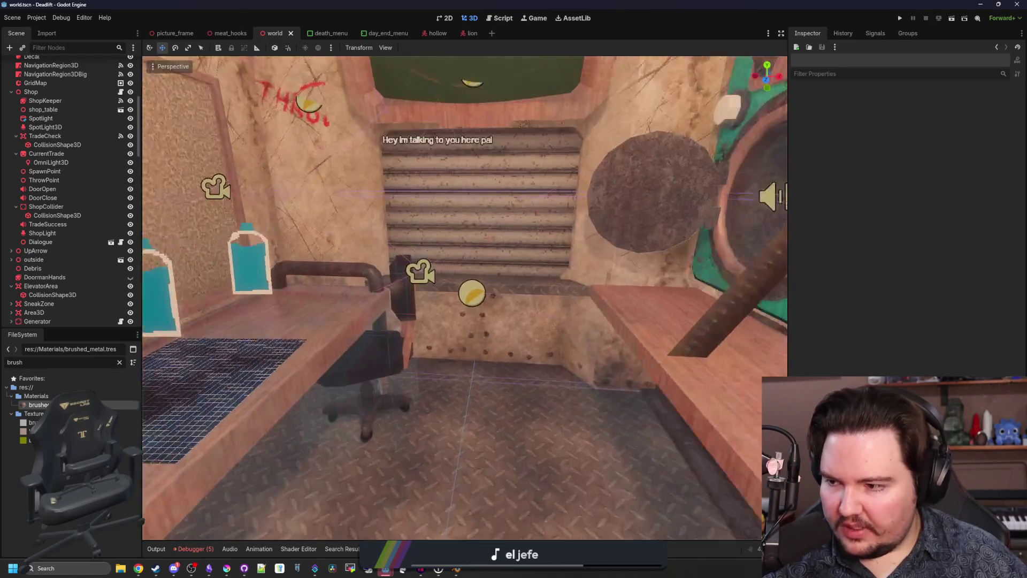
key(ctrl+s)
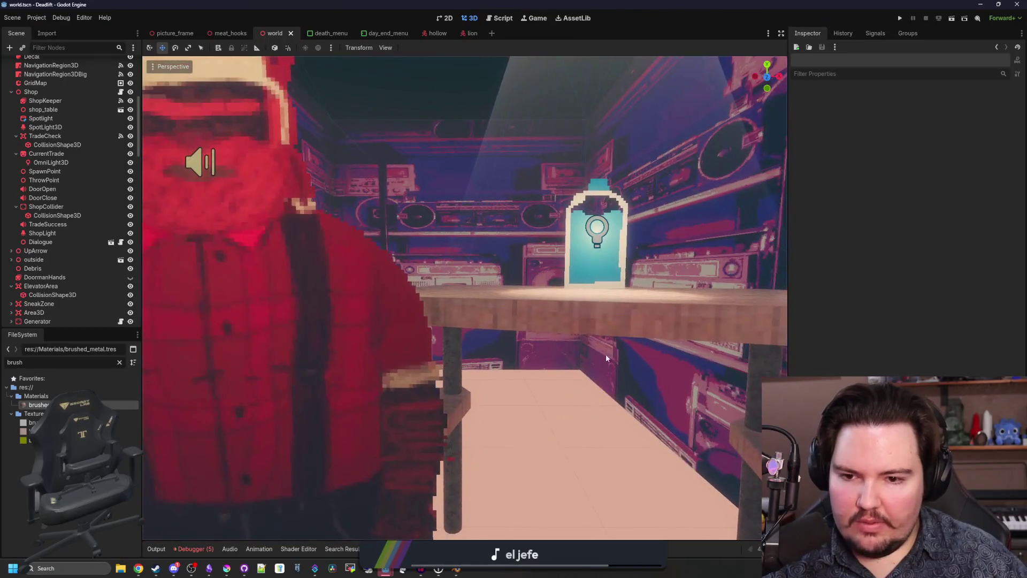
Step: Select the Spotlight and shop_table nodes together in the Scene tree
click(544, 336)
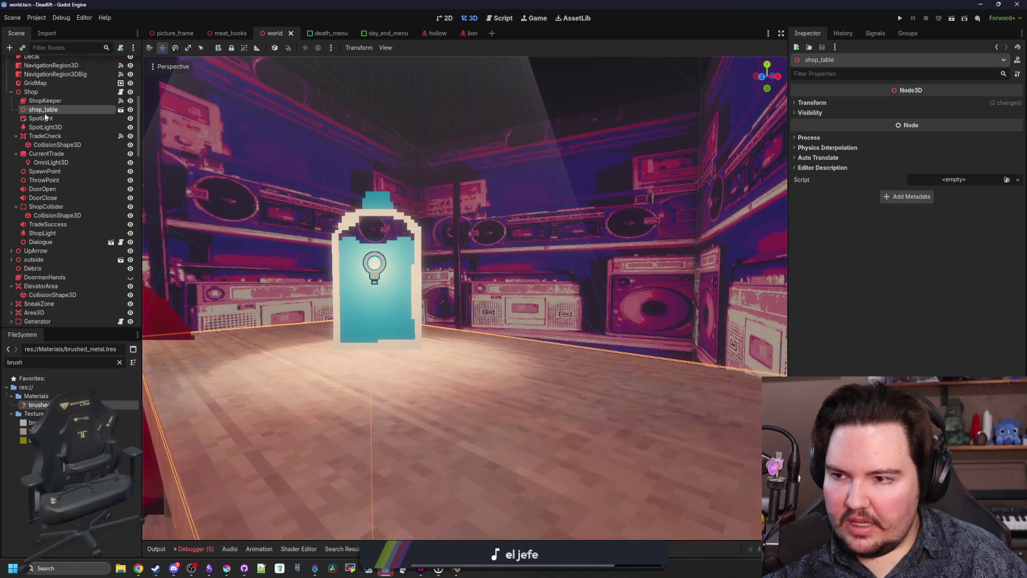
double_click(42, 118)
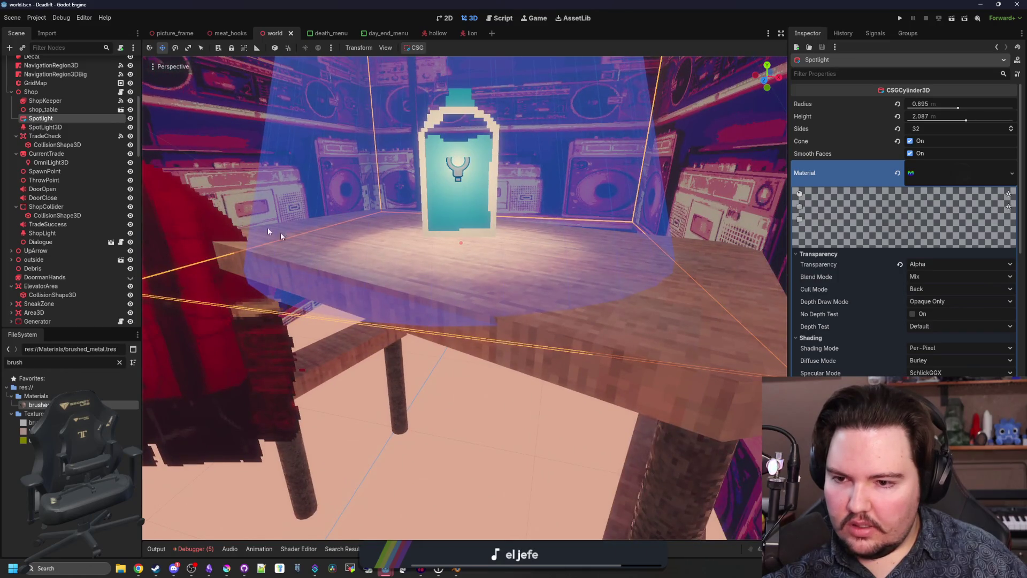
click(61, 136)
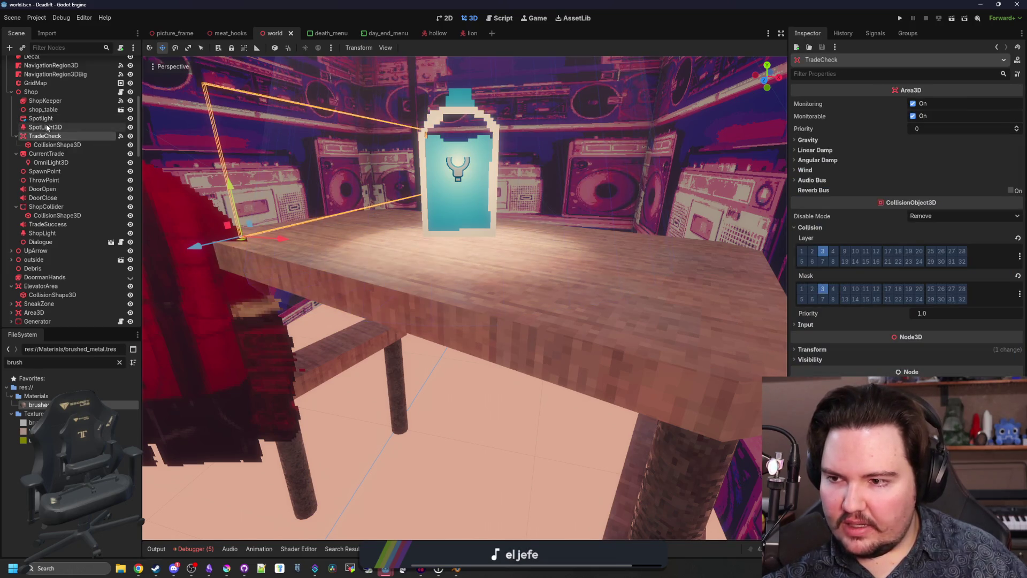
click(46, 125)
click(47, 119)
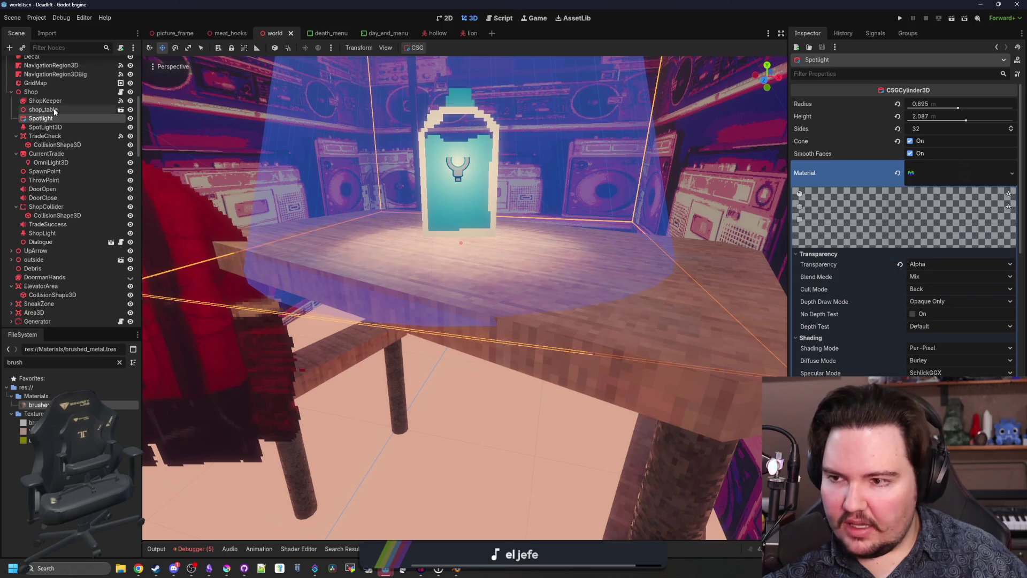
ctrl+click(54, 110)
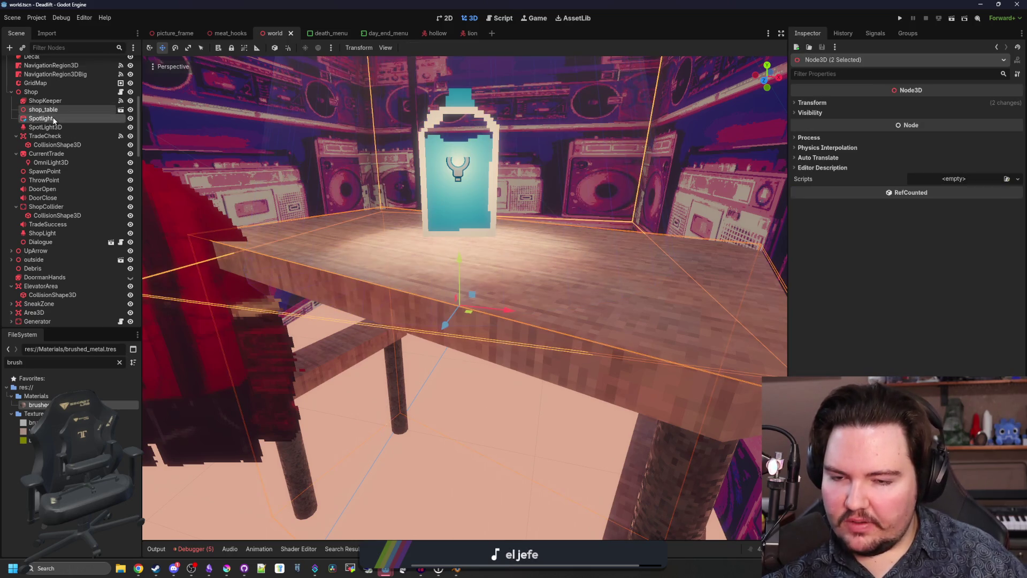
Step: Add CurrentTrade, move all three together to a new spot, frame them, and save the world scene
mouse_move(378, 336)
mouse_down()
mouse_move(390, 359)
mouse_move(391, 321)
mouse_move(388, 357)
mouse_move(384, 337)
mouse_move(388, 350)
mouse_move(520, 253)
mouse_up()
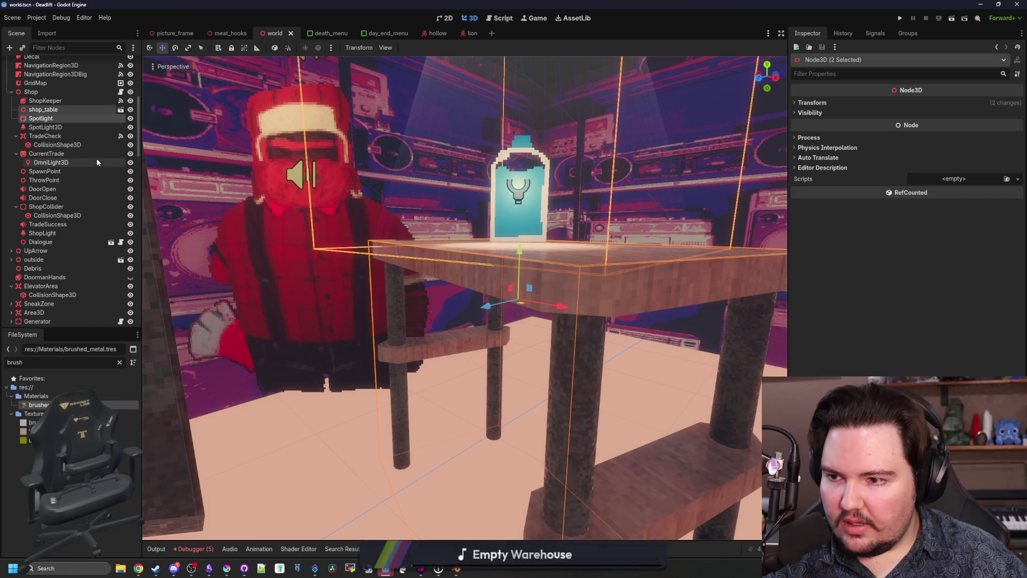
ctrl+click(59, 156)
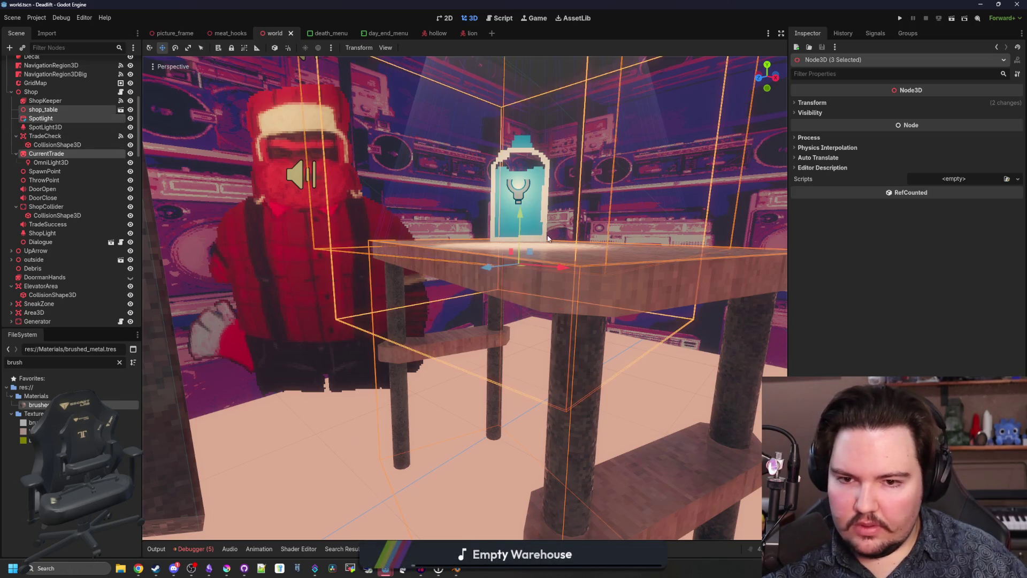
drag(518, 219, 524, 203)
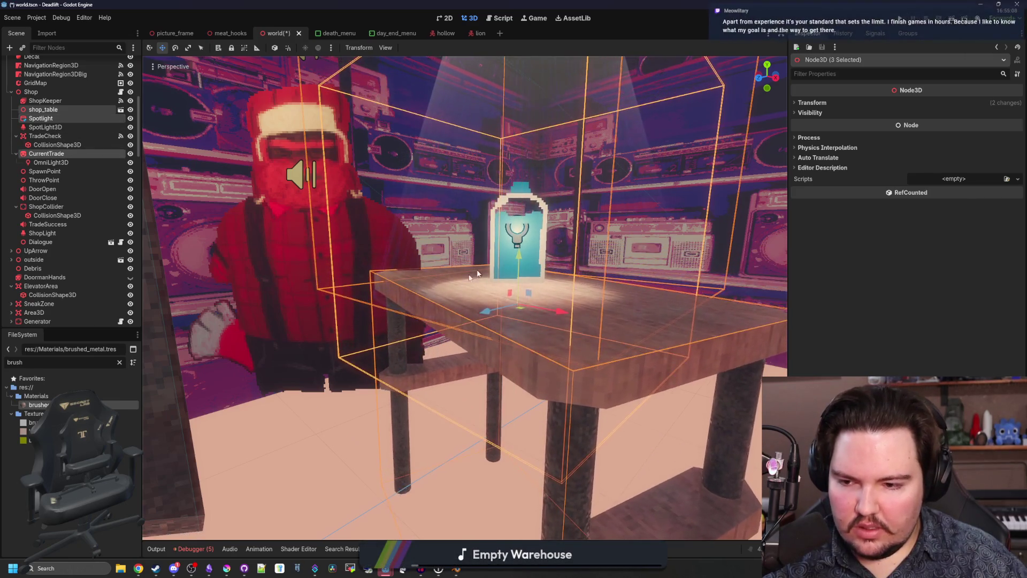
key(f)
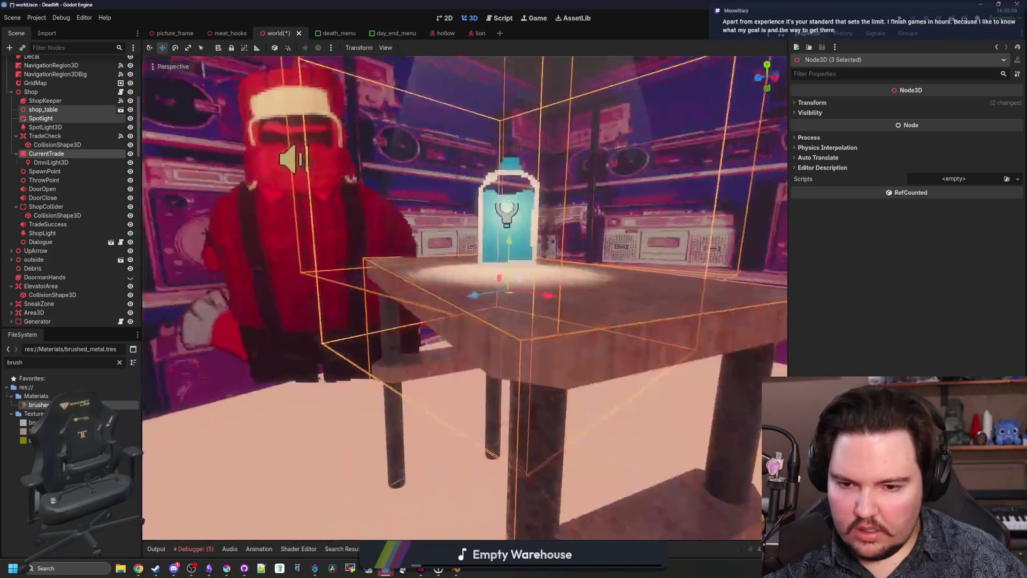
key(ctrl+s)
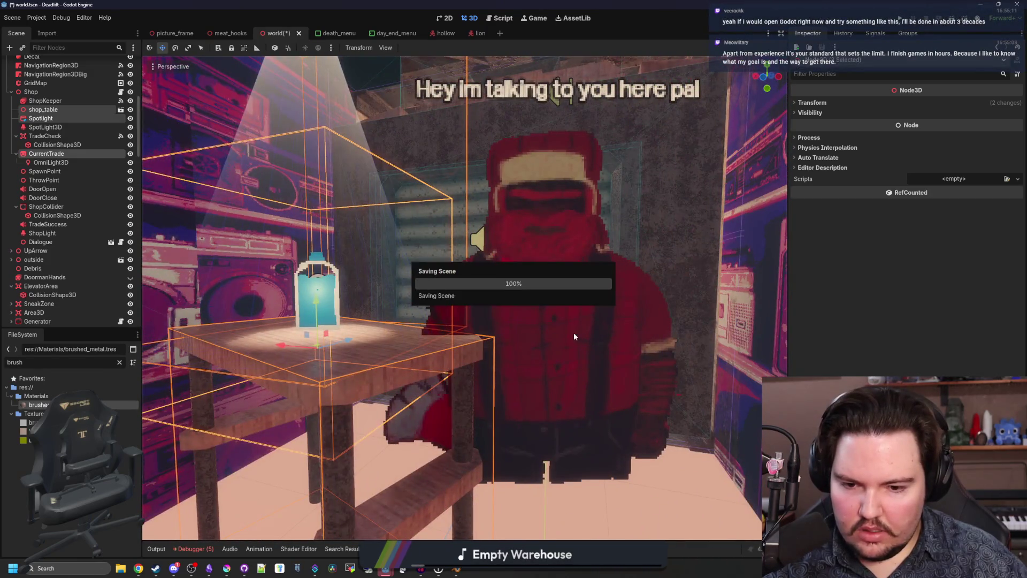
Step: Run the game and begin a new game from the main menu
key(F5)
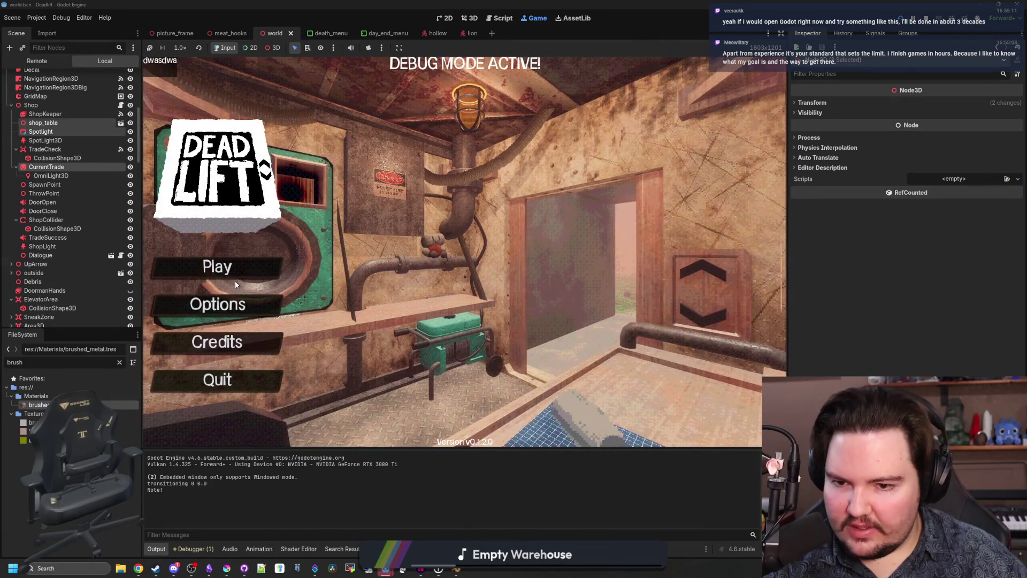
click(242, 273)
click(463, 291)
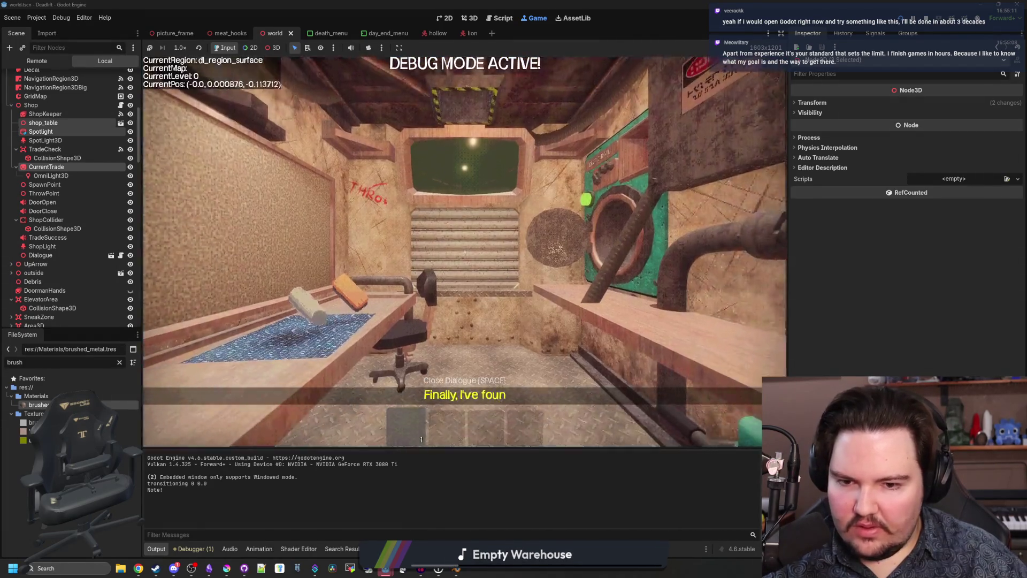
Step: Walk down into the elevator level, up to the shop window, then back toward the workbench
key(w)
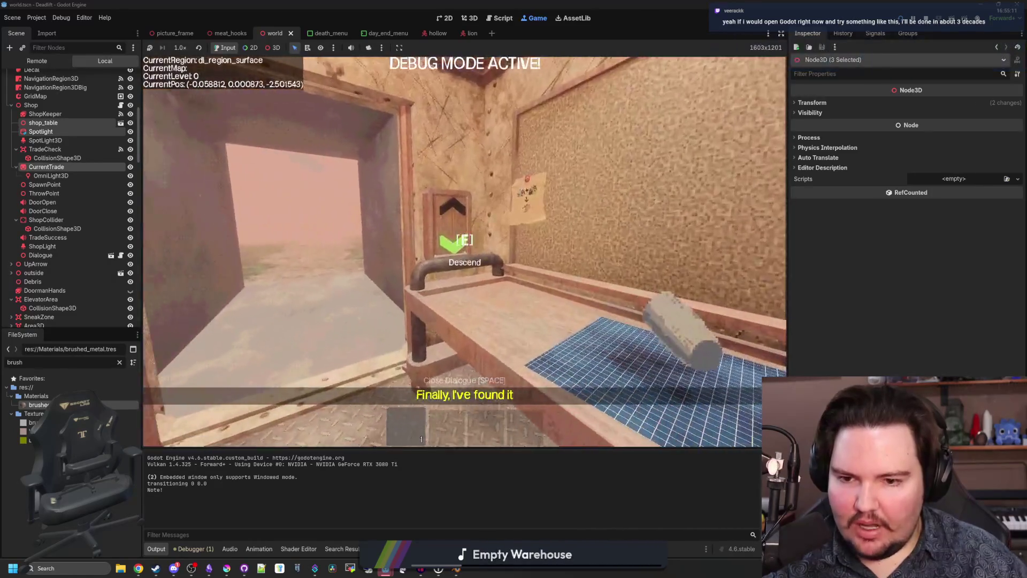
key(e)
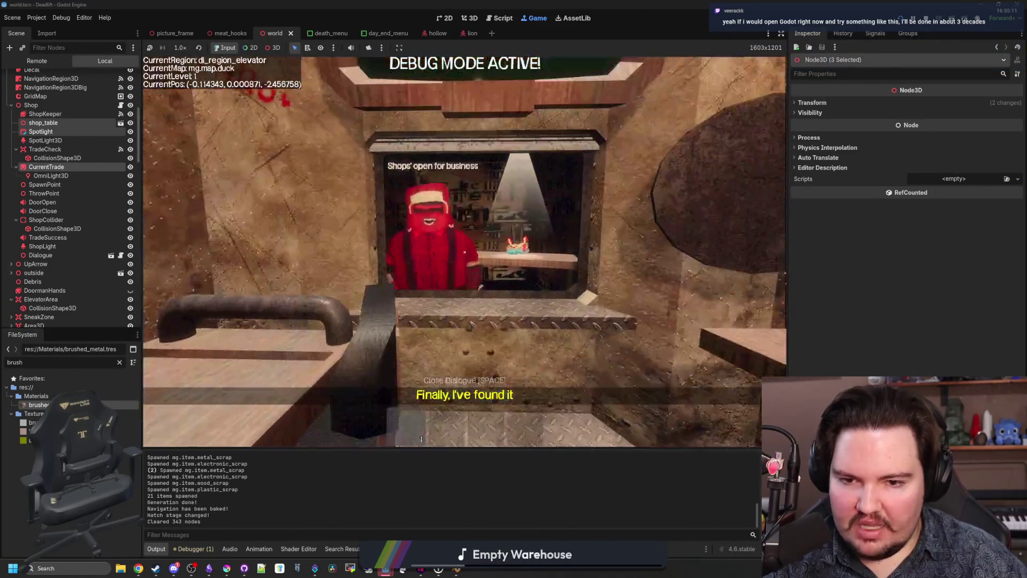
key(w)
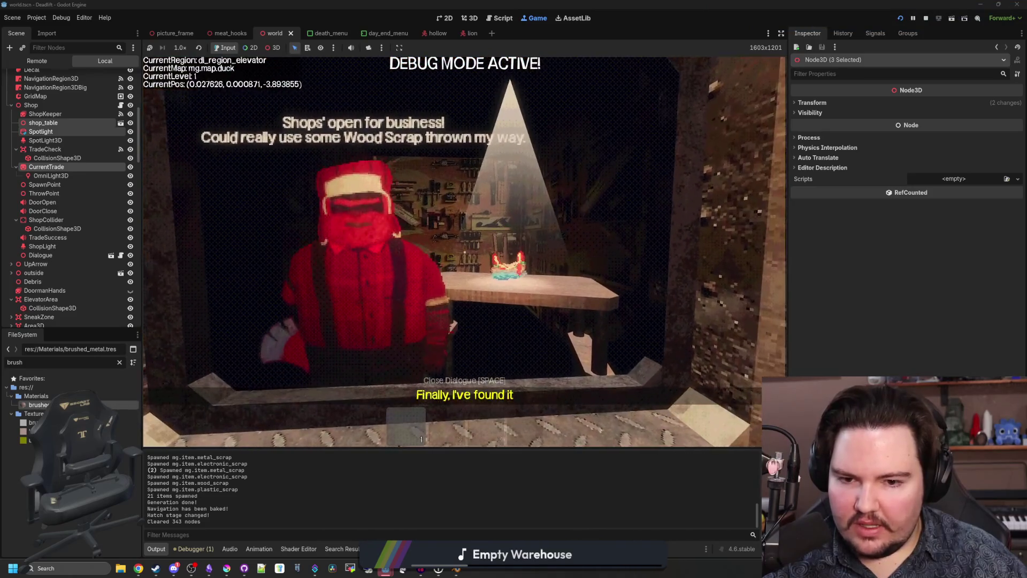
key(a)
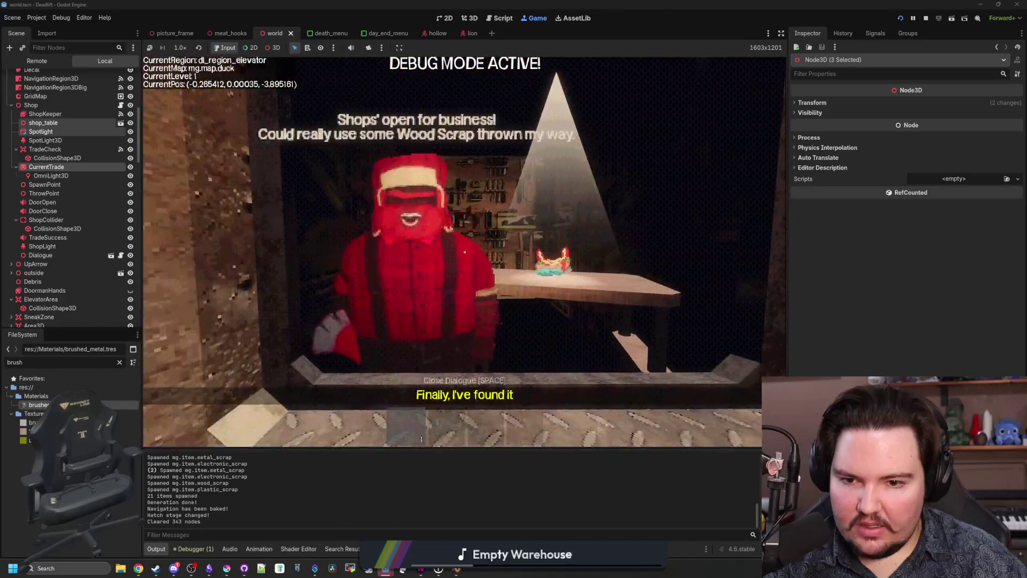
key(s)
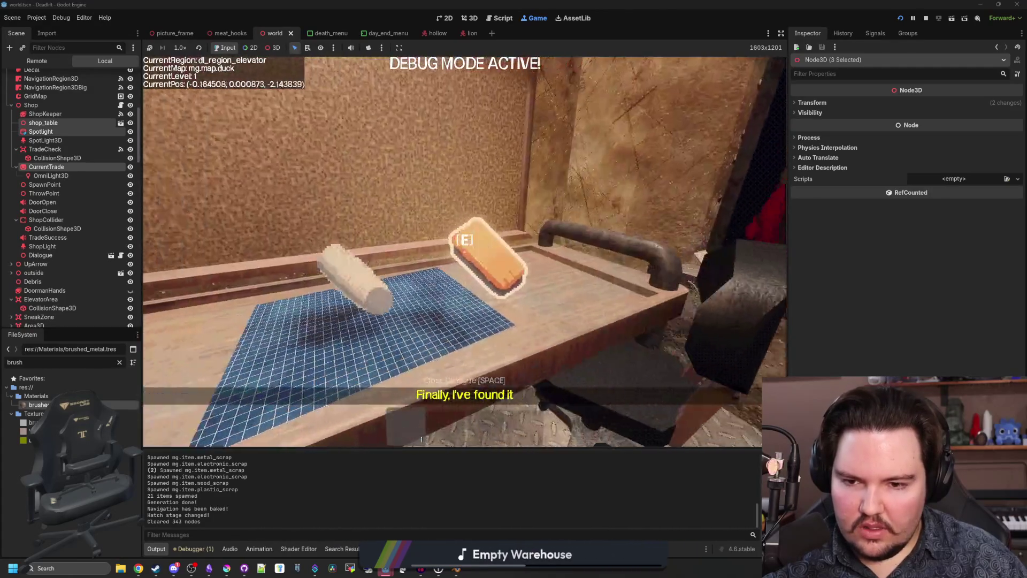
Step: Move the orange and white items between the workbench and counter, walk around, then pause the game
key(e)
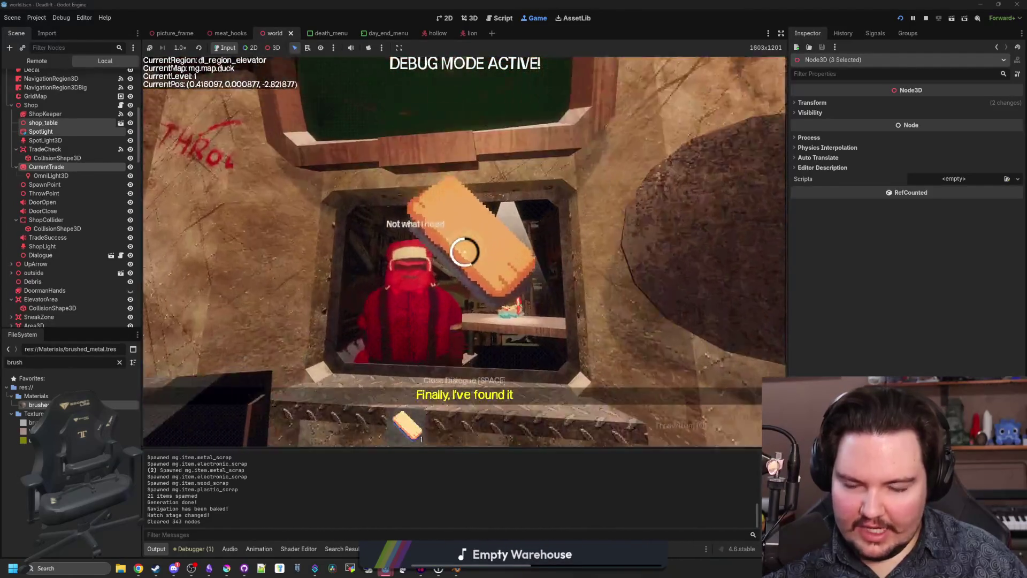
key(s)
key(e)
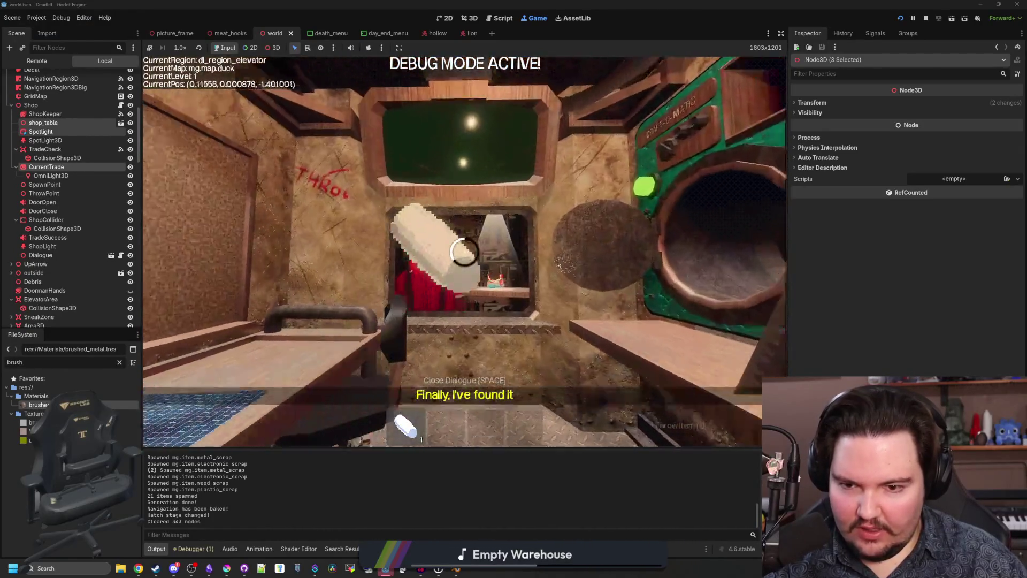
key(s)
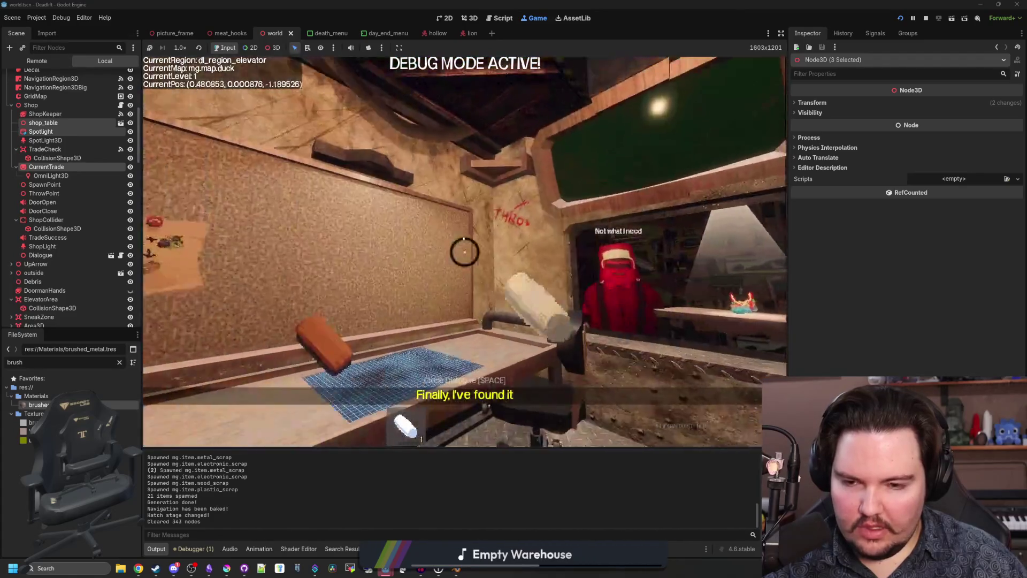
key(e)
key(q)
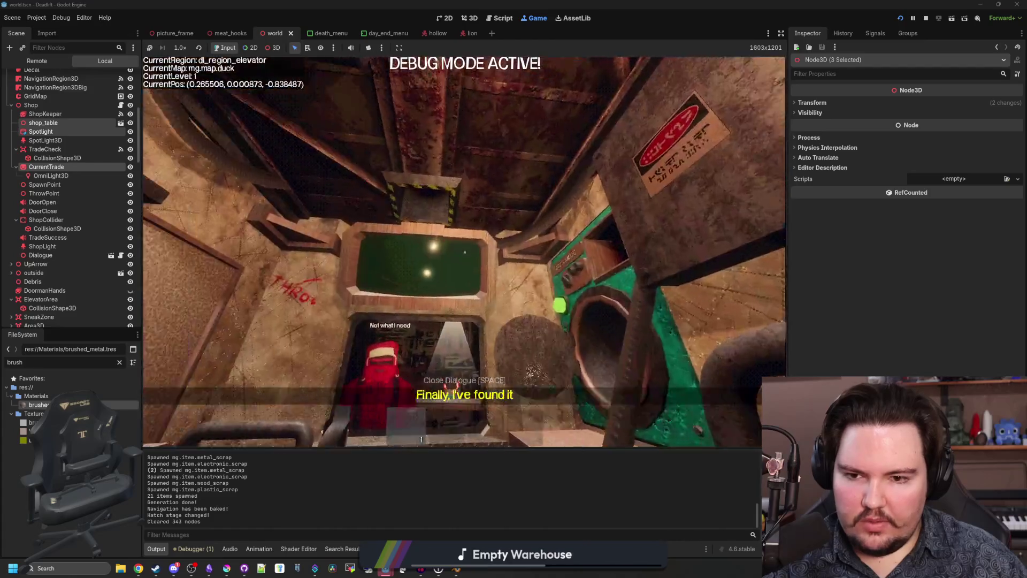
key(w)
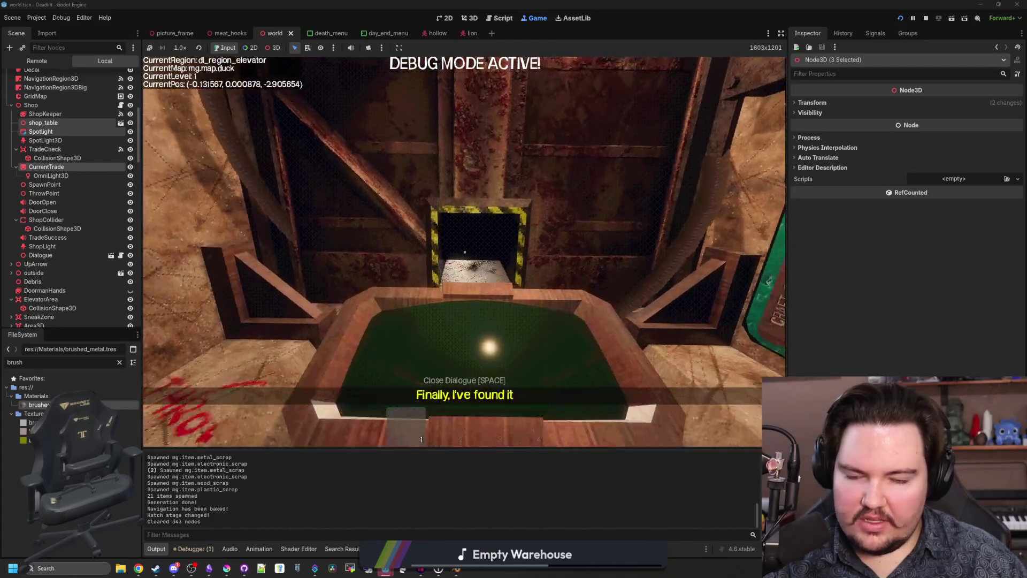
key(w)
key(Escape)
Step: In Blender's elevator model, select the hatch hole's rim and top loops and walls
mouse_move(463, 571)
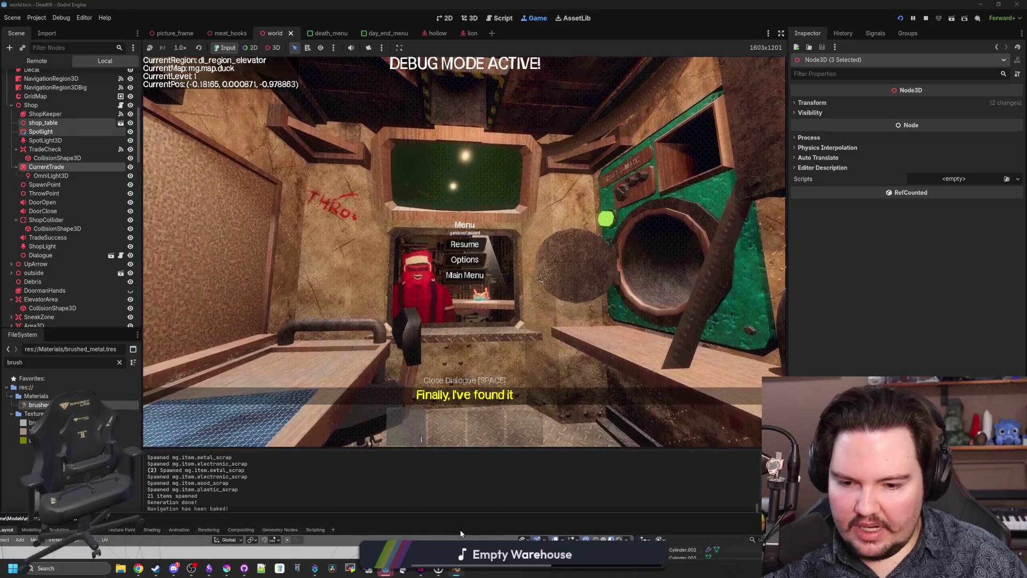
click(460, 530)
scroll(451, 220, down, 5)
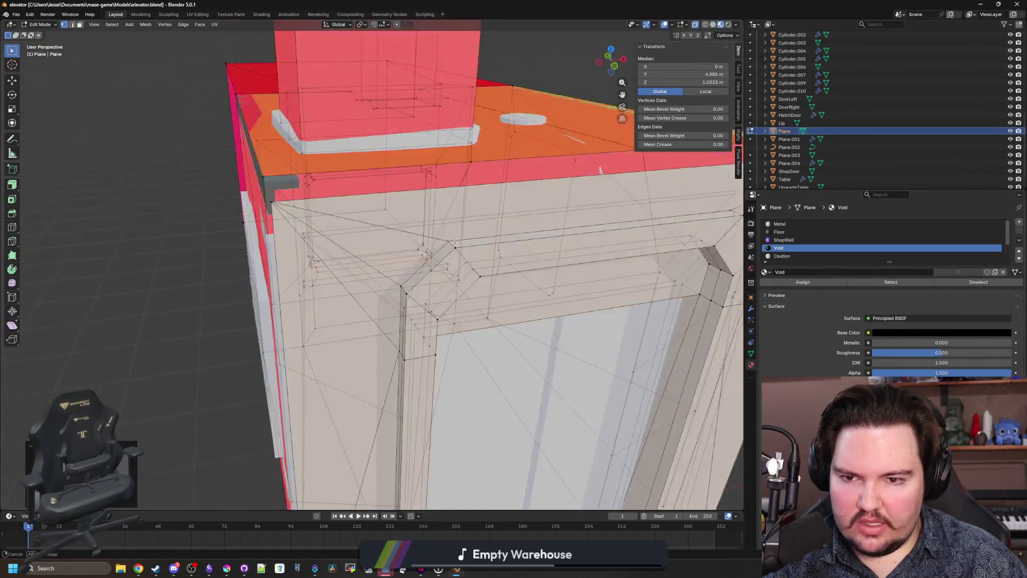
scroll(400, 302, up, 2)
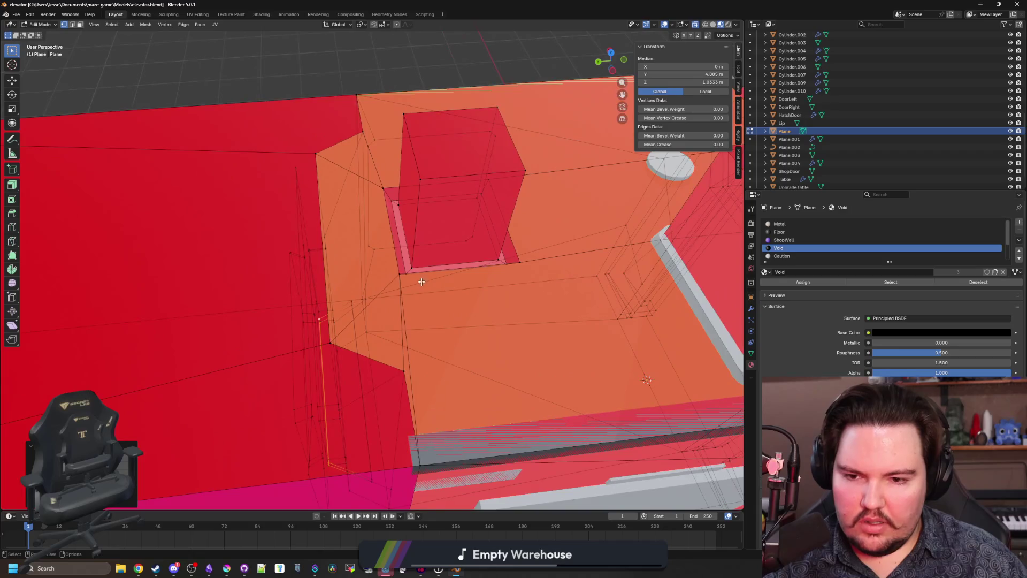
click(410, 270)
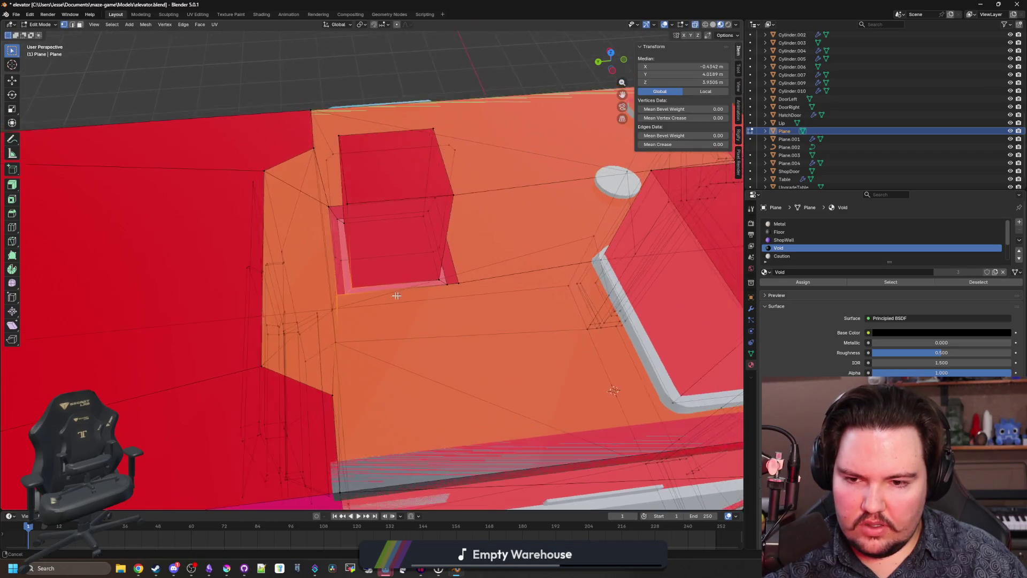
mouse_move(412, 298)
mouse_down()
mouse_move(416, 233)
mouse_move(407, 237)
mouse_move(406, 284)
mouse_up()
alt+click(403, 259)
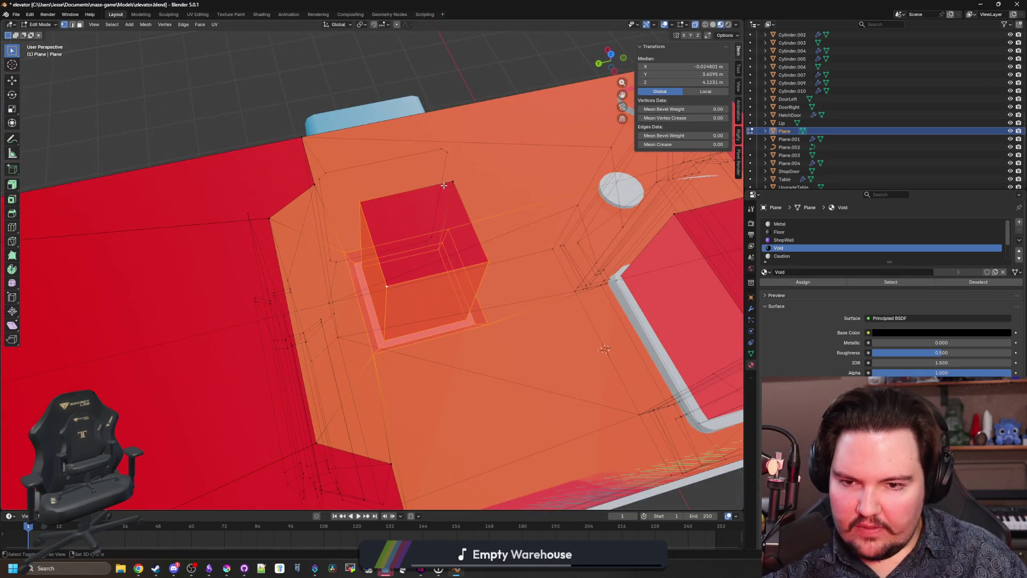
alt+shift+click(453, 213)
mouse_move(453, 212)
mouse_down()
mouse_move(440, 255)
mouse_move(435, 239)
mouse_move(412, 277)
mouse_move(402, 257)
mouse_move(404, 272)
mouse_up()
Step: Move the hatch opening about 0.1 m along Y, clear the selection, and save the model
key(g)
key(y)
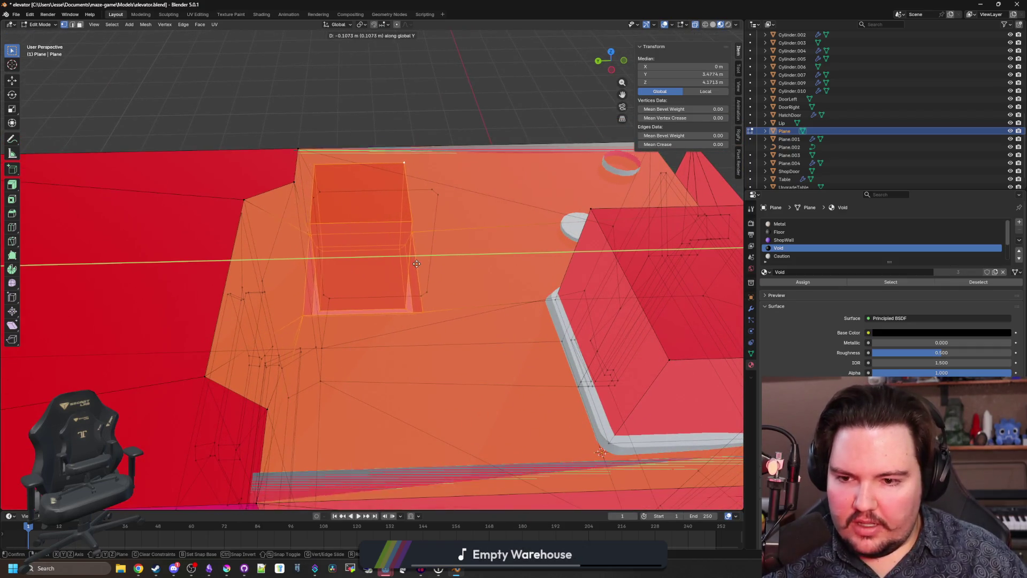
click(437, 260)
scroll(437, 270, up, 8)
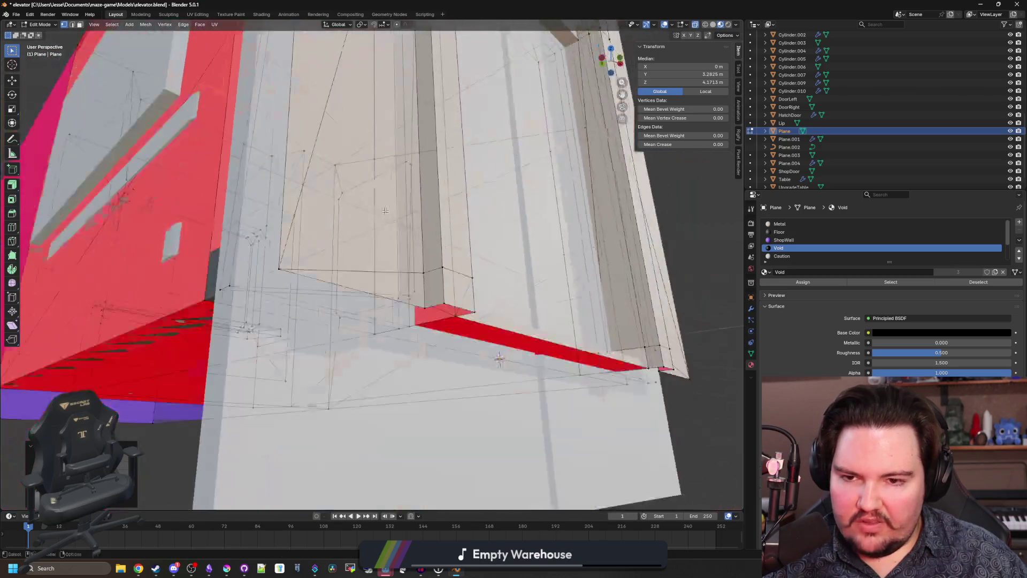
scroll(439, 280, down, 6)
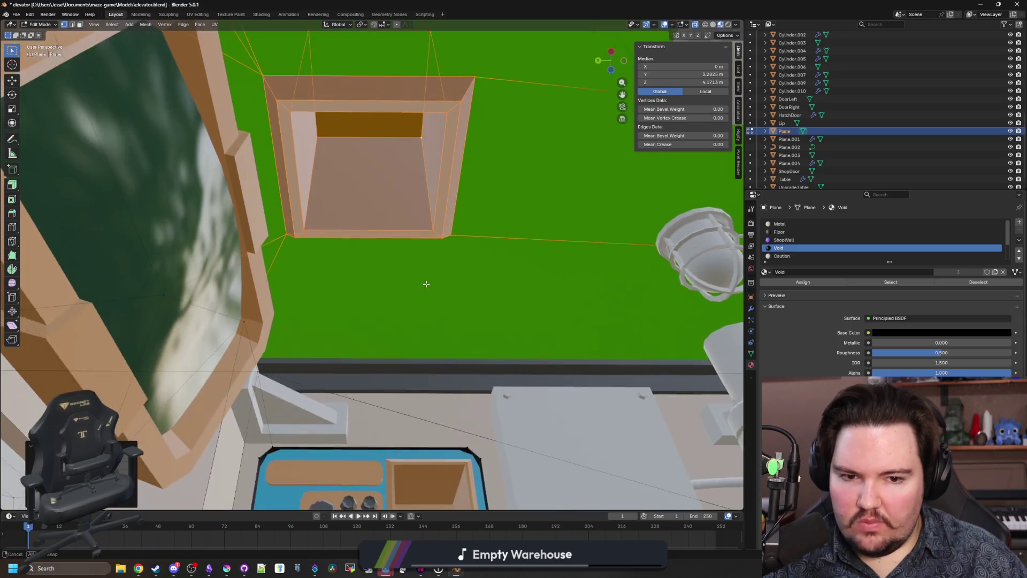
scroll(426, 283, up, 6)
scroll(425, 283, down, 6)
scroll(349, 295, down, 4)
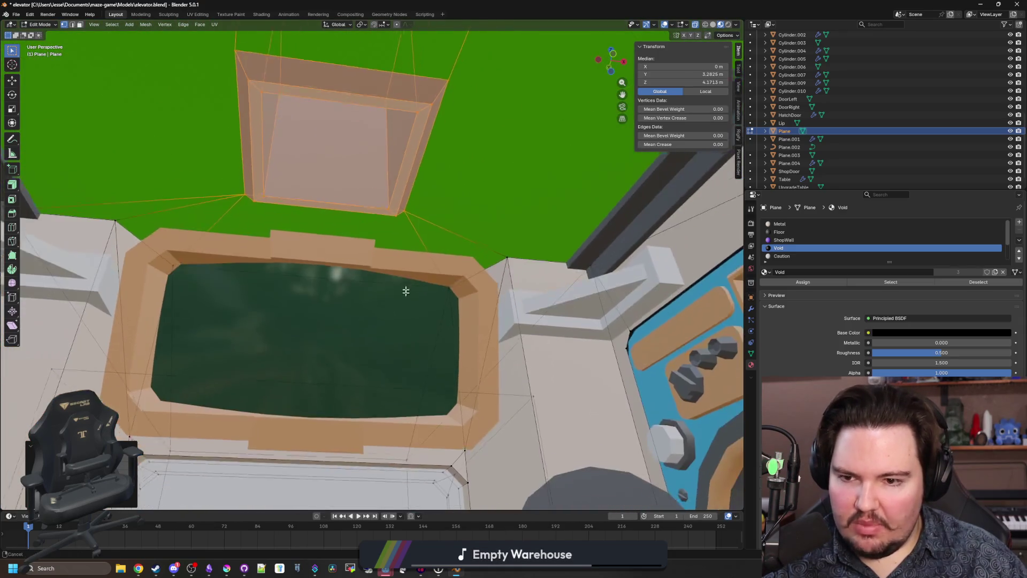
key(alt+a)
key(ctrl+s)
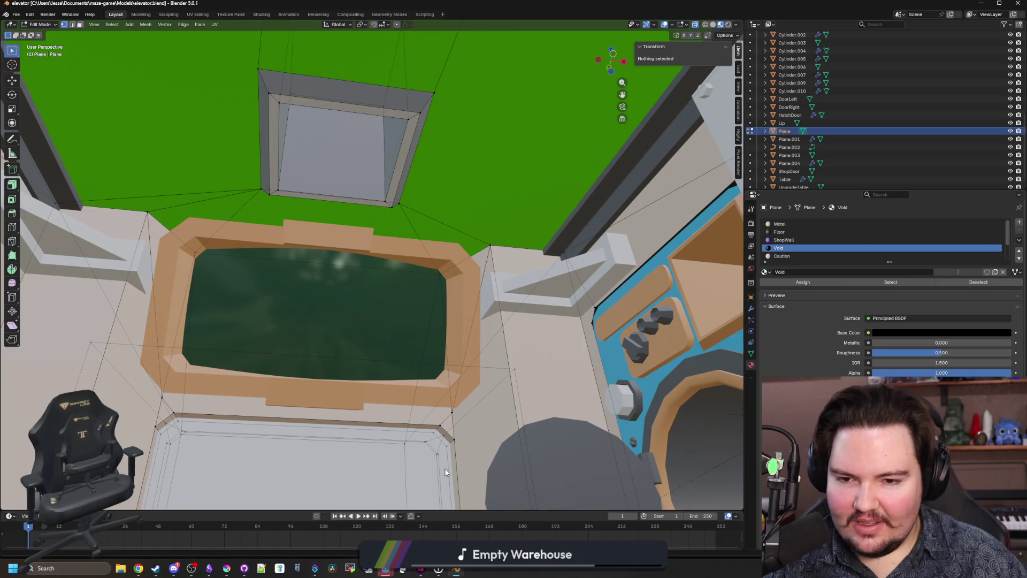
key(alt+Tab)
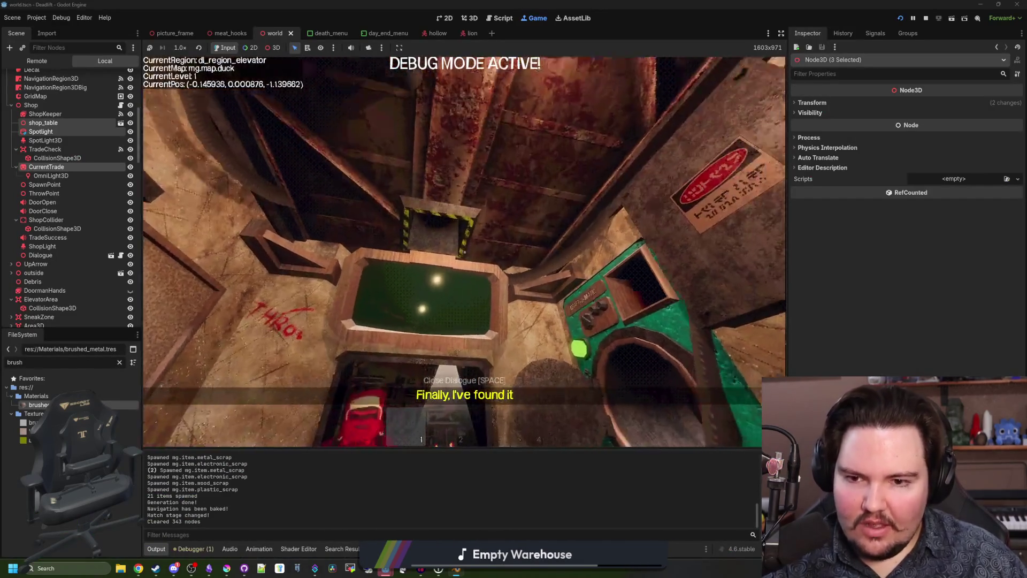
Step: Pause and stop the running game, then bring the editor view to a high view of the shop
key(Escape)
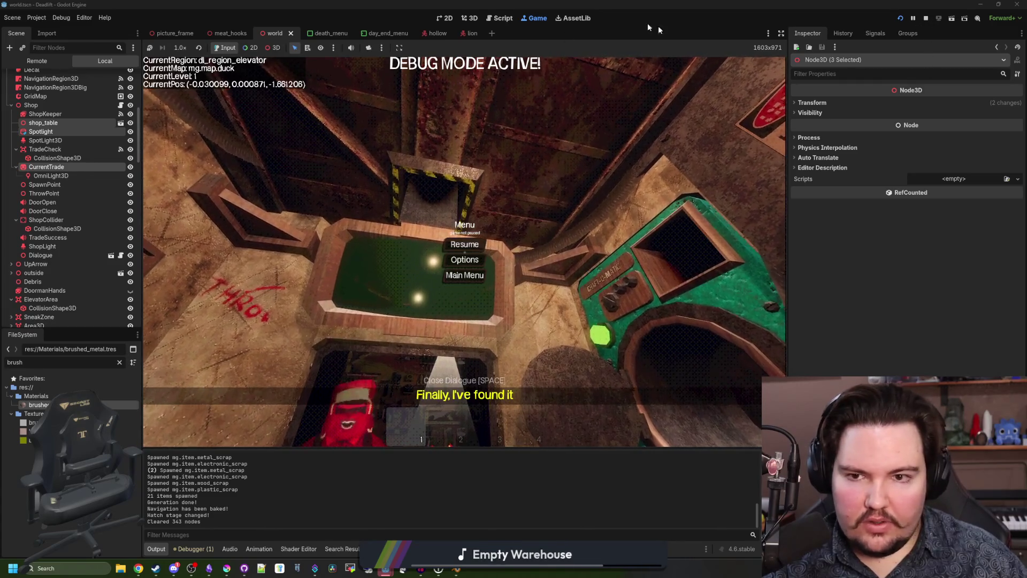
click(925, 19)
mouse_move(567, 262)
mouse_down()
mouse_move(589, 222)
mouse_move(763, 209)
mouse_move(642, 268)
mouse_move(497, 374)
mouse_move(662, 373)
mouse_move(384, 269)
mouse_move(546, 293)
mouse_move(512, 444)
mouse_move(528, 278)
mouse_move(332, 247)
mouse_up()
Step: Browse the scene tree nodes and select the SpawnPoint node
click(332, 247)
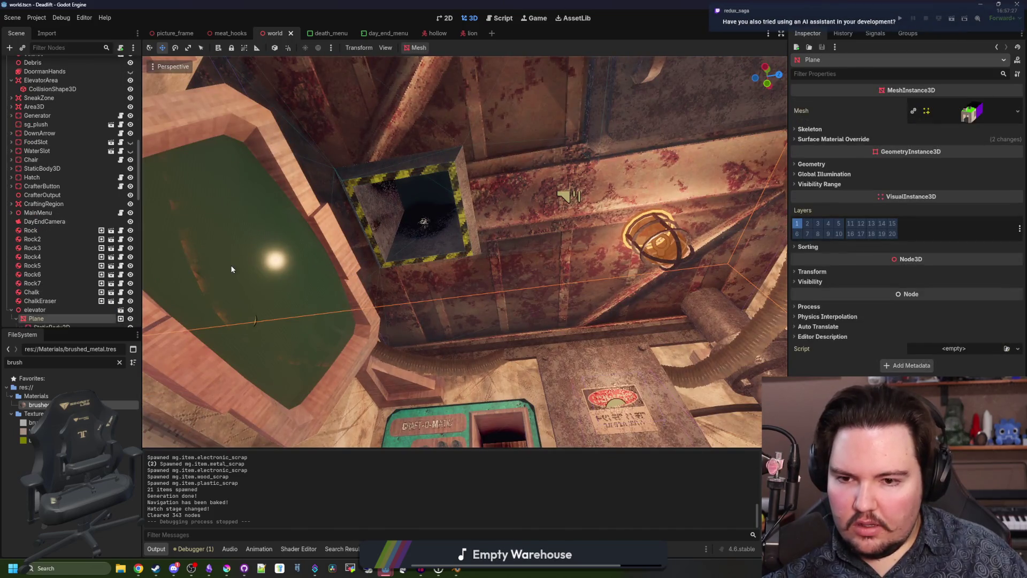
click(53, 89)
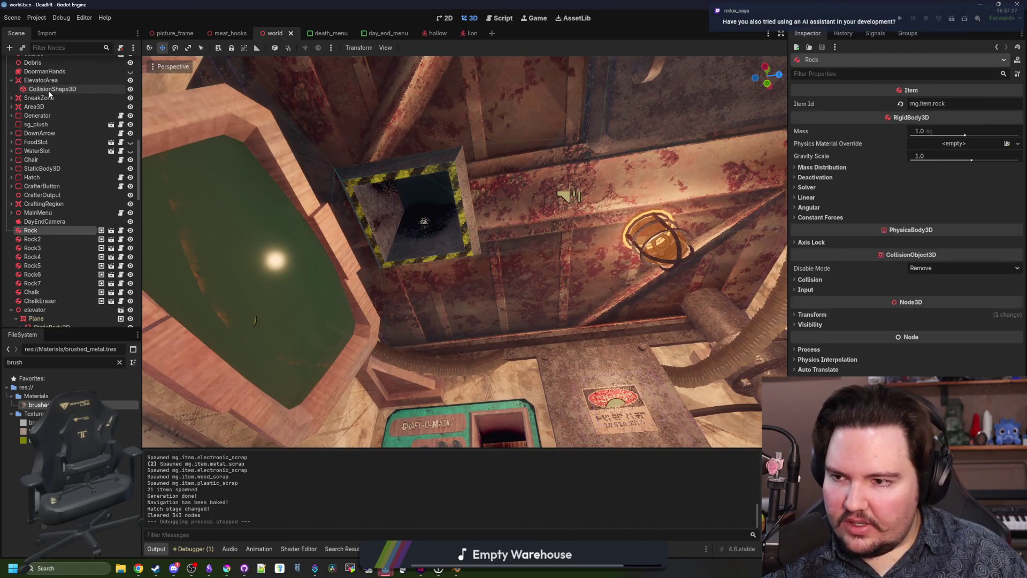
click(41, 169)
click(37, 150)
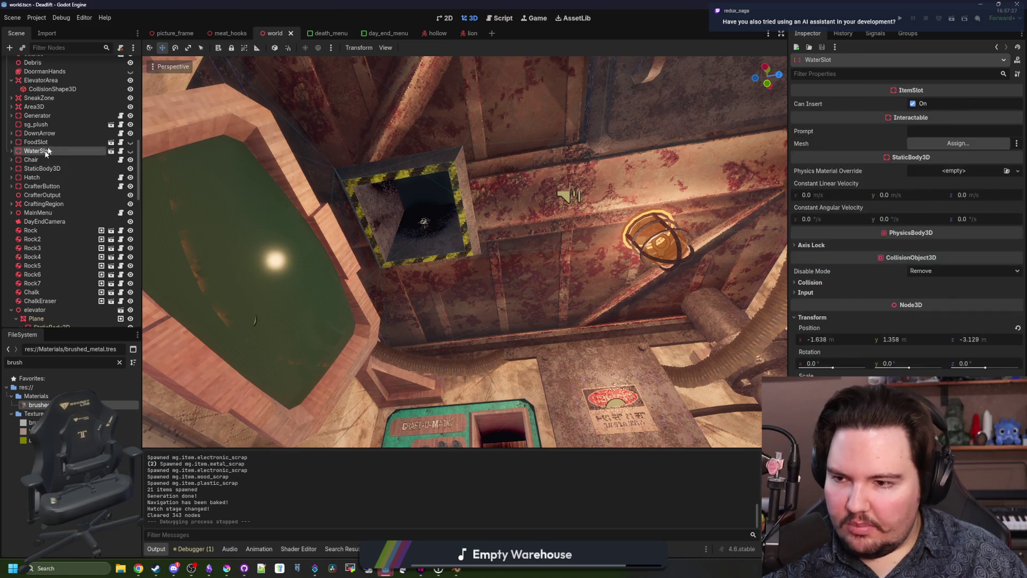
click(36, 124)
click(37, 115)
scroll(53, 116, up, 3)
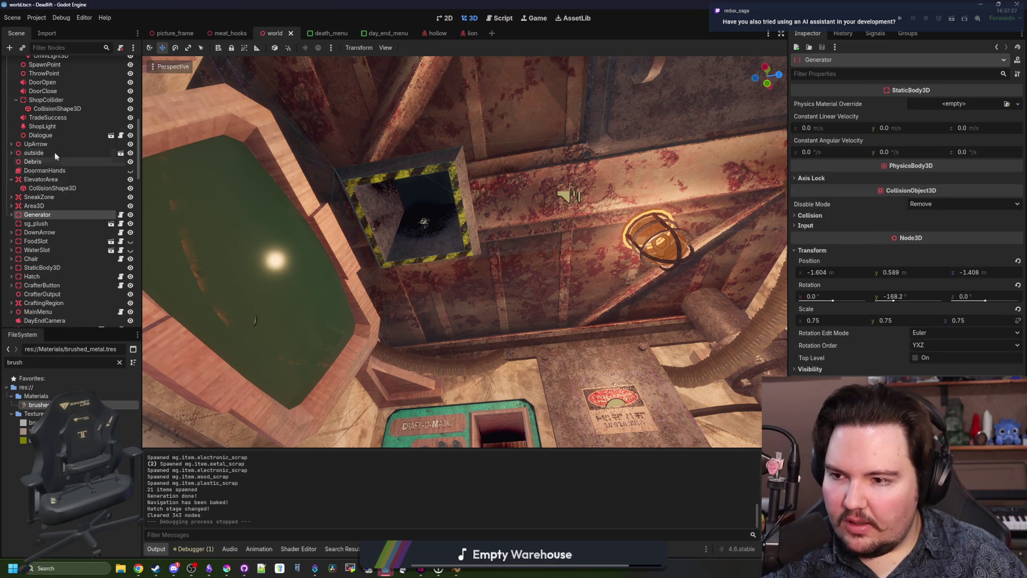
click(50, 152)
click(45, 64)
scroll(43, 203, up, 3)
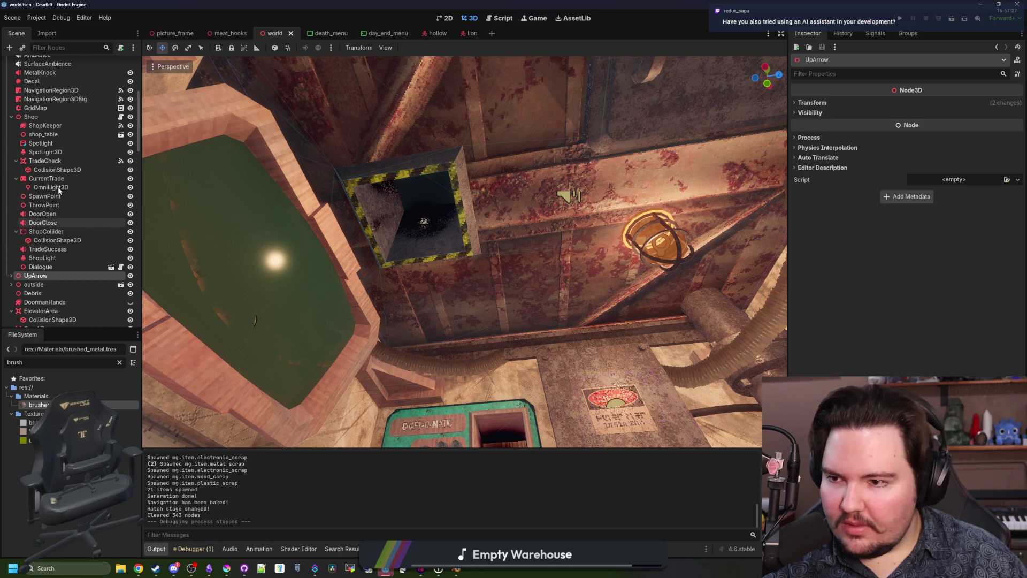
click(43, 209)
click(45, 196)
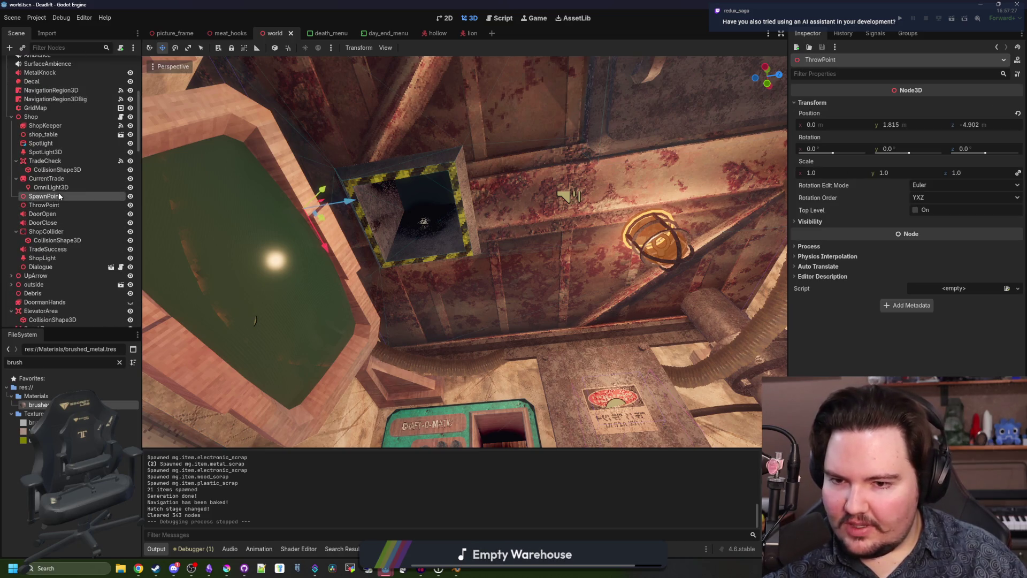
Step: Move the SpawnPoint up inside the caution-striped ceiling hatch
drag(349, 201, 374, 197)
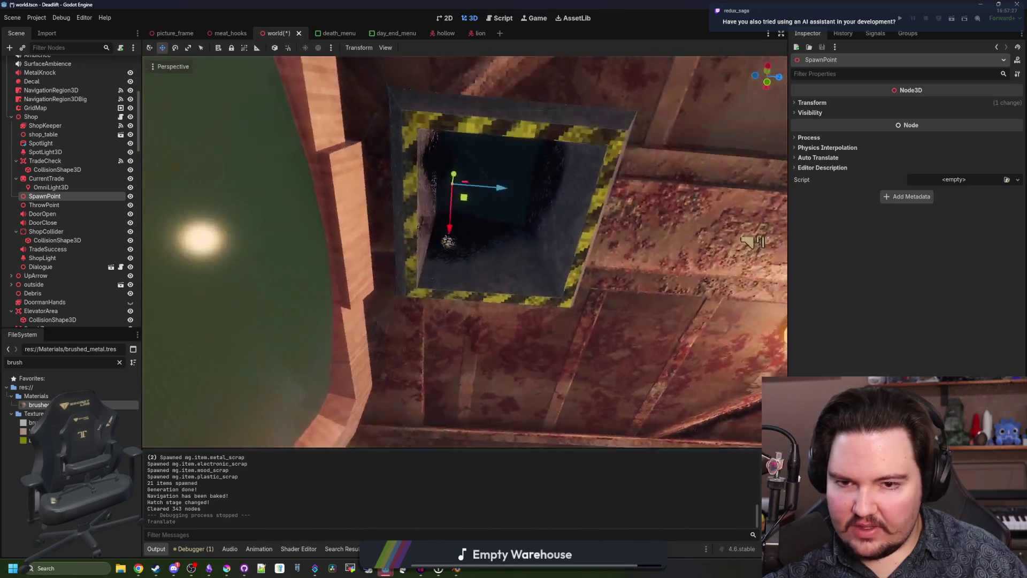
scroll(455, 201, up, 5)
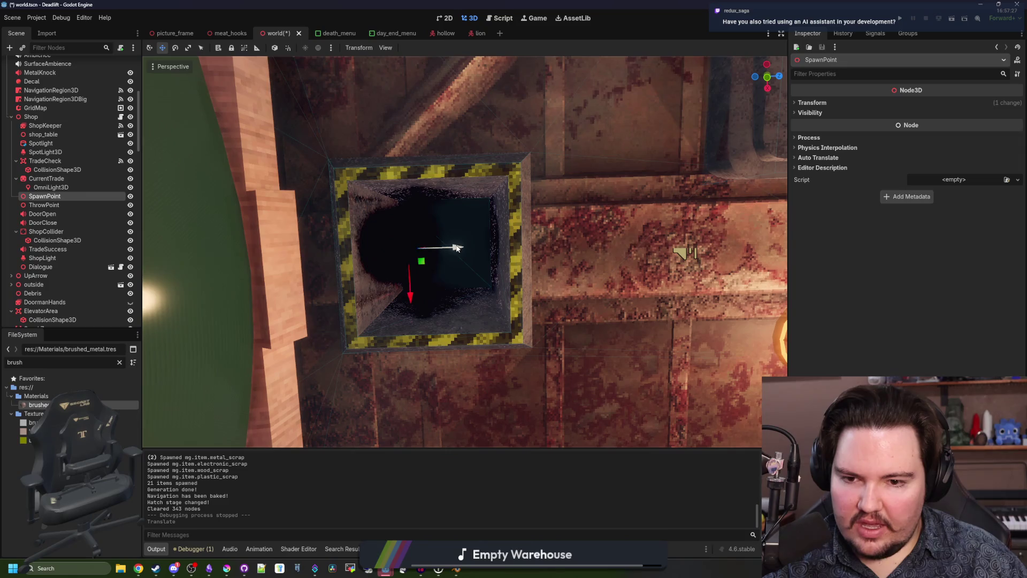
click(456, 248)
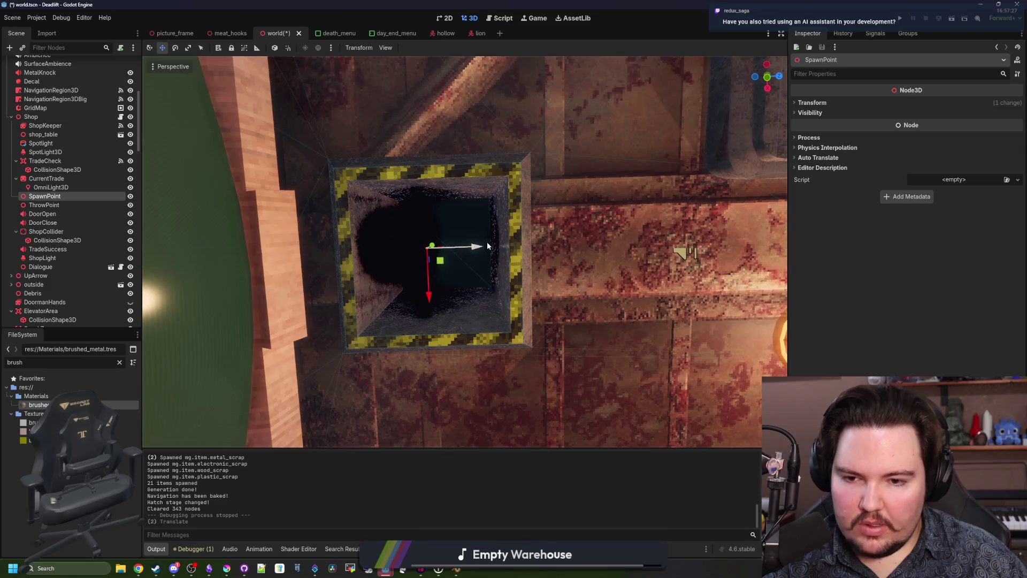
scroll(456, 248, down, 3)
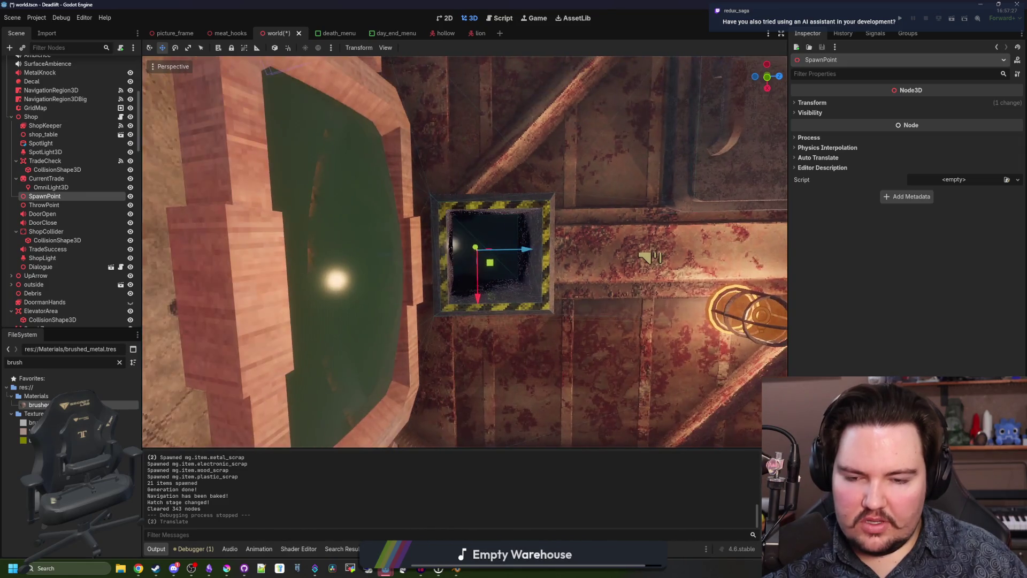
Step: Fly the viewport in and around the hatch box to check the SpawnPoint, then save the scene
key(d)
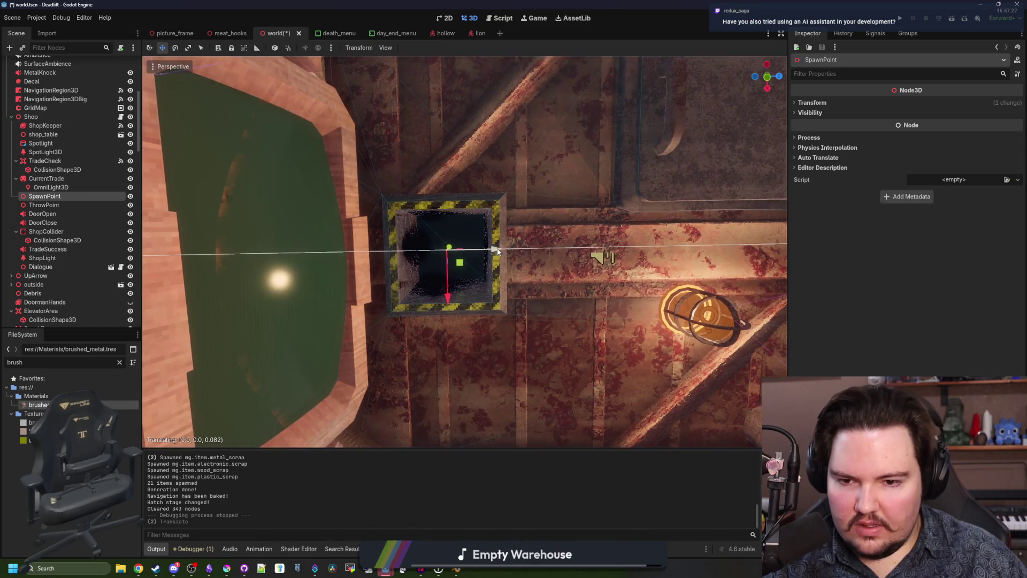
key(w)
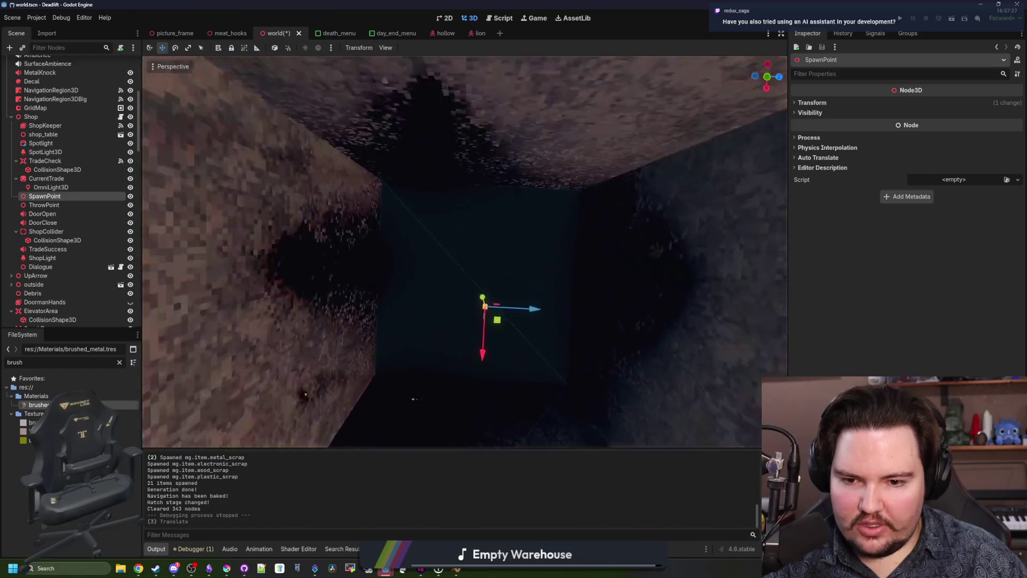
key(w)
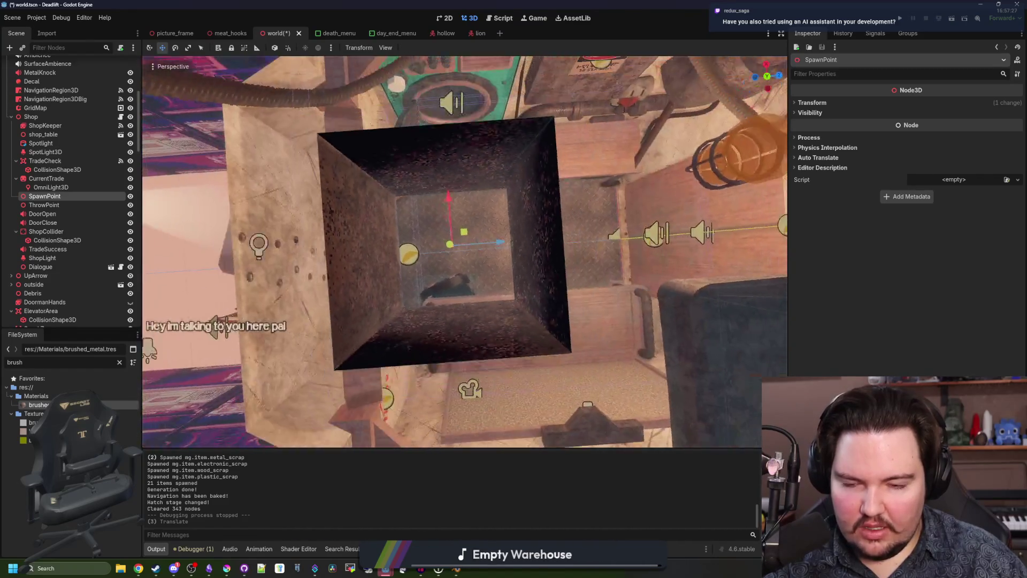
key(s)
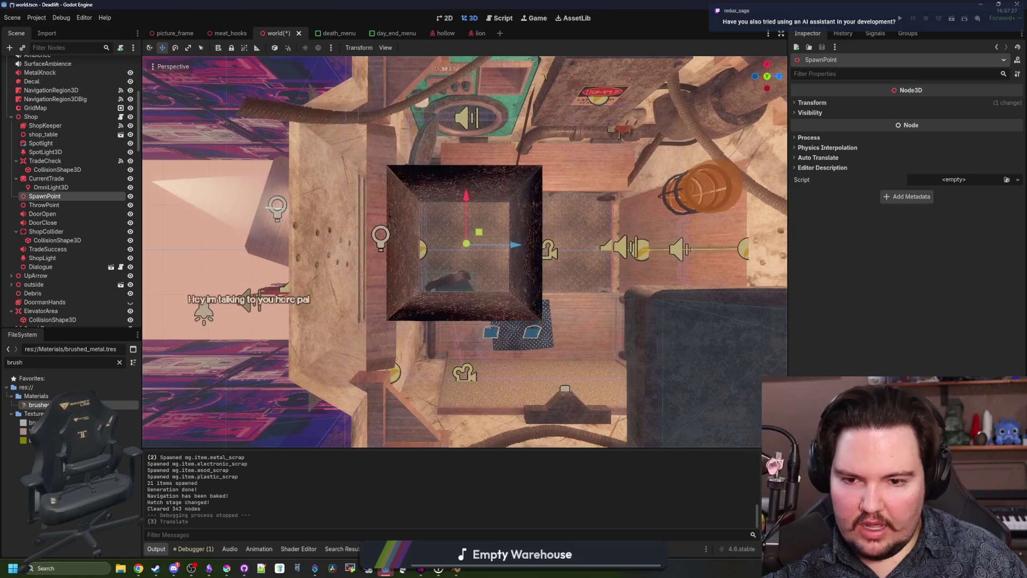
key(w)
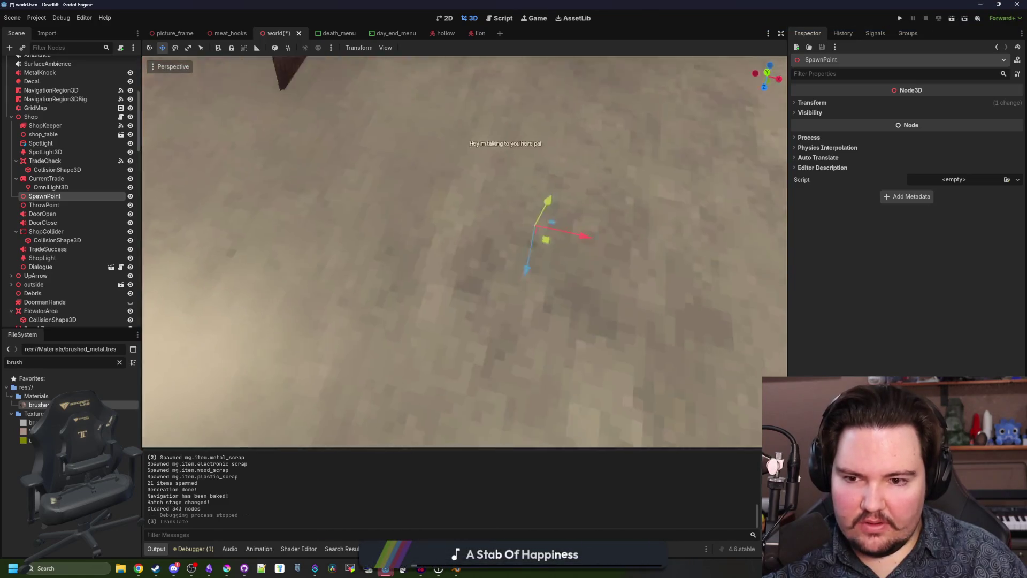
key(w)
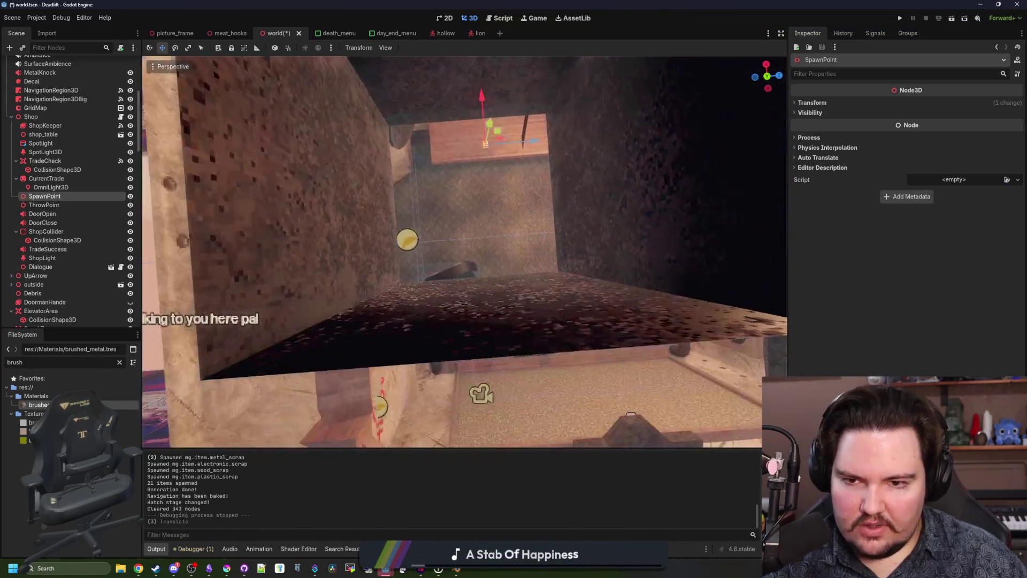
key(s)
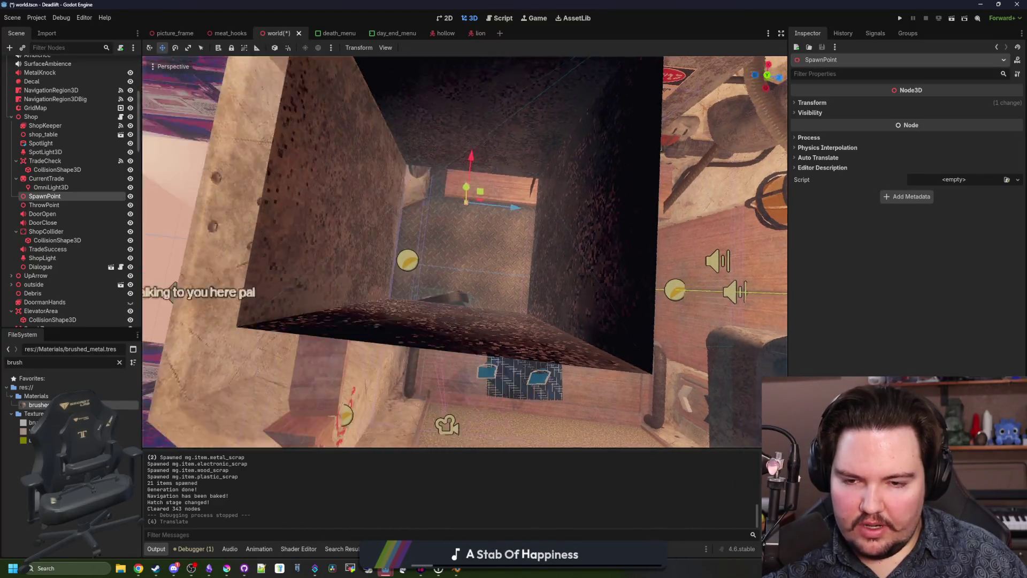
key(w)
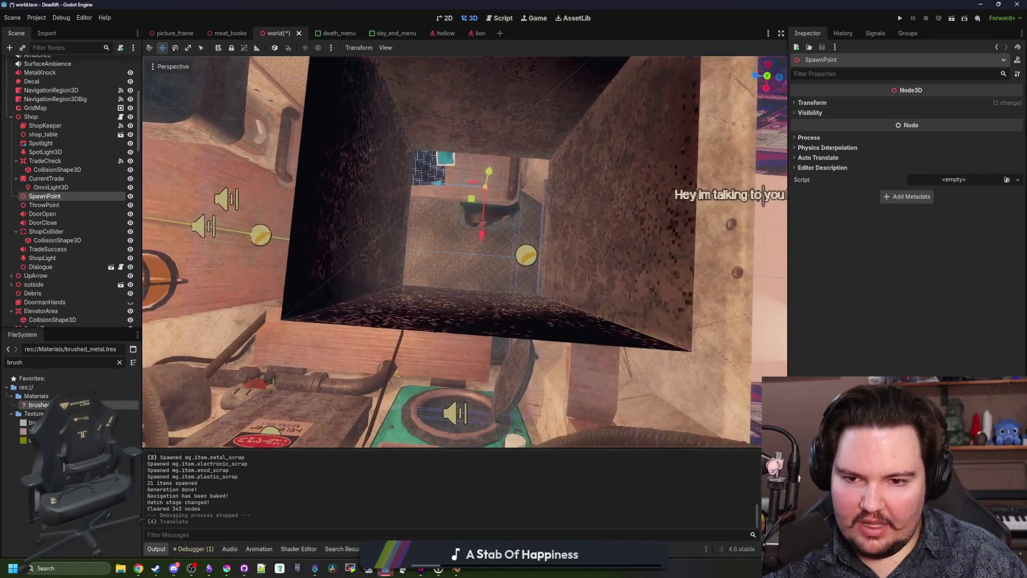
key(s)
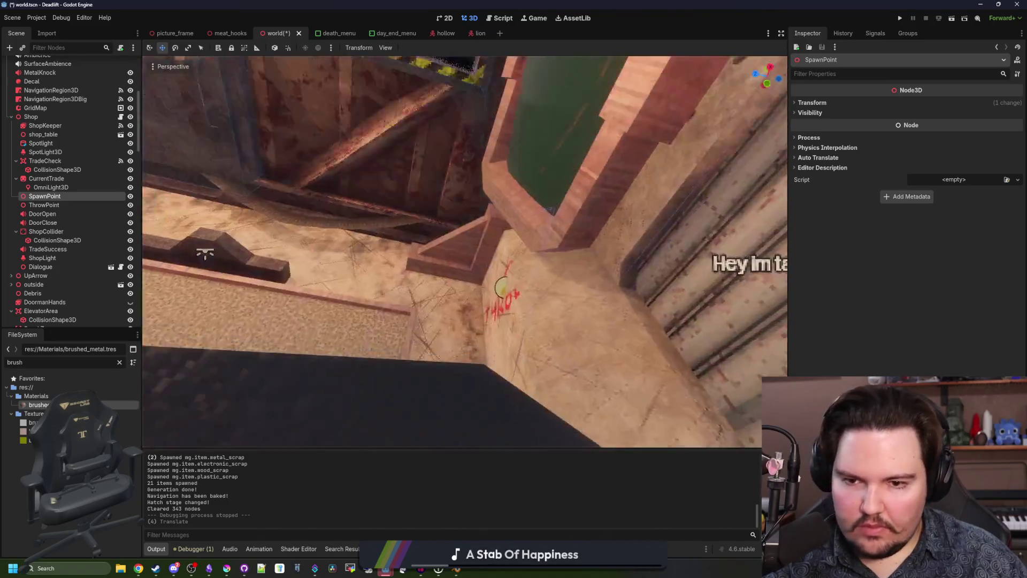
key(ctrl+s)
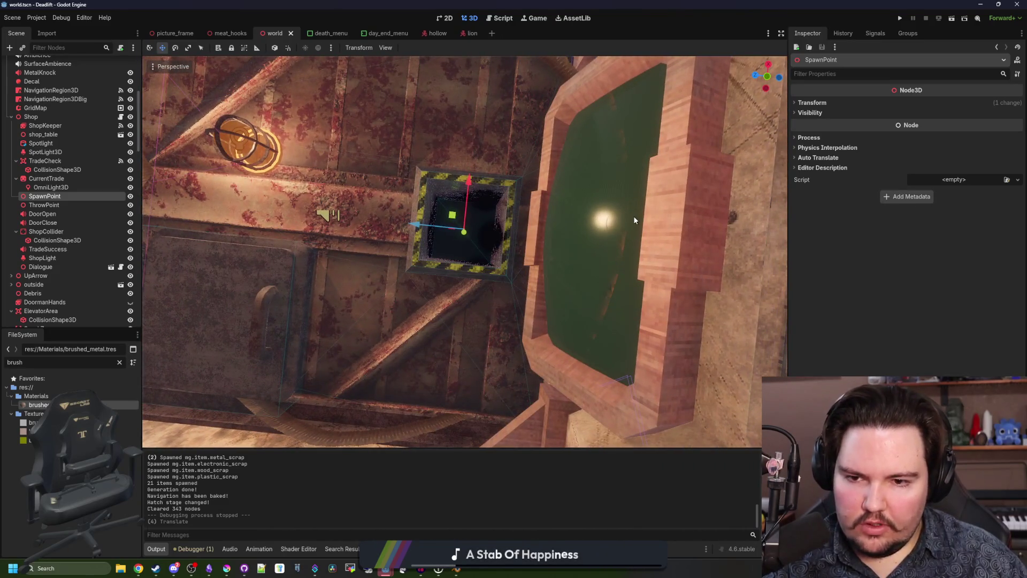
Step: Run the project and begin a new game from the title menu
click(900, 16)
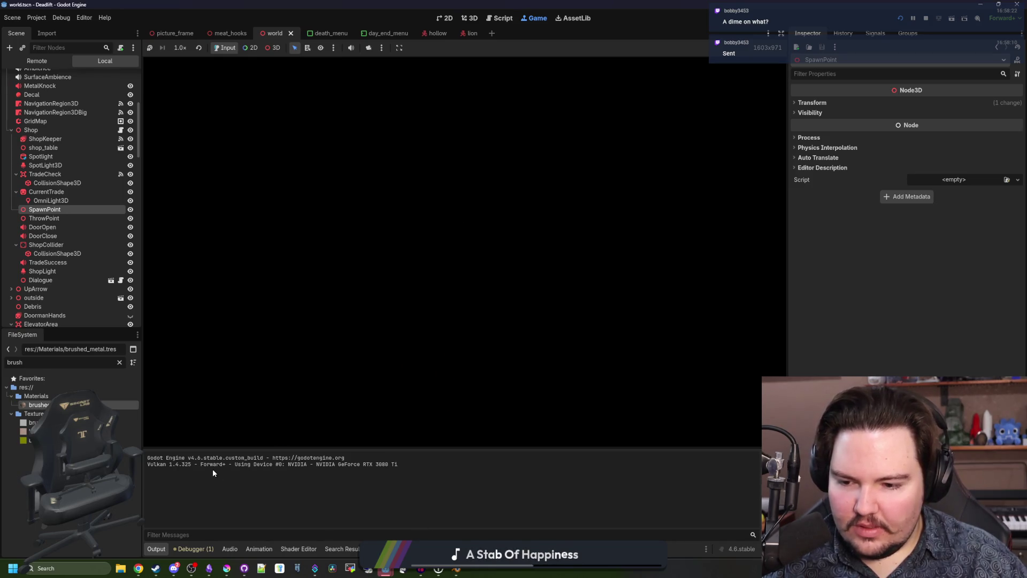
text(dwasdwa)
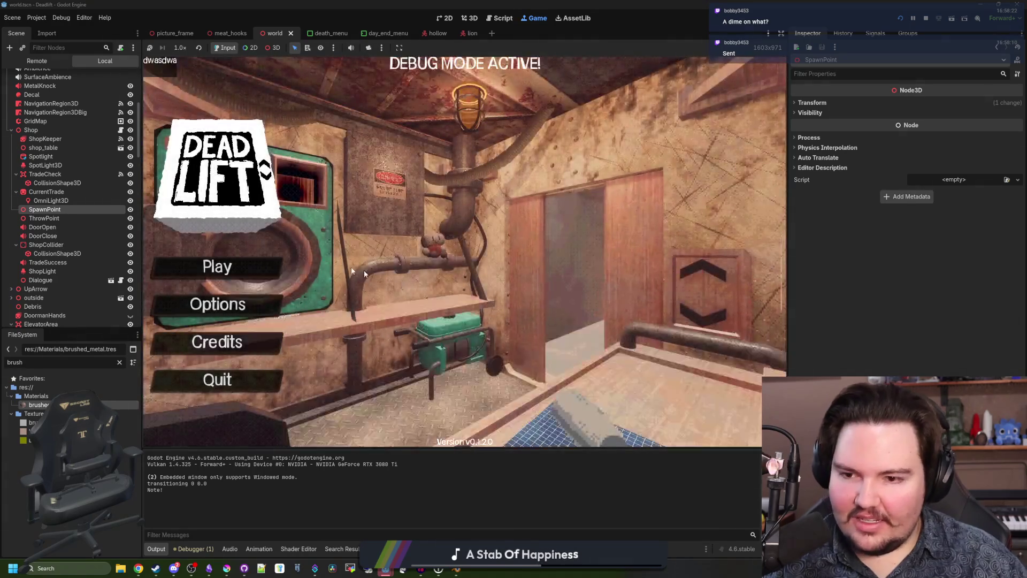
click(242, 262)
click(485, 298)
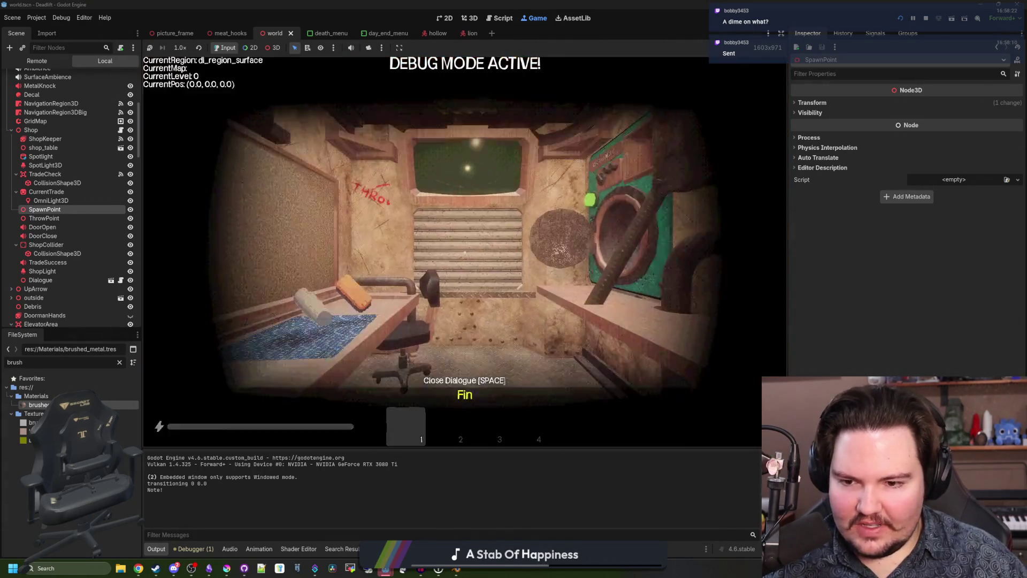
Step: Walk from the shop room out through the corridor onto the forest path
key(w)
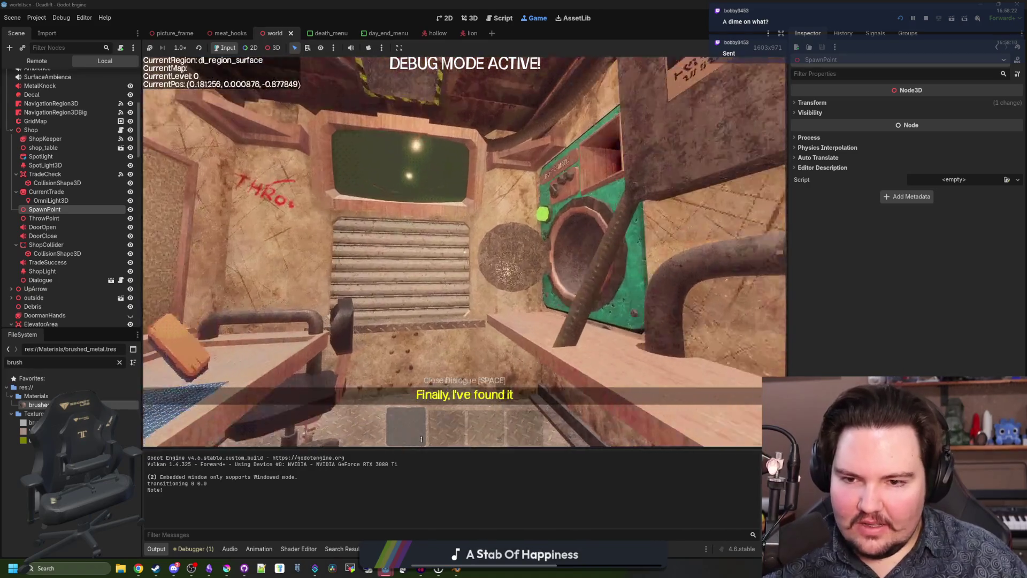
key(d)
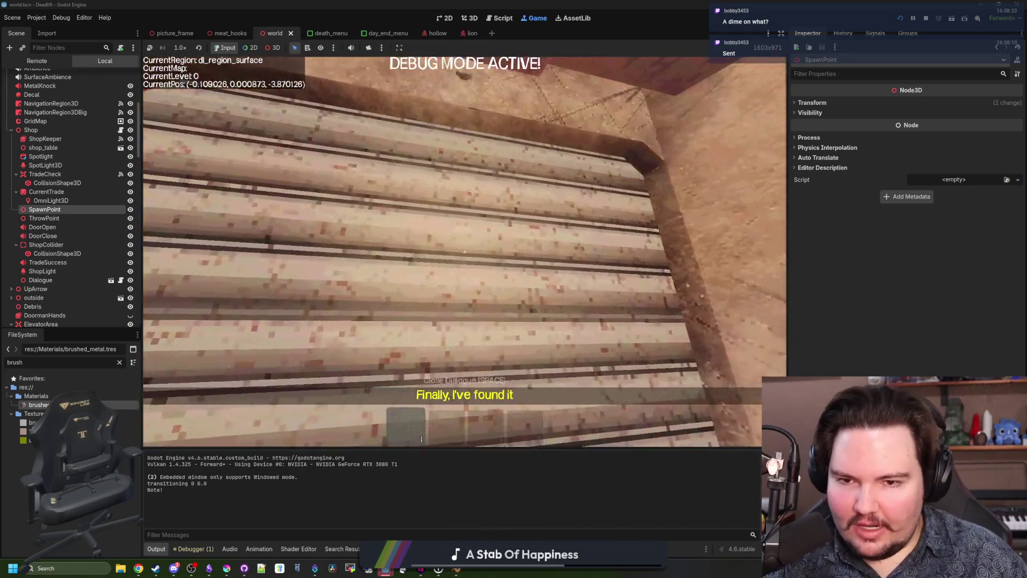
key(s)
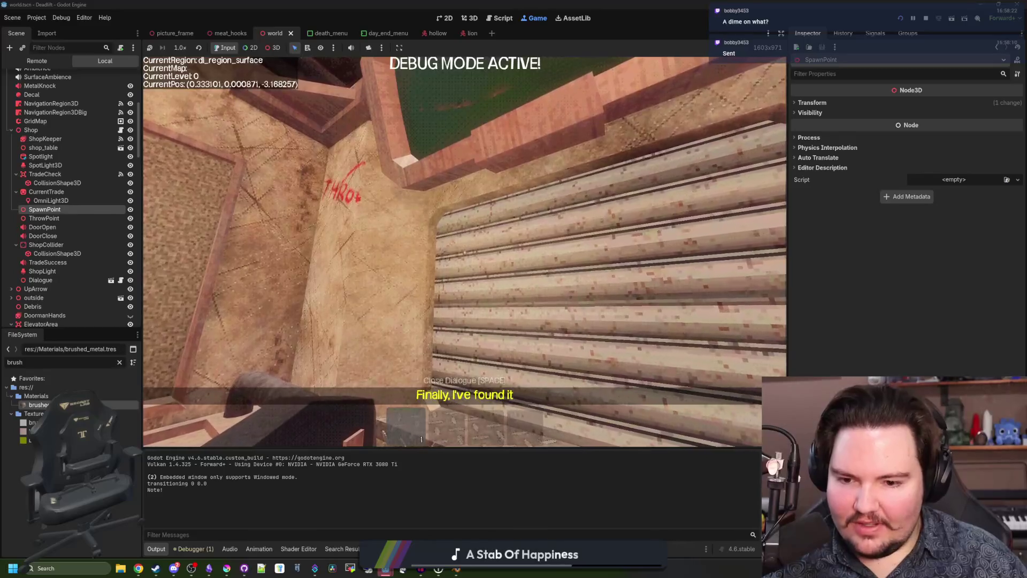
key(w)
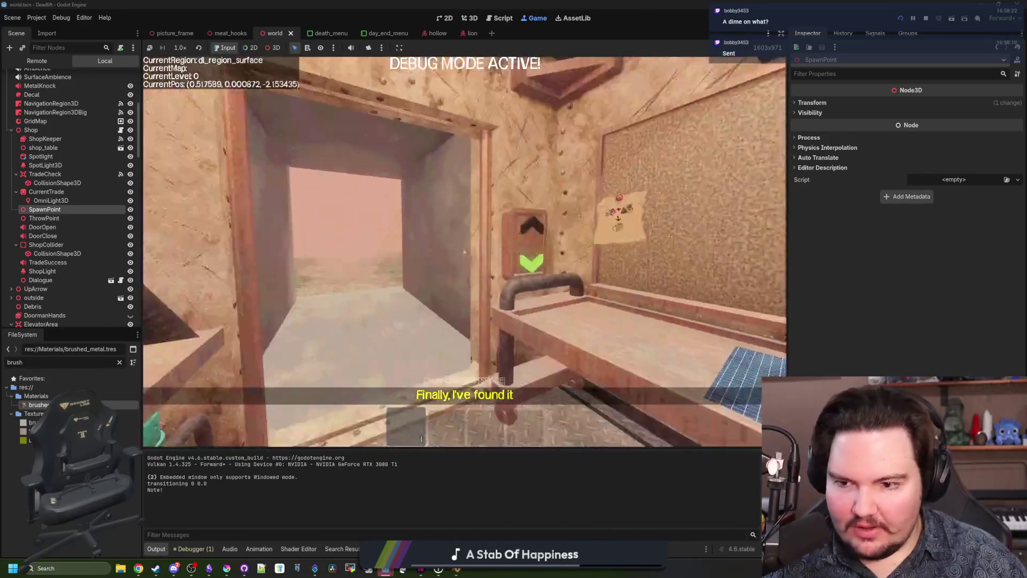
key(w)
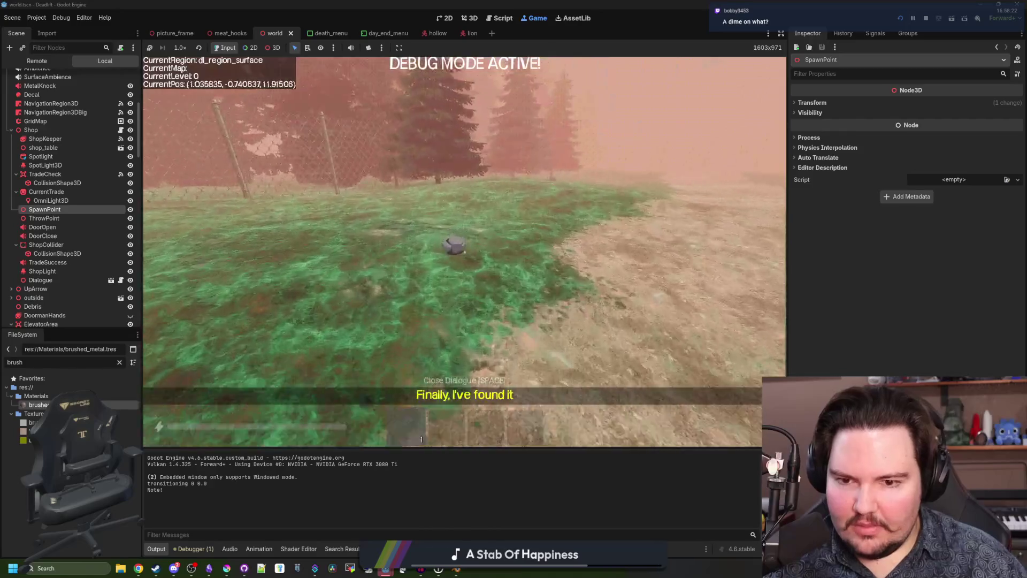
Step: Collect three rocks from the path, clearing and fence, and bring them back to the shop counter
key(2)
key(w)
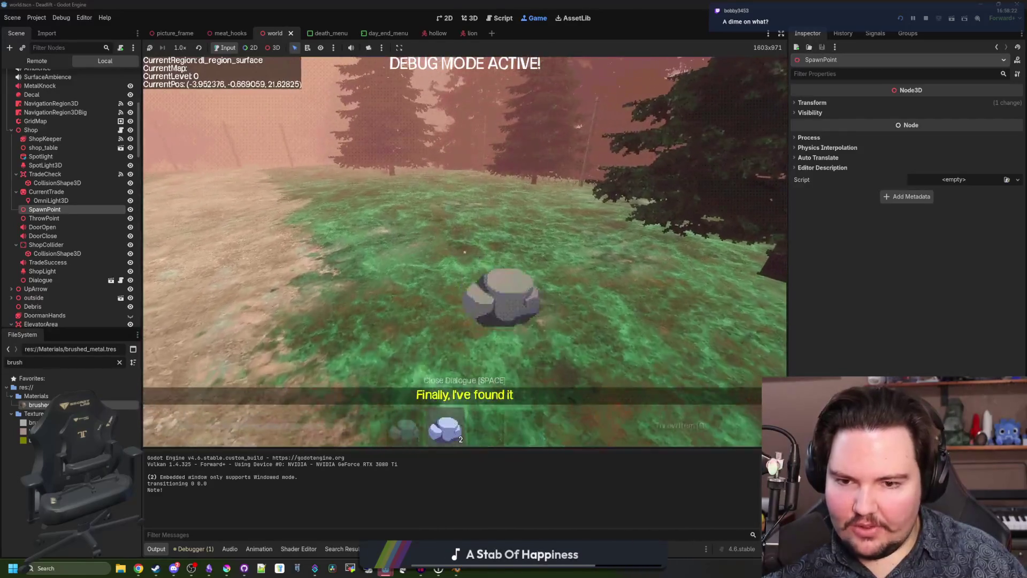
key(3)
key(w)
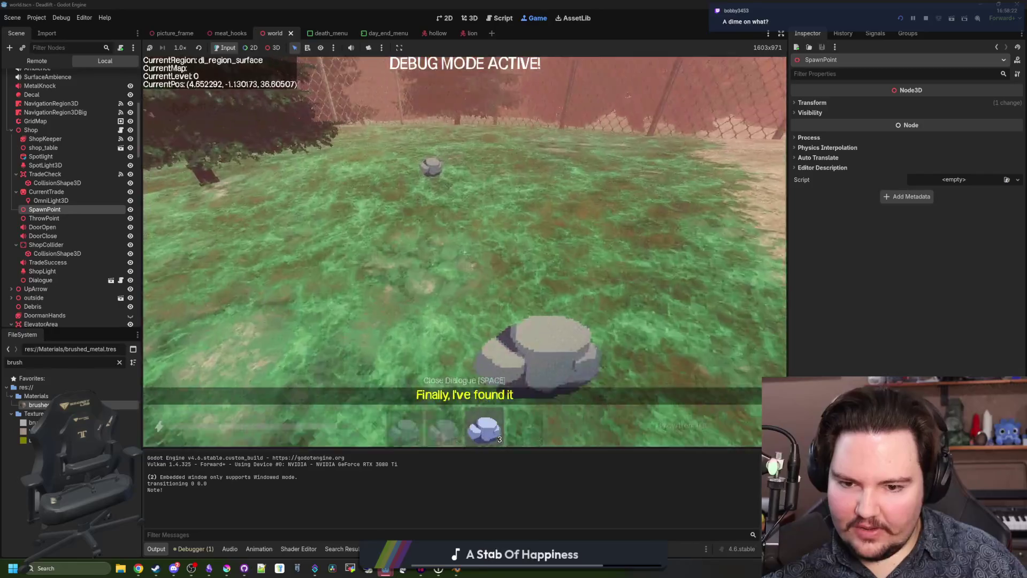
key(4)
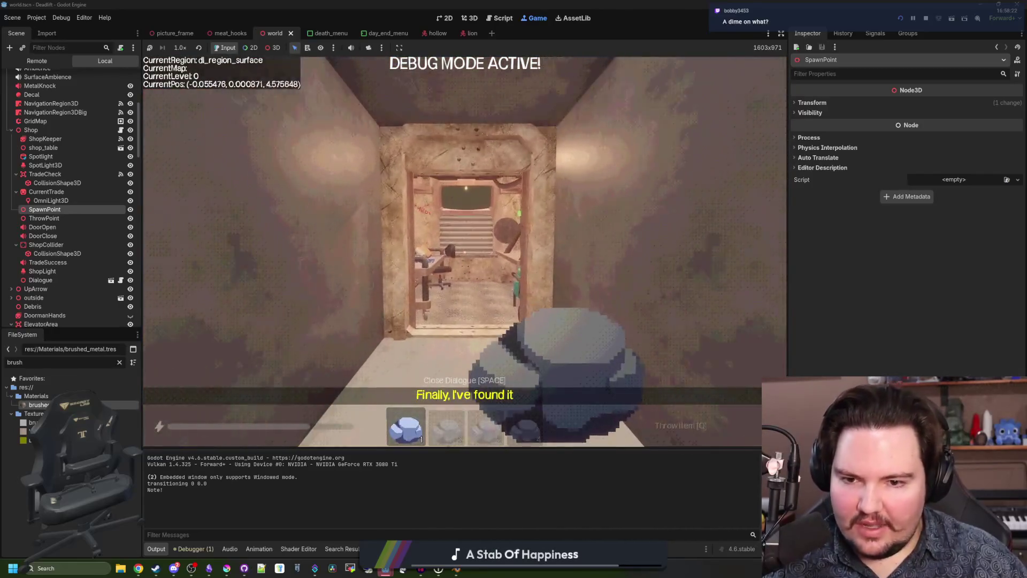
key(s)
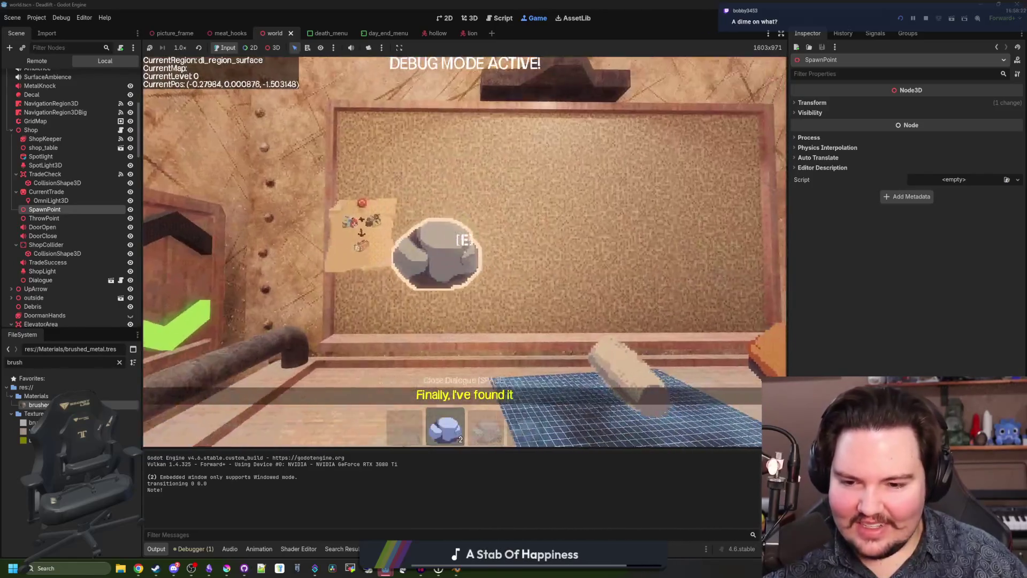
key(2)
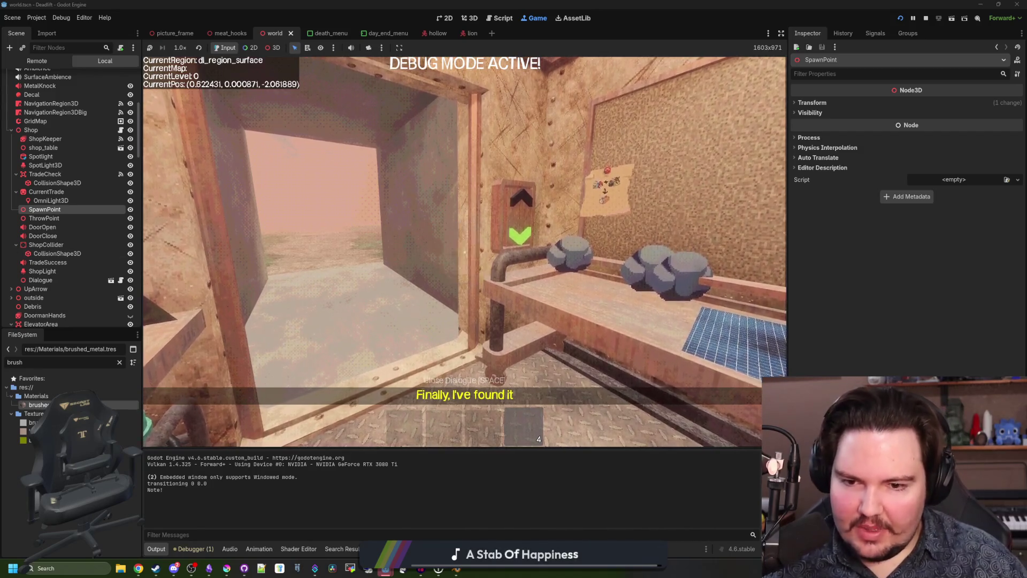
key(w)
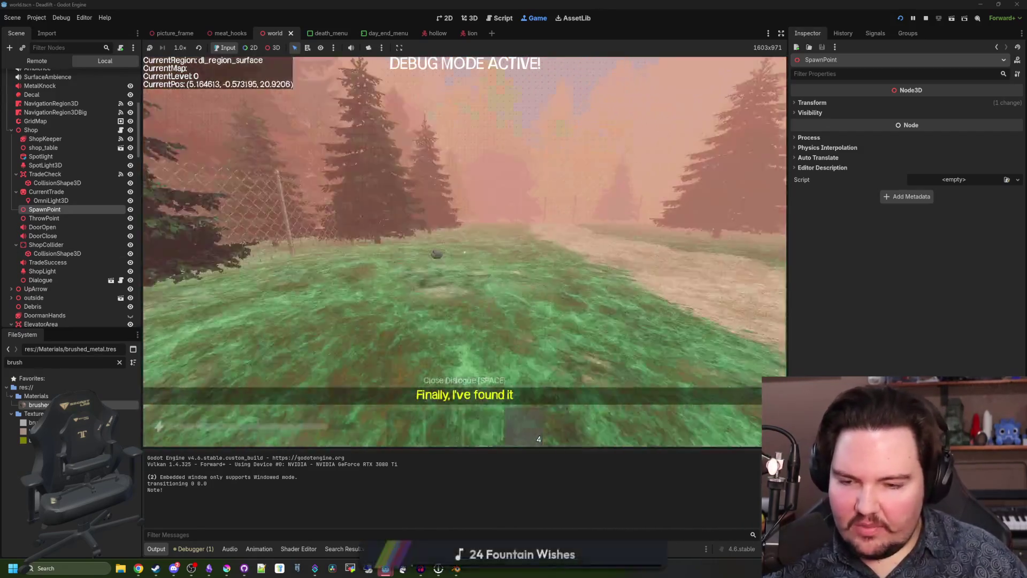
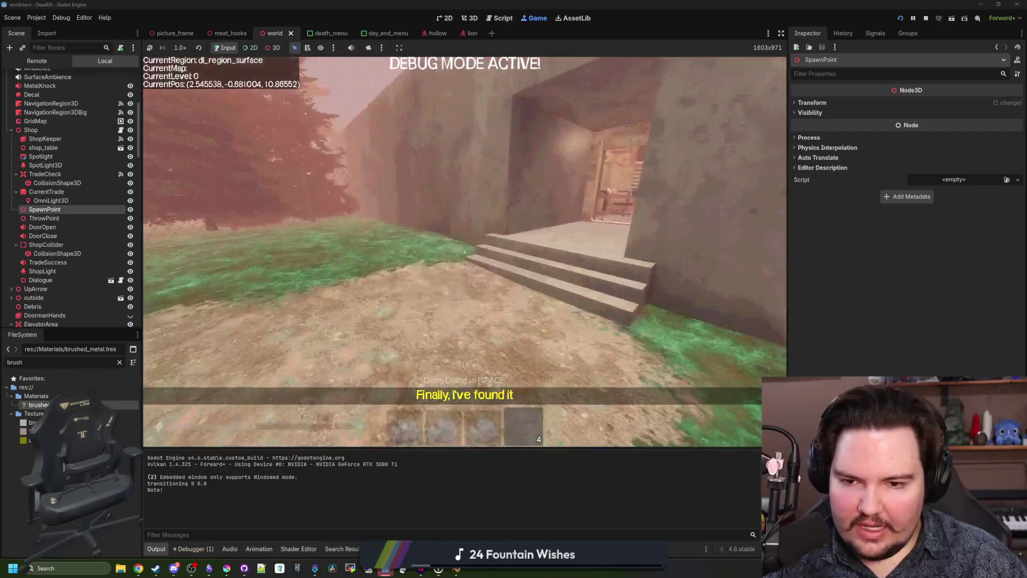
Step: Switch to the stone slot and throw all three stones along the forest path
key(3)
key(w)
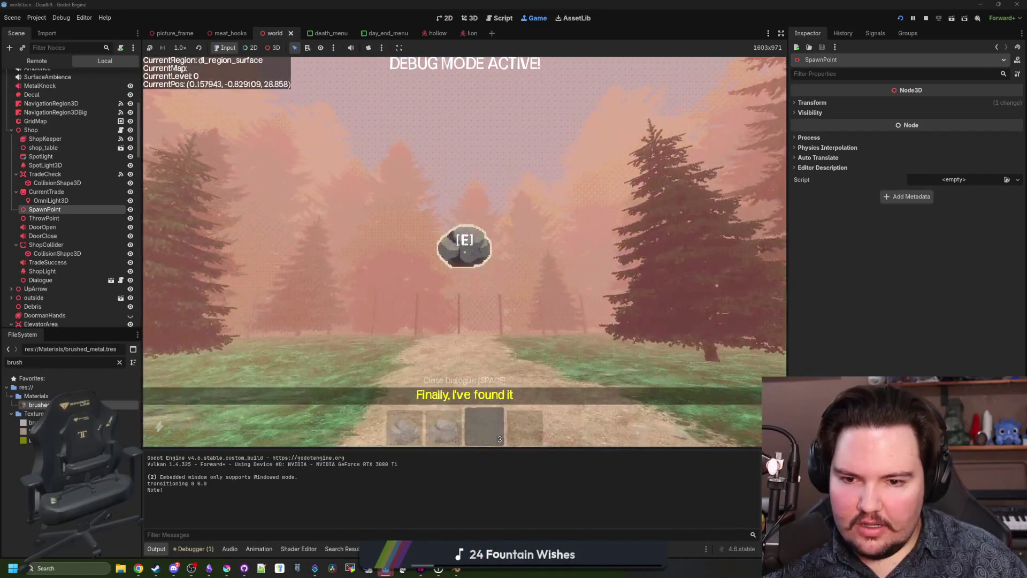
click(464, 251)
click(464, 252)
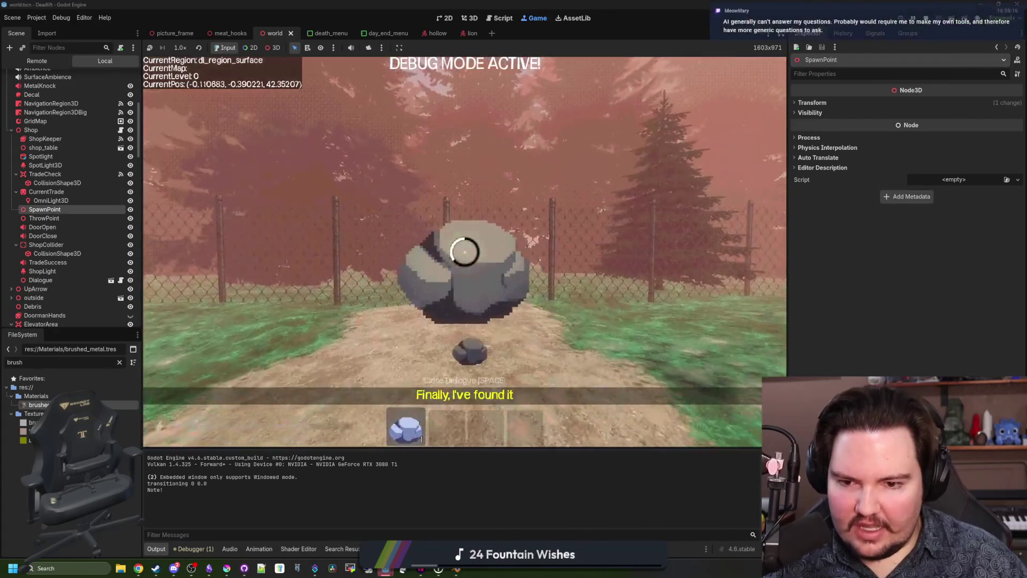
click(465, 251)
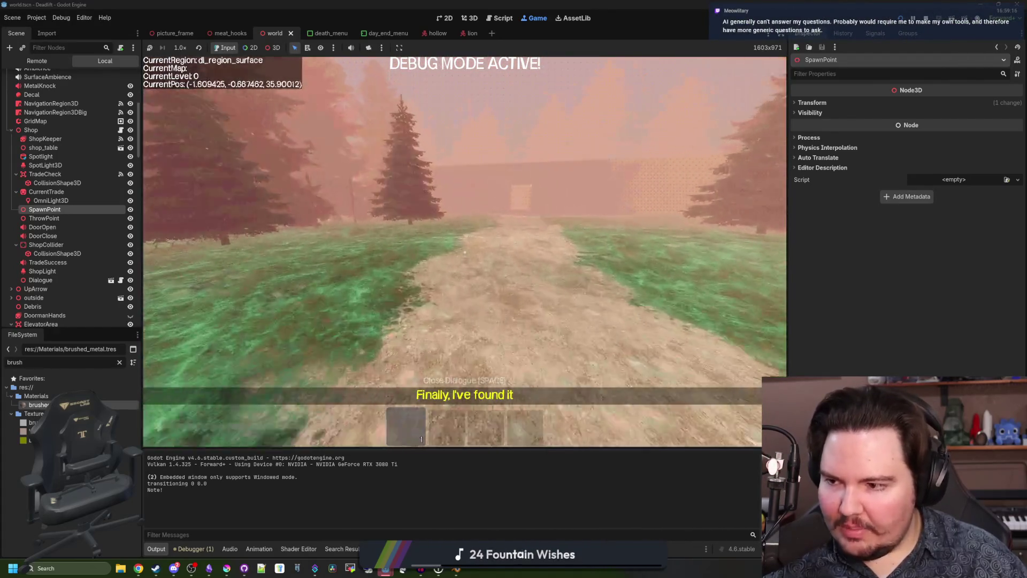
Step: Walk through the corridor into the shop, pause the game, and bring up the Blender elevator model
key(w)
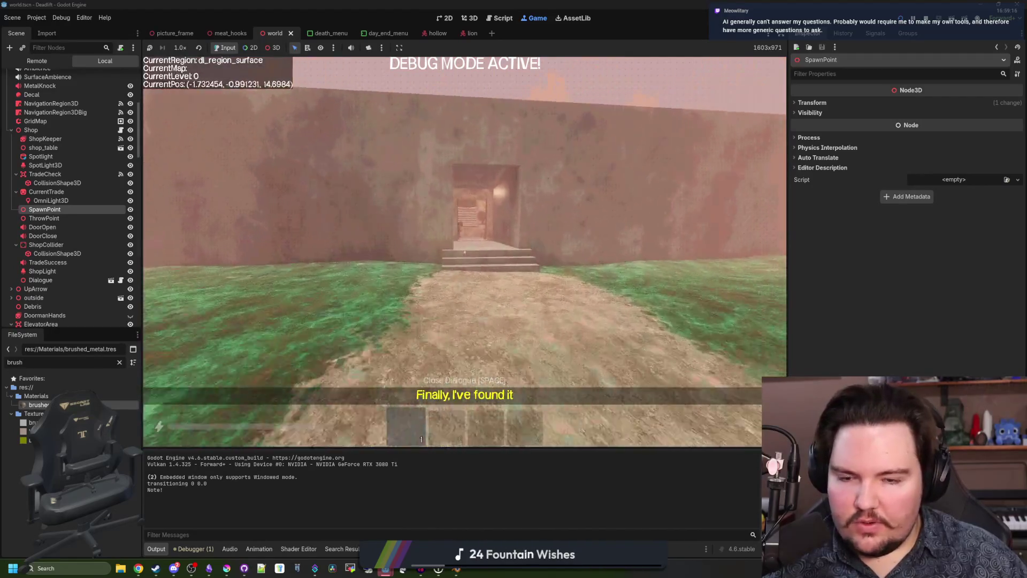
key(w)
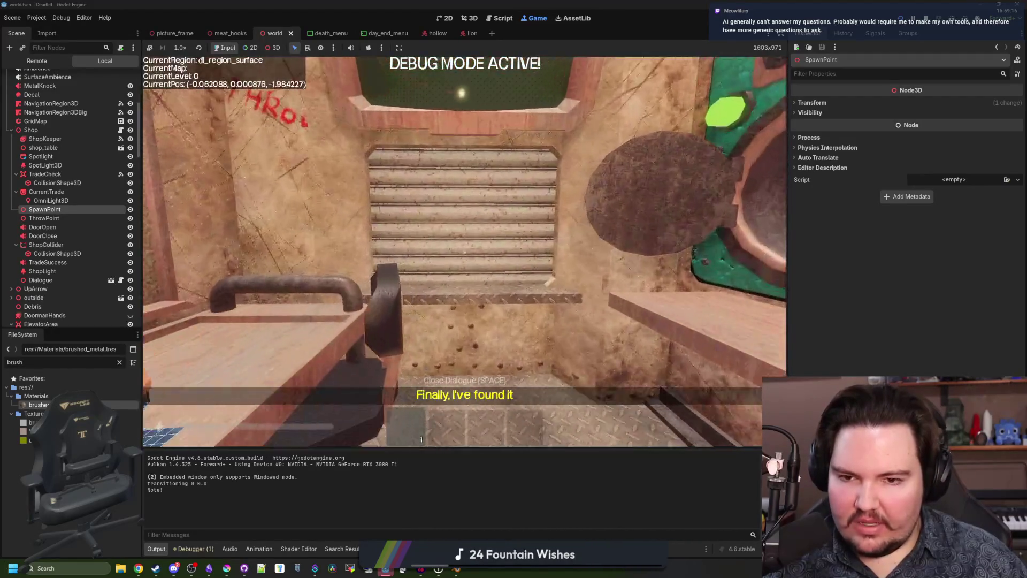
key(Escape)
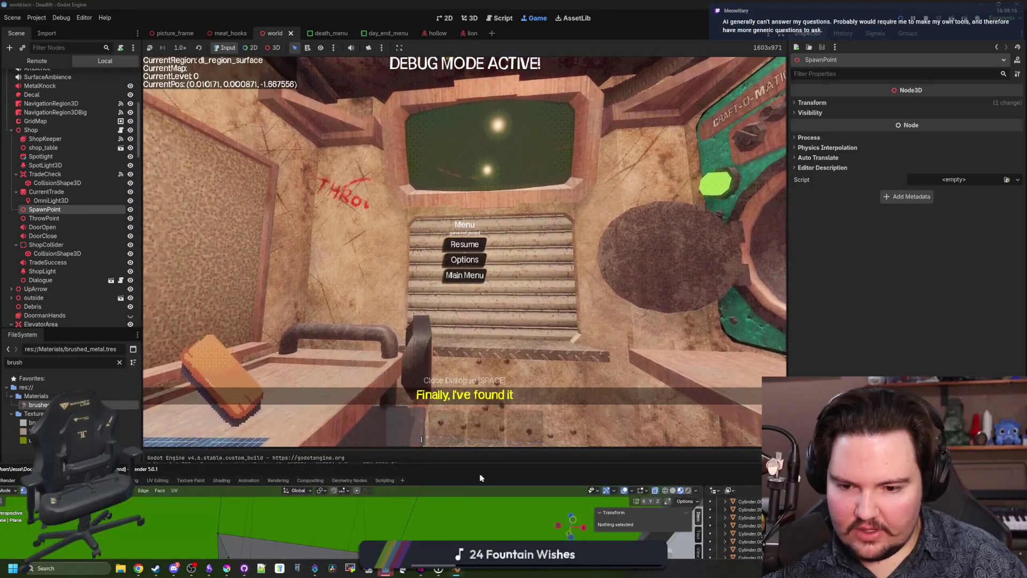
click(457, 570)
Step: In Edit Mode on Plane.003, select the top and bottom rim block faces
key(alt+q)
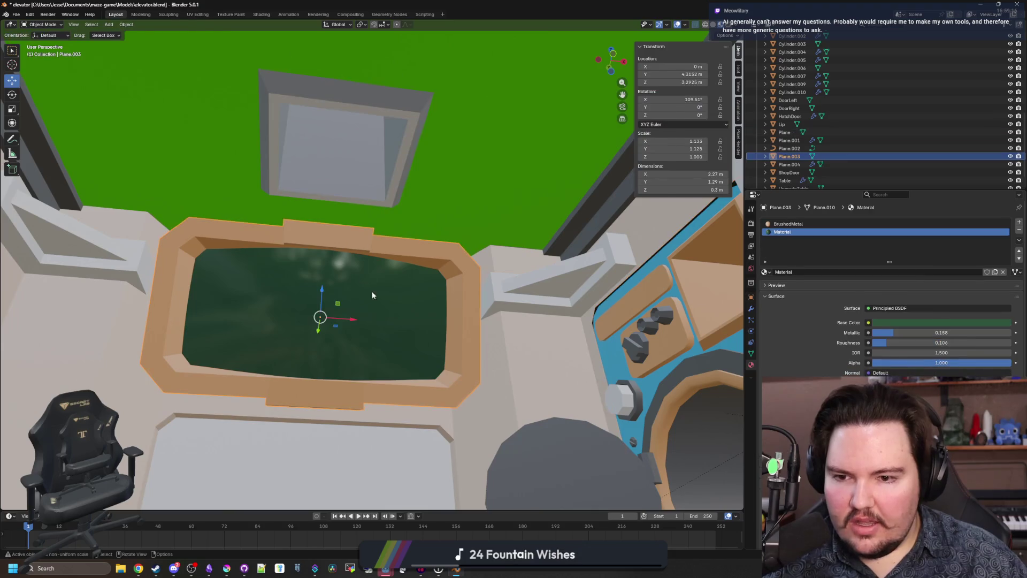
key(KP_Decimal)
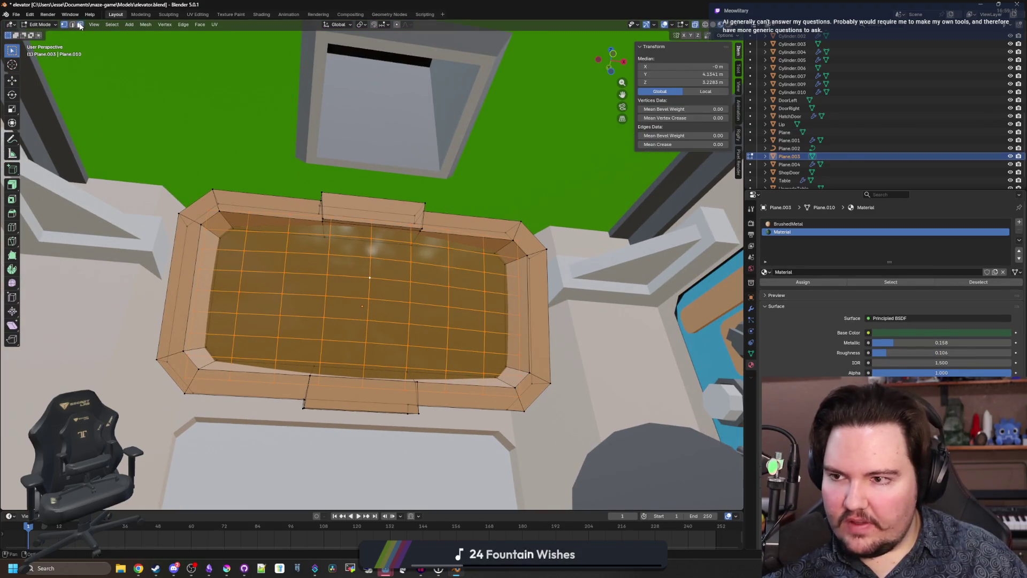
scroll(287, 260, down, 2)
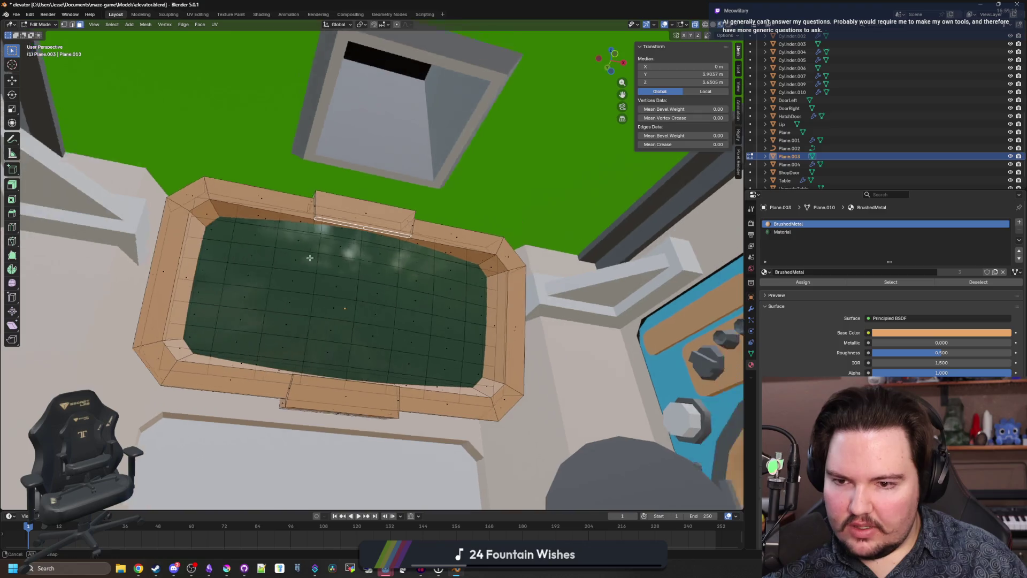
scroll(310, 296, up, 4)
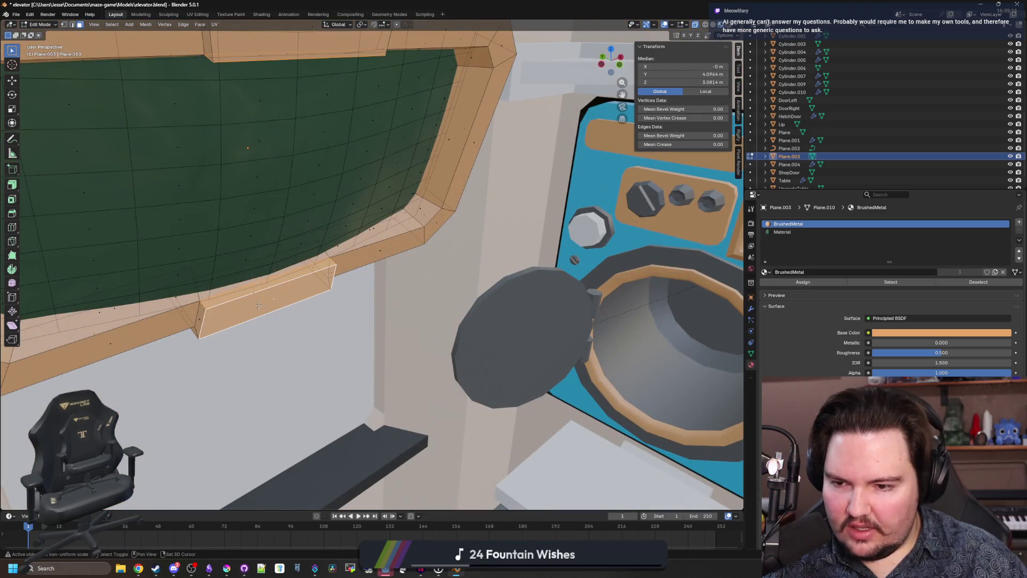
drag(198, 315, 336, 384)
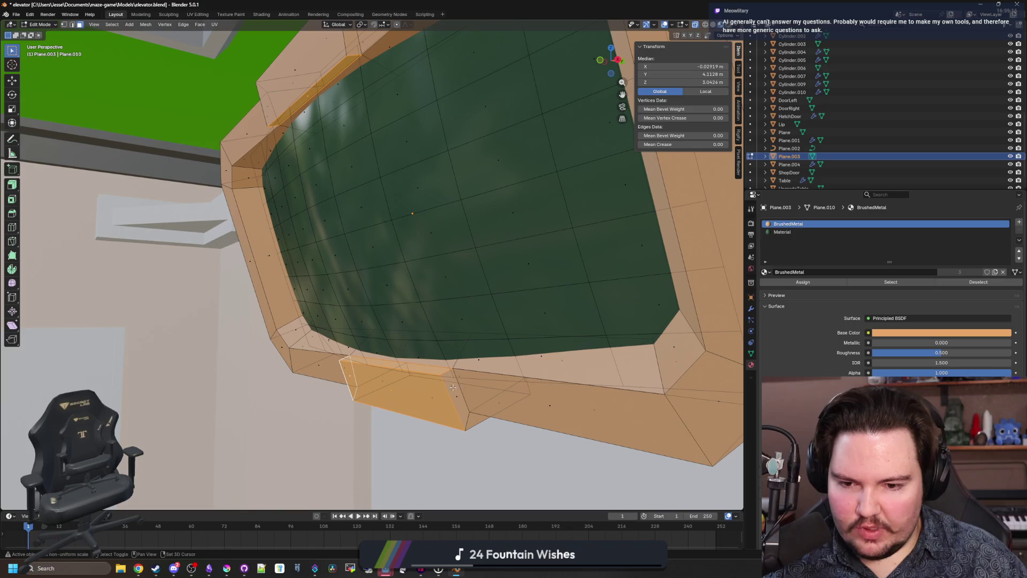
drag(323, 333, 333, 304)
click(408, 218)
drag(408, 218, 374, 271)
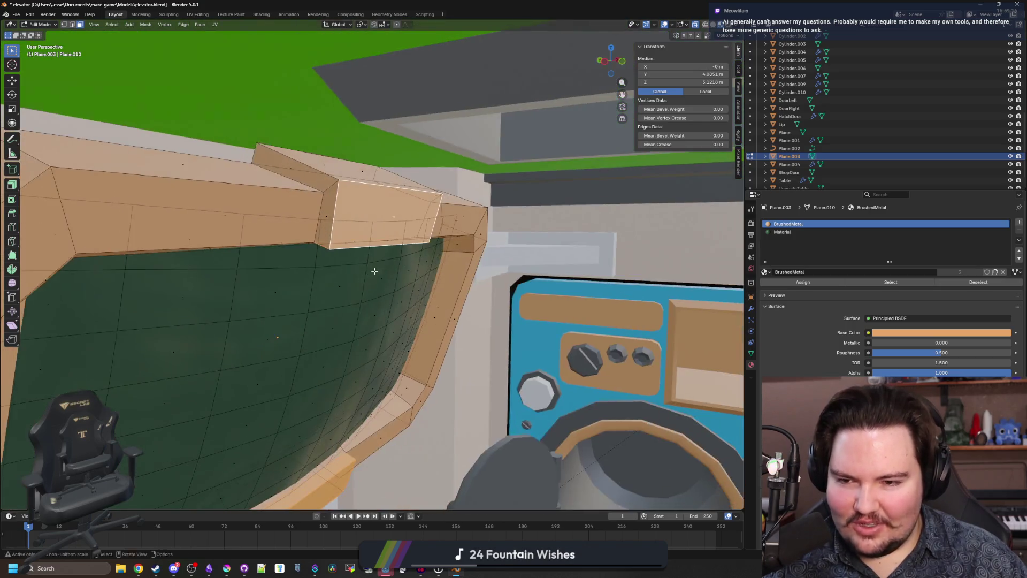
shift+click(307, 172)
drag(368, 178, 313, 229)
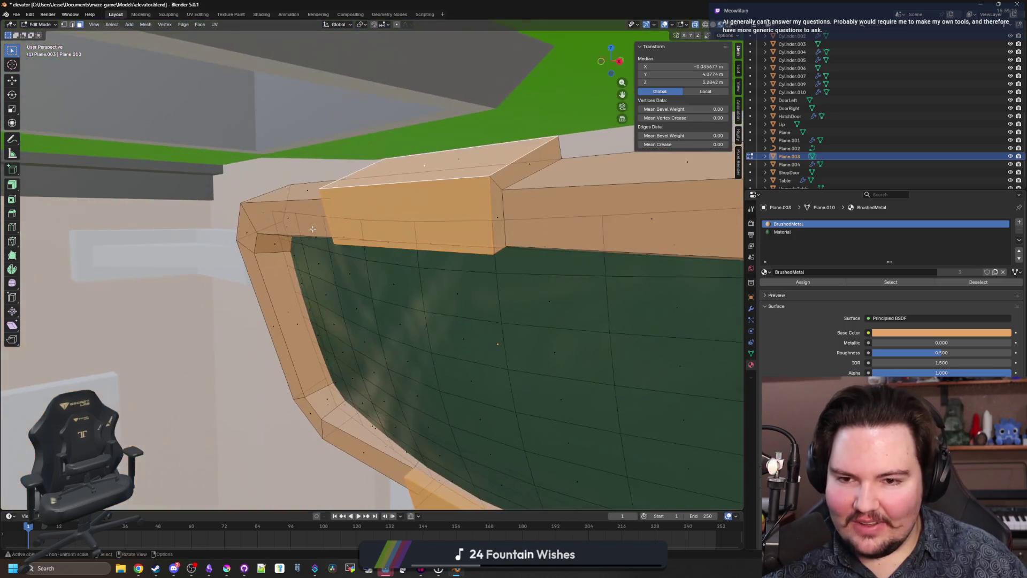
mouse_move(495, 217)
mouse_down()
mouse_move(473, 230)
mouse_move(463, 220)
mouse_move(369, 457)
mouse_up()
mouse_move(440, 450)
mouse_down()
mouse_move(300, 364)
mouse_move(546, 364)
mouse_move(449, 278)
mouse_up()
shift+click(299, 364)
shift+click(518, 346)
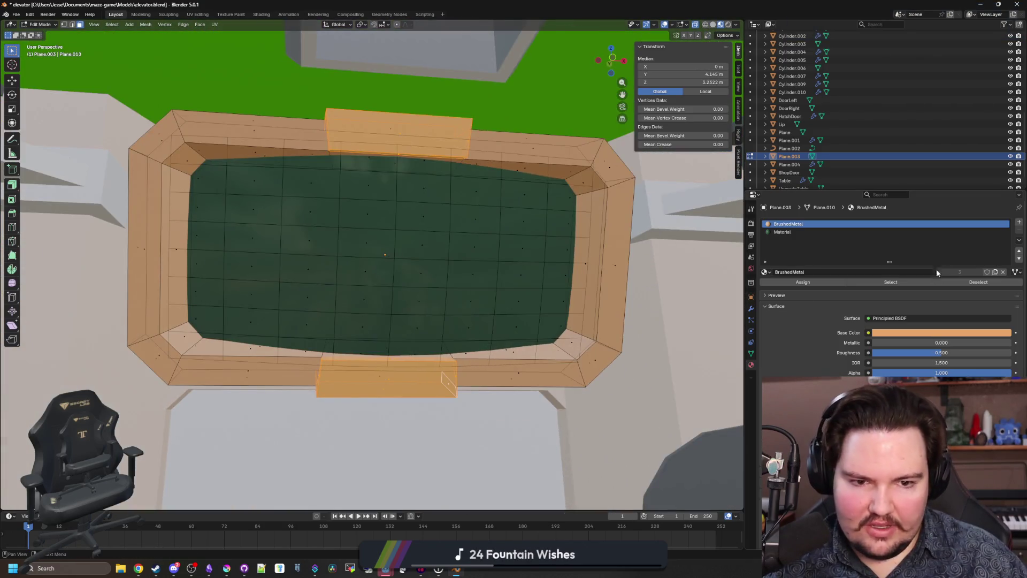
Step: Add a material slot with PipeMetal, assign it to the rim faces, and check the dark blocks
click(1018, 222)
click(770, 272)
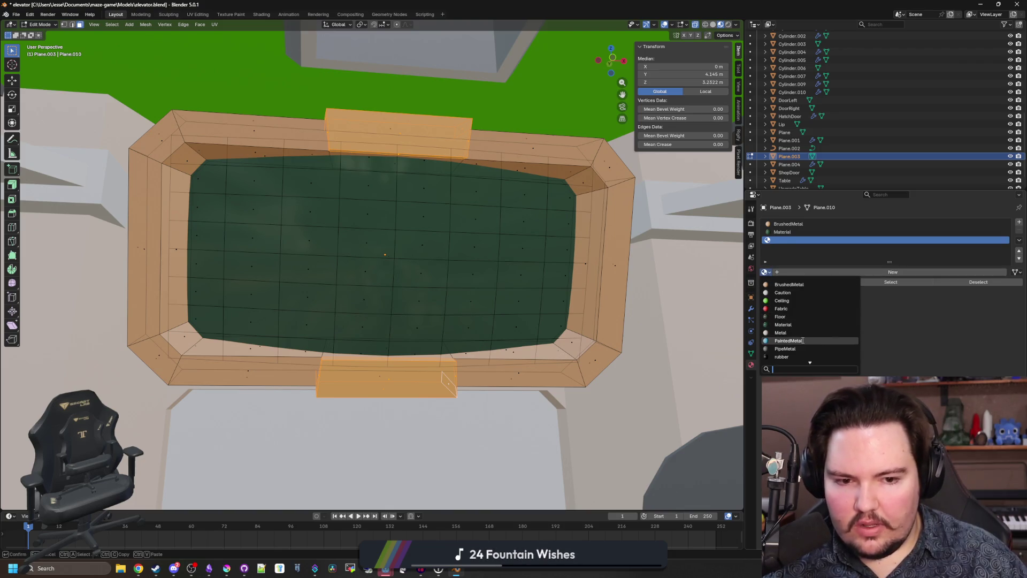
click(785, 341)
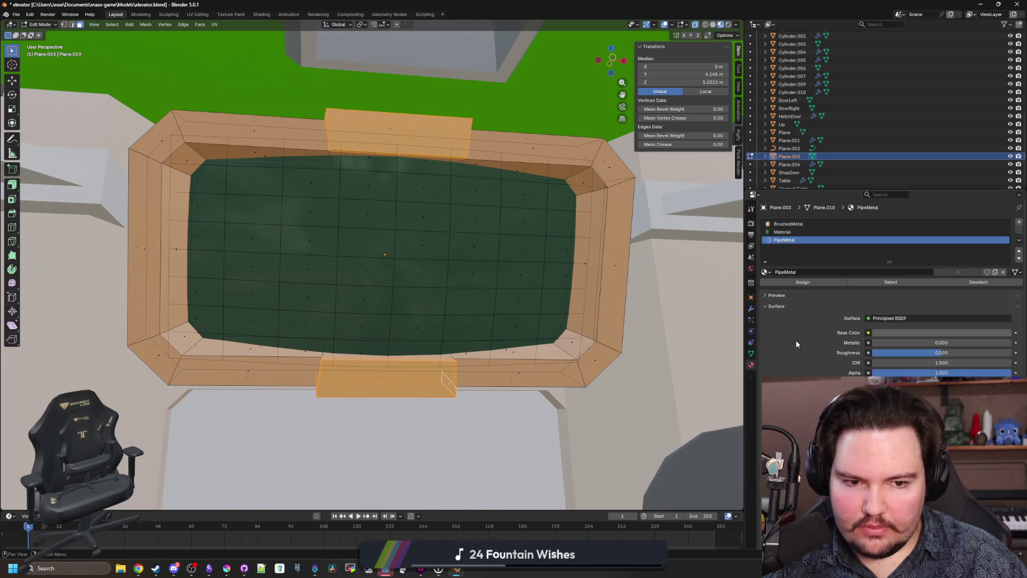
click(802, 282)
key(Tab)
click(504, 436)
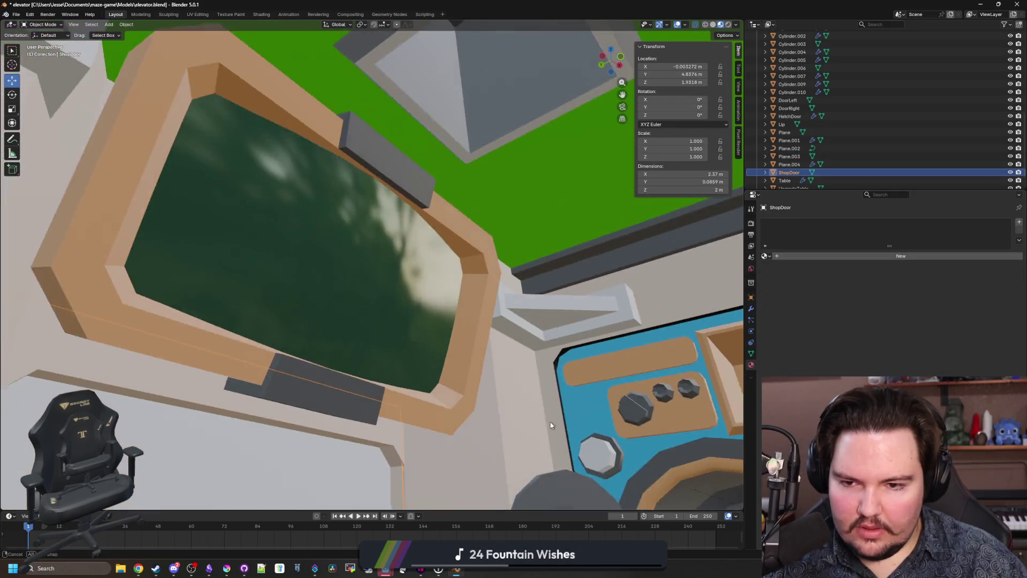
mouse_move(504, 436)
mouse_down()
mouse_move(531, 392)
mouse_move(485, 402)
mouse_up()
click(382, 346)
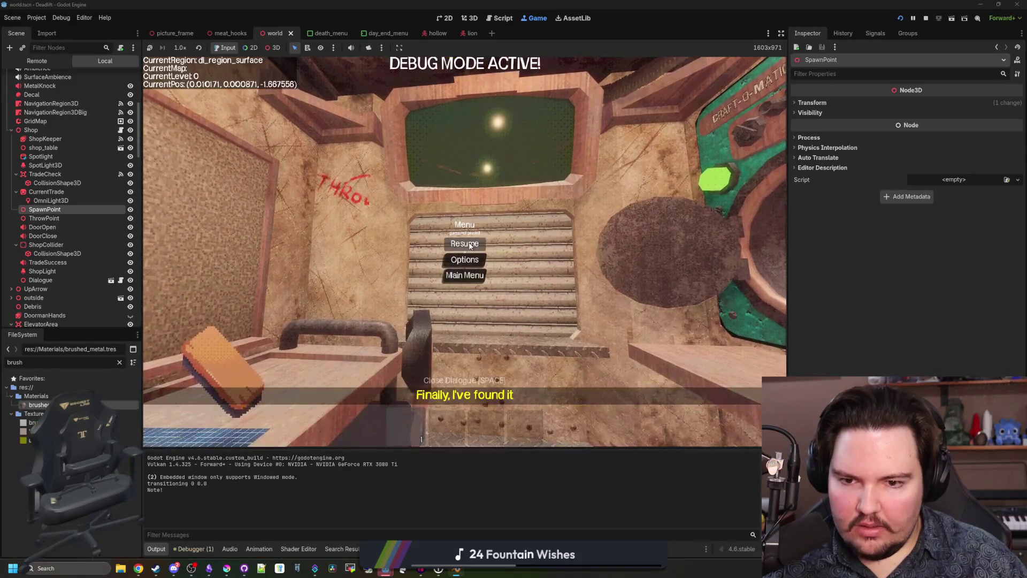
Step: Stop the game, expand Plane_003's Surface Material Override slots, and open a new Chrome window
key(Escape)
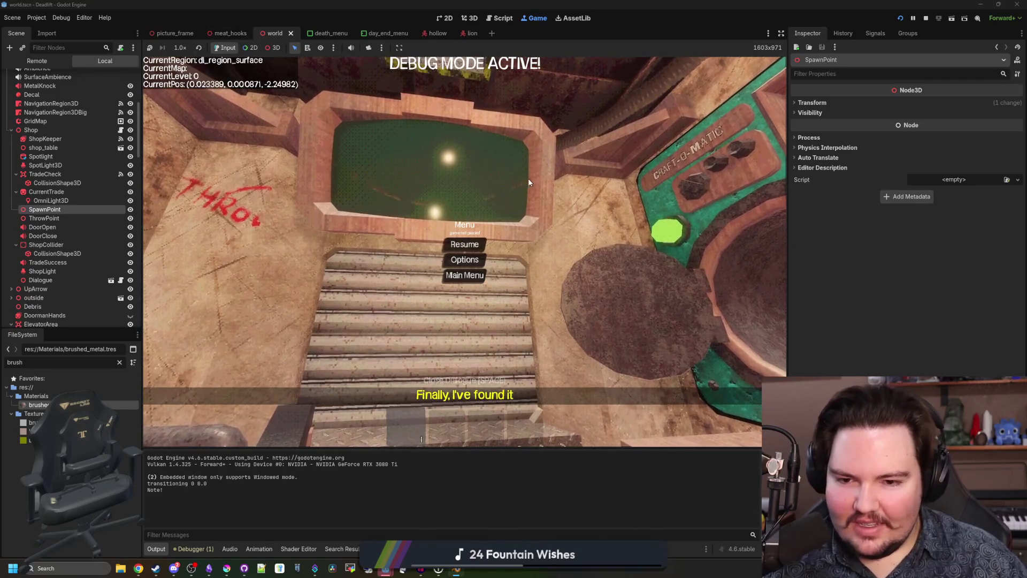
click(927, 18)
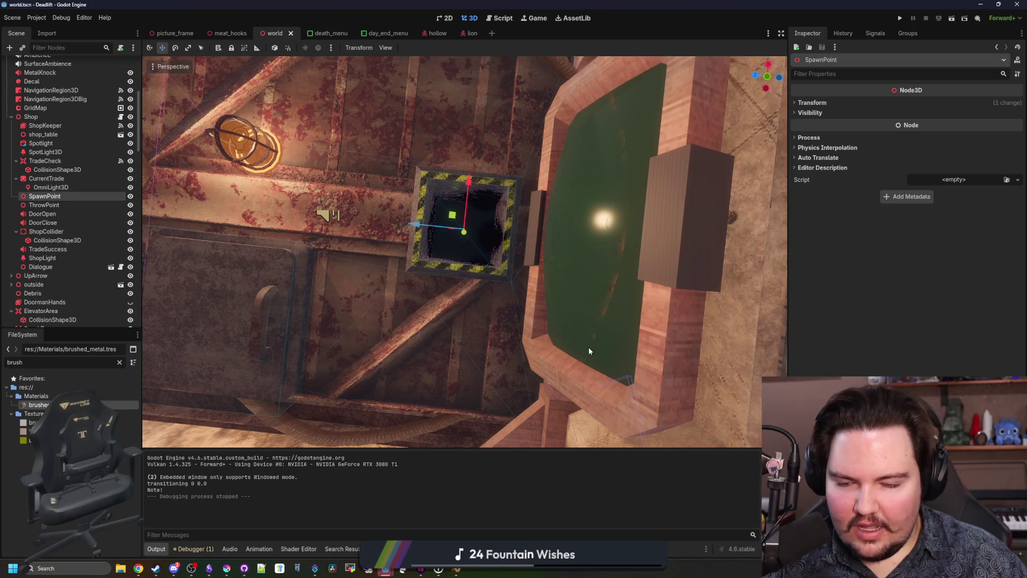
mouse_move(588, 346)
mouse_down()
mouse_move(545, 262)
mouse_move(429, 317)
mouse_up()
click(389, 281)
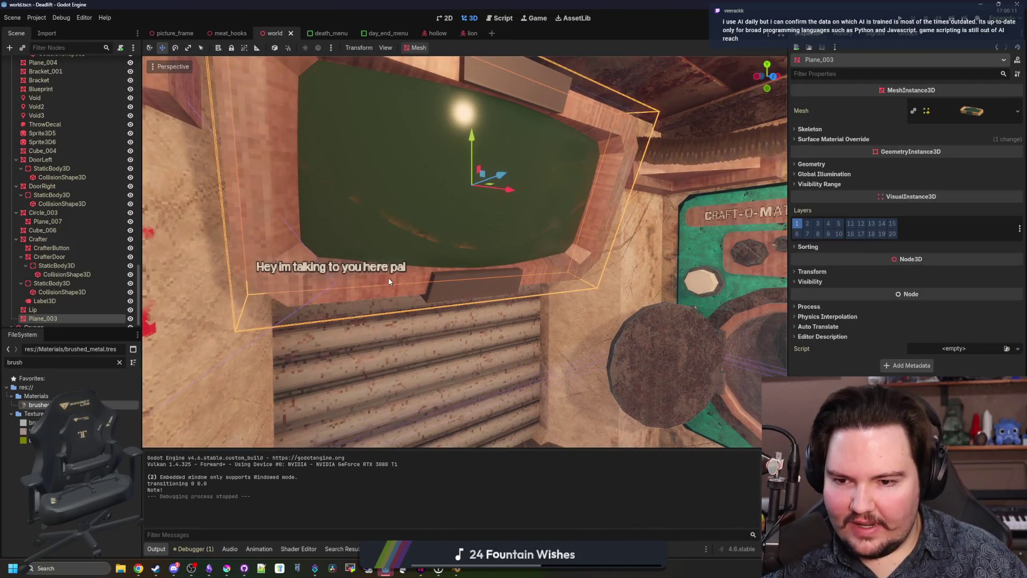
click(883, 140)
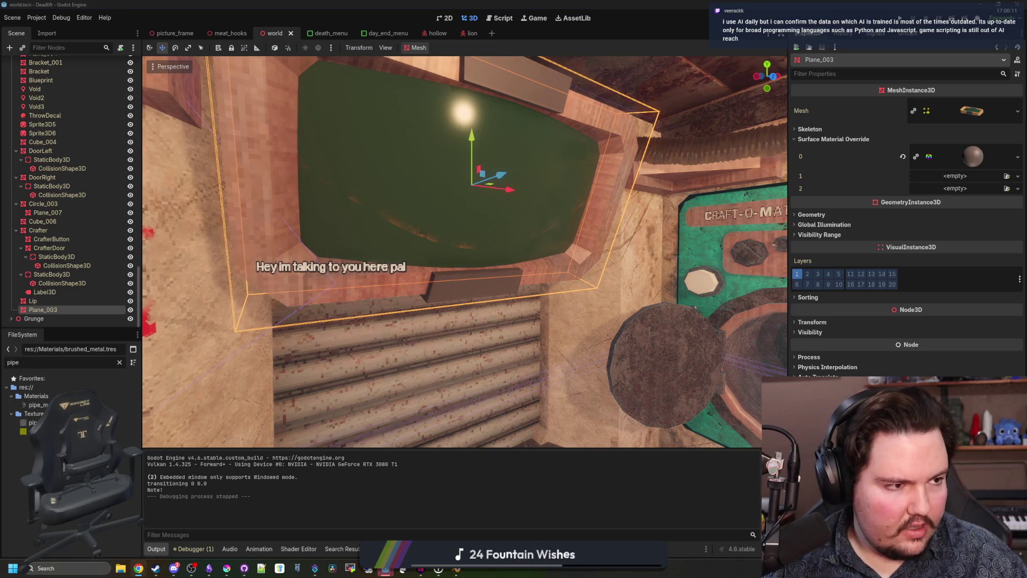
key(super+2)
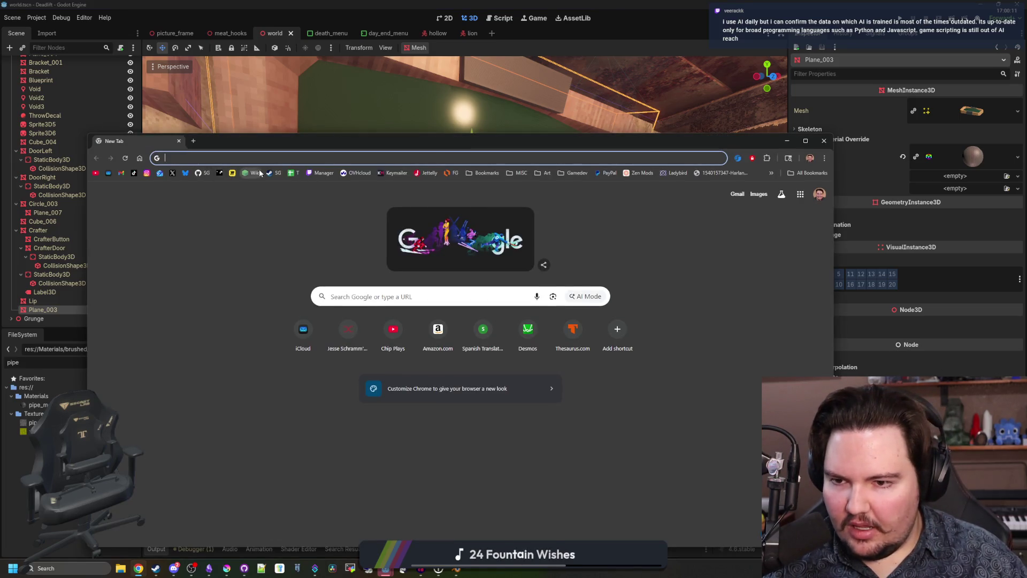
Step: Maximize Chrome and go from Starground to Big Boy Games' Pogo Rocket store page
double_click(284, 140)
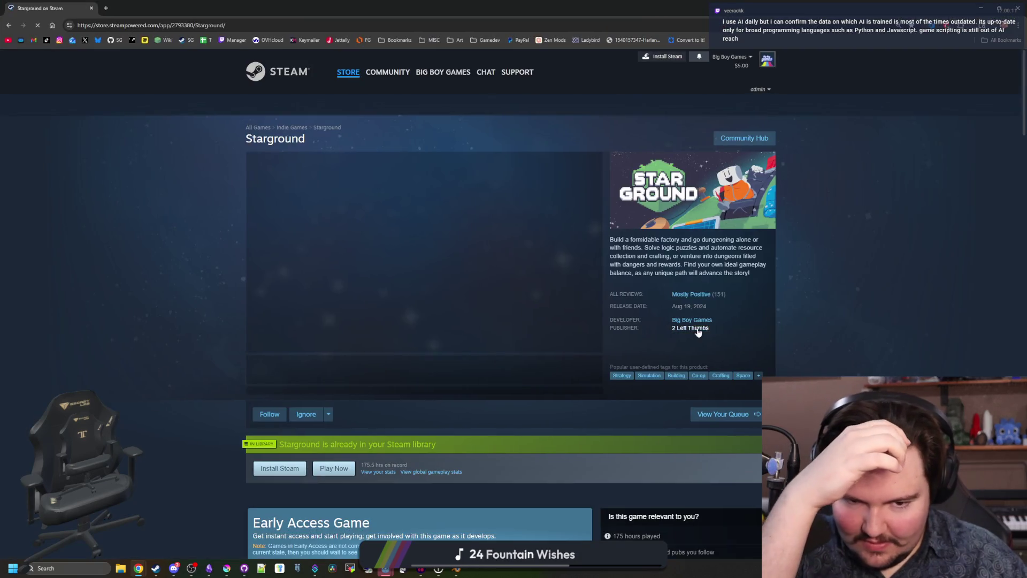
click(704, 325)
scroll(392, 326, down, 6)
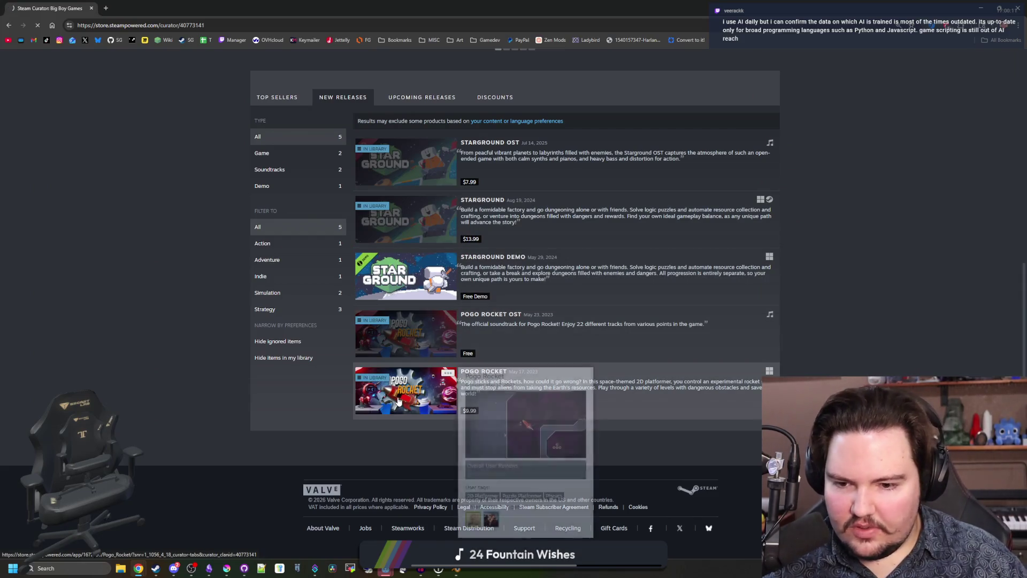
click(398, 401)
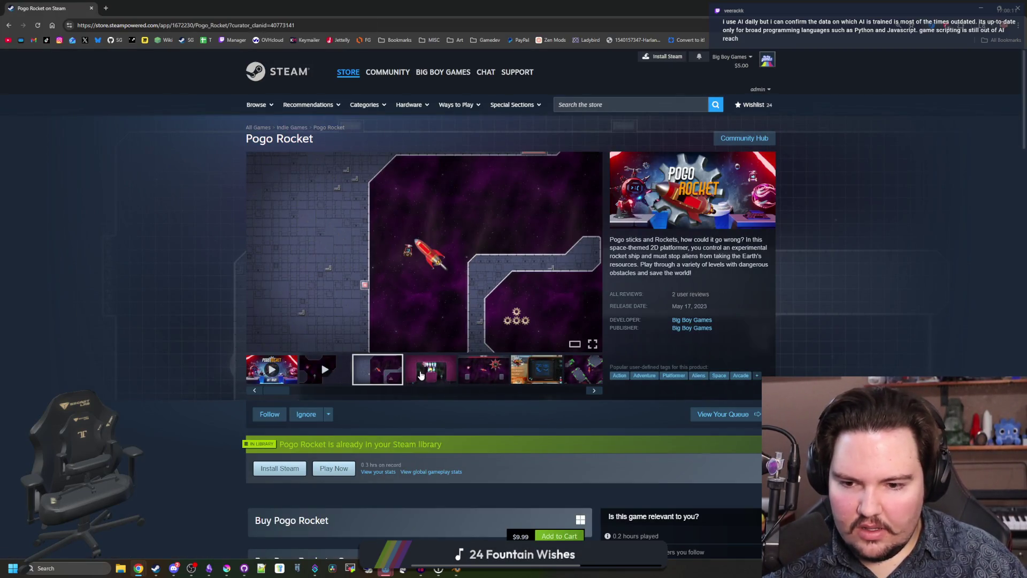
Step: Flip through the Pogo Rocket screenshot carousel until it cycles back to the first image
click(420, 374)
click(473, 377)
click(595, 390)
click(595, 389)
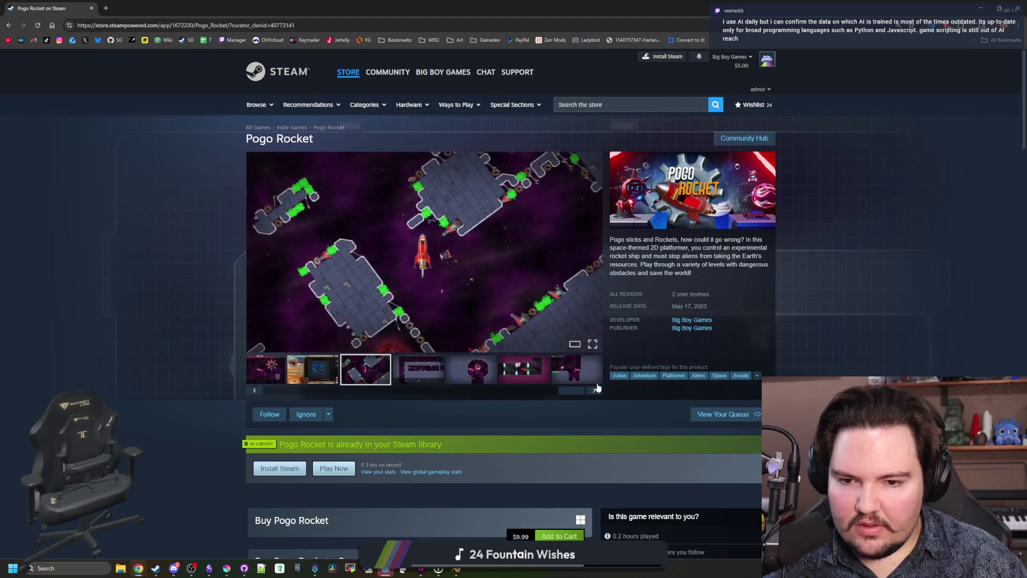
click(593, 388)
click(594, 389)
click(593, 389)
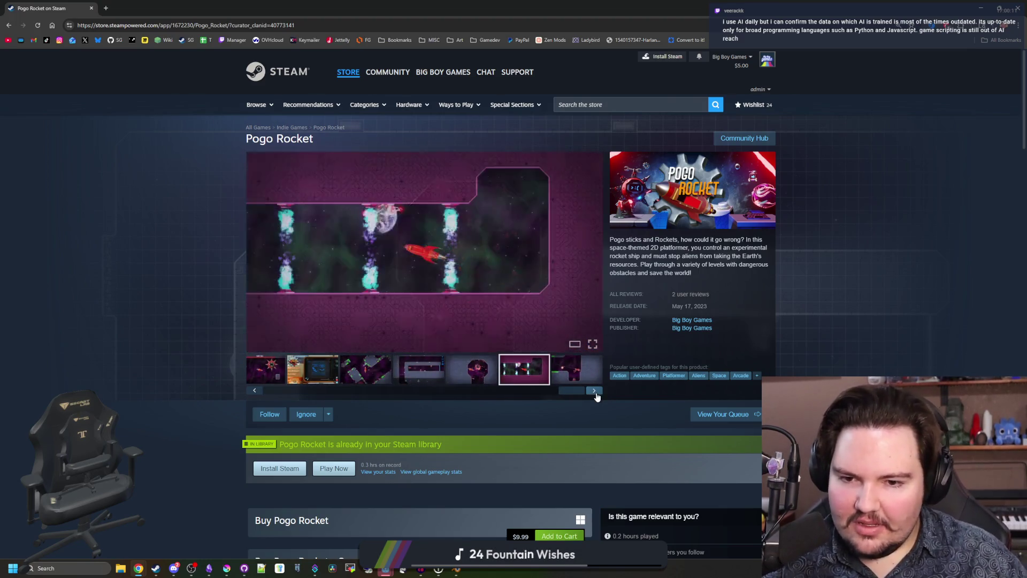
click(594, 390)
click(594, 389)
click(594, 390)
click(595, 390)
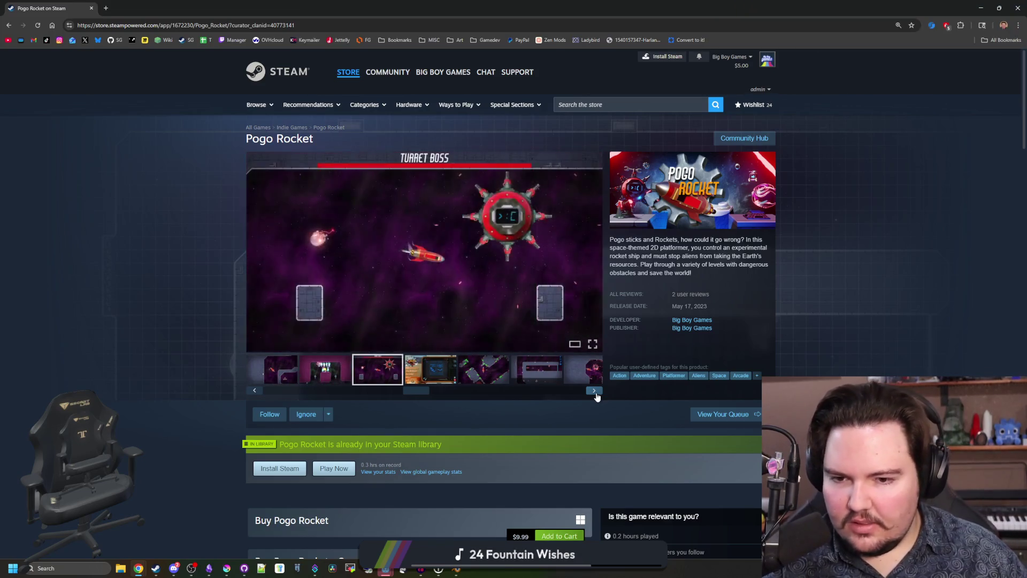
click(594, 390)
click(594, 390)
click(594, 389)
click(594, 390)
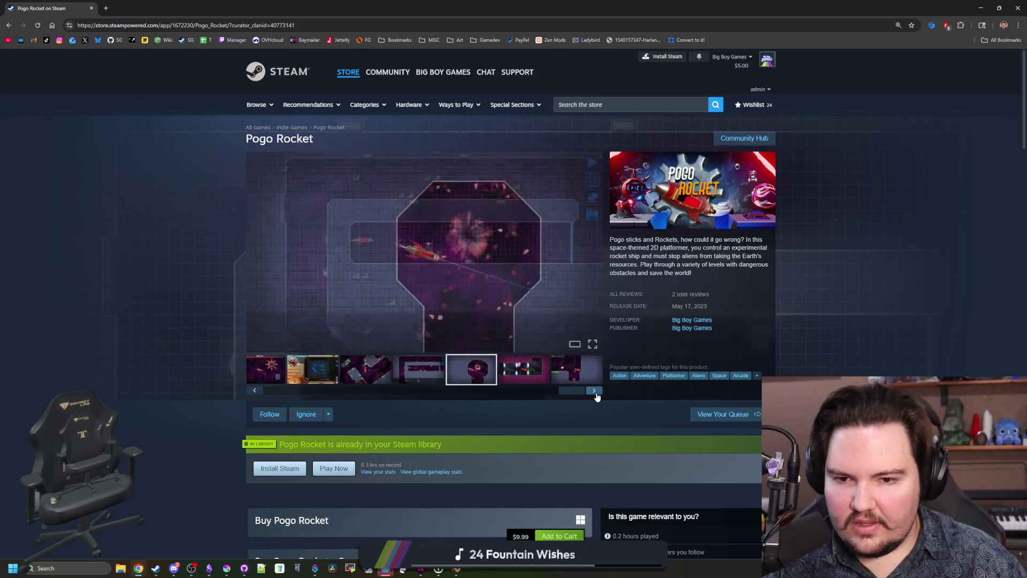
click(594, 390)
click(595, 390)
click(594, 390)
click(594, 390)
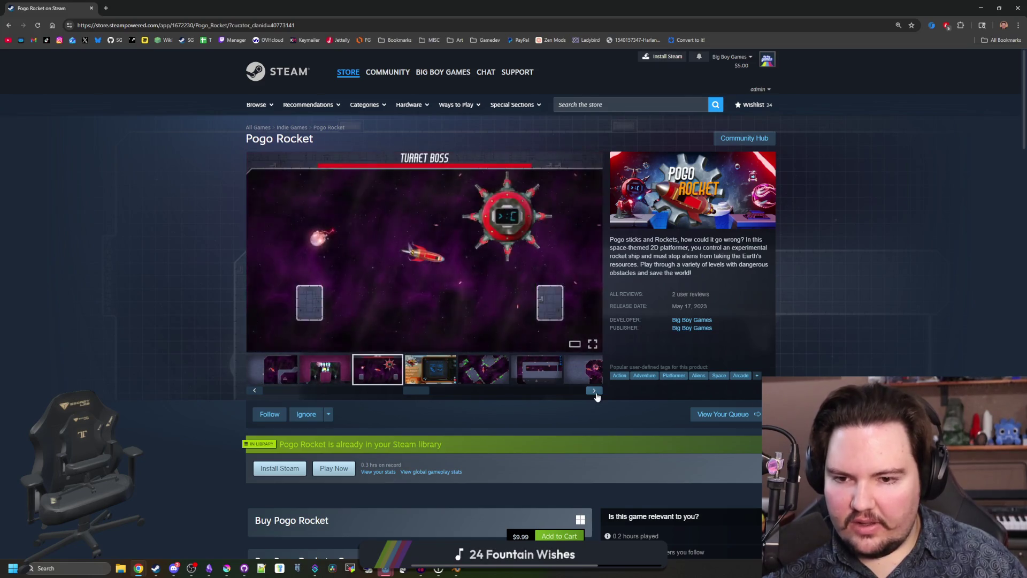
click(594, 390)
click(594, 390)
click(595, 390)
click(594, 391)
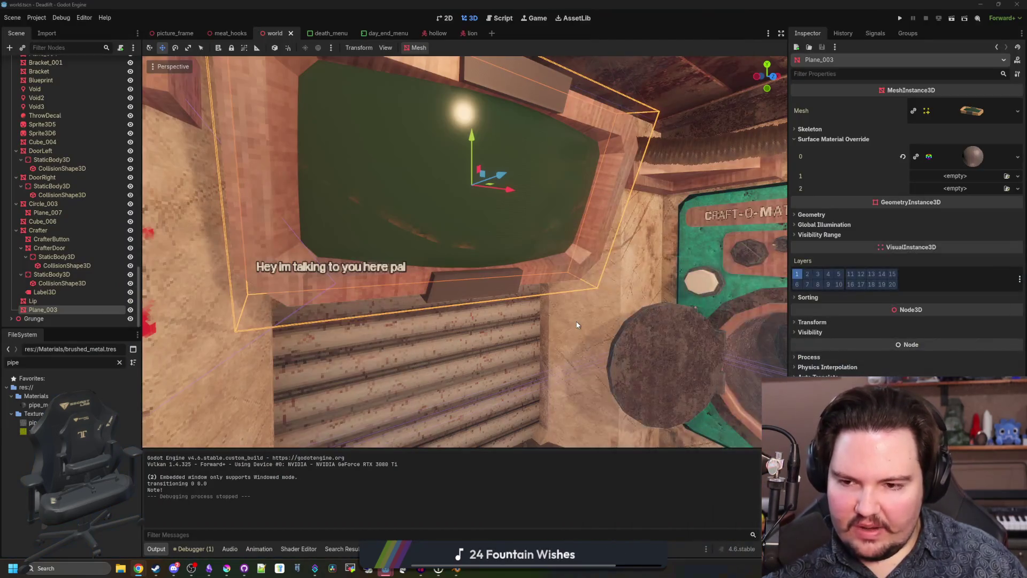
Step: Drop pipe_metal.tres onto Plane_003's Surface Material Override slot 2 and inspect the window
drag(578, 344, 276, 289)
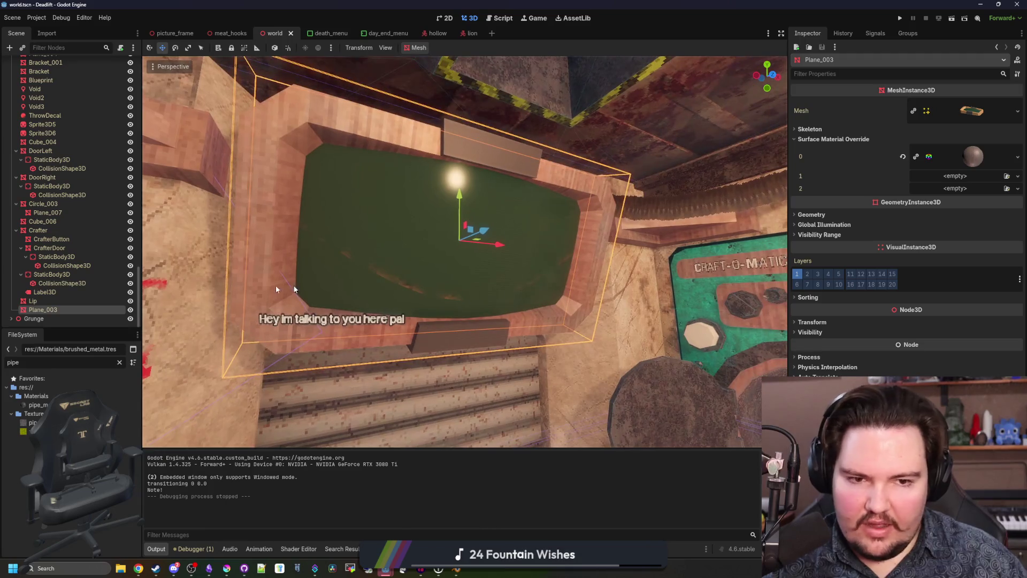
mouse_move(41, 409)
mouse_down()
mouse_move(375, 214)
mouse_move(957, 187)
mouse_up()
drag(514, 291, 162, 316)
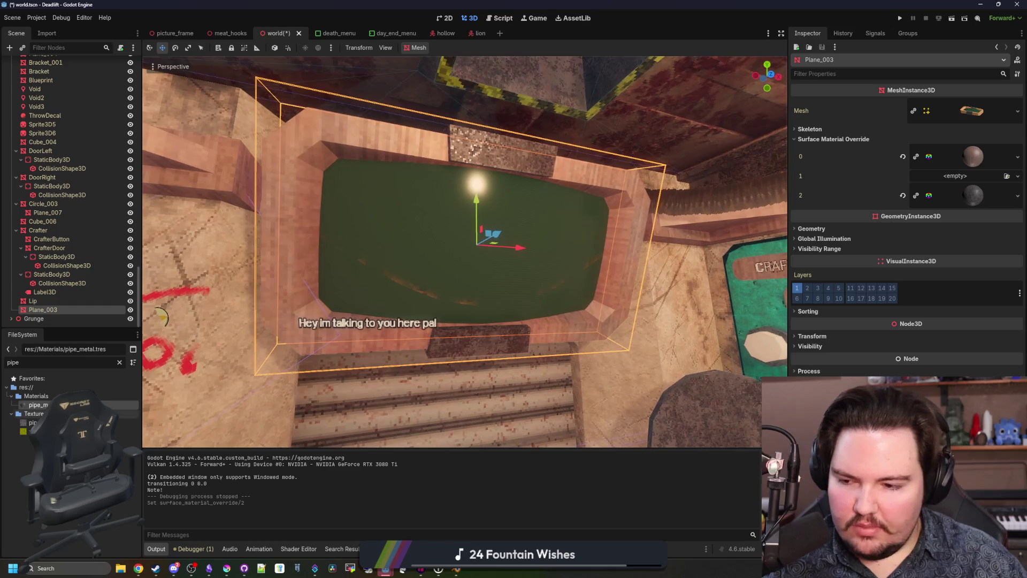
mouse_move(398, 287)
mouse_down()
mouse_move(364, 305)
mouse_move(407, 278)
mouse_up()
mouse_move(266, 243)
mouse_down()
mouse_move(337, 170)
mouse_move(160, 321)
mouse_up()
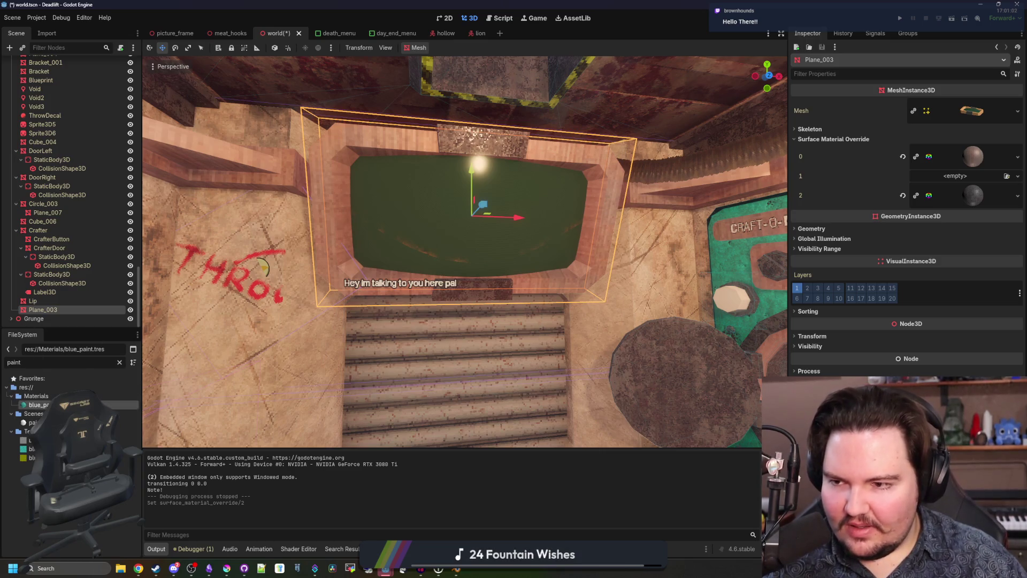
Step: Zoom the view around the window, then switch back to Chrome
scroll(465, 251, down, 5)
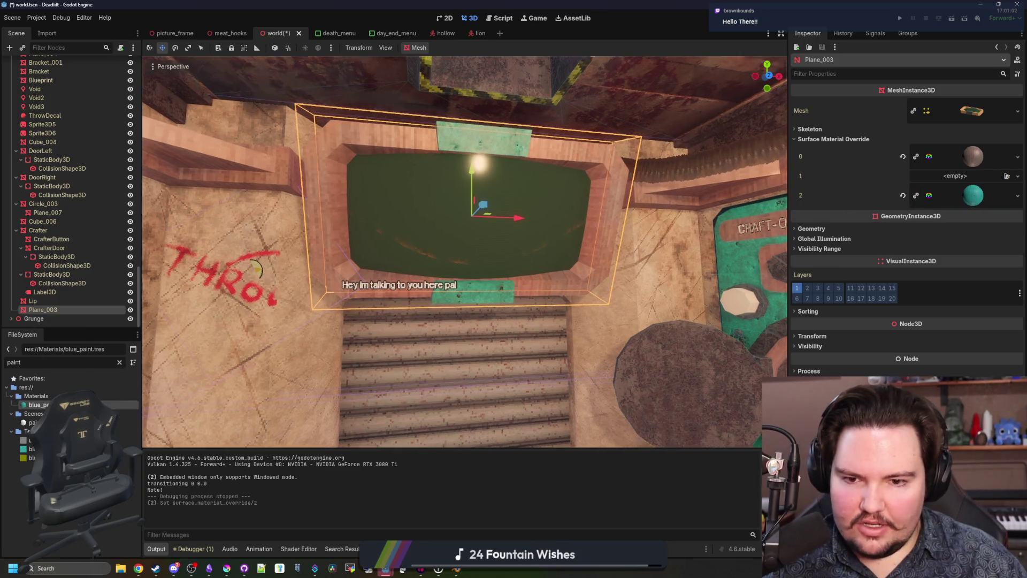
scroll(464, 251, down, 5)
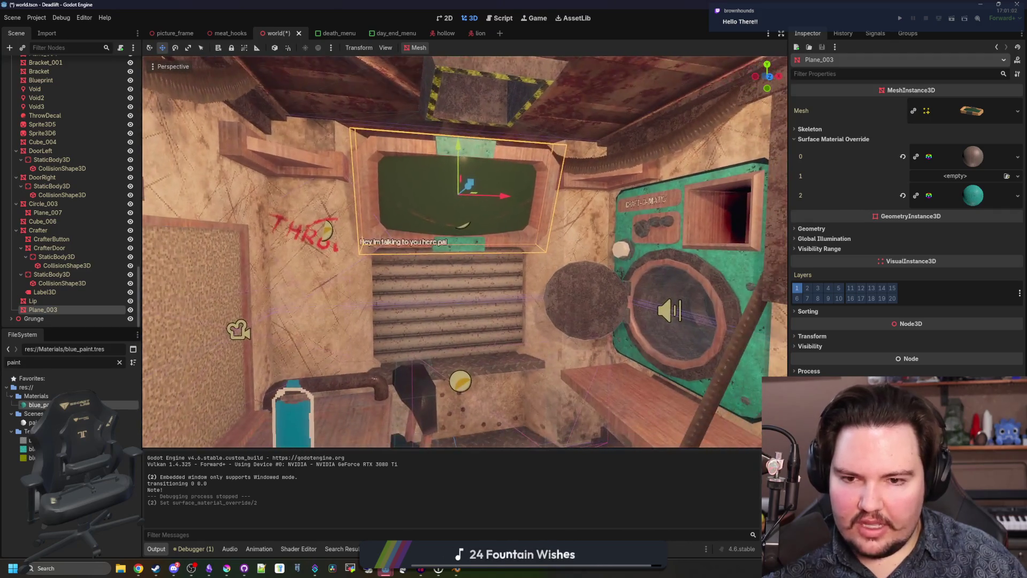
scroll(465, 252, up, 2)
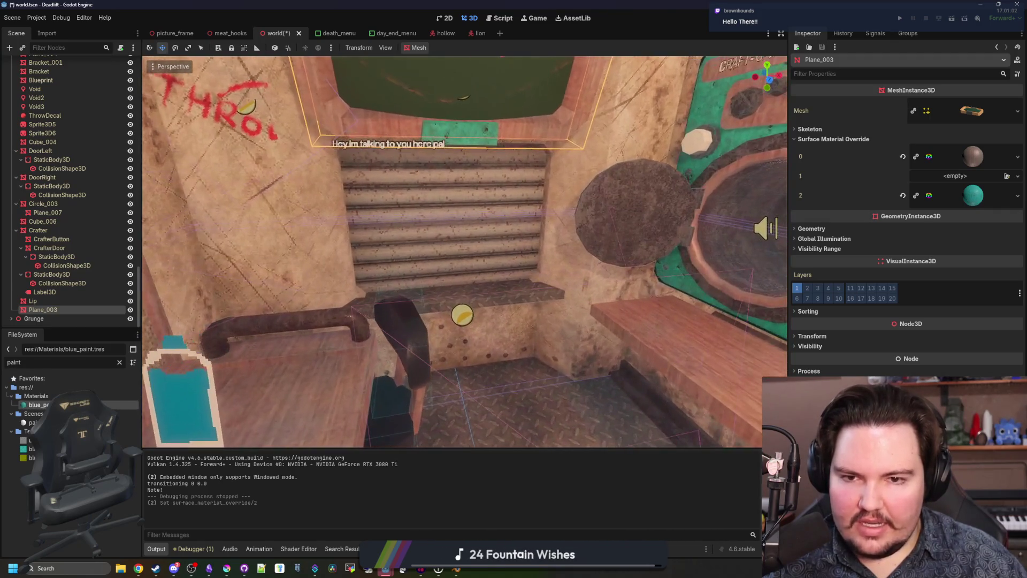
key(alt+Tab)
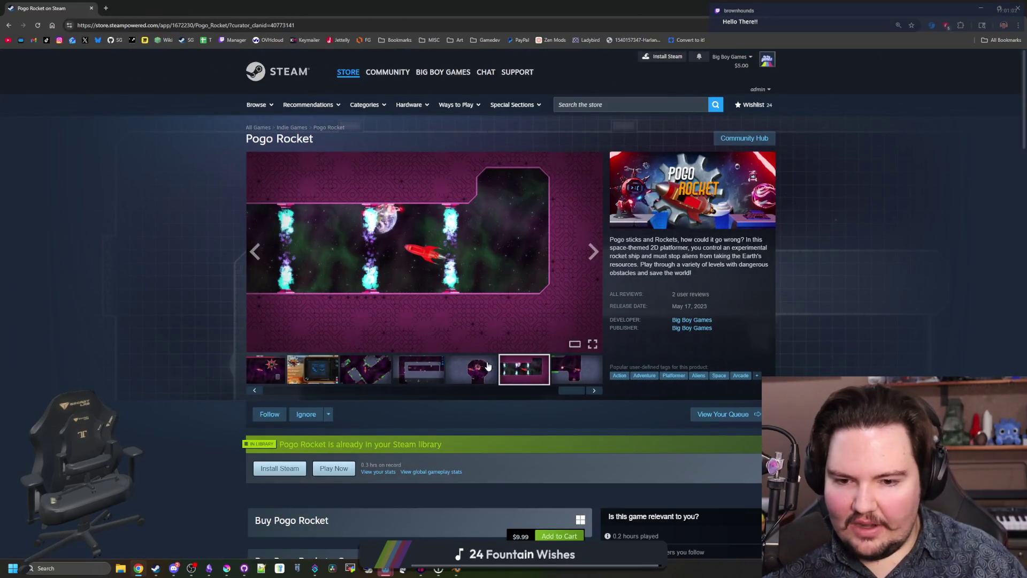
Step: Advance the Pogo Rocket screenshot carousel through nine more images
click(595, 392)
click(595, 391)
click(595, 392)
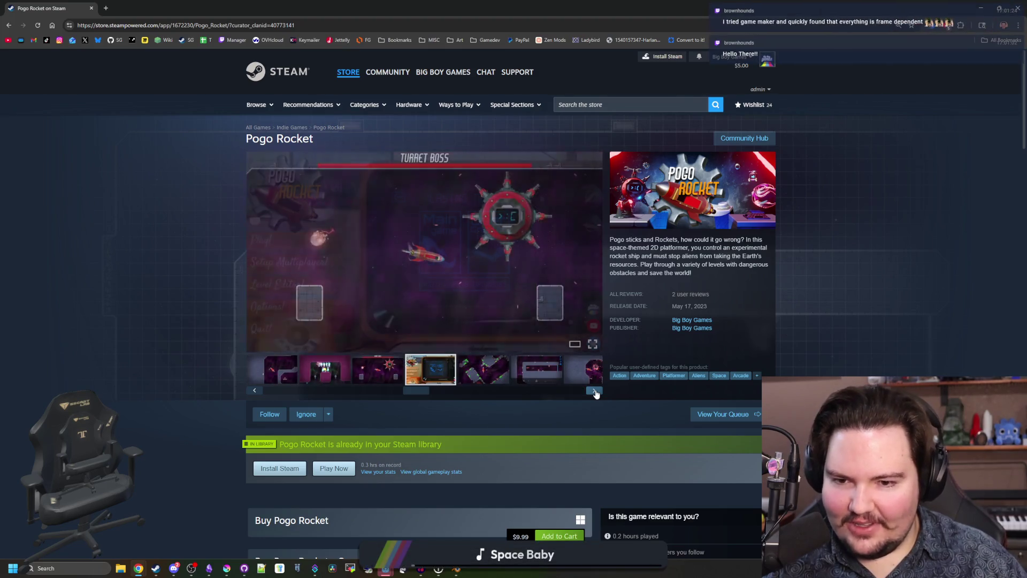
click(596, 392)
click(595, 391)
click(595, 392)
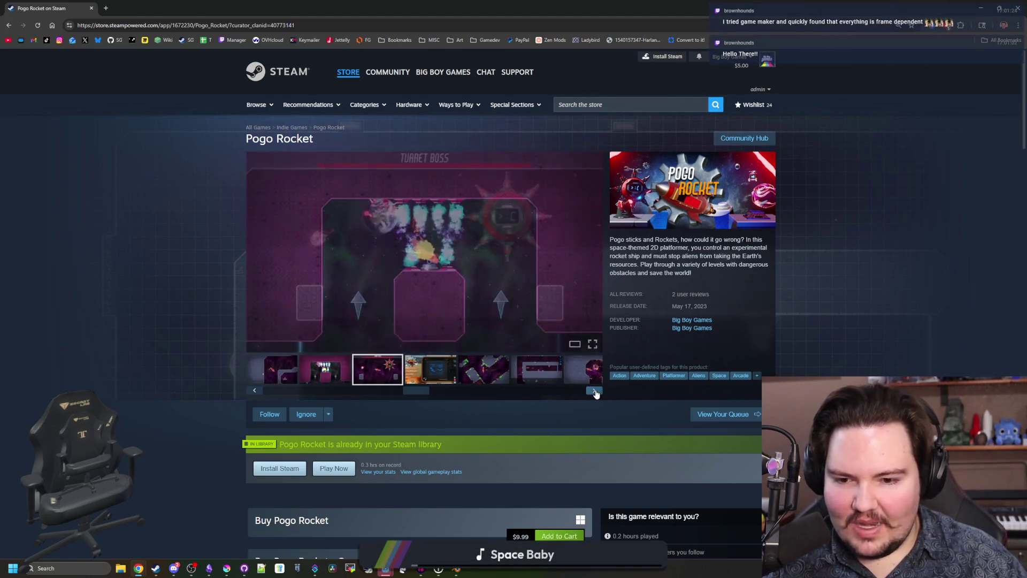
click(595, 392)
click(595, 391)
click(595, 391)
click(596, 391)
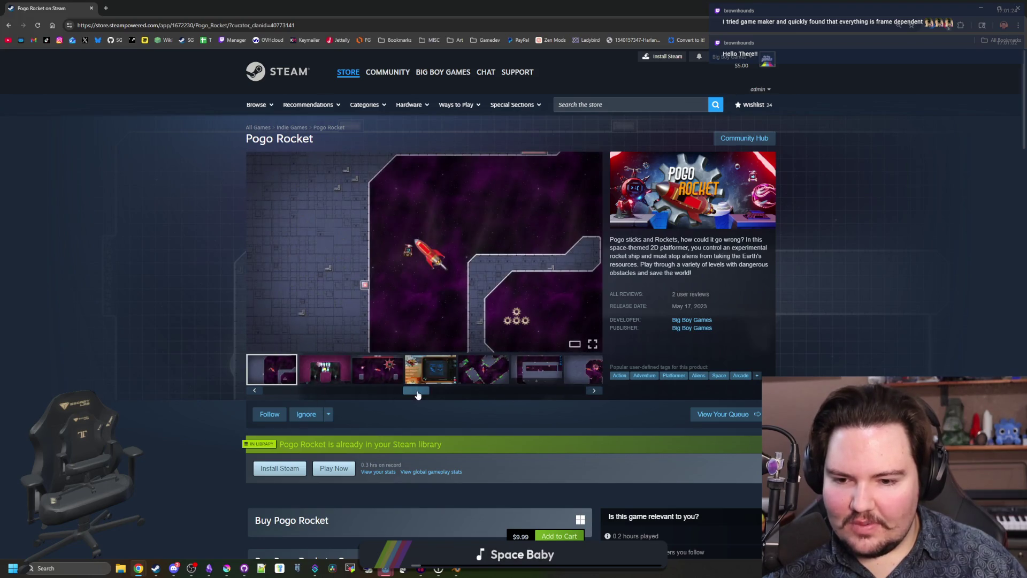
Step: Return to Godot and tilt the view up toward the ceiling opening
key(alt+Tab)
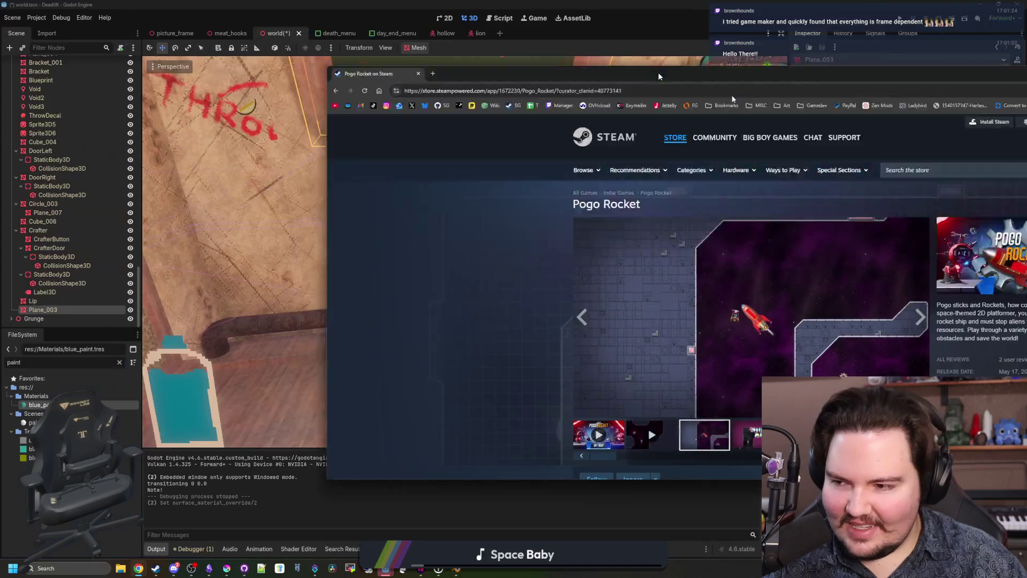
mouse_move(531, 277)
mouse_down()
mouse_move(532, 192)
mouse_move(492, 235)
mouse_move(460, 219)
mouse_move(422, 243)
mouse_move(402, 238)
mouse_move(444, 236)
mouse_up()
scroll(404, 238, up, 15)
Step: Frame Plane_003, save world.tscn with Ctrl+S, and fly the view closer to the board
key(f)
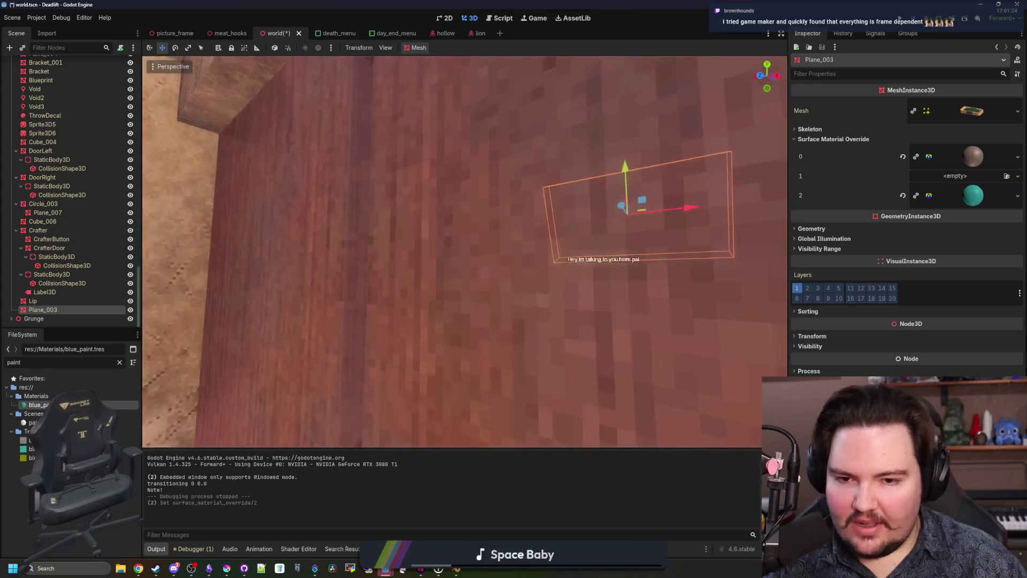
key(ctrl+s)
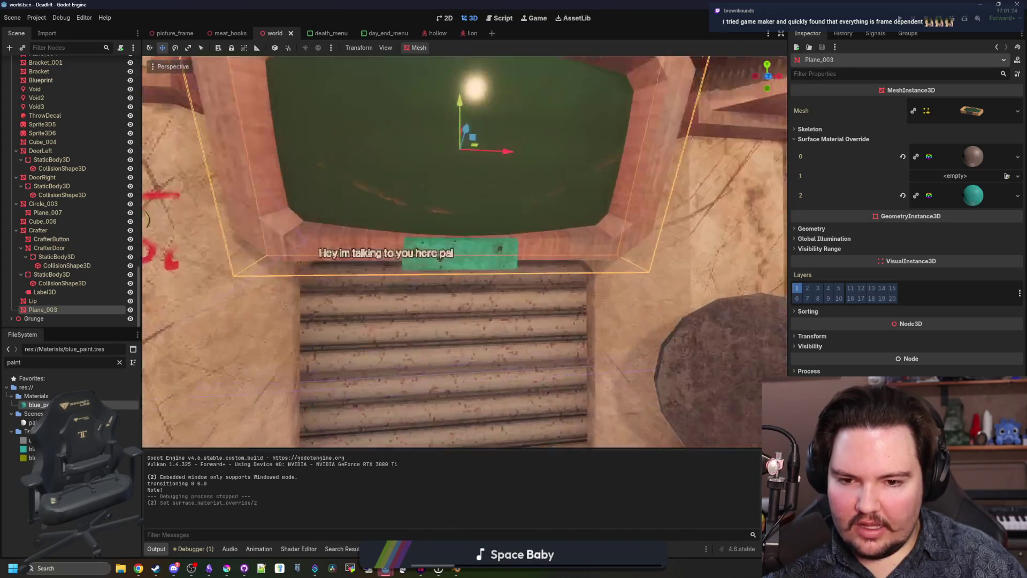
key(ctrl+s)
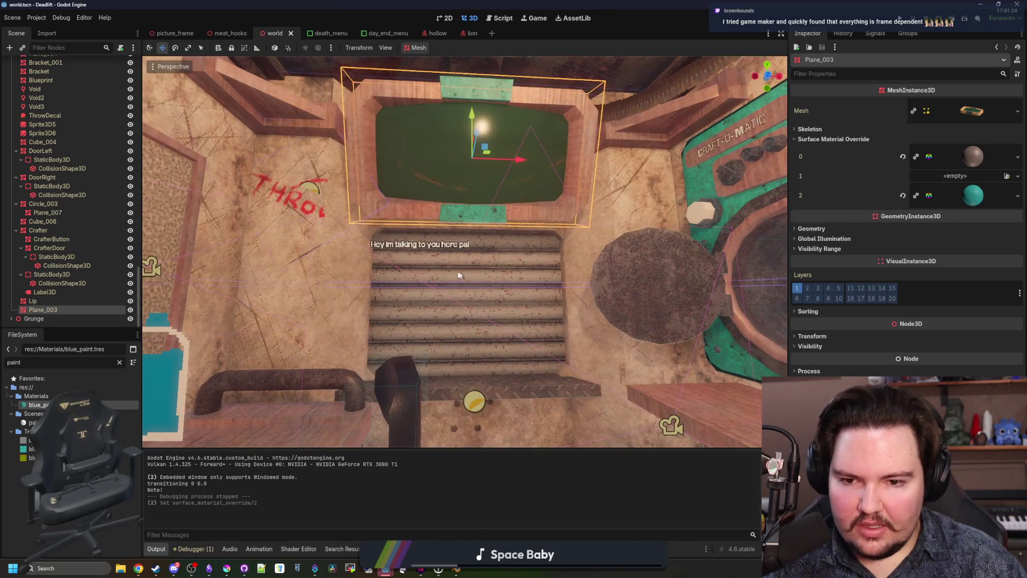
key(w)
key(w)
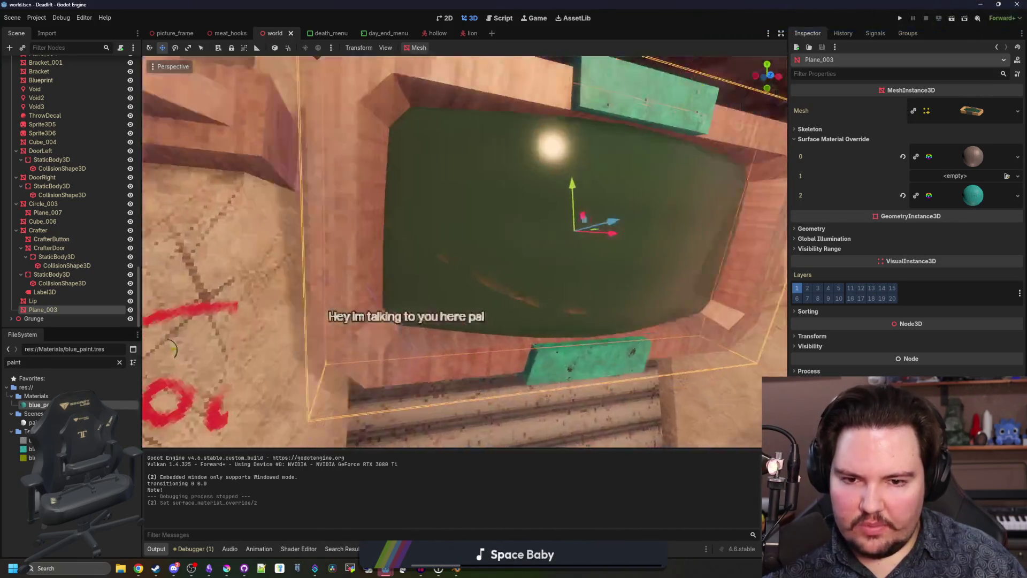
key(s)
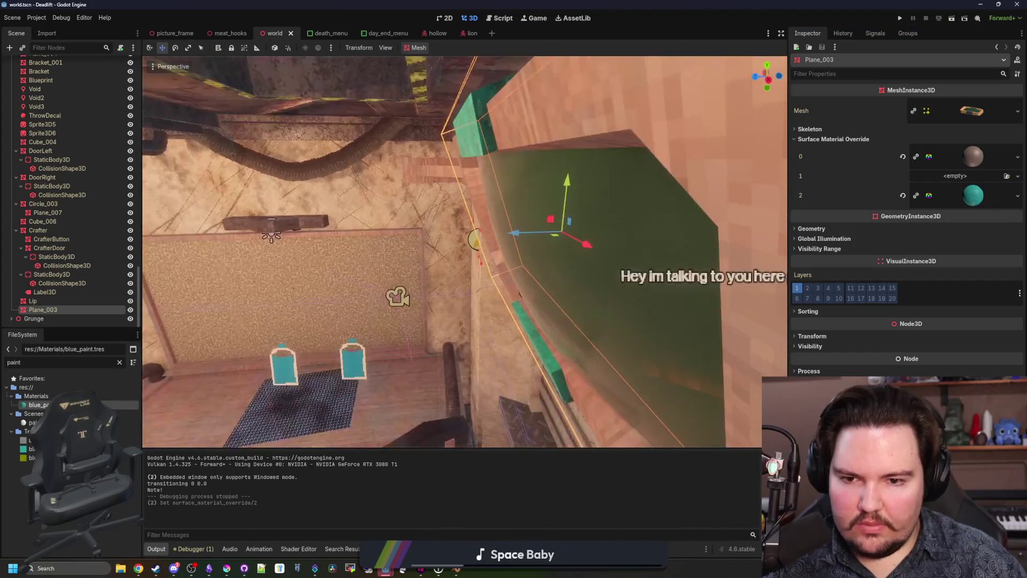
key(w)
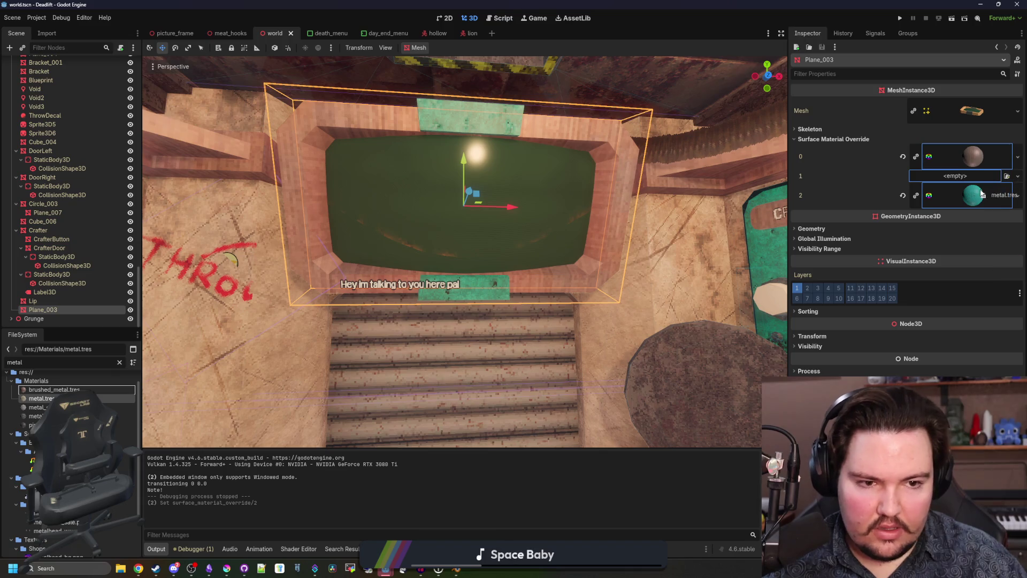
Step: Apply metal.tres to Plane_003's second surface and save the scene
drag(981, 194, 982, 194)
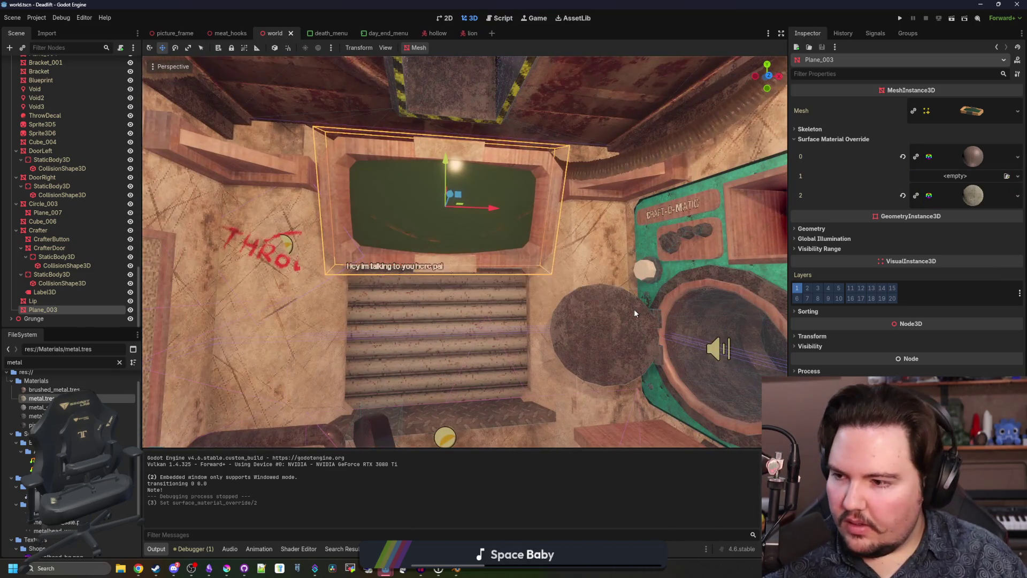
key(ctrl+s)
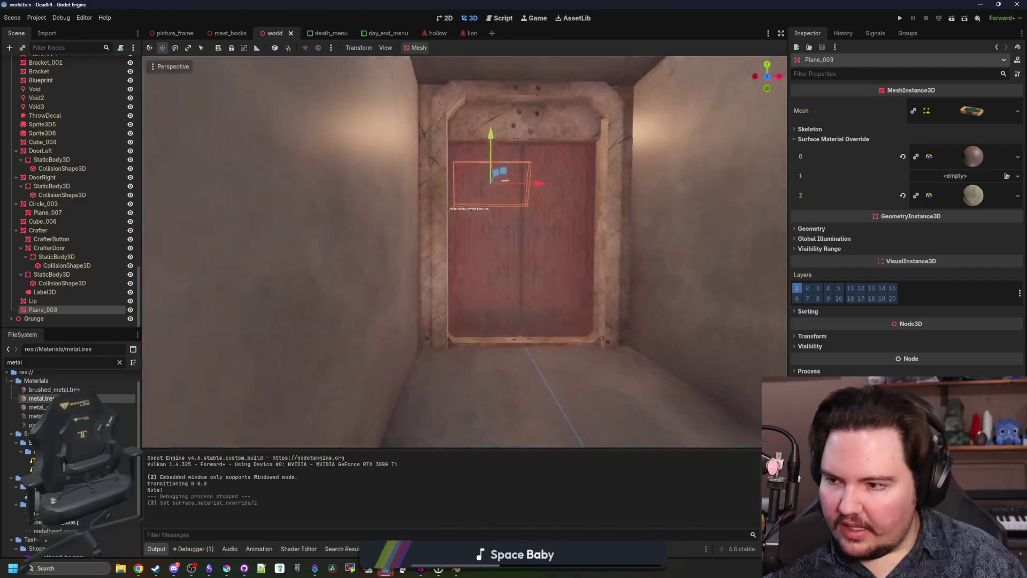
key(ctrl+s)
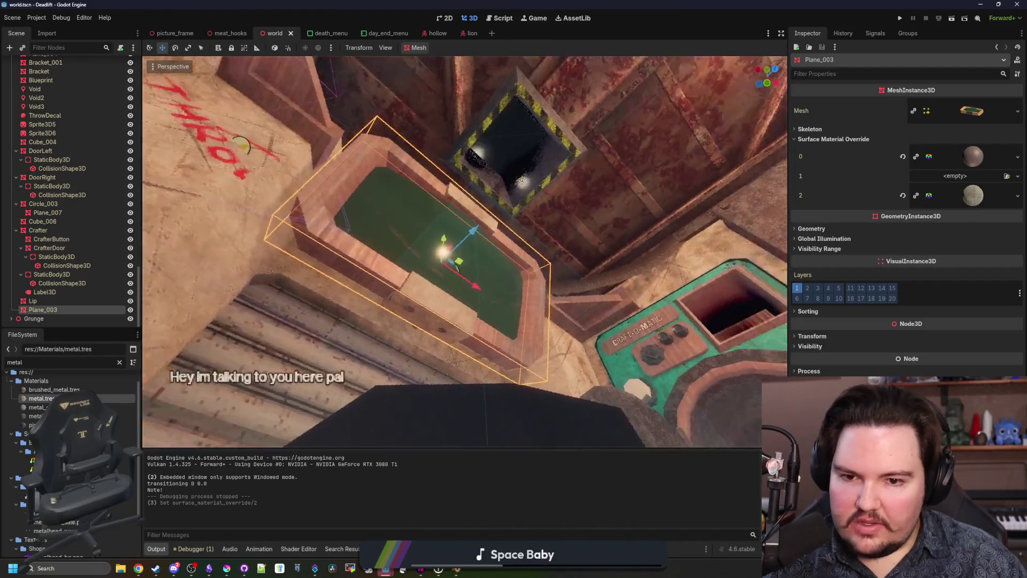
key(ctrl+s)
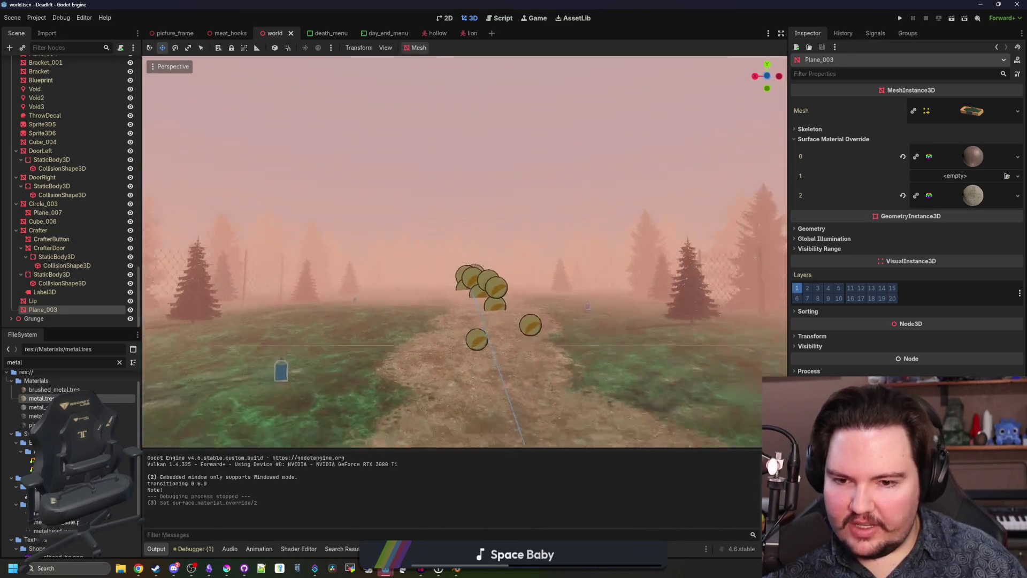
Step: Fly the view through the building out to the foggy path and back to the door
scroll(464, 251, up, 2)
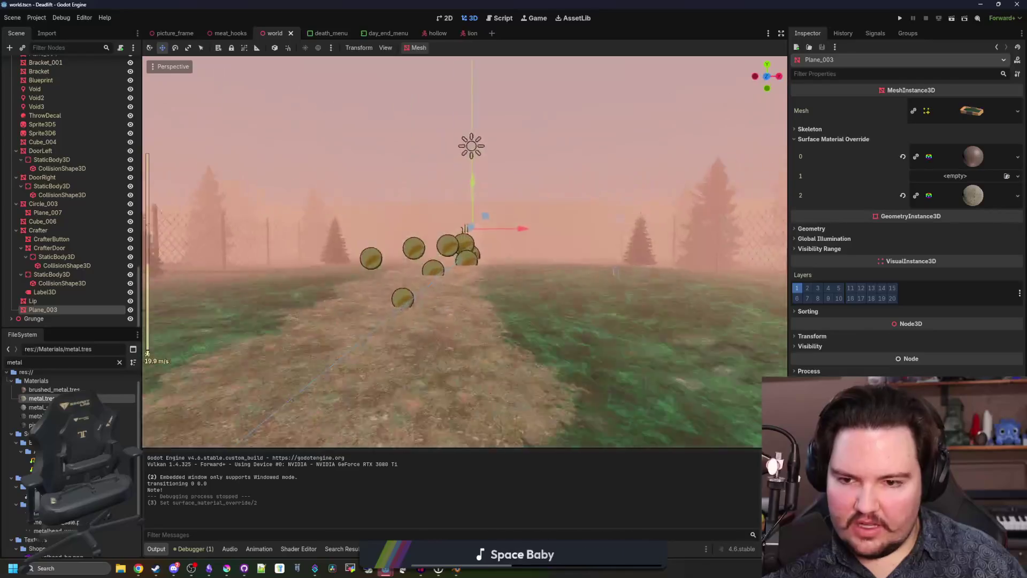
key(w)
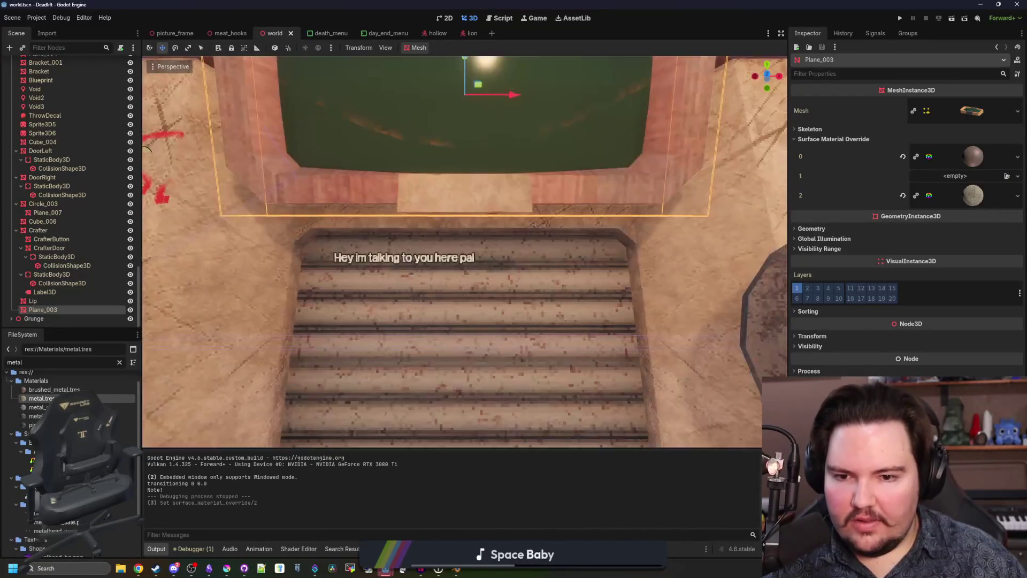
key(w)
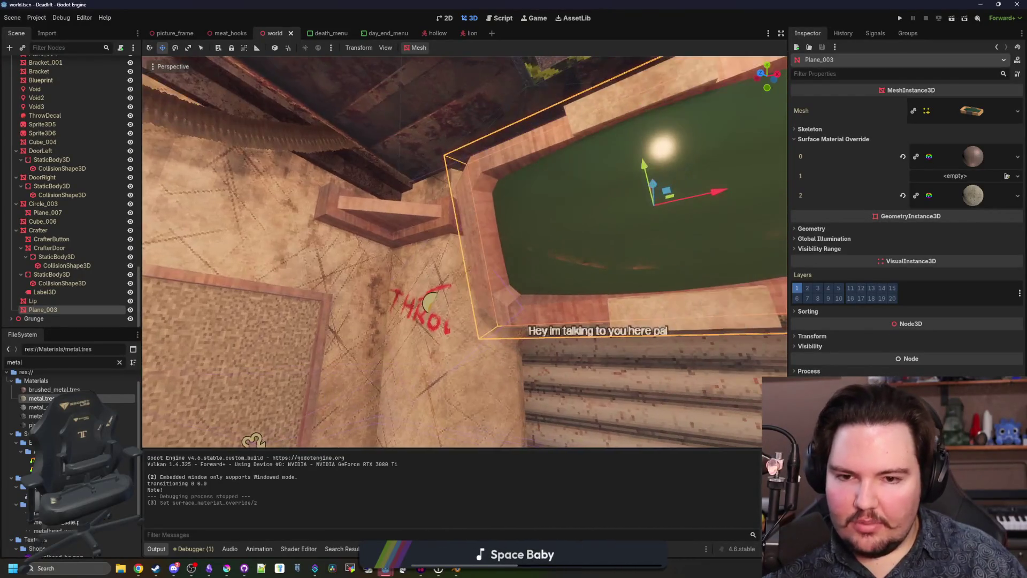
key(w)
key(ctrl+s)
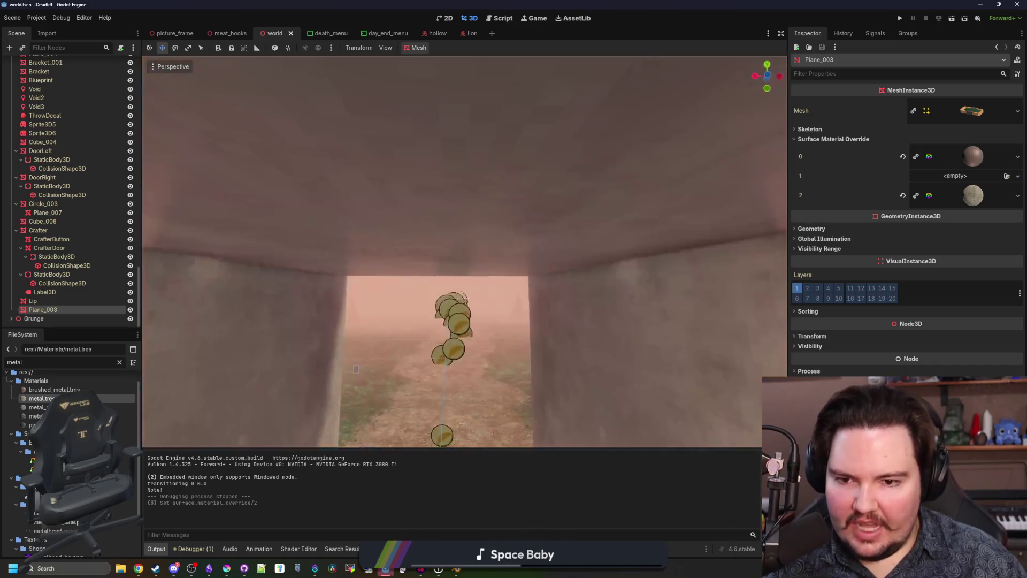
key(w)
key(f)
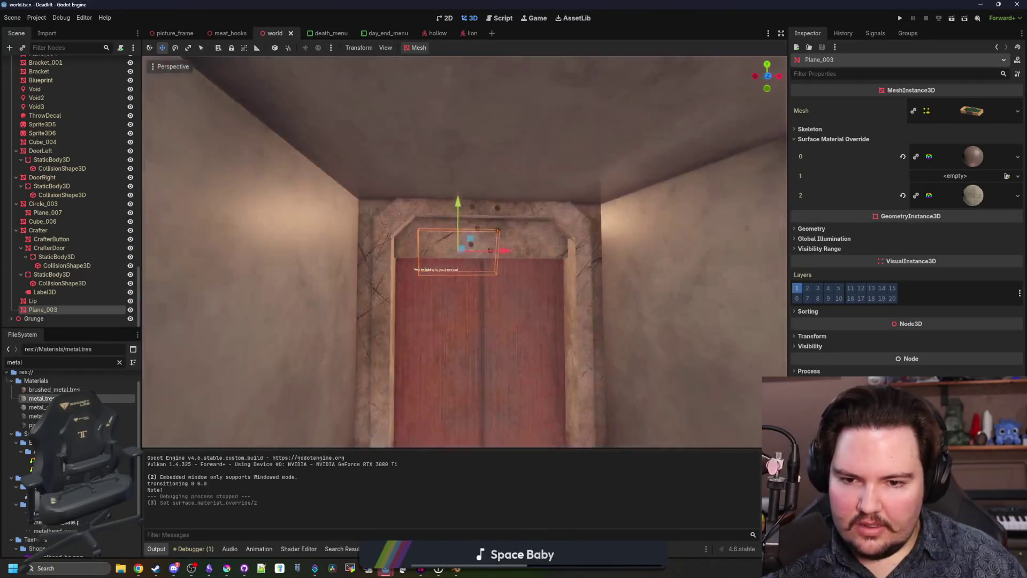
Step: Fly back past the green pit and wooden corner to Plane_003, then save the world scene
key(w)
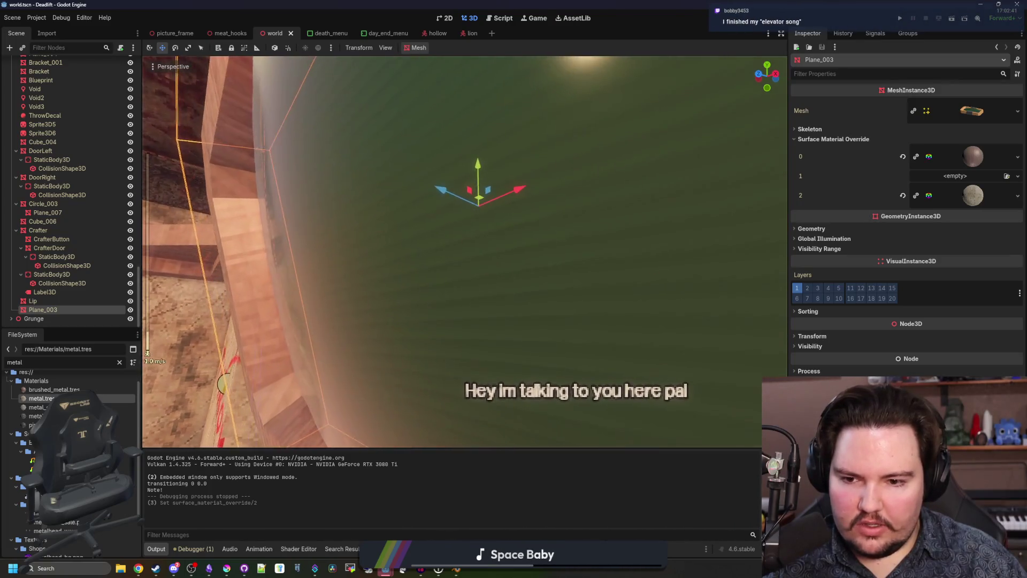
scroll(452, 252, down, 10)
key(s)
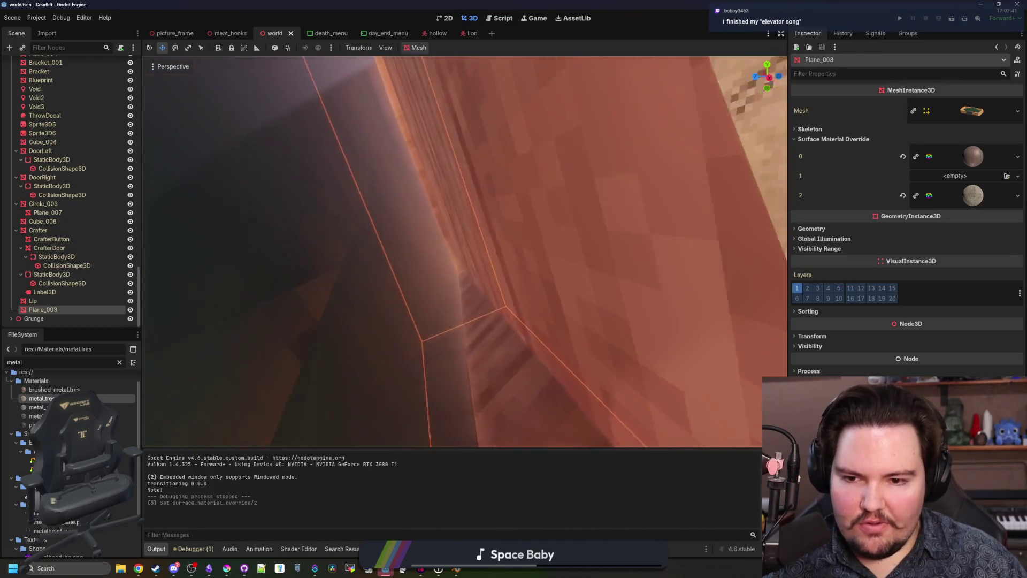
key(s)
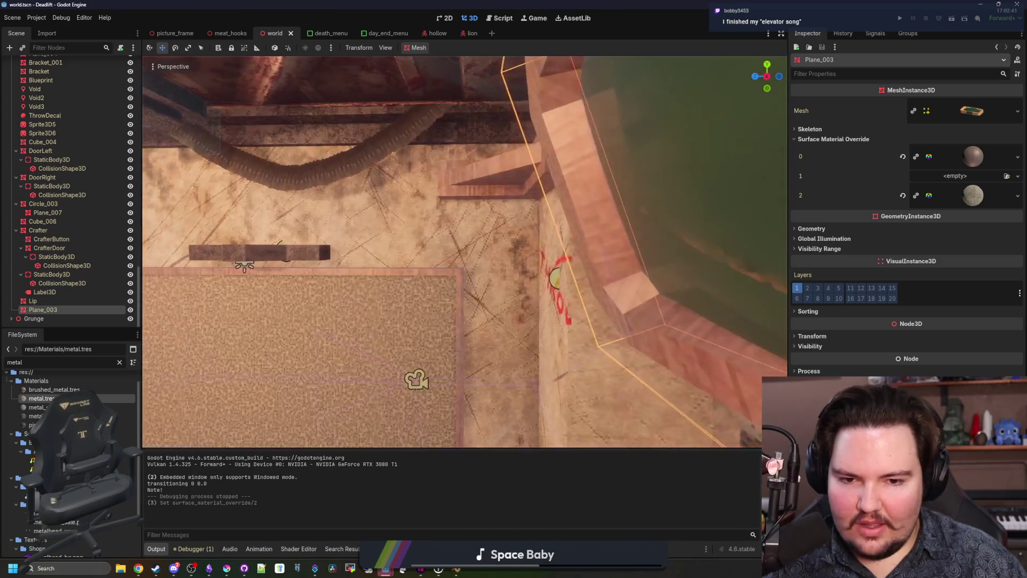
key(d)
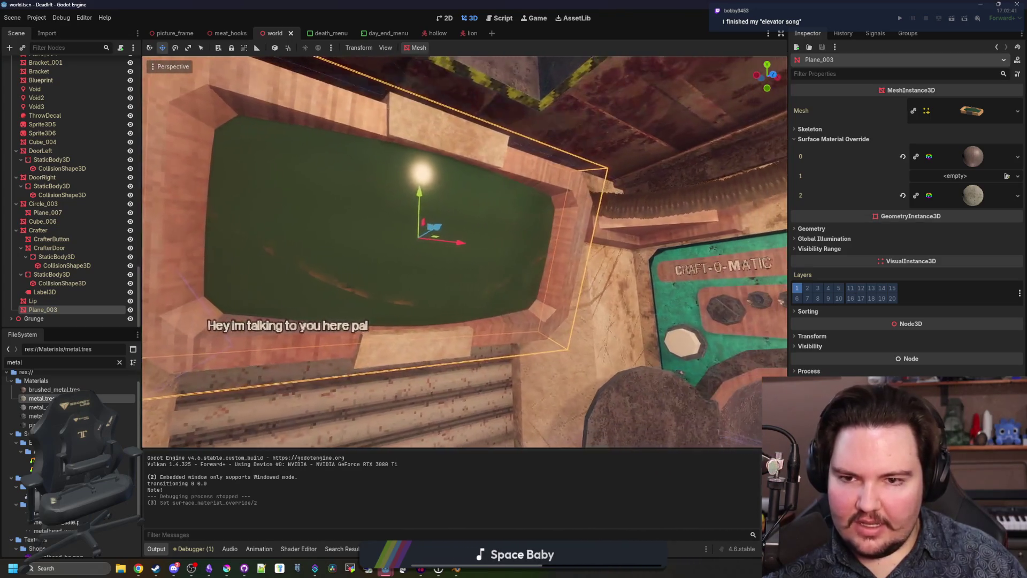
key(w)
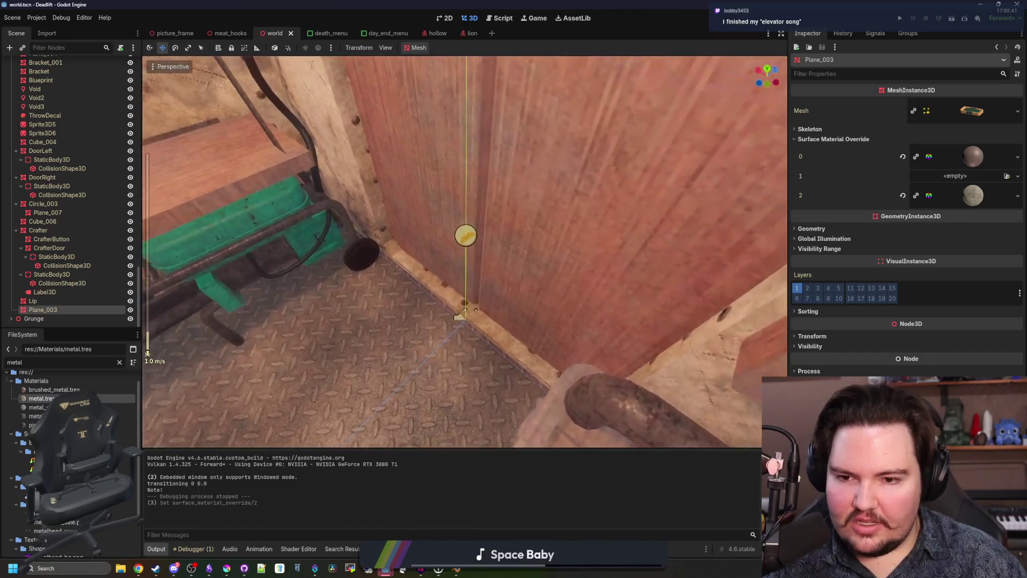
key(s)
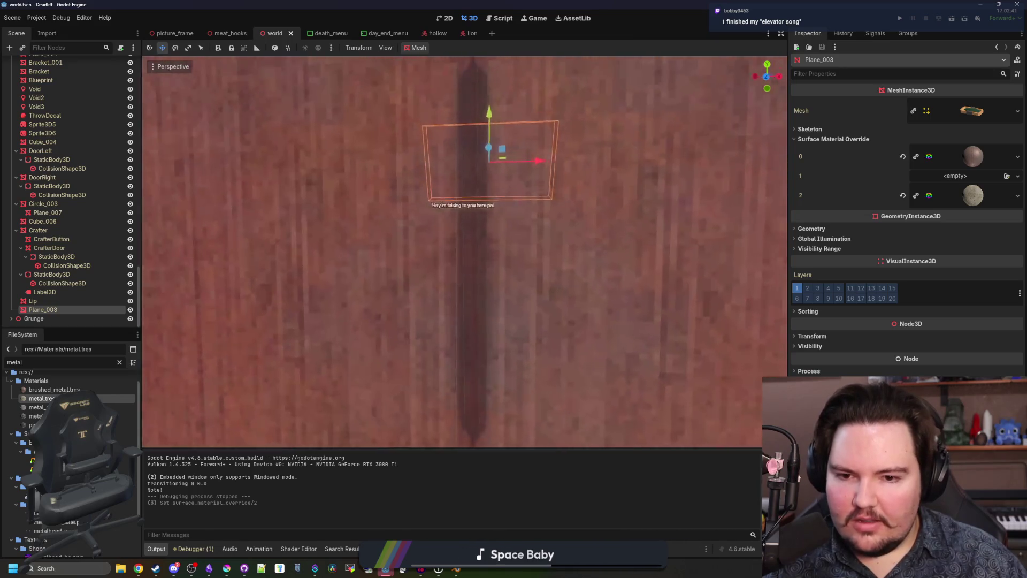
key(s)
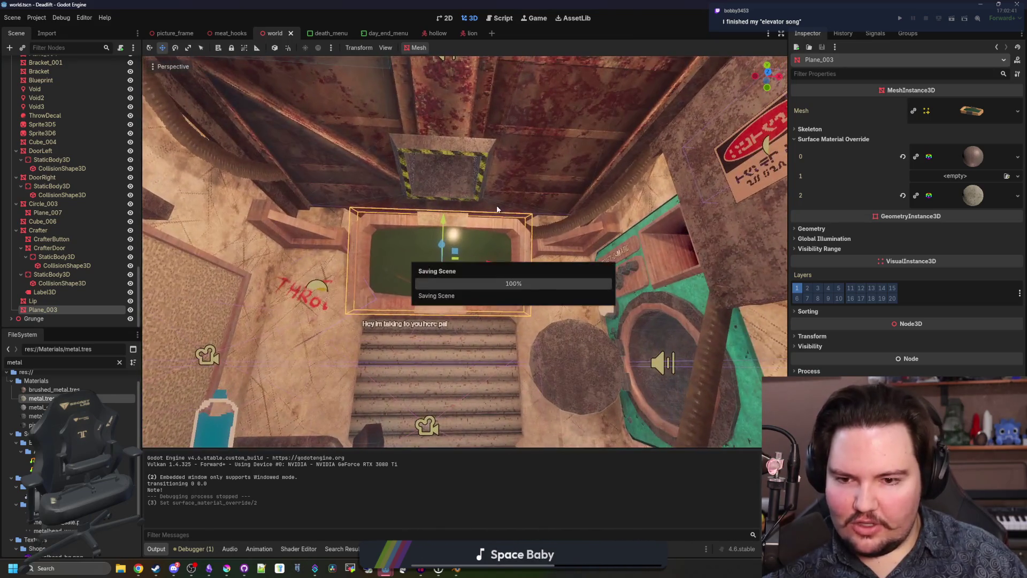
key(w)
key(w)
key(ctrl+s)
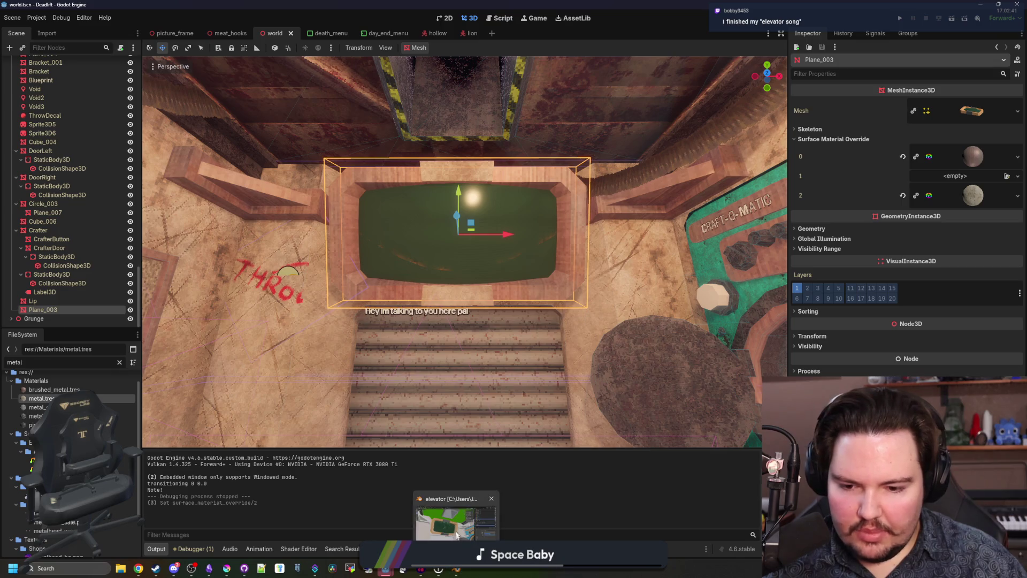
Step: In Blender, frame Plane.003 viewed from above, then return to Godot to reimport the model
click(459, 570)
key(shift+grave)
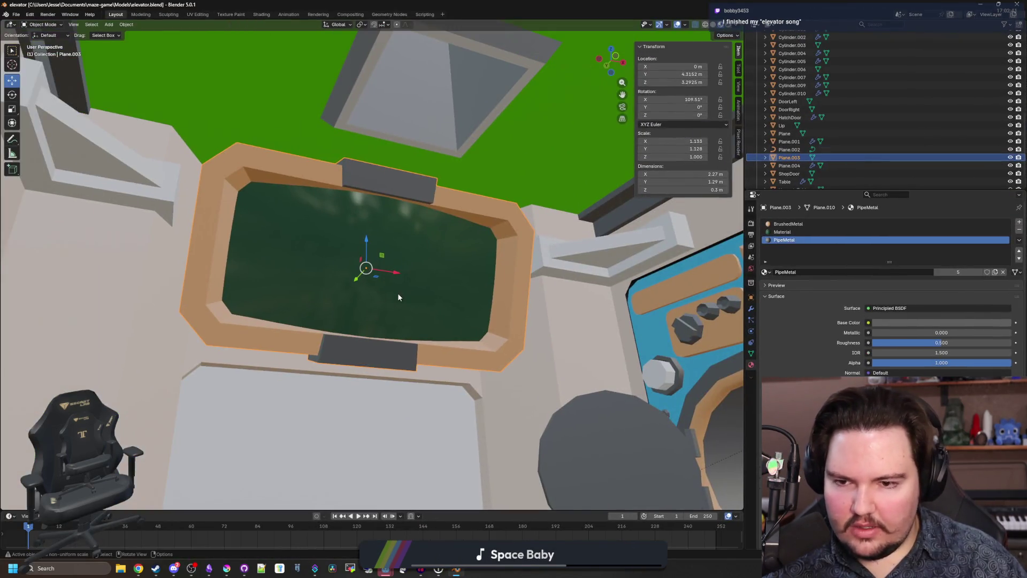
key(w)
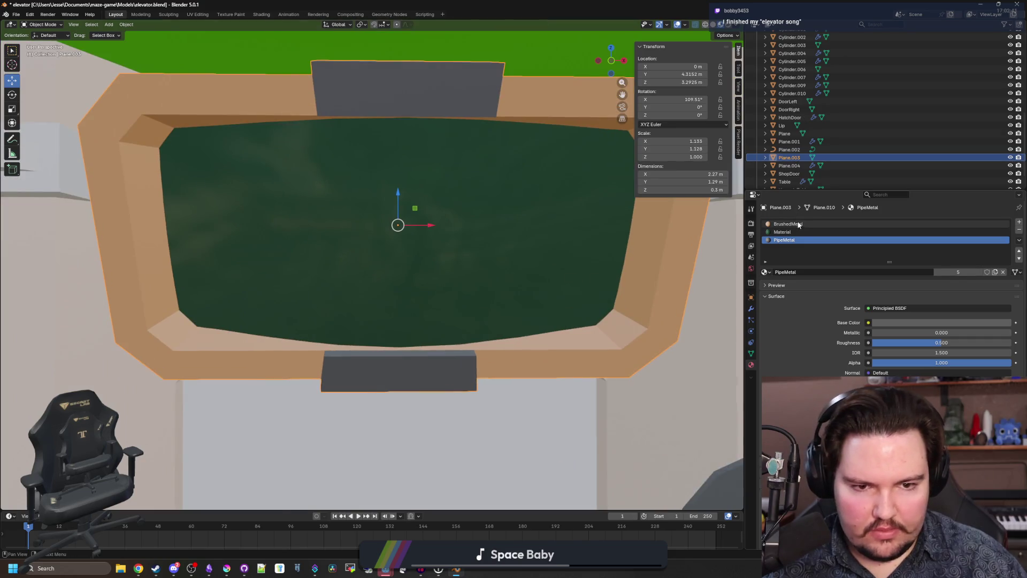
key(alt+Tab)
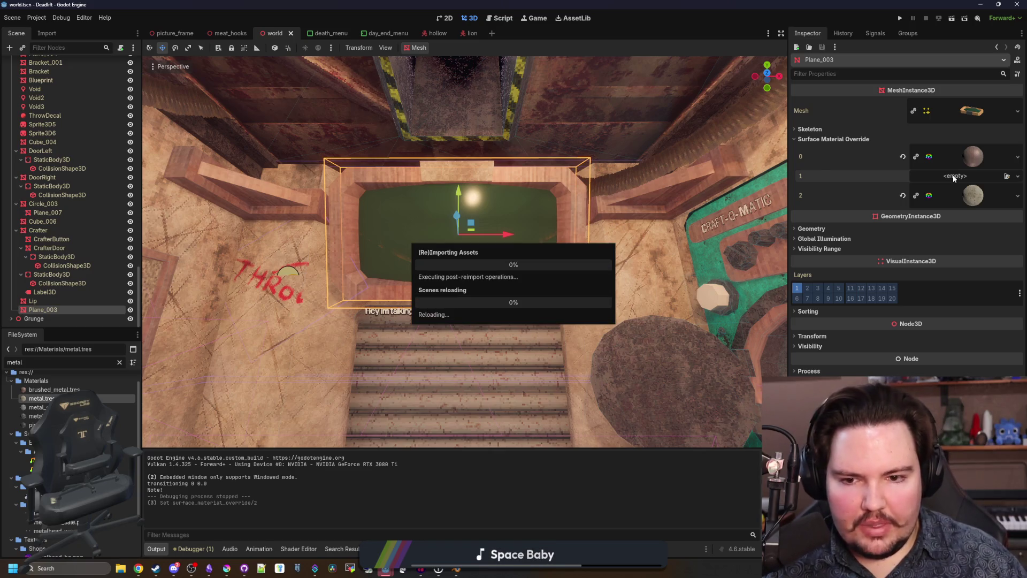
click(44, 292)
click(48, 309)
click(898, 139)
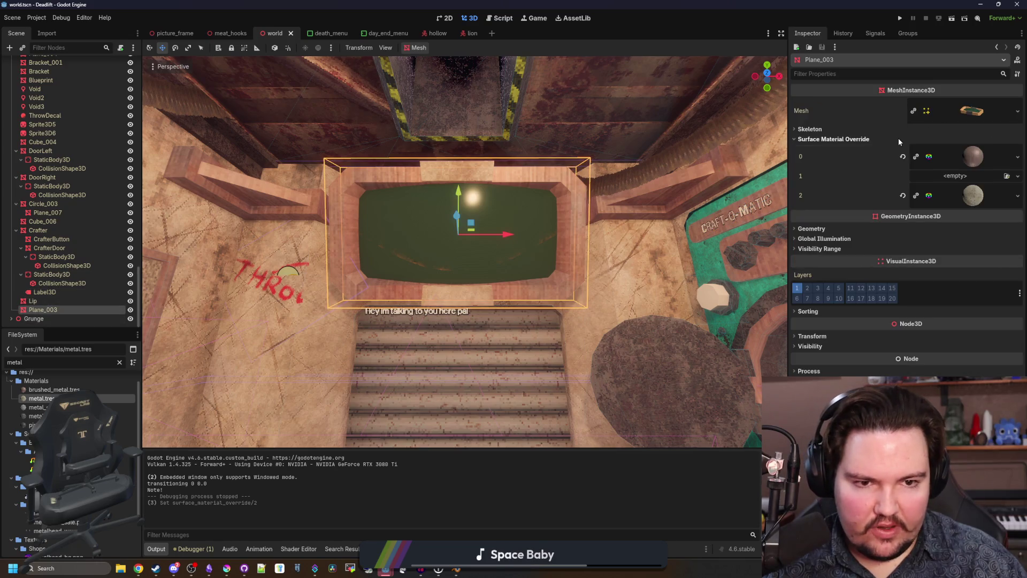
click(950, 181)
click(980, 195)
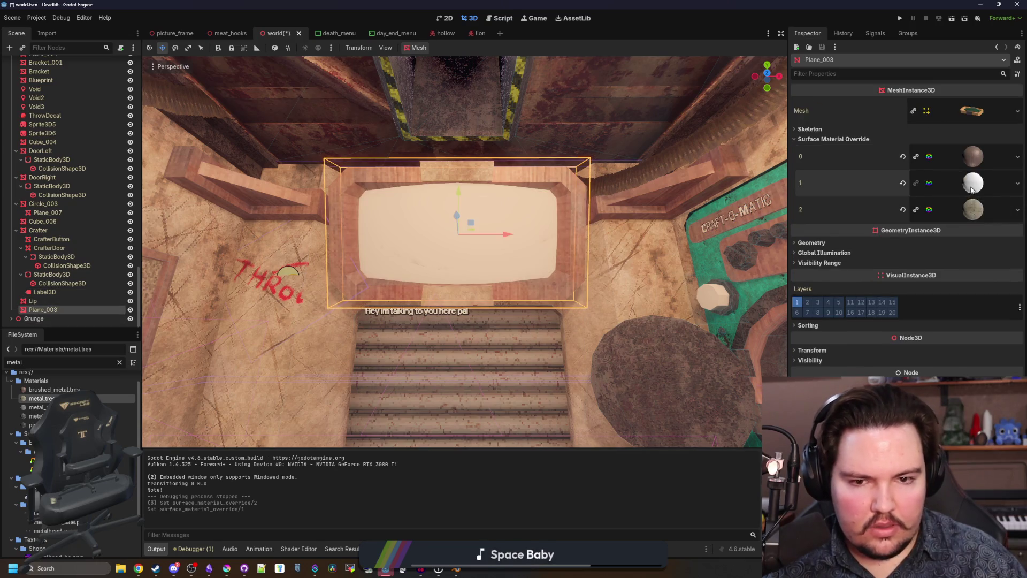
click(972, 185)
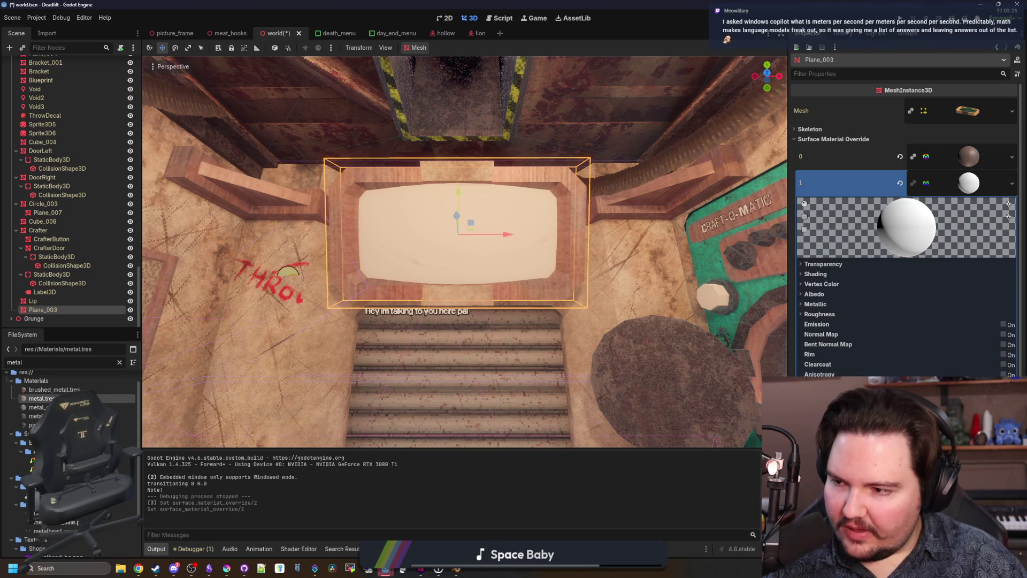
scroll(462, 237, up, 3)
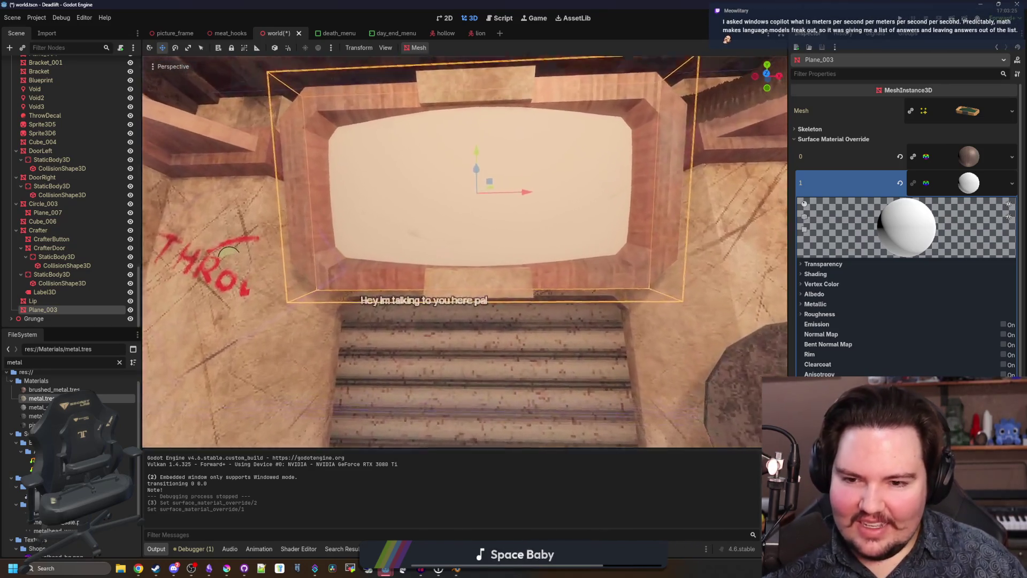
scroll(464, 251, up, 3)
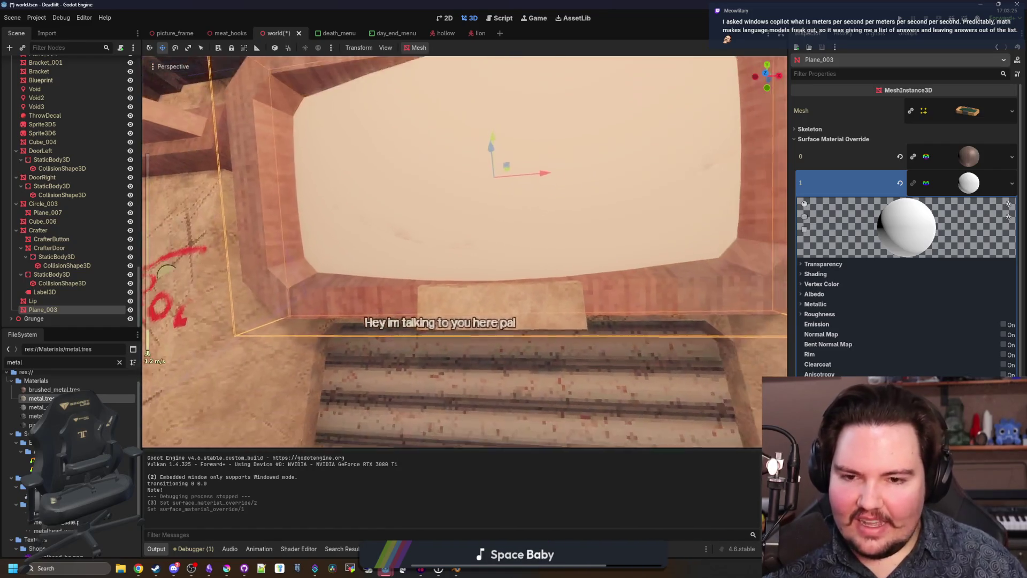
scroll(464, 251, down, 3)
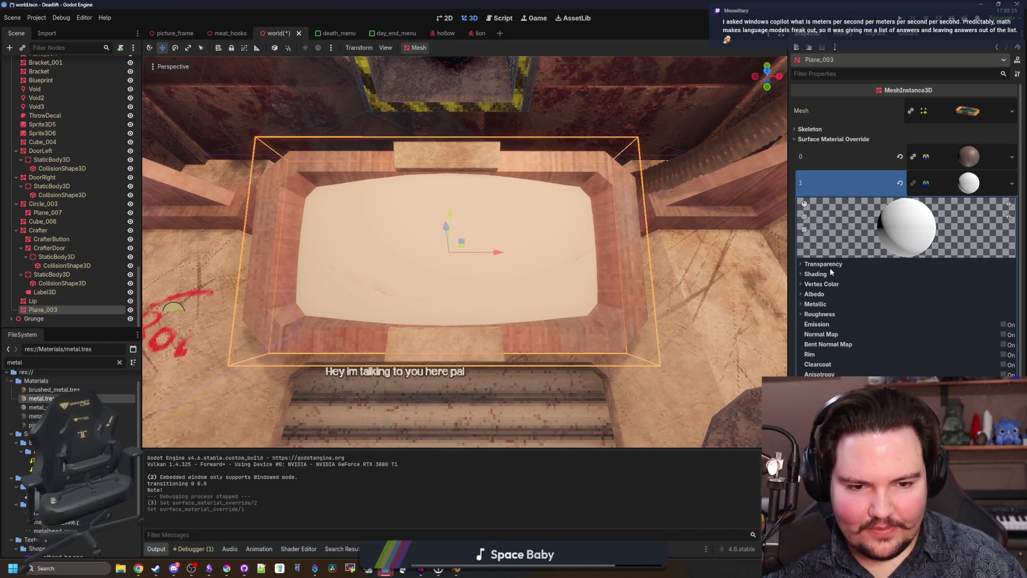
click(799, 315)
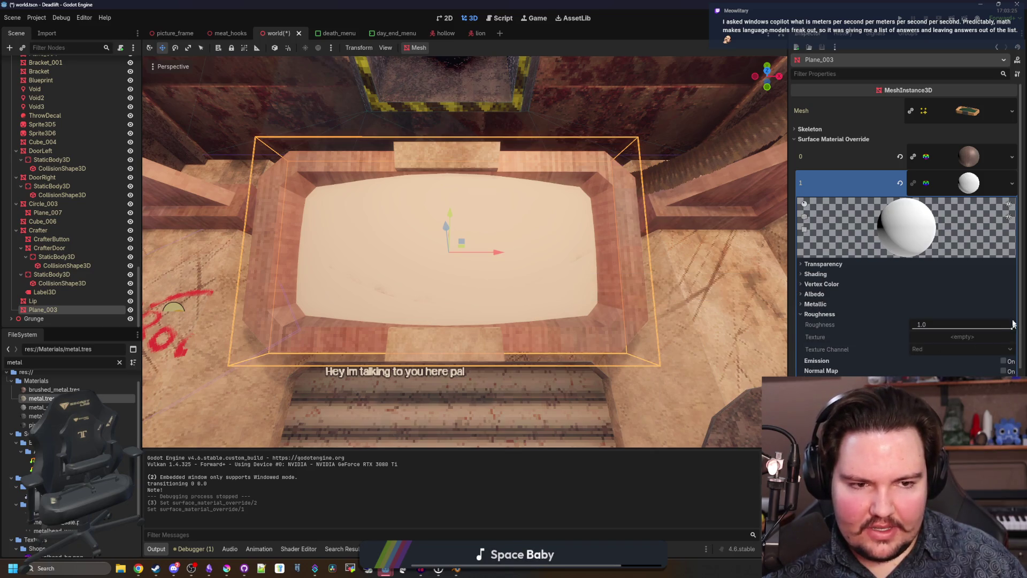
click(900, 183)
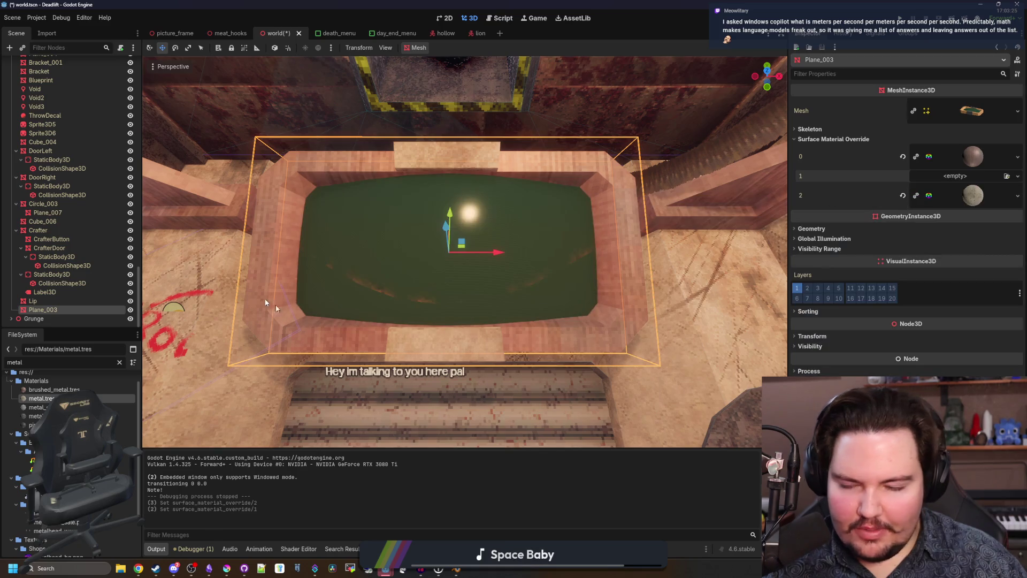
Step: Create a StandardMaterial3D resource in res://Materials and save it as the screen glass .tres file
right_click(47, 381)
mouse_move(107, 389)
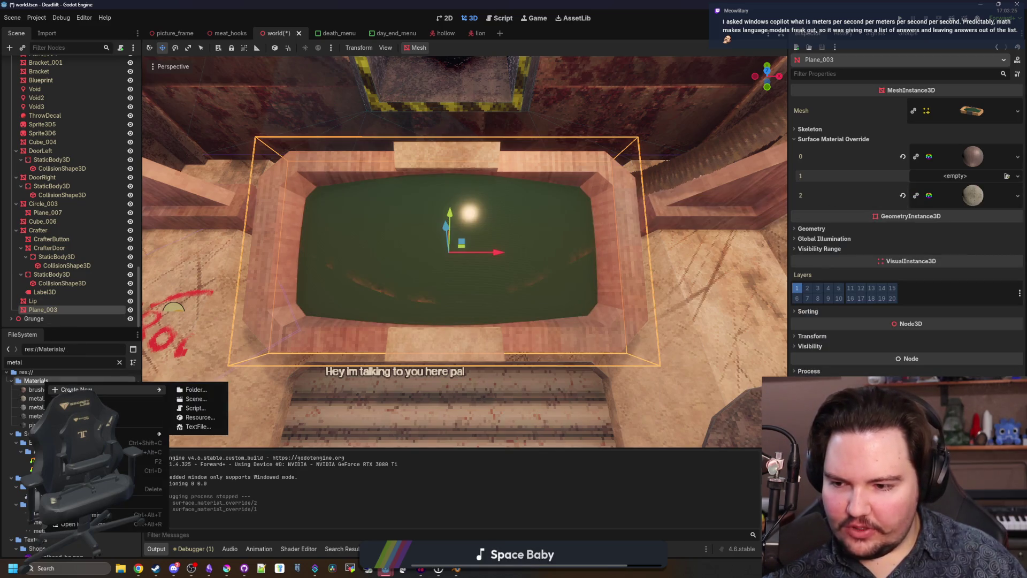
click(199, 417)
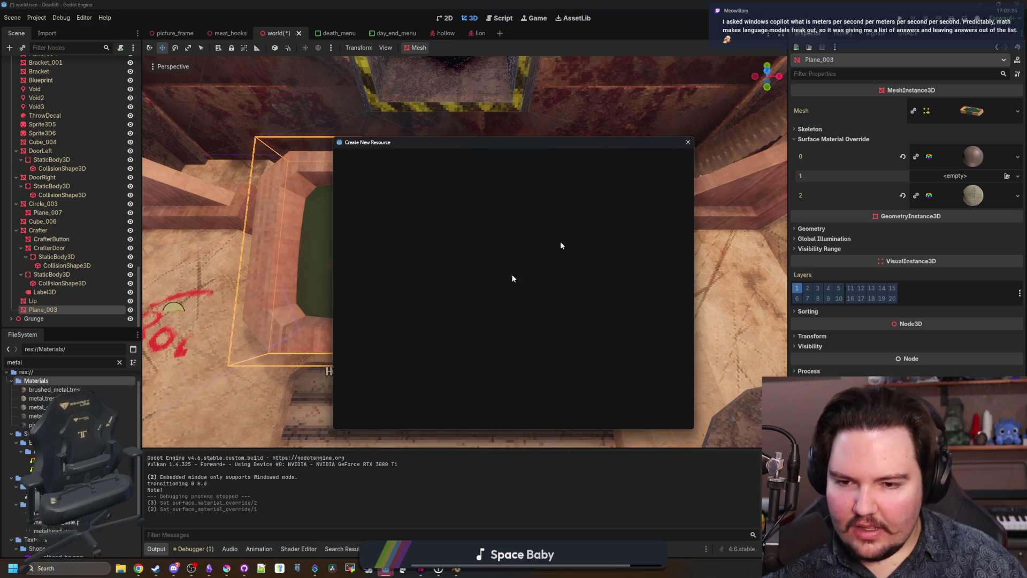
double_click(457, 250)
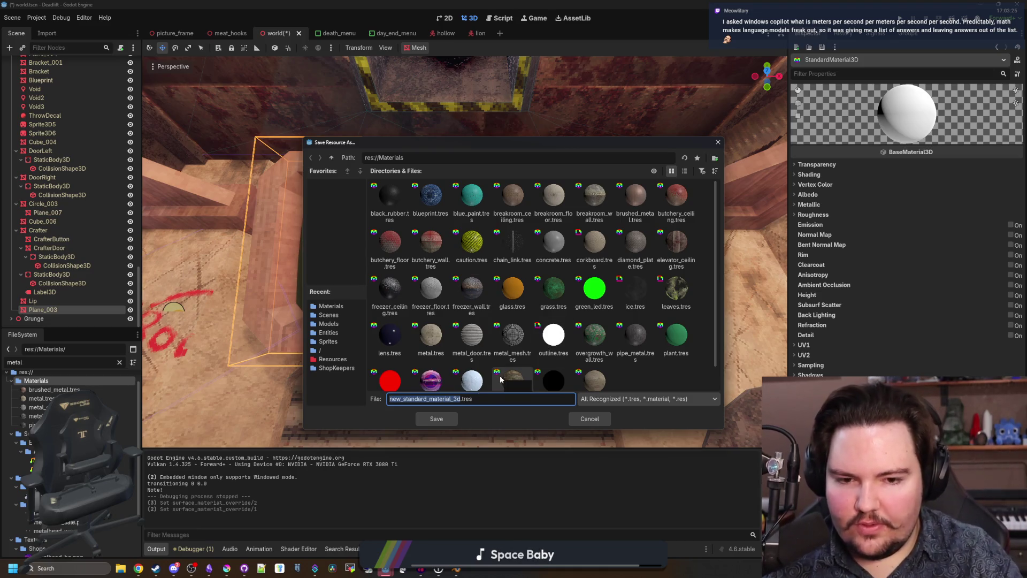
key(BackSpace)
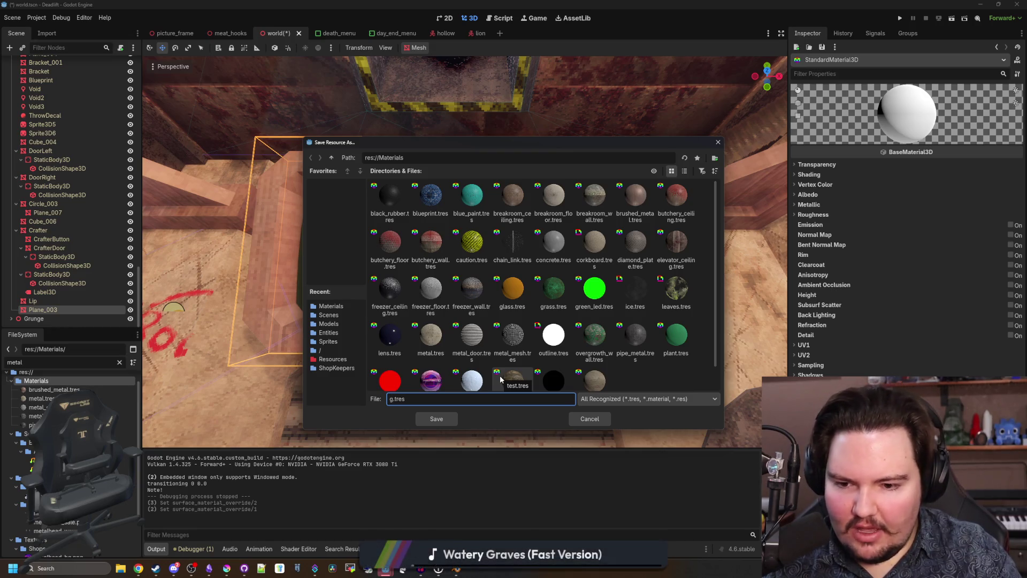
text(scren_gl)
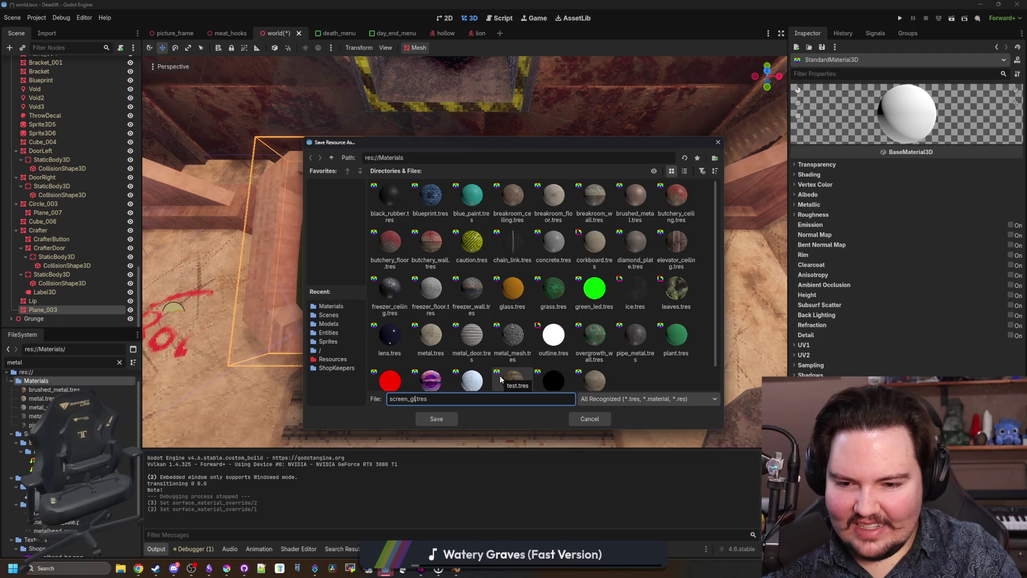
key(Return)
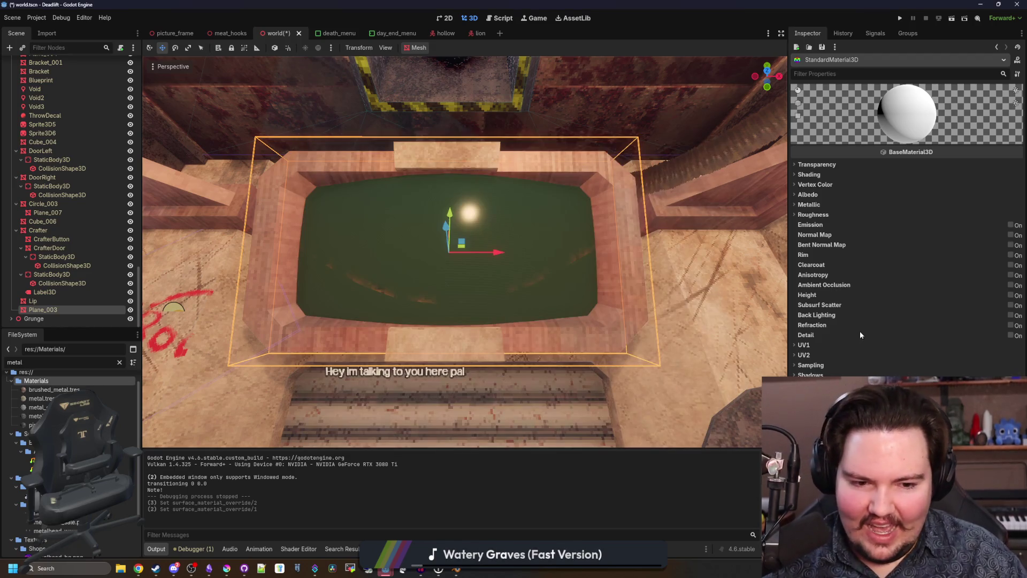
Step: Reselect Plane_003 and filter the FileSystem for 'glass' instead of 'metal'
click(54, 309)
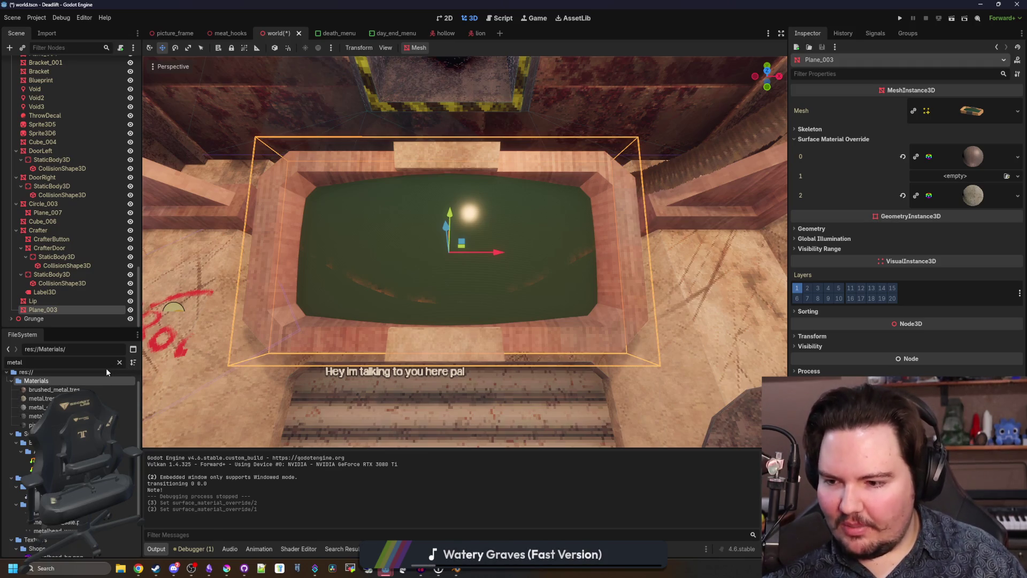
click(118, 361)
text(glass)
key(Down)
Step: Assign screen_glass.tres to Surface Material Override slot 1 and open it for editing
drag(36, 413, 966, 183)
click(966, 183)
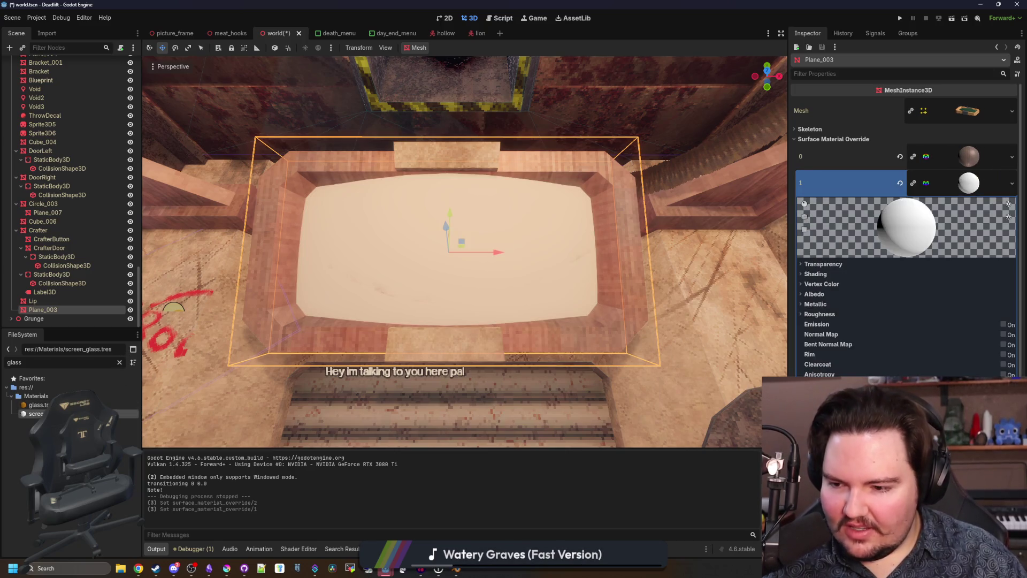
click(966, 183)
double_click(809, 166)
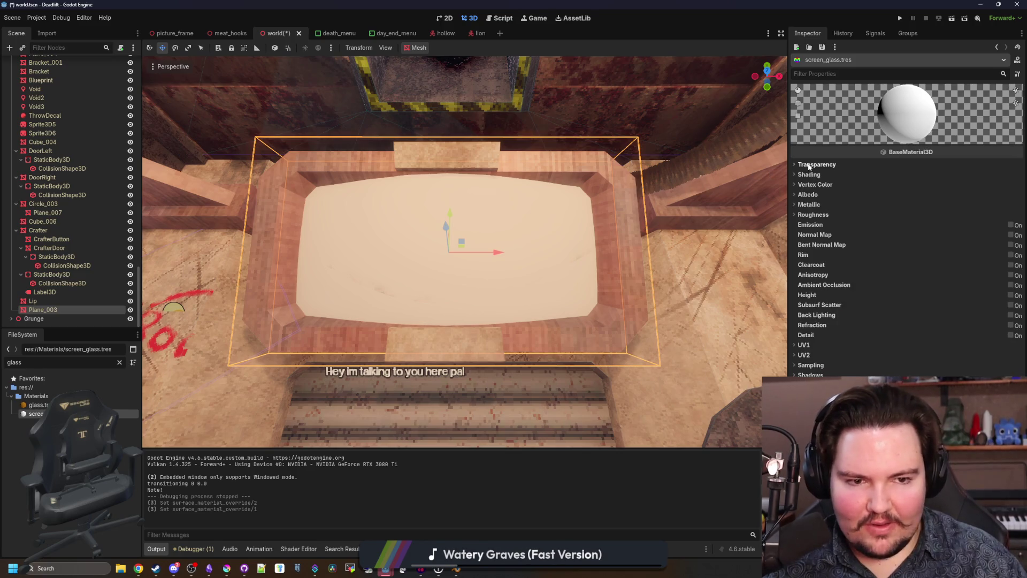
Step: Set the screen_glass.tres albedo colour to a dark, slightly green-tinted grey
click(808, 165)
click(809, 165)
click(807, 184)
click(807, 184)
click(807, 196)
click(944, 204)
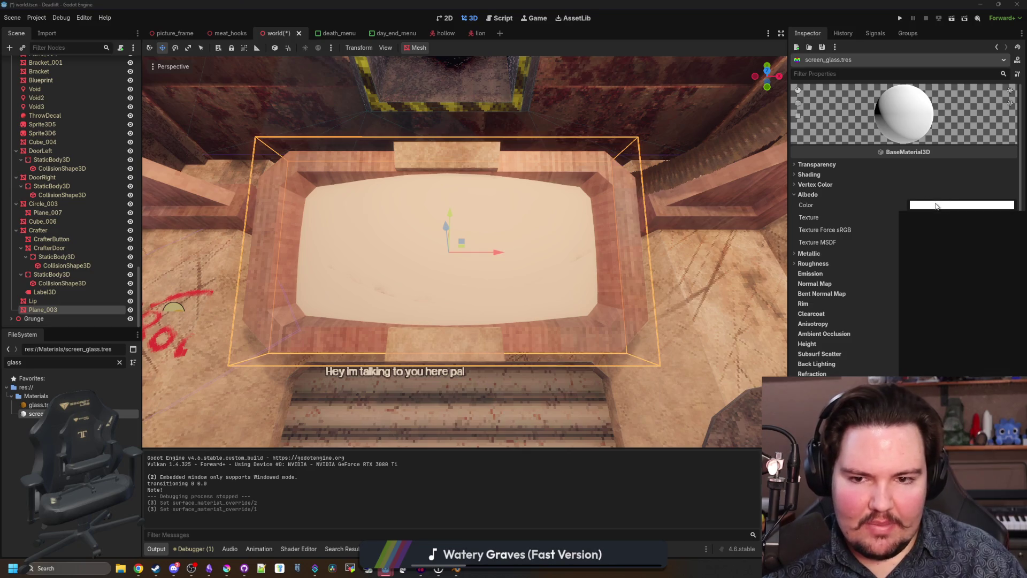
drag(1010, 277, 1015, 288)
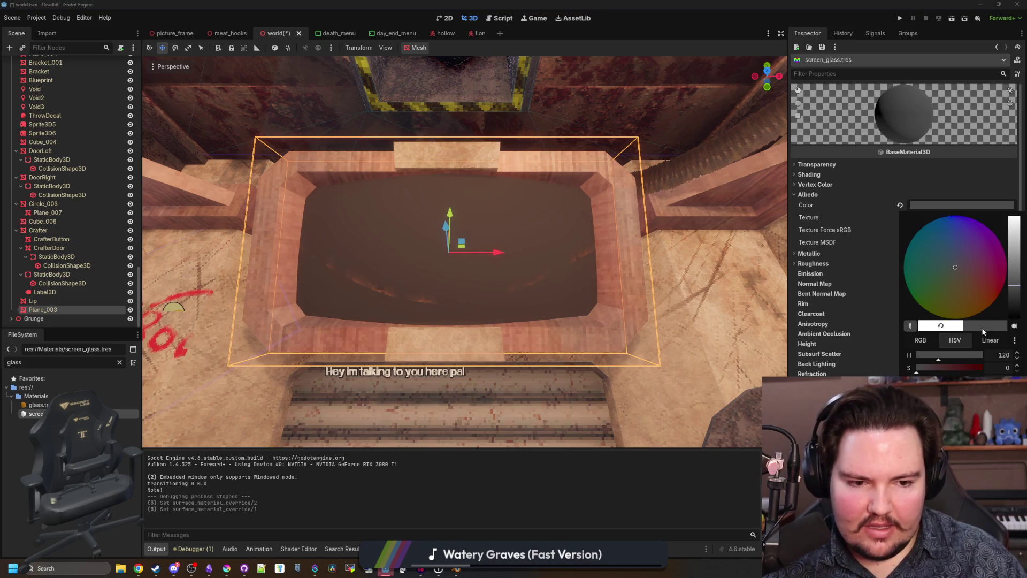
click(929, 342)
drag(936, 369, 941, 370)
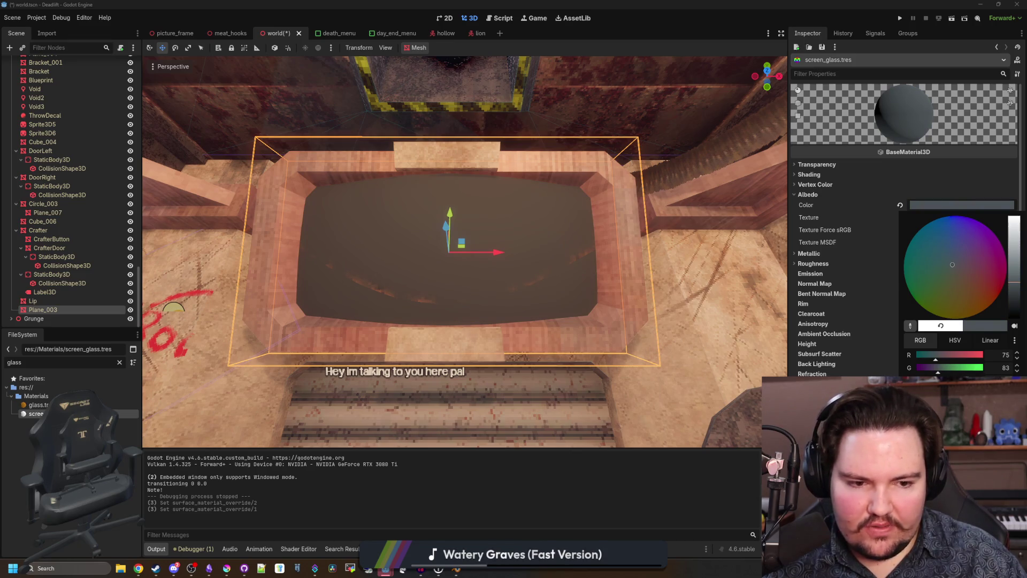
click(954, 340)
click(642, 504)
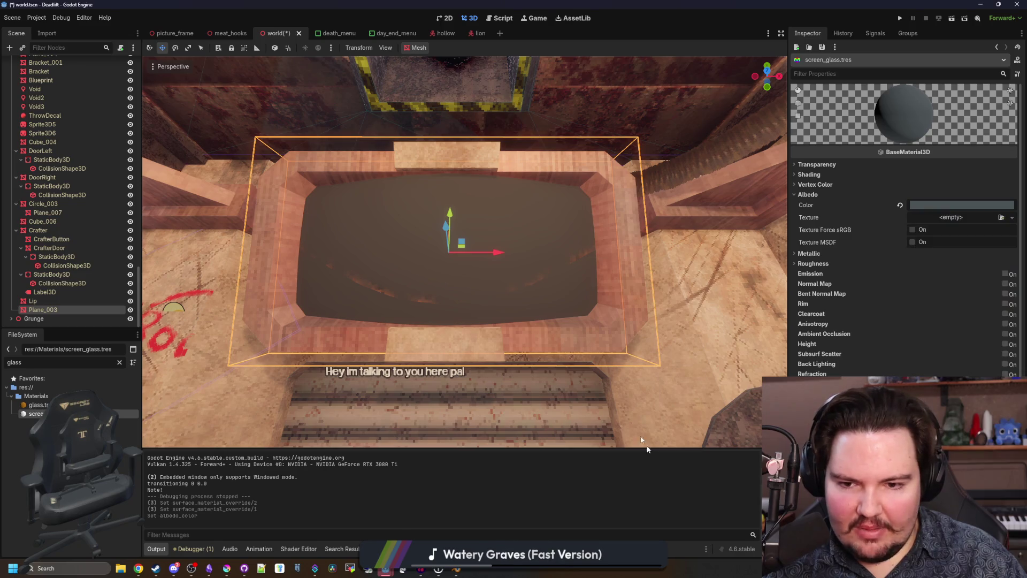
scroll(464, 251, up, 5)
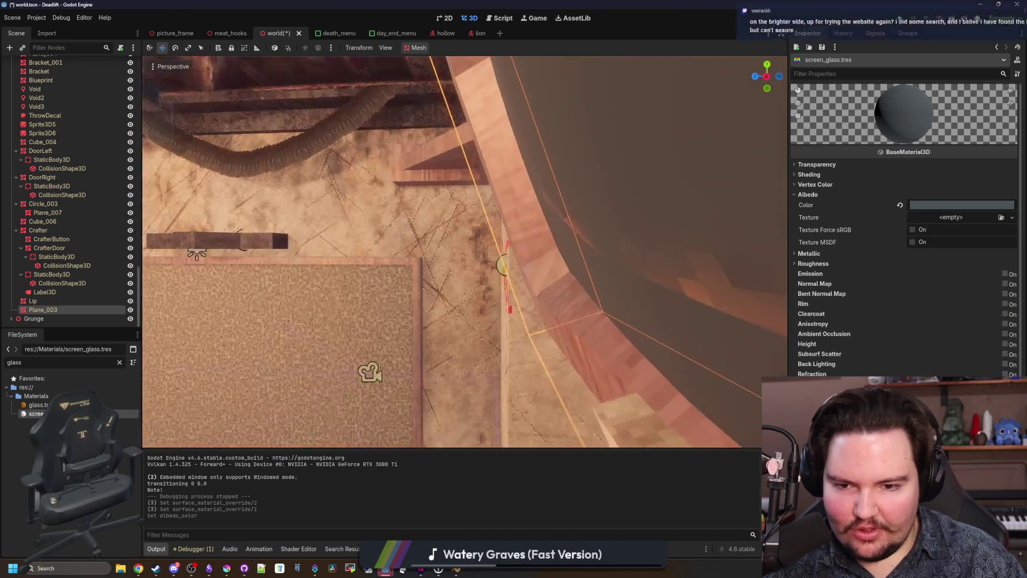
Step: Lower screen_glass.tres roughness to 0.36, then bring up the Big Boy Games Discord
scroll(464, 252, down, 5)
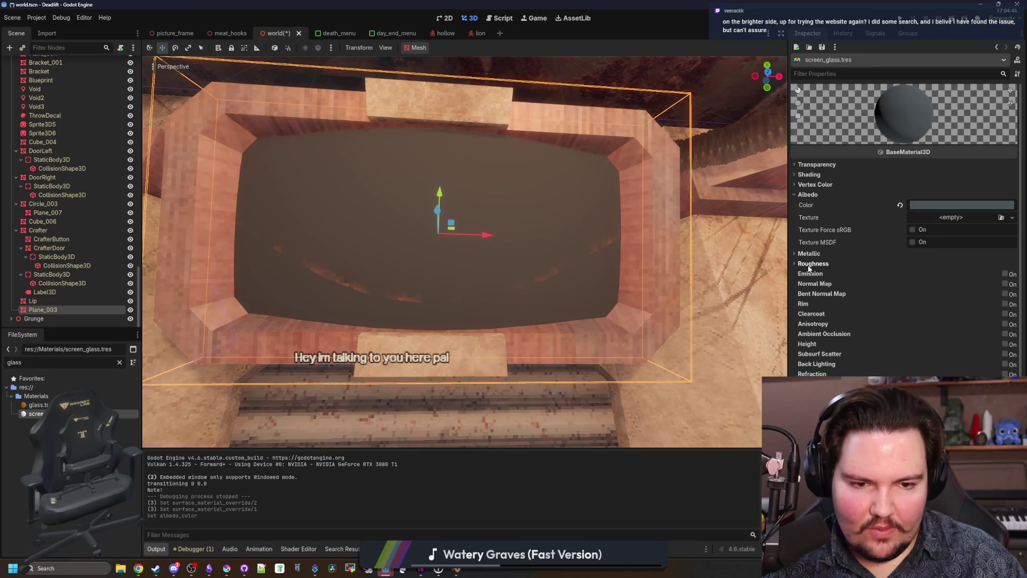
click(809, 264)
mouse_move(1012, 276)
mouse_down()
mouse_move(916, 277)
mouse_move(949, 275)
mouse_up()
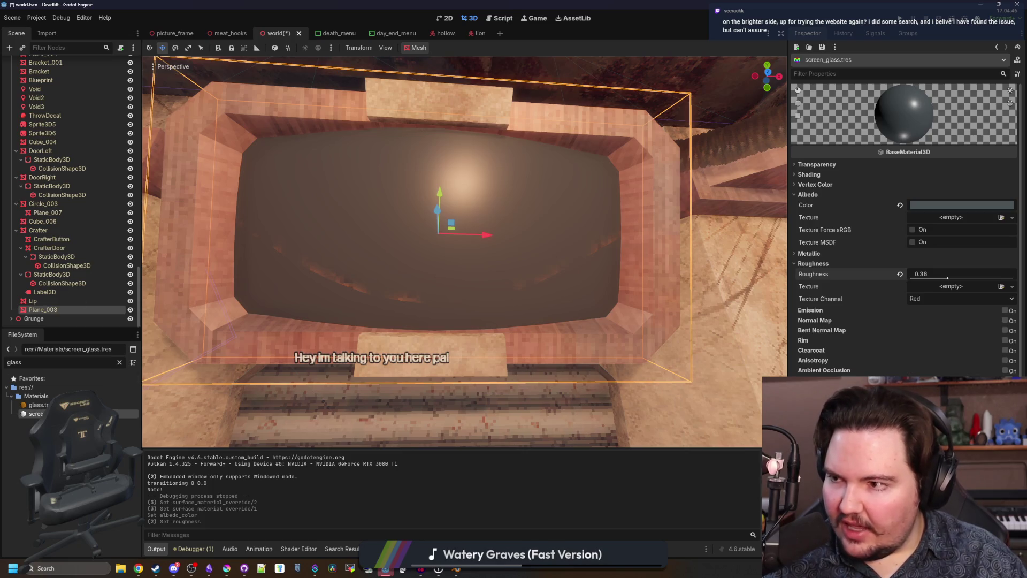
mouse_move(178, 561)
click(174, 526)
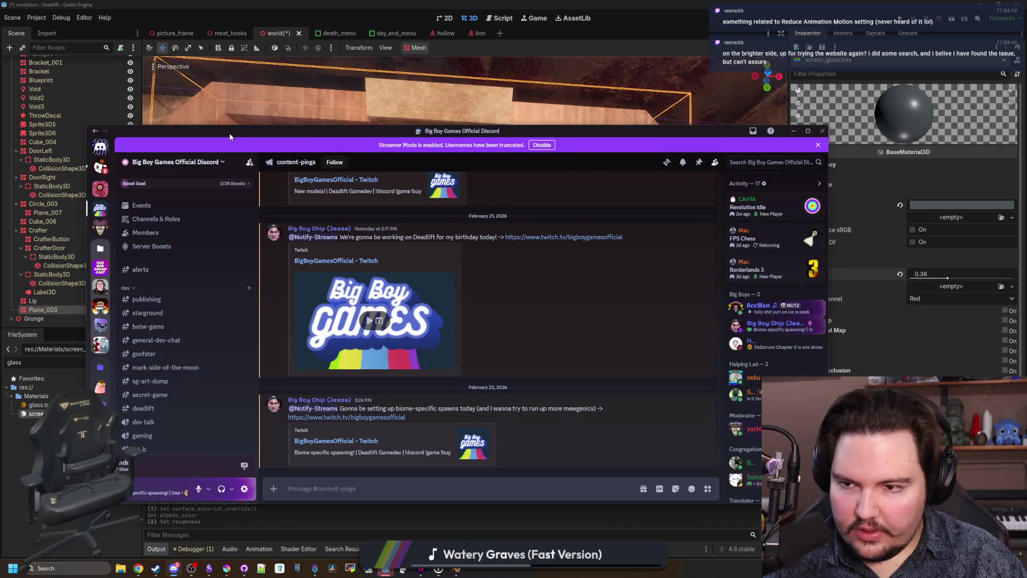
Step: Hide the Big Boy Games Discord window to get back to Godot
click(230, 122)
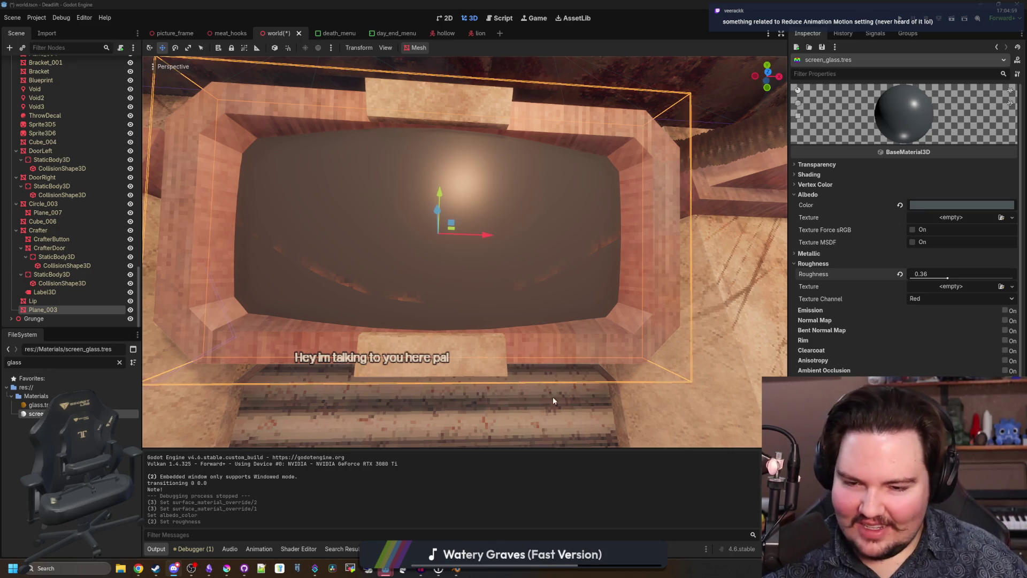
Step: Zoom the Godot viewport in on the elevator's screen mesh
scroll(573, 302, up, 3)
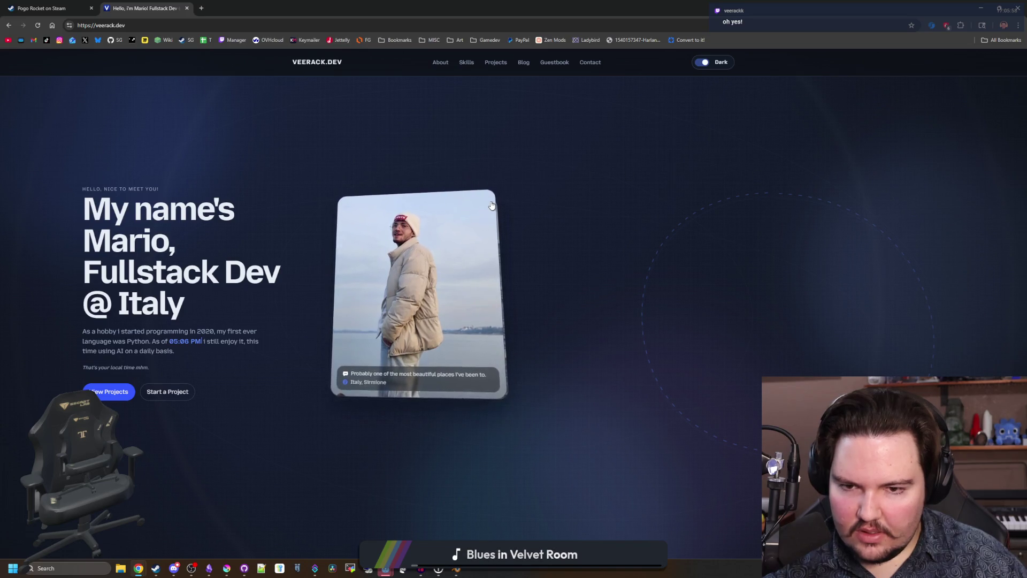
scroll(185, 377, down, 5)
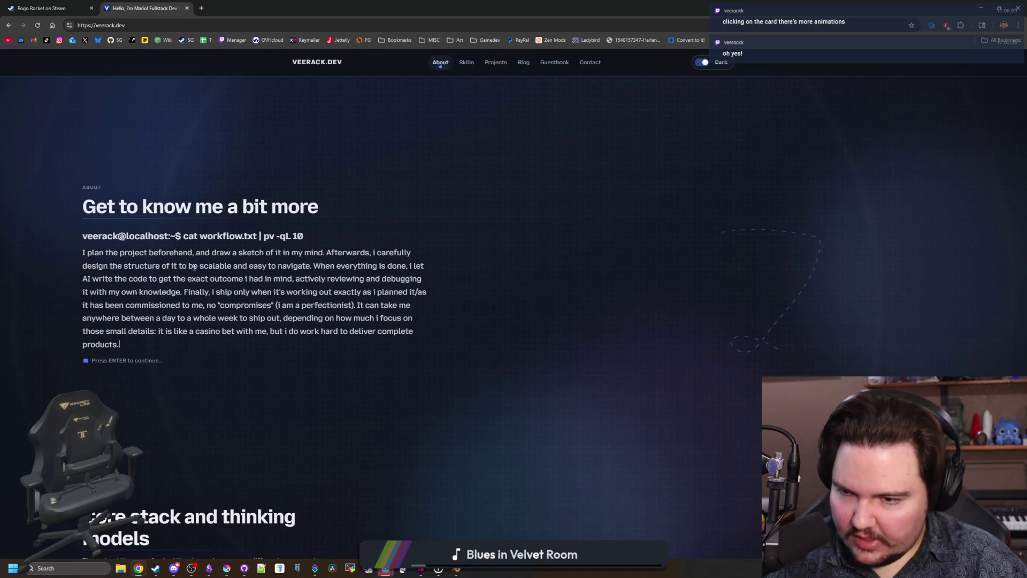
scroll(197, 290, up, 5)
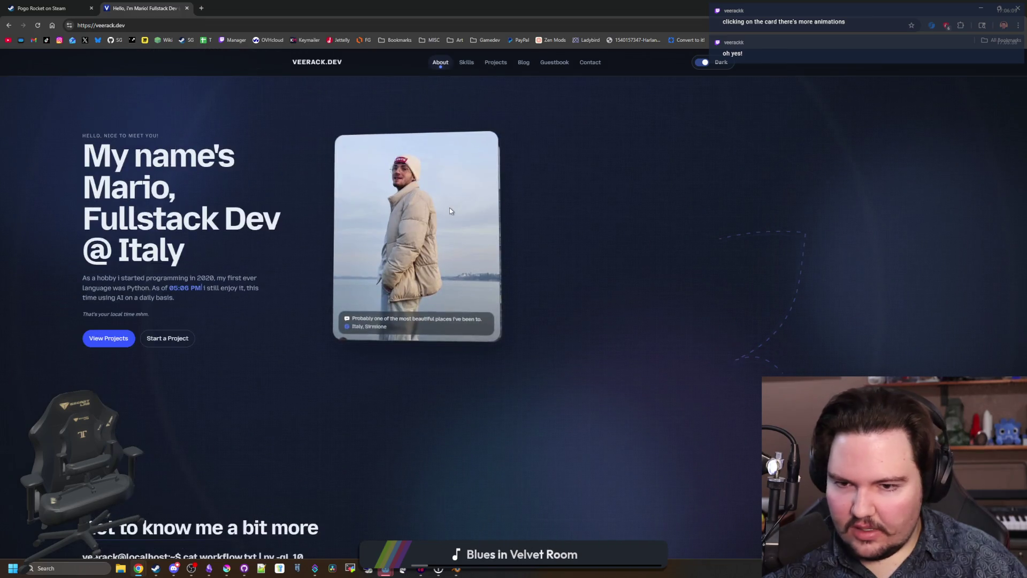
click(455, 212)
click(455, 212)
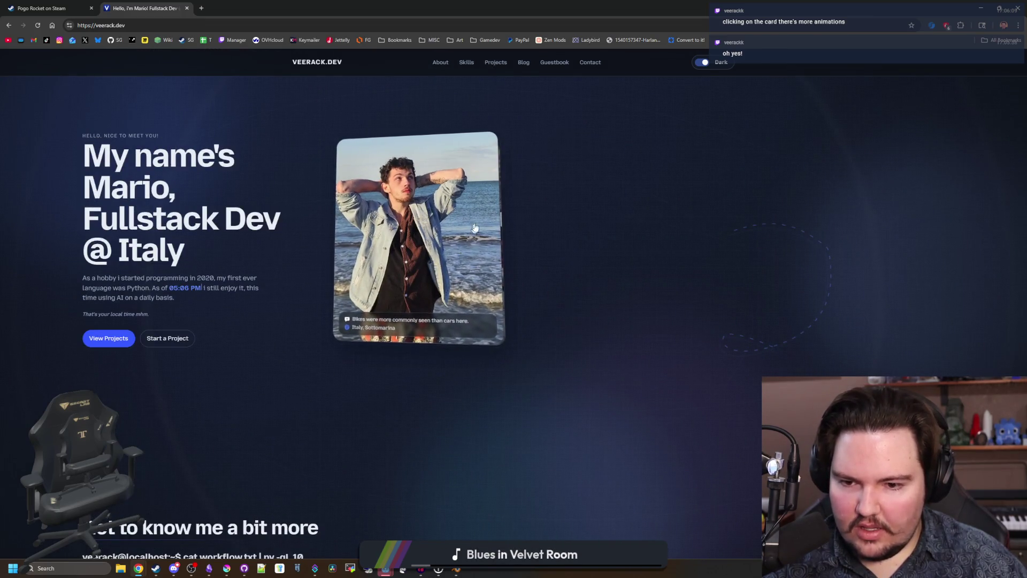
click(554, 286)
click(503, 276)
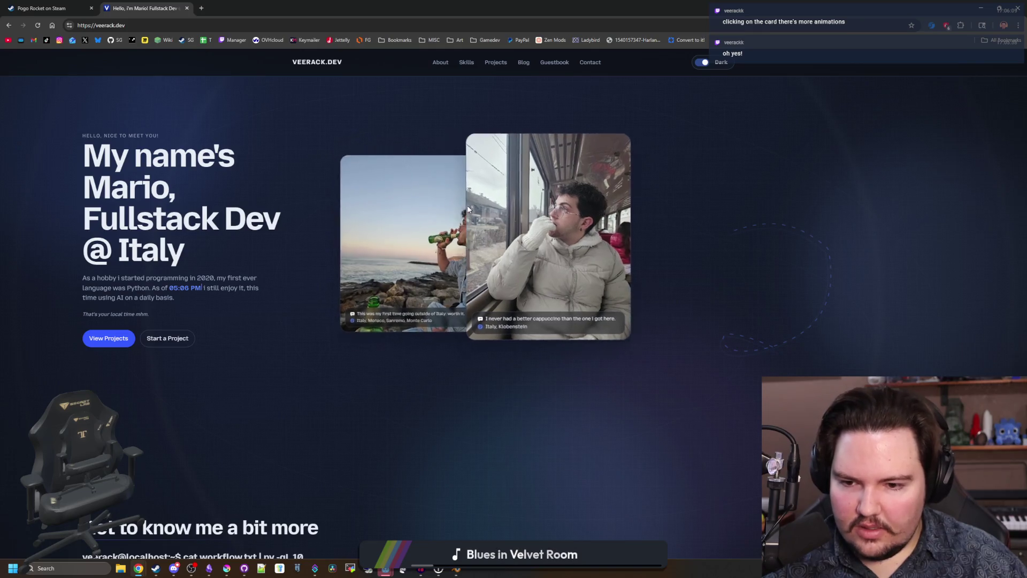
click(473, 235)
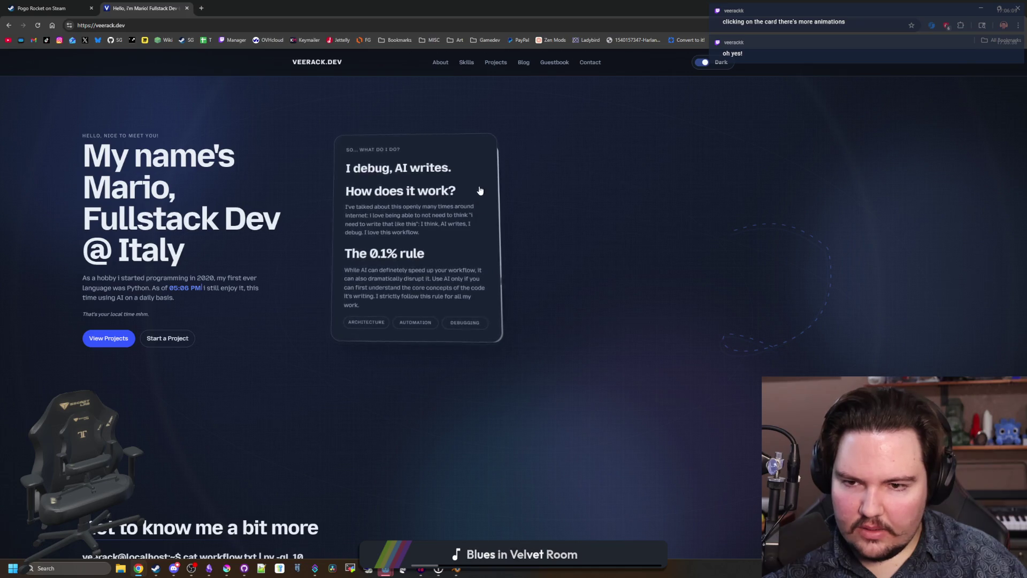
click(475, 216)
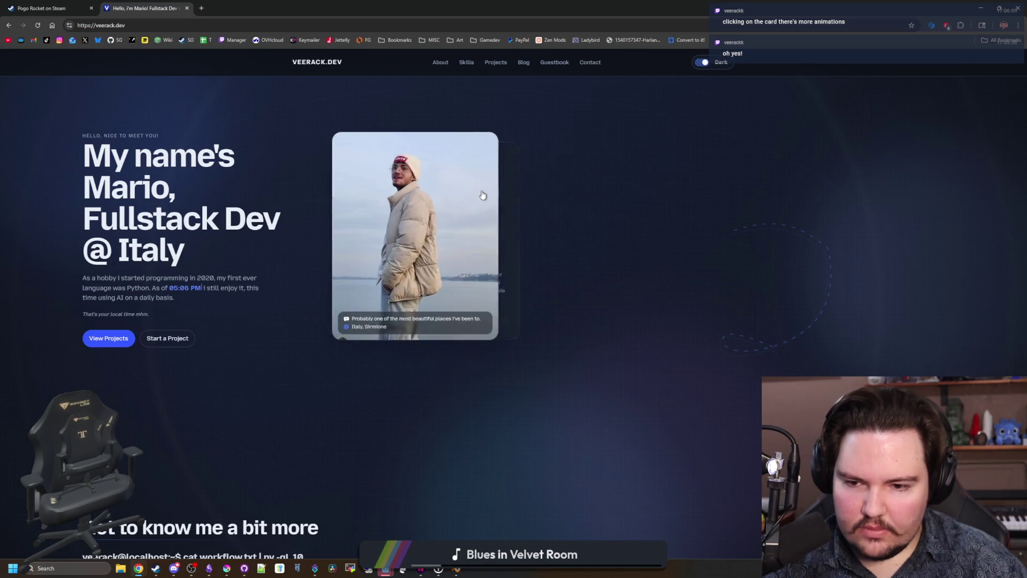
Step: Scroll through the veerack.dev Skills, Projects, Blog and Guestbook sections
scroll(273, 345, down, 10)
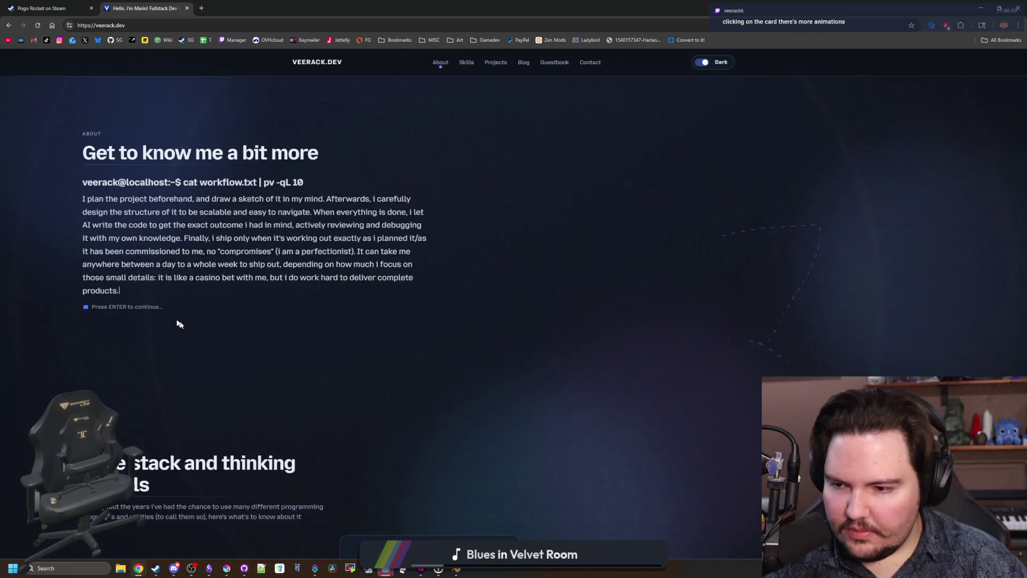
scroll(532, 395, down, 2)
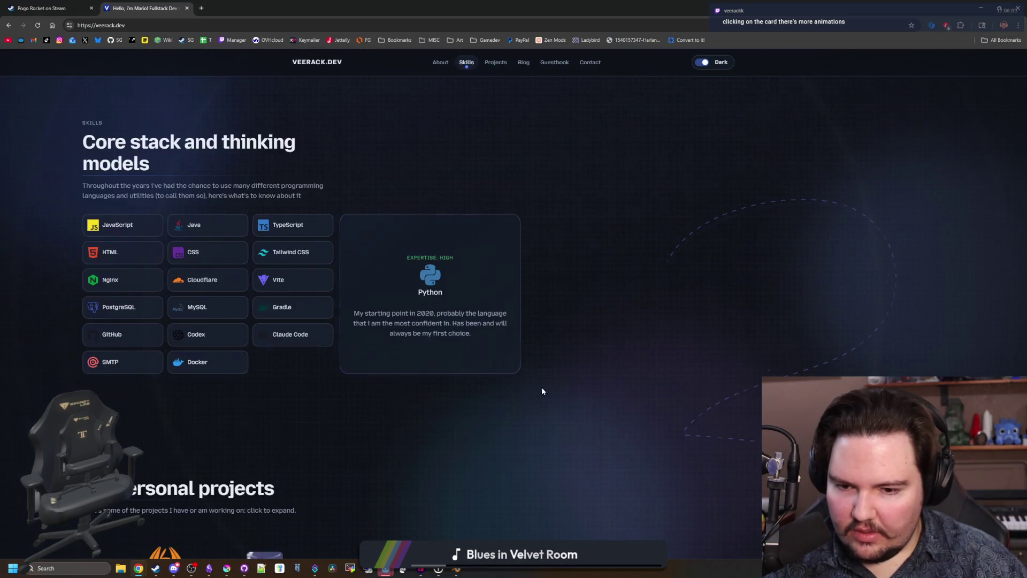
scroll(792, 373, up, 12)
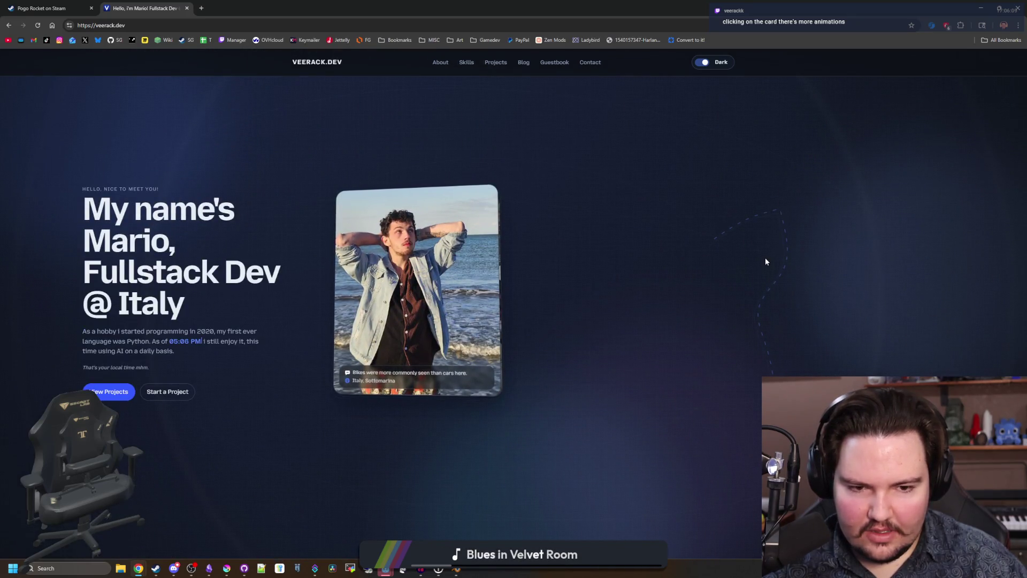
scroll(765, 260, down, 2)
scroll(762, 283, up, 2)
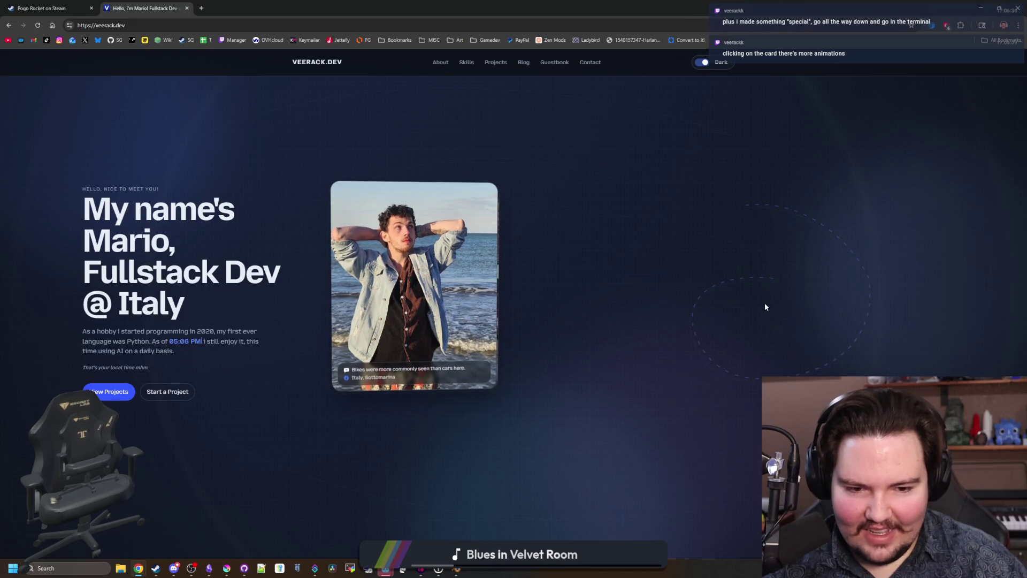
scroll(774, 283, down, 2)
scroll(775, 283, up, 2)
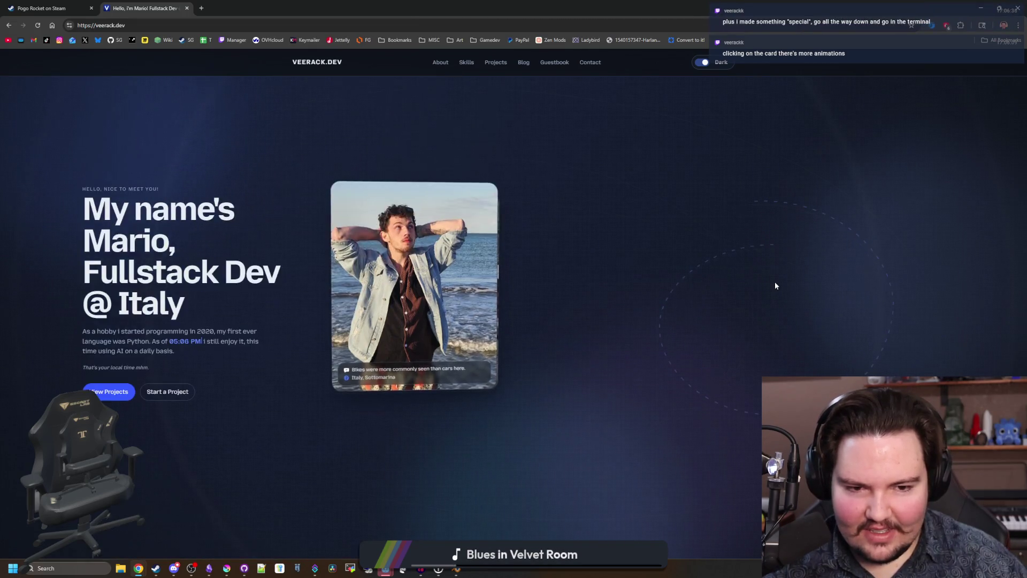
scroll(762, 258, down, 2)
scroll(762, 258, up, 2)
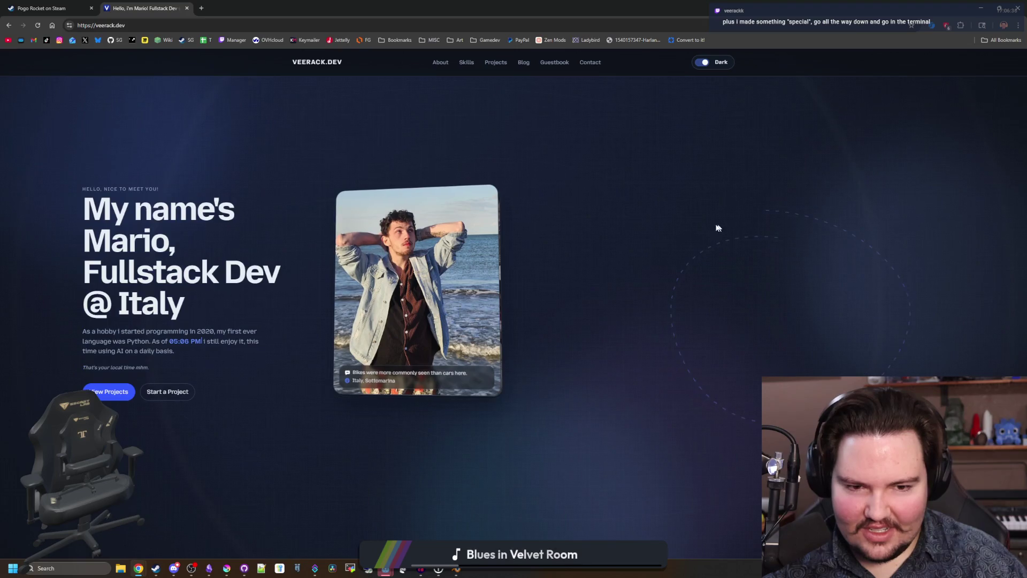
scroll(791, 250, down, 3)
scroll(792, 251, up, 2)
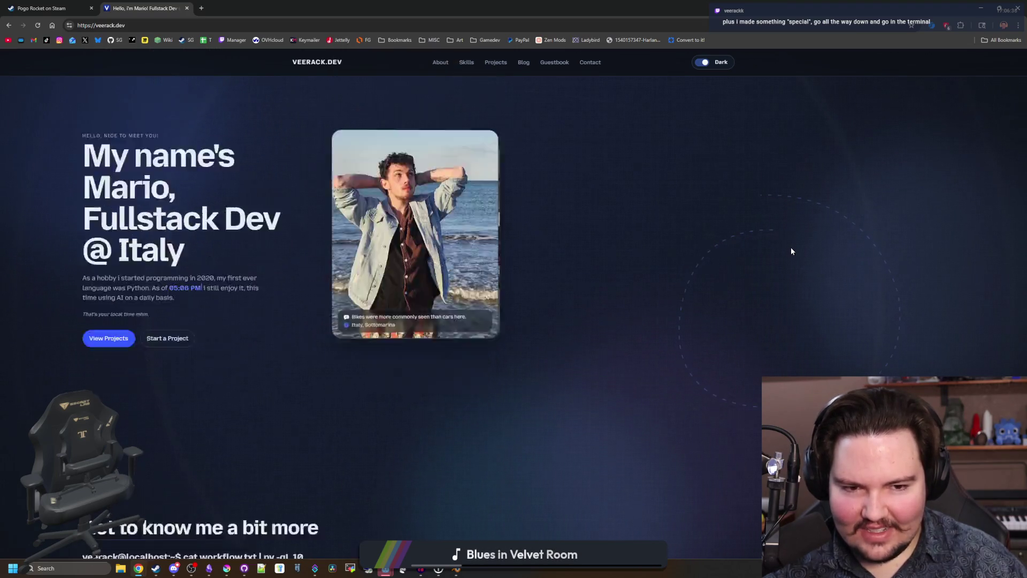
scroll(792, 251, down, 1)
scroll(792, 251, down, 5)
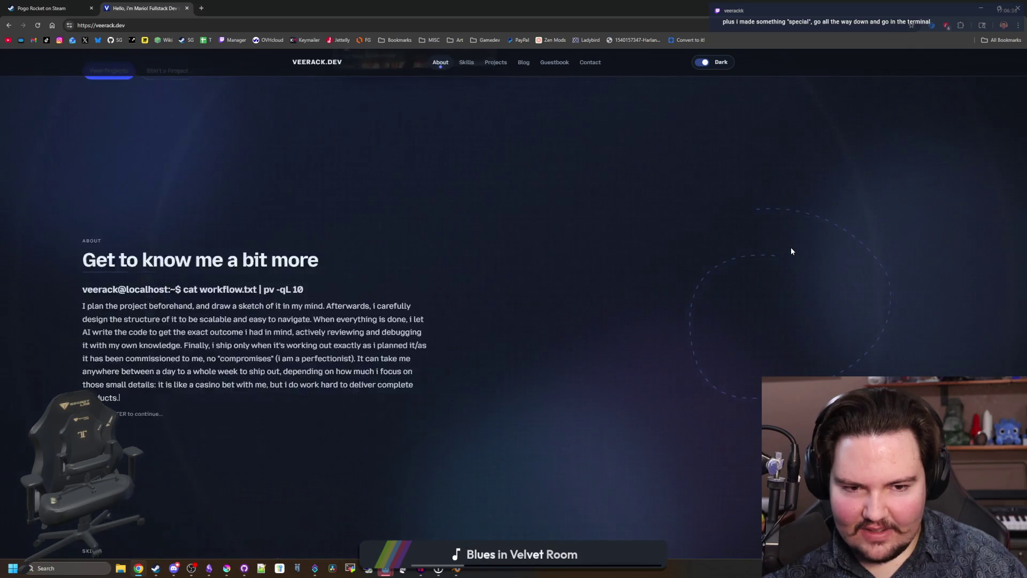
scroll(792, 250, down, 3)
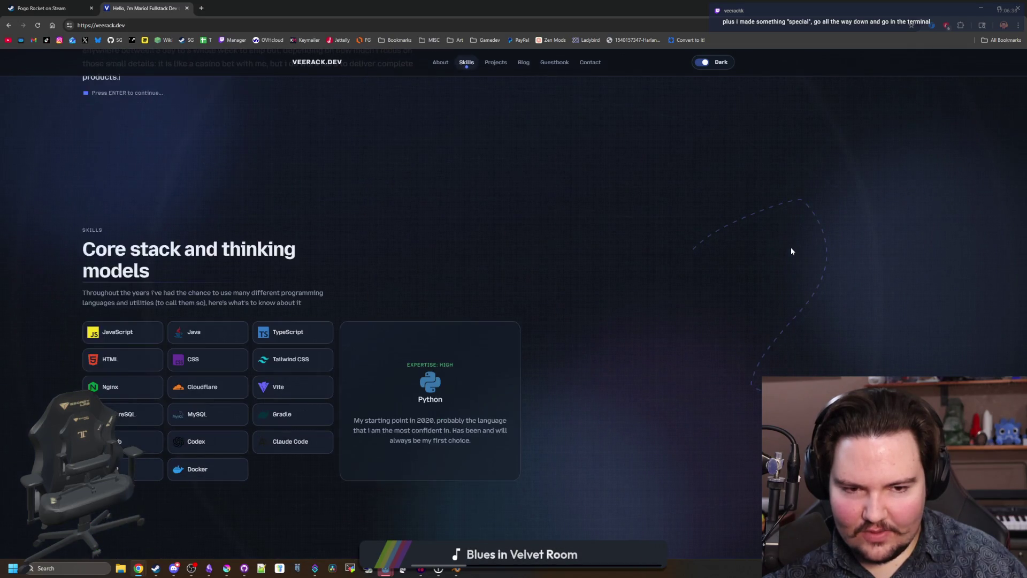
scroll(792, 251, up, 2)
scroll(792, 251, up, 4)
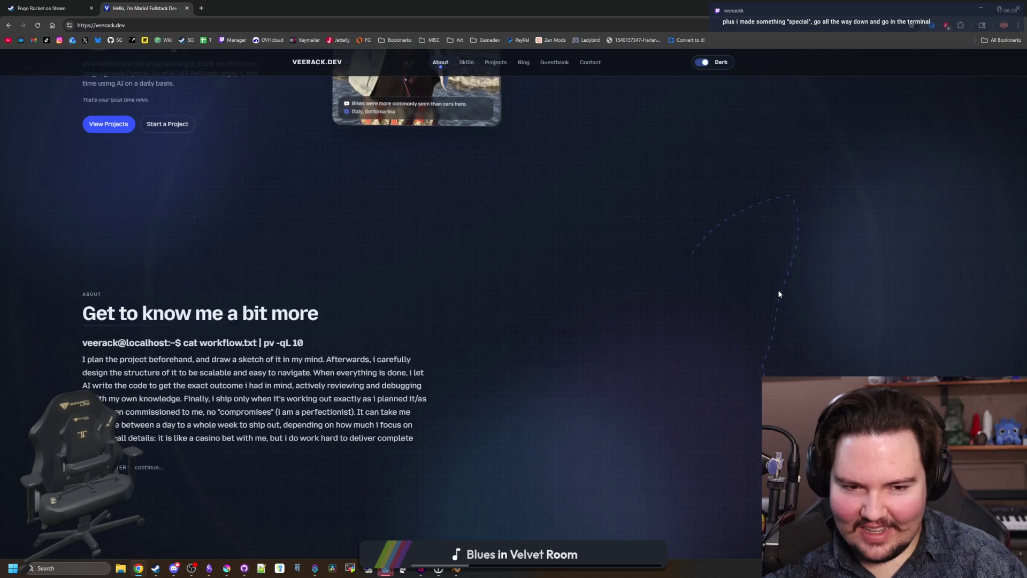
scroll(779, 292, down, 5)
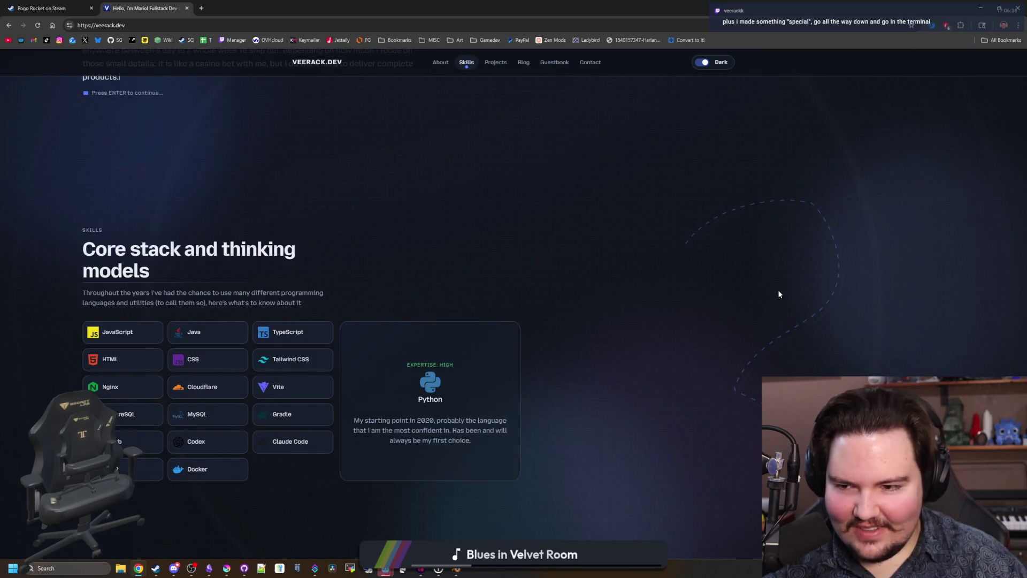
scroll(779, 292, down, 2)
scroll(711, 281, down, 5)
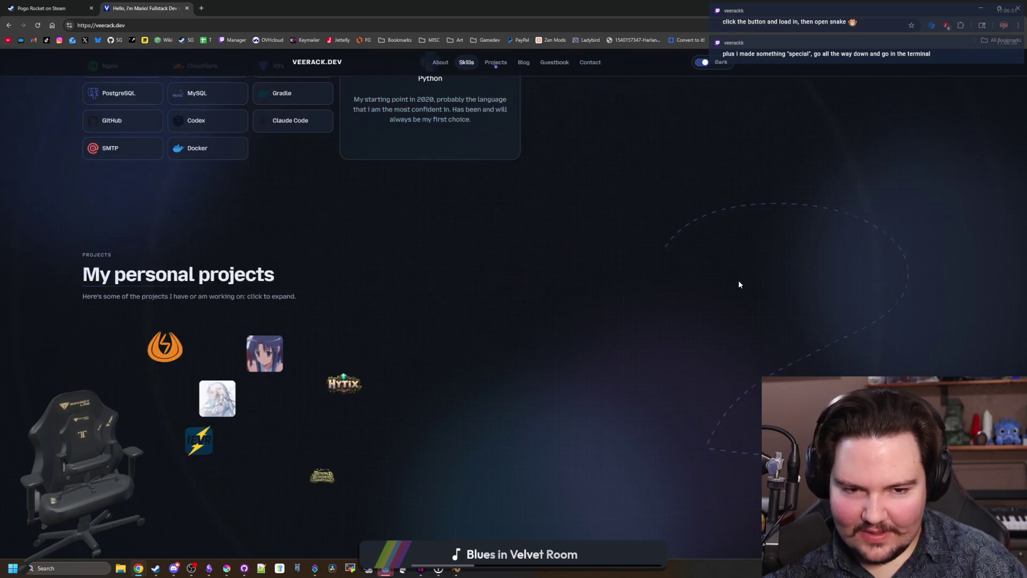
scroll(739, 280, down, 1)
scroll(767, 278, down, 5)
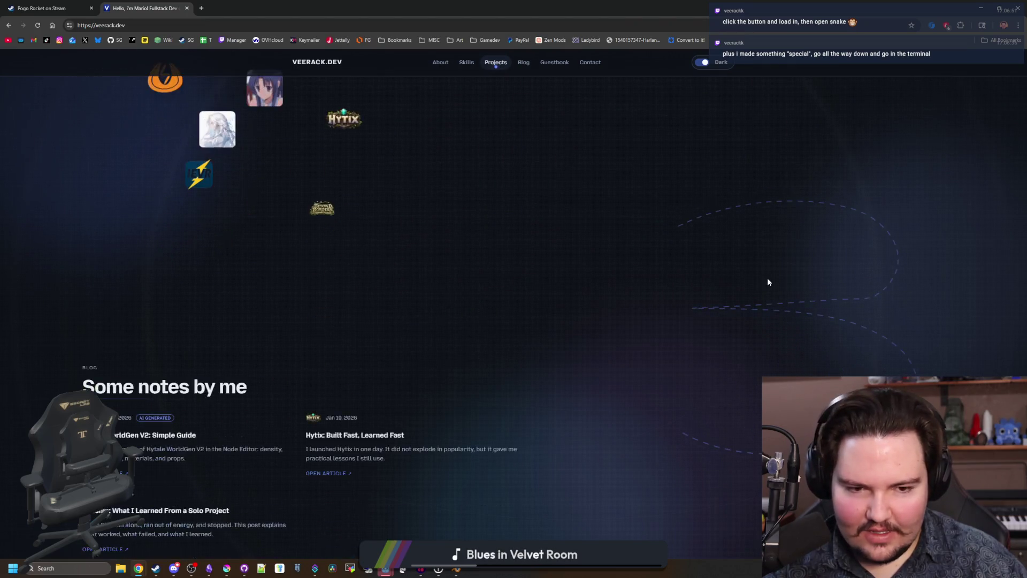
scroll(767, 281, down, 5)
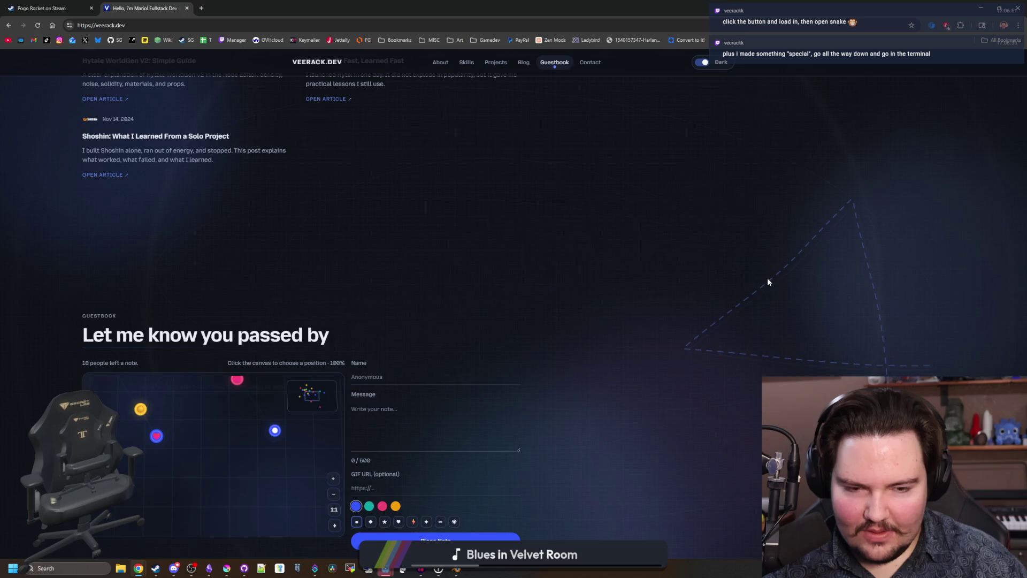
scroll(768, 281, down, 6)
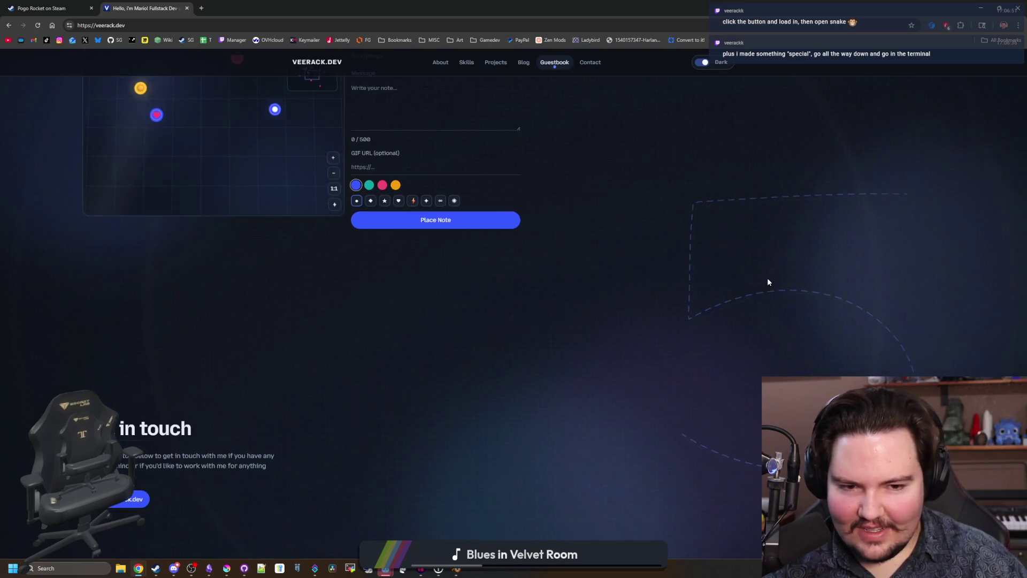
scroll(825, 364, up, 1)
scroll(560, 385, down, 1)
scroll(761, 354, up, 1)
scroll(762, 354, down, 1)
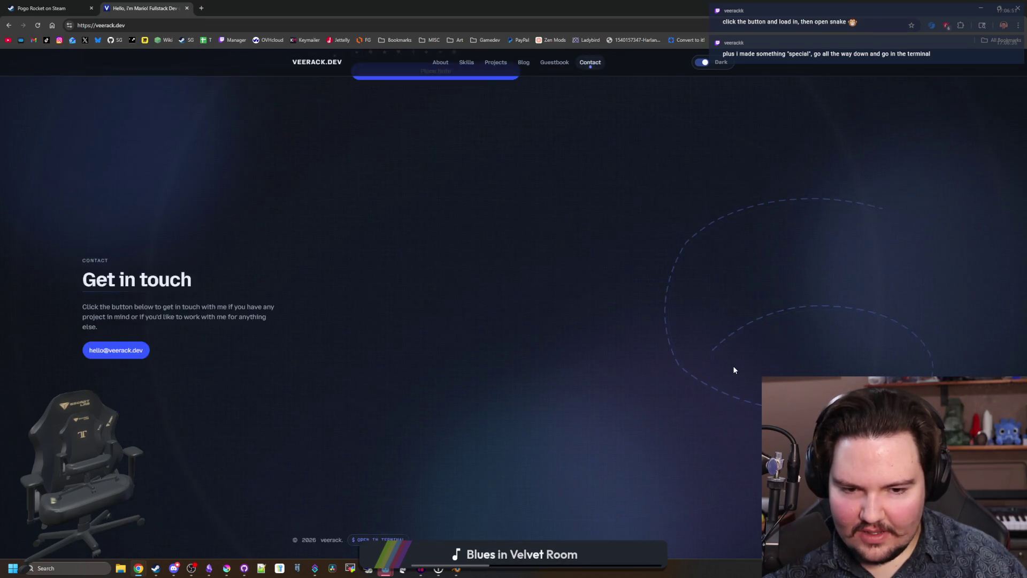
scroll(733, 369, up, 1)
scroll(733, 369, down, 1)
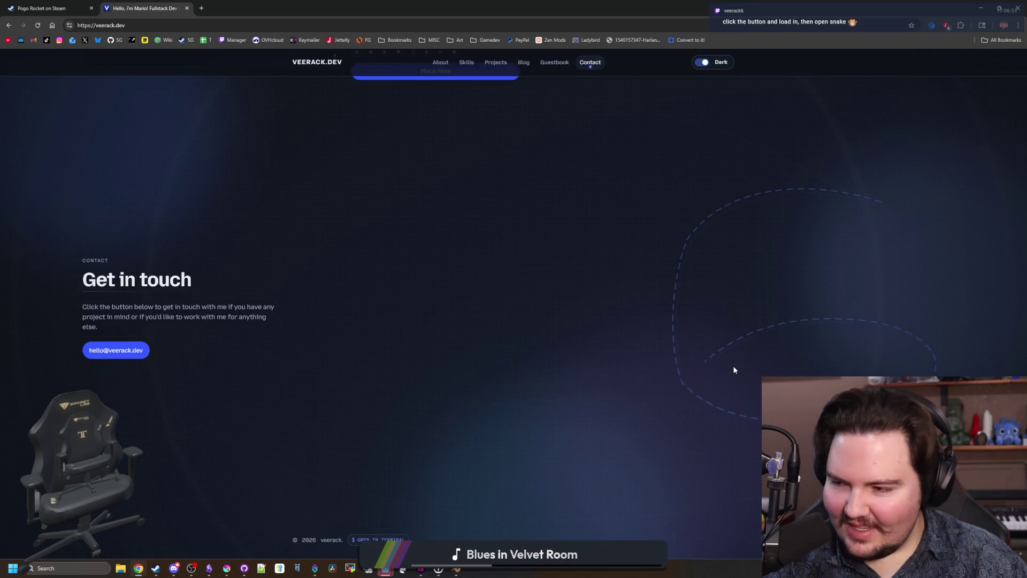
Step: Jump to the Contact footer and open the sh.veerack.dev terminal in a new tab
key(Home)
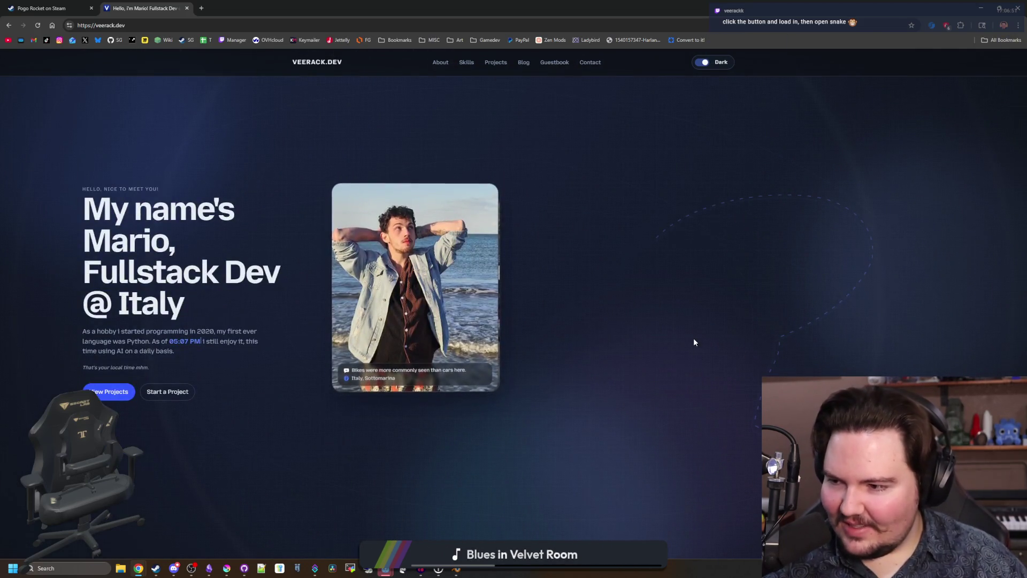
key(End)
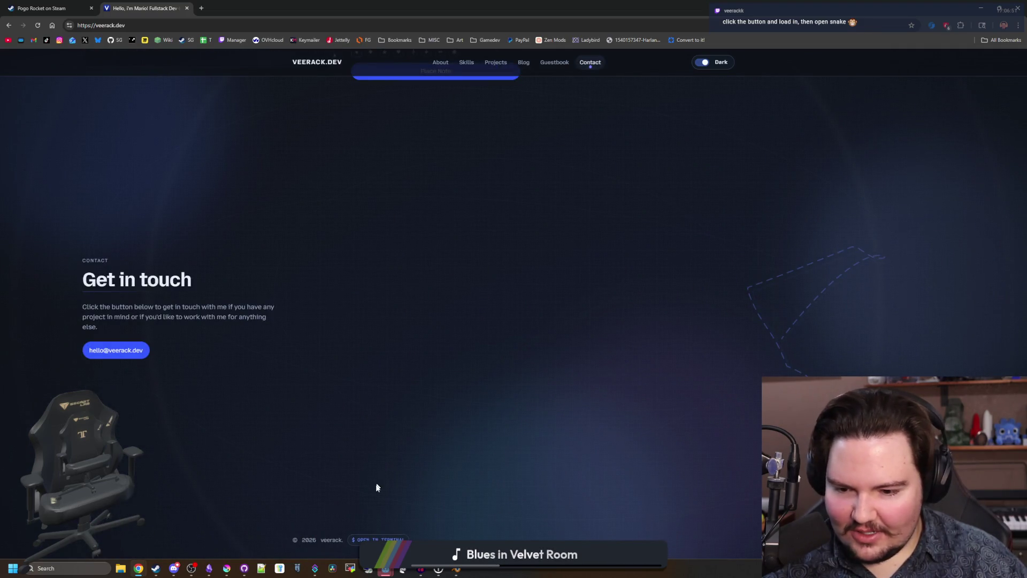
click(378, 539)
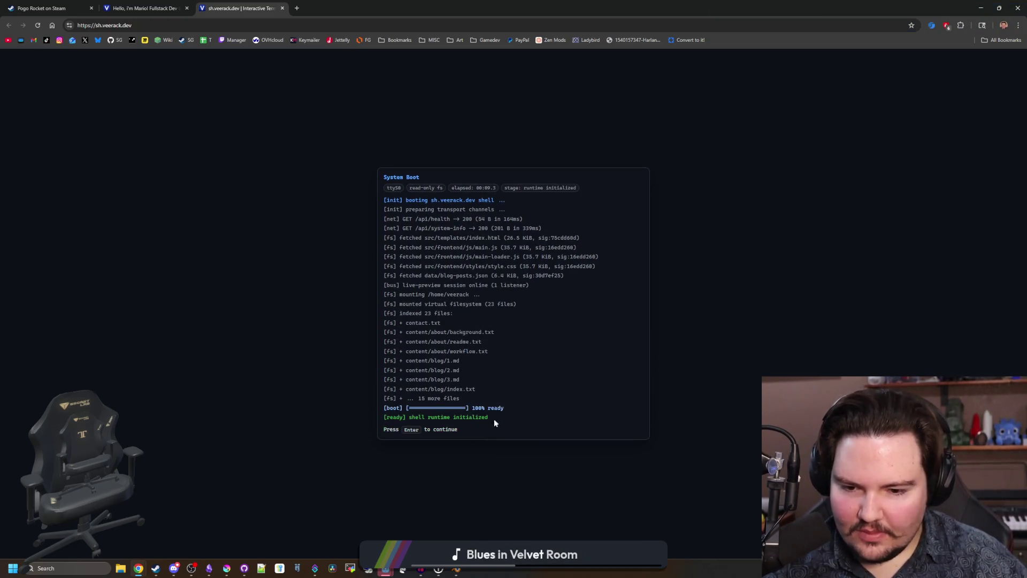
Step: Continue past the boot log and launch the Snake game
key(Return)
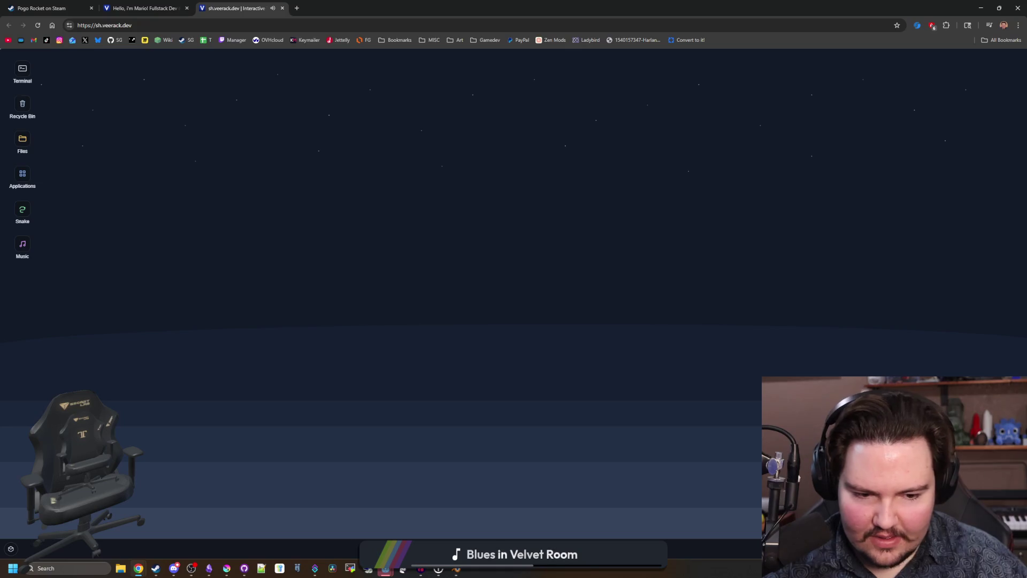
double_click(29, 214)
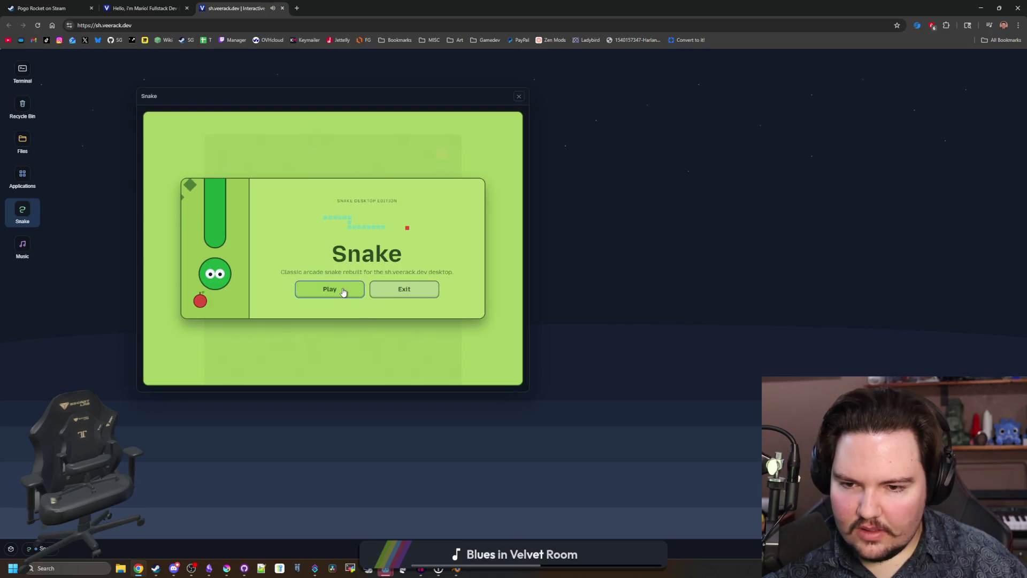
click(343, 292)
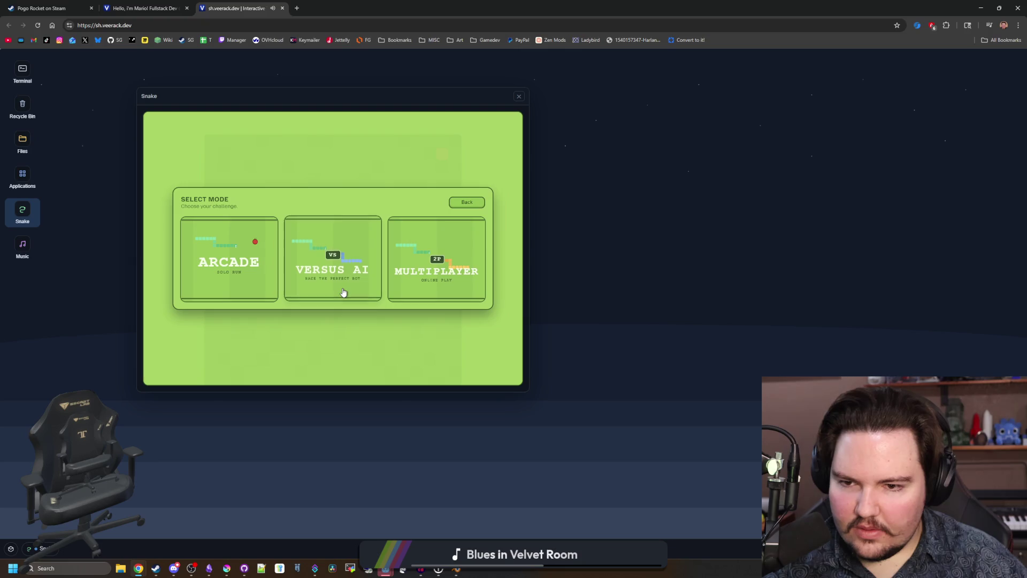
Step: Mute the sh.veerack.dev tab
right_click(249, 9)
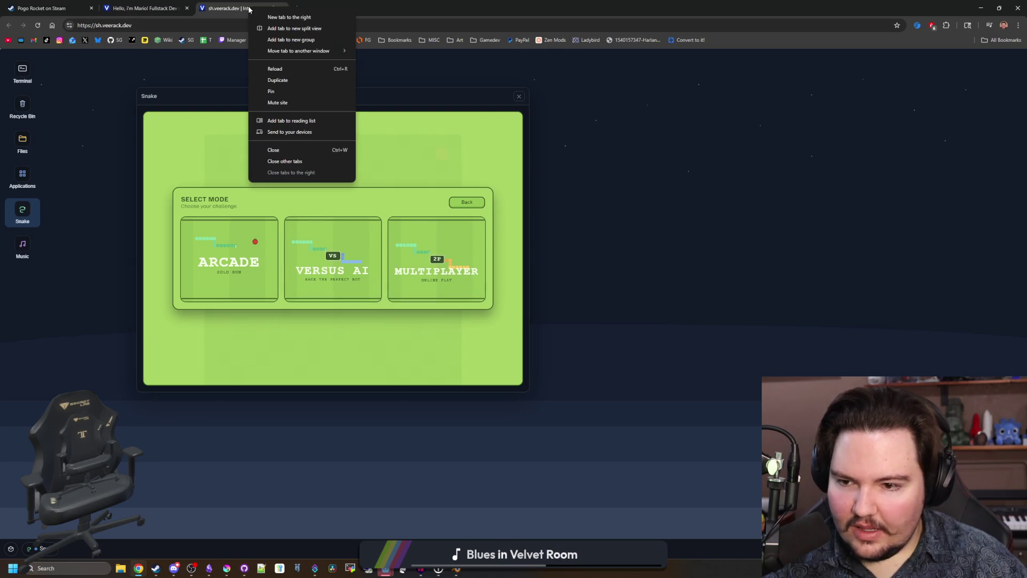
click(502, 131)
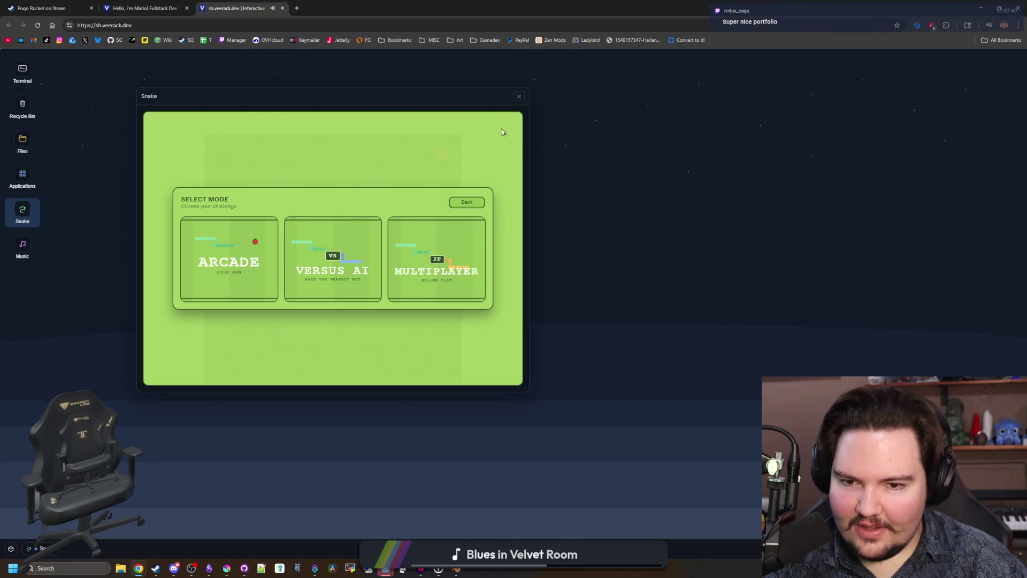
right_click(262, 16)
click(291, 96)
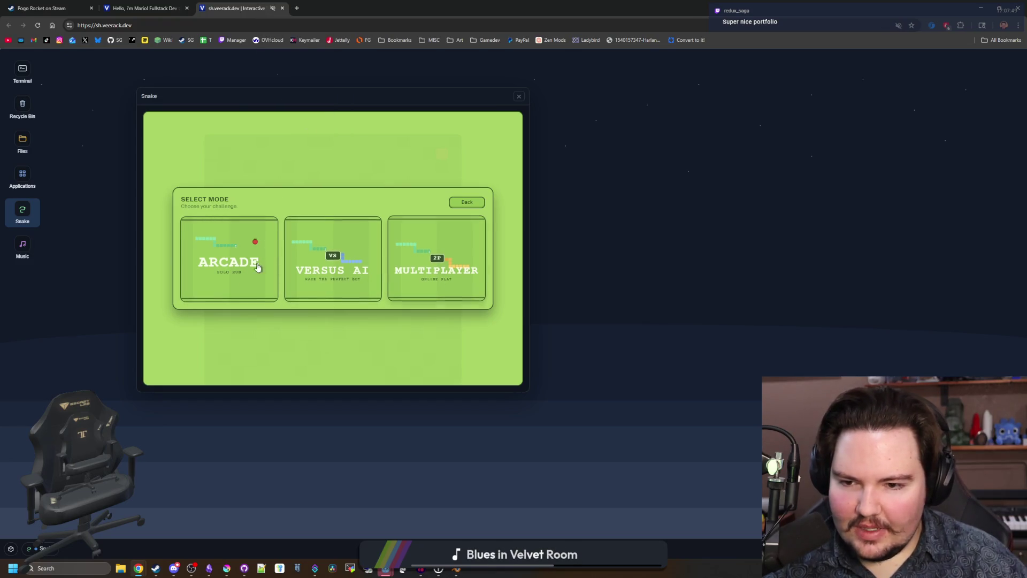
Step: Play a Versus AI Snake match, steering for apples until the snake crashes into the wall
click(337, 282)
key(Down)
key(Left)
key(Up)
key(Right)
key(Up)
key(Left)
key(Down)
key(Left)
key(Up)
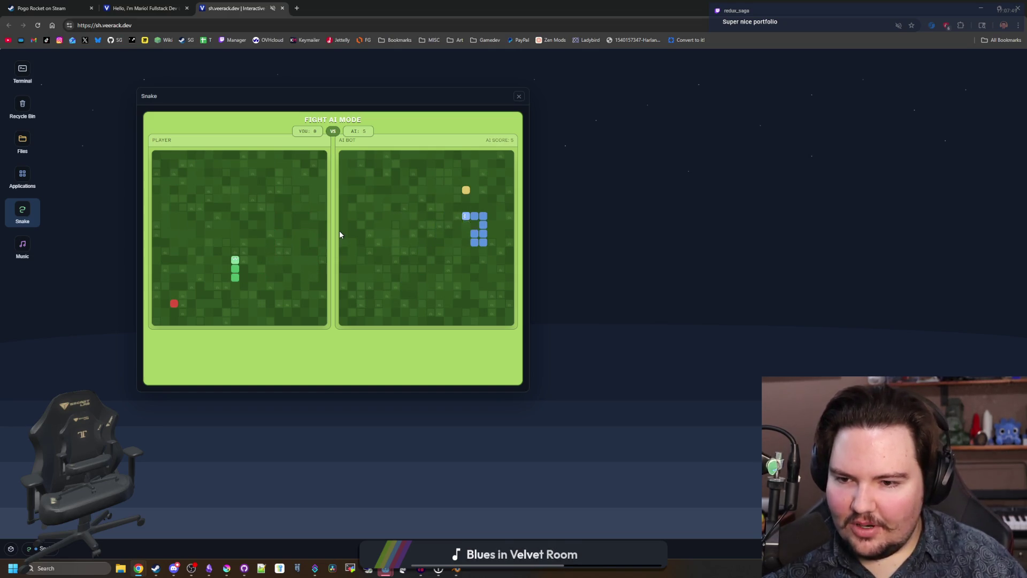
key(Right)
key(Up)
key(Left)
key(Down)
key(Right)
key(Up)
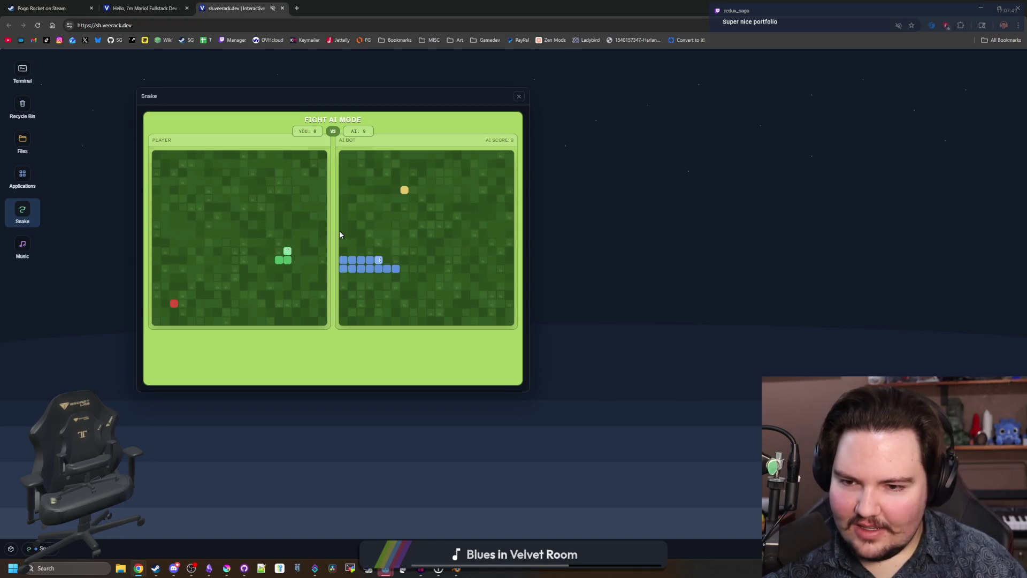
key(Left)
key(Down)
key(Right)
key(Down)
key(Left)
key(Up)
key(Right)
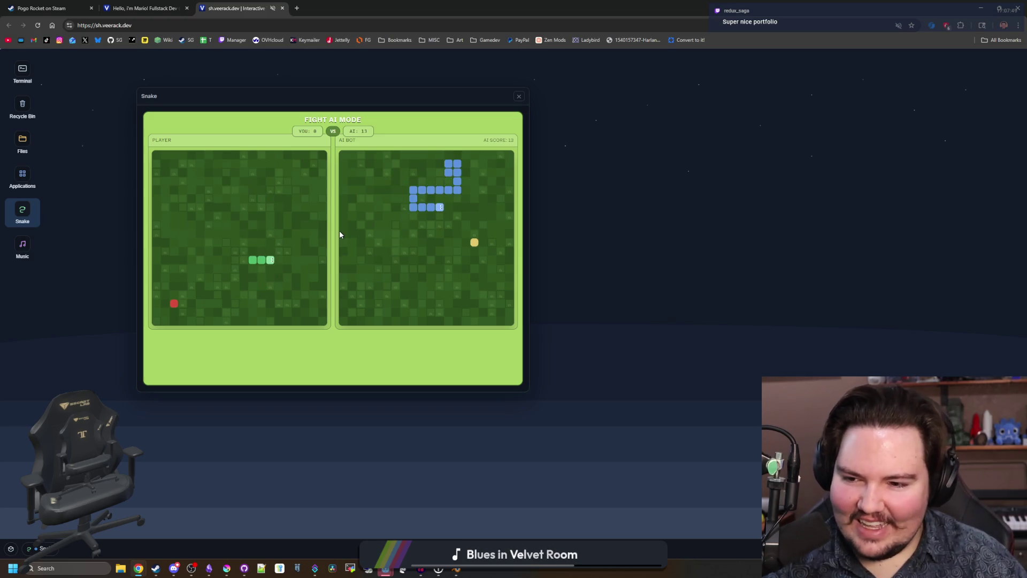
key(Down)
key(Left)
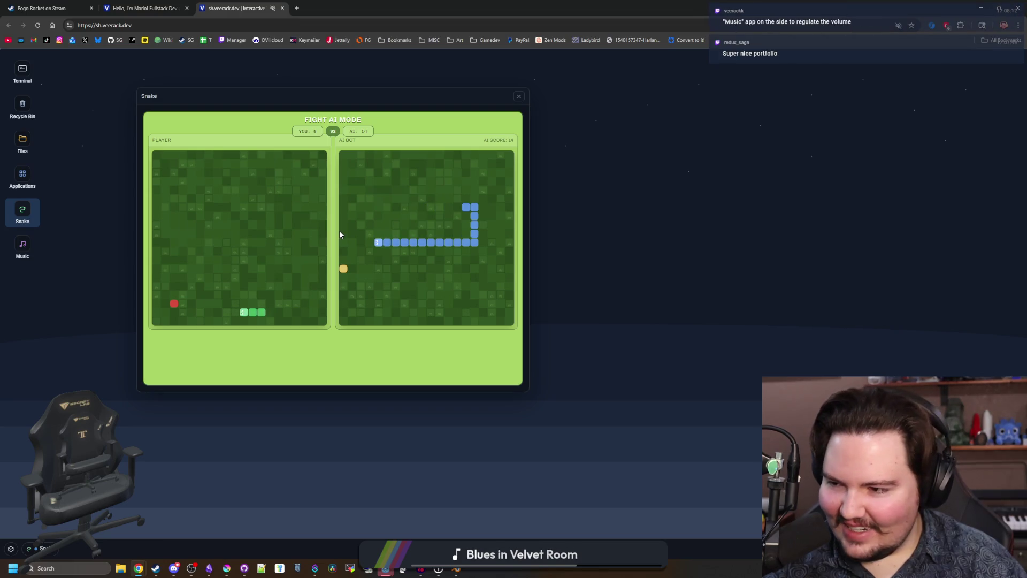
key(Up)
key(Right)
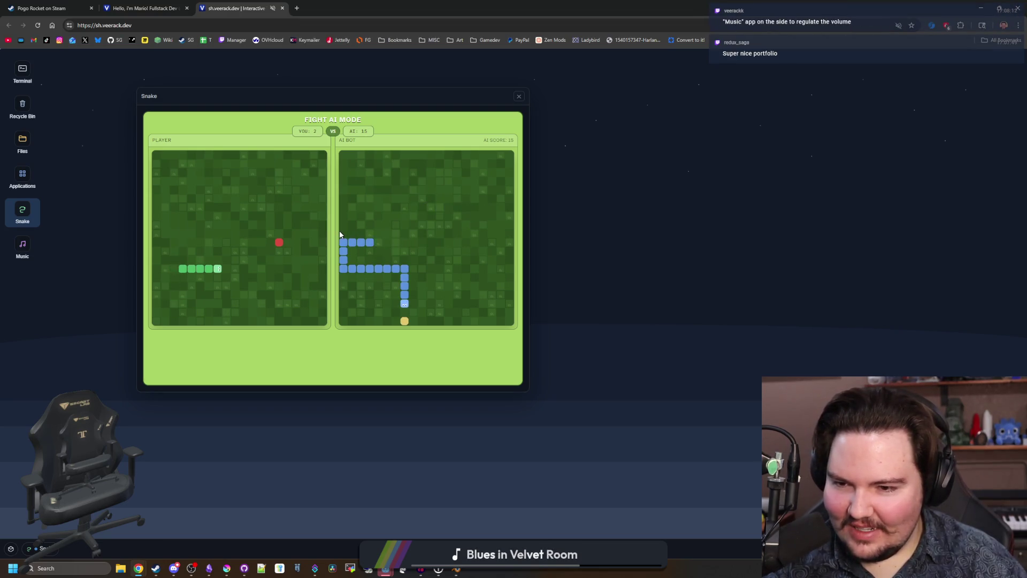
key(Up)
key(Left)
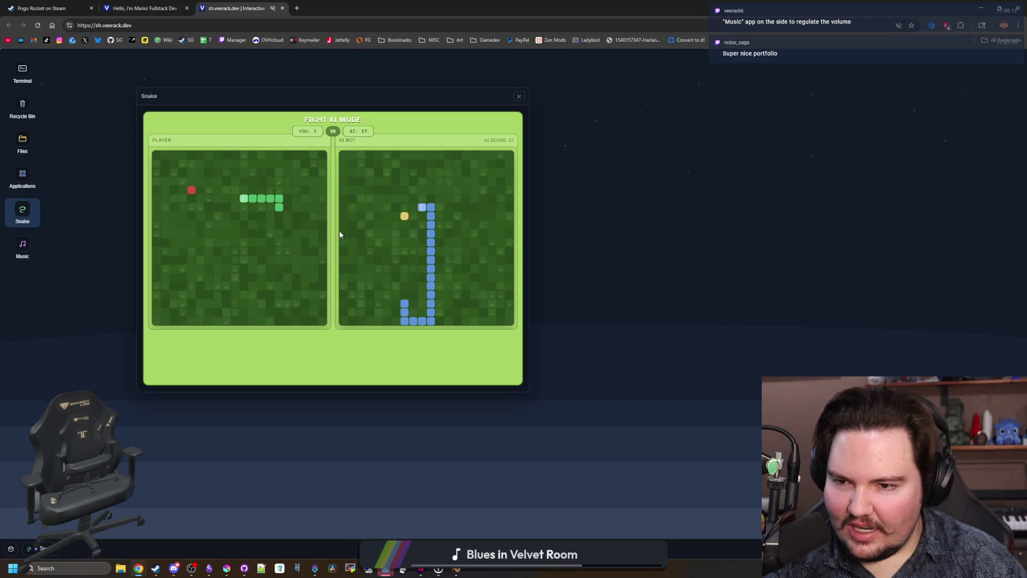
key(Up)
key(Right)
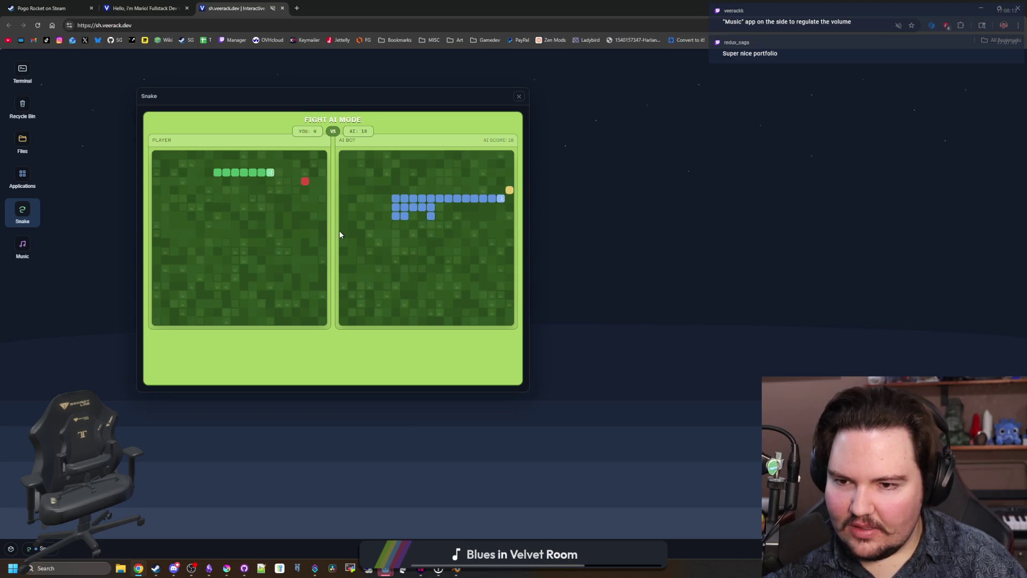
key(Down)
key(Left)
key(Up)
key(Right)
key(Up)
key(Right)
Step: Glance at the veerack.dev portfolio tab, then return to the Snake tab
key(ctrl+shift+Tab)
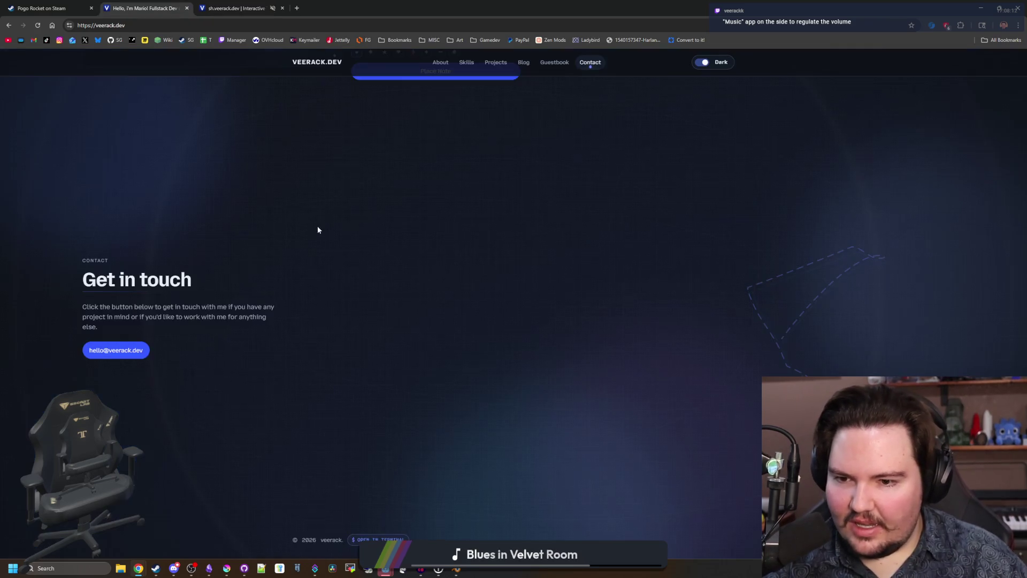
scroll(390, 476, up, 5)
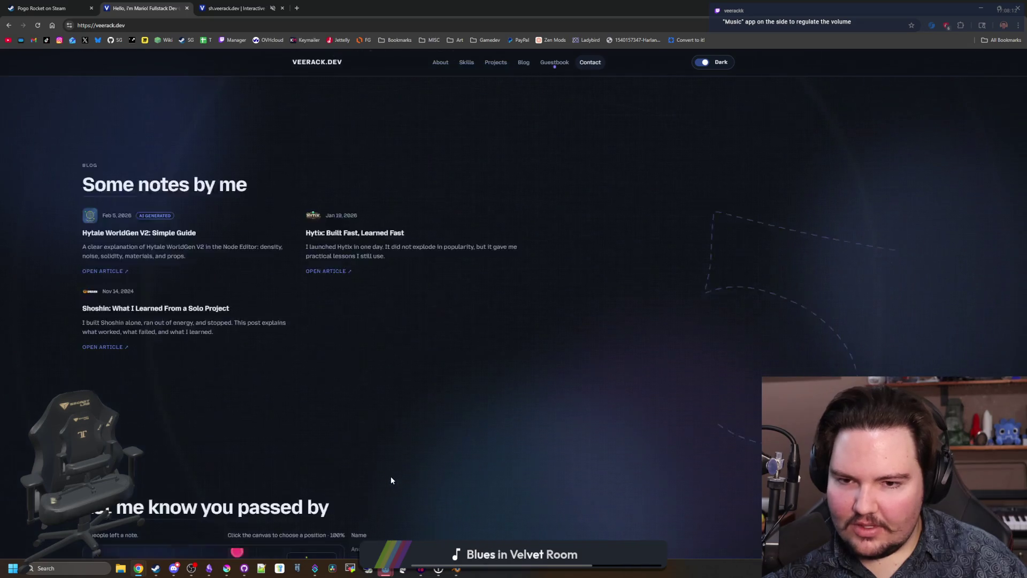
scroll(393, 431, down, 5)
click(225, 4)
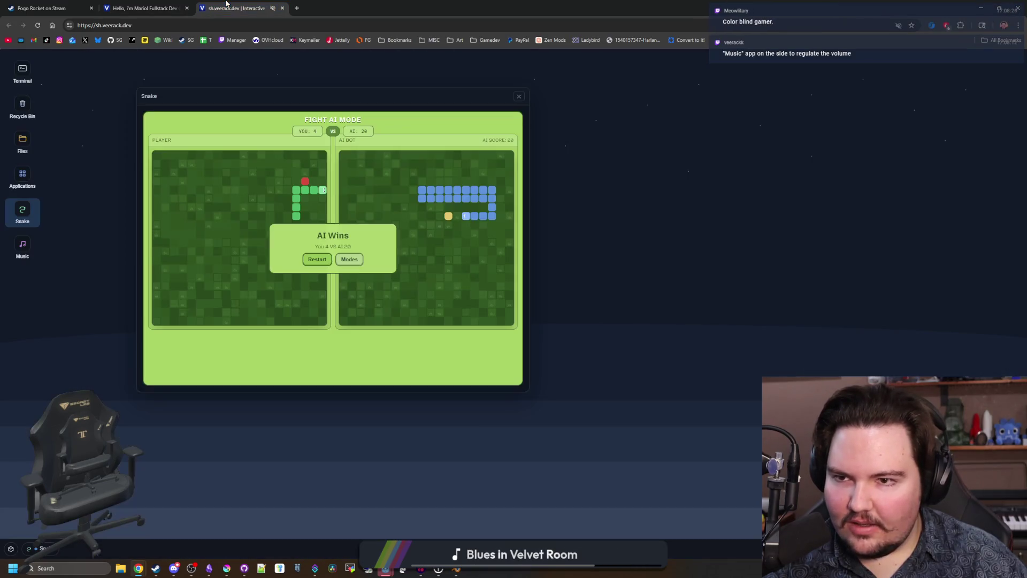
Step: Restart the Versus AI Snake match and steer the green snake toward the red food
click(317, 259)
key(Up)
key(Left)
key(Up)
key(Left)
key(Down)
key(Right)
key(Up)
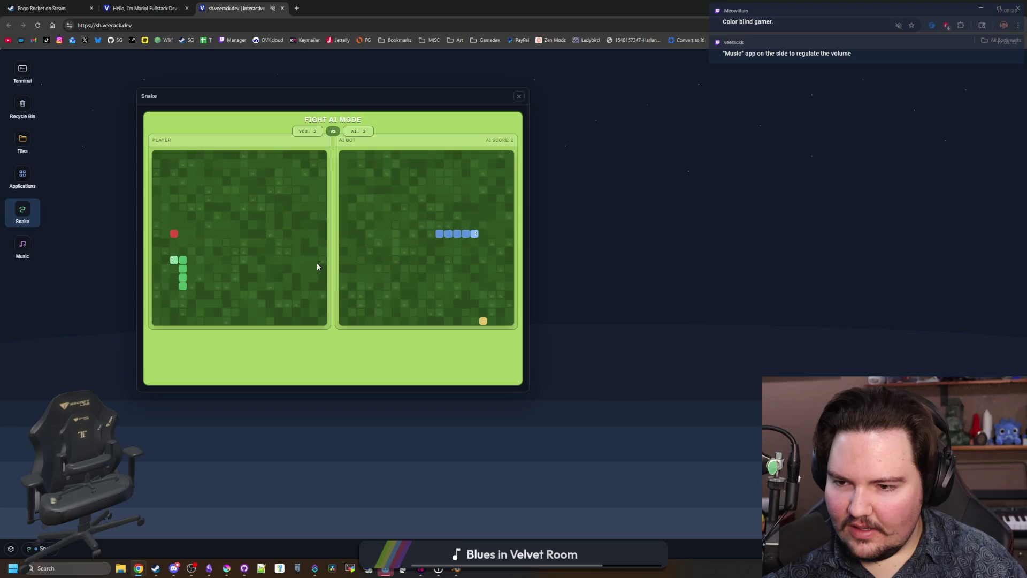
key(Right)
key(Down)
key(Left)
key(Up)
key(Right)
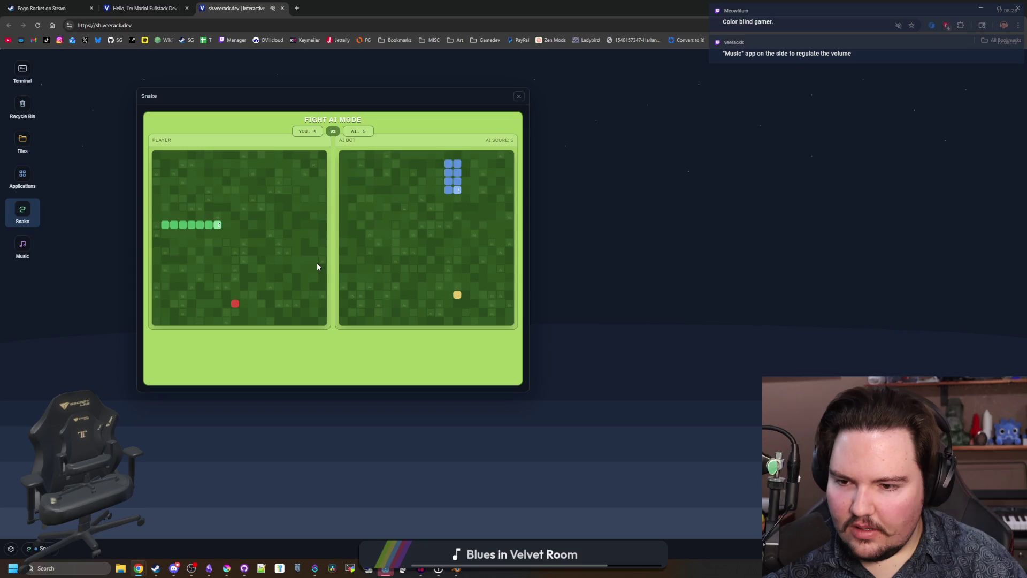
key(Down)
key(Right)
key(Up)
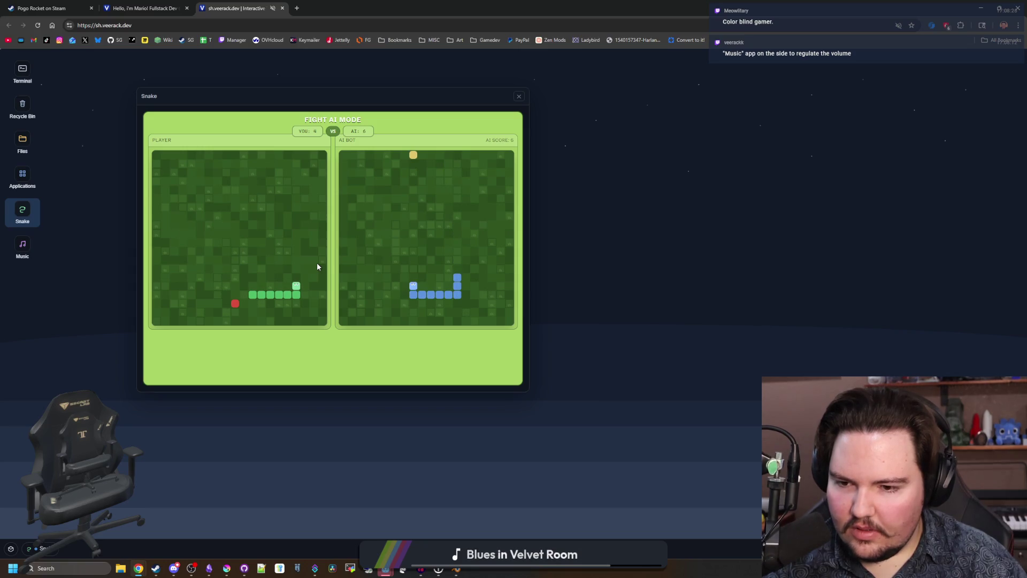
key(Left)
key(Down)
key(Left)
key(Up)
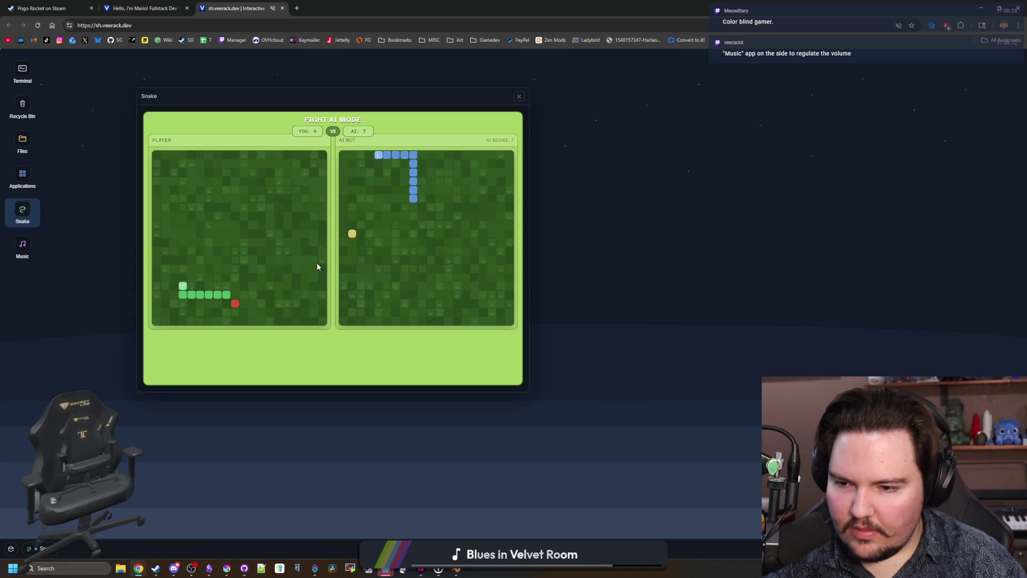
key(Right)
key(Down)
key(Right)
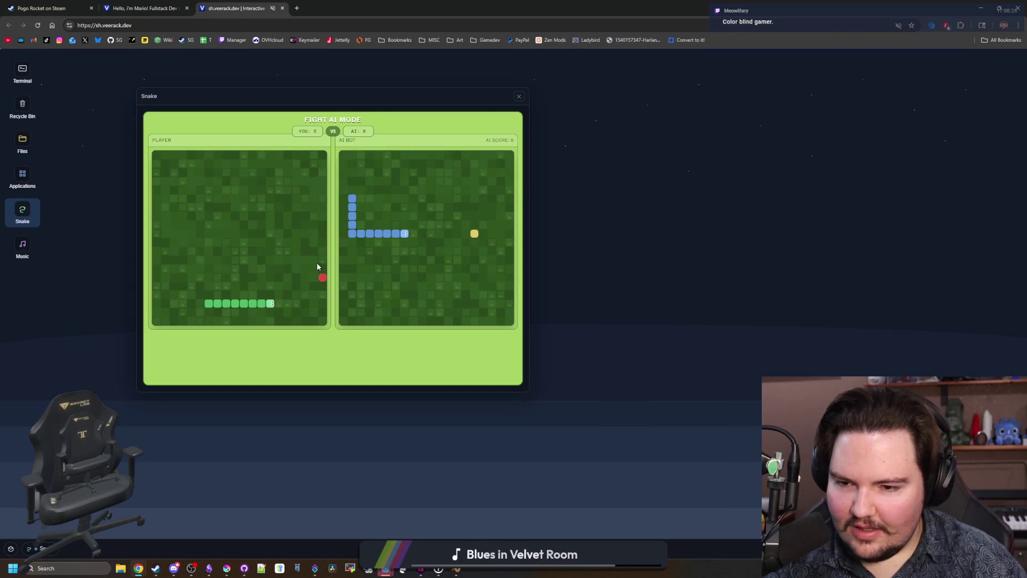
key(Up)
key(Right)
key(Down)
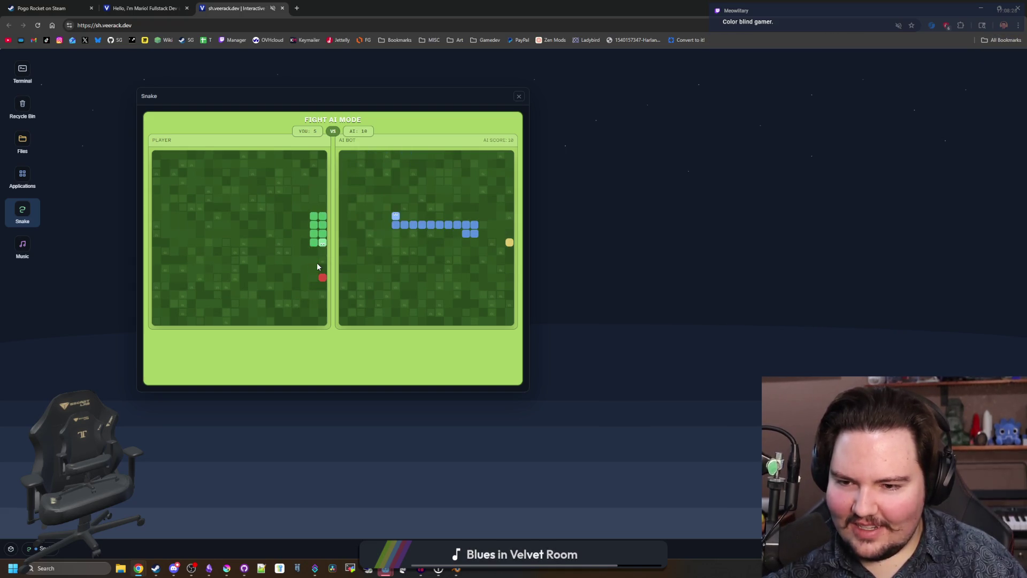
key(Left)
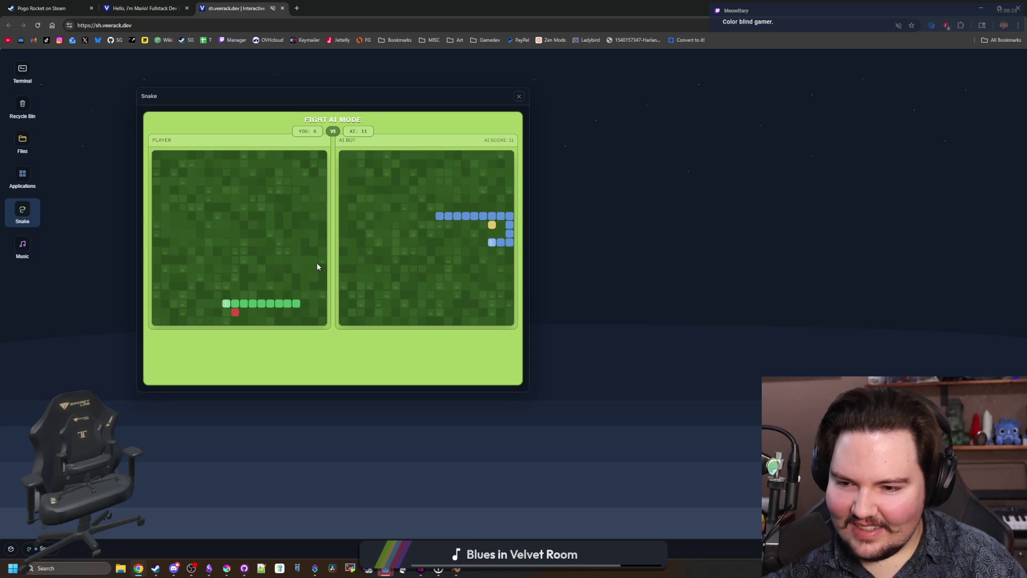
key(Up)
key(Right)
key(Down)
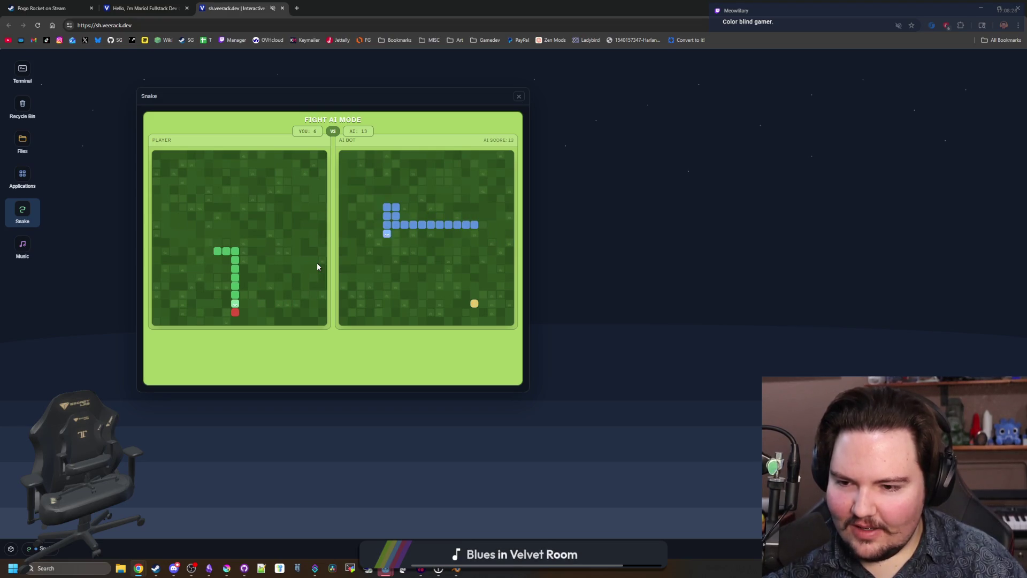
key(Left)
key(Up)
key(Right)
key(Down)
Step: Keep steering the green snake after food until the AI wins 30 to 13
key(Right)
key(Up)
key(Left)
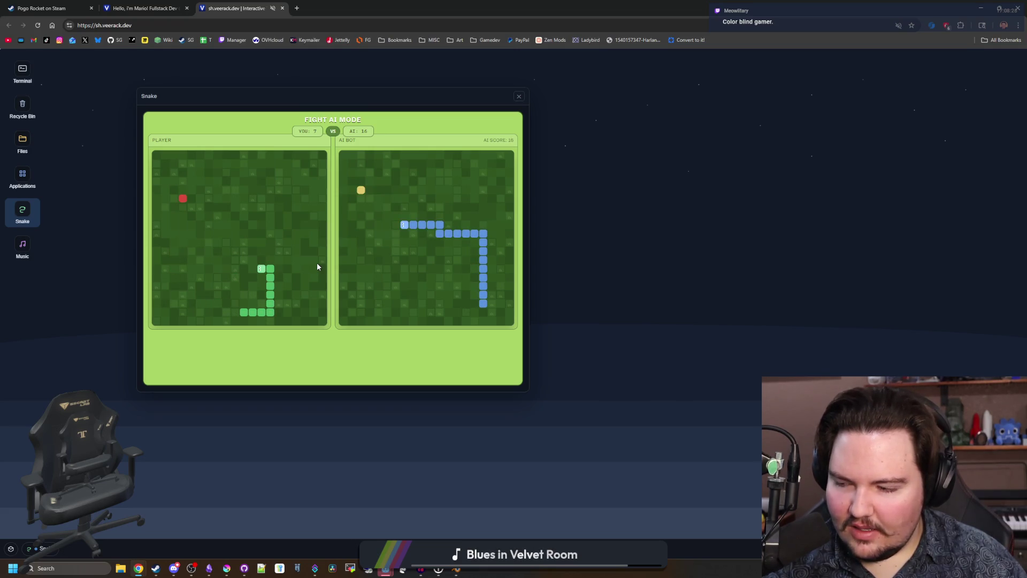
key(Up)
key(Right)
key(Down)
key(Left)
key(Down)
key(Left)
key(Down)
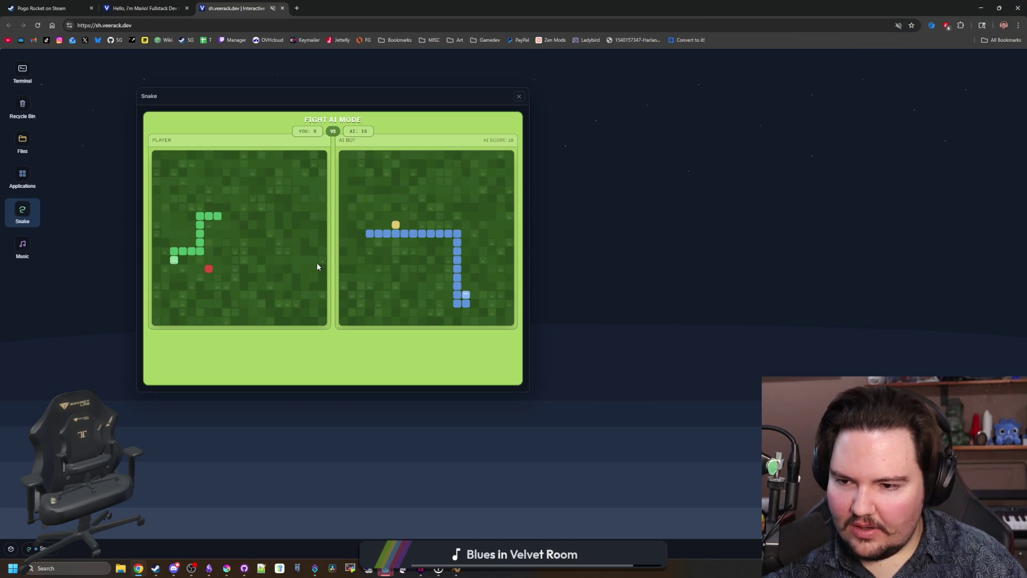
key(Right)
key(Up)
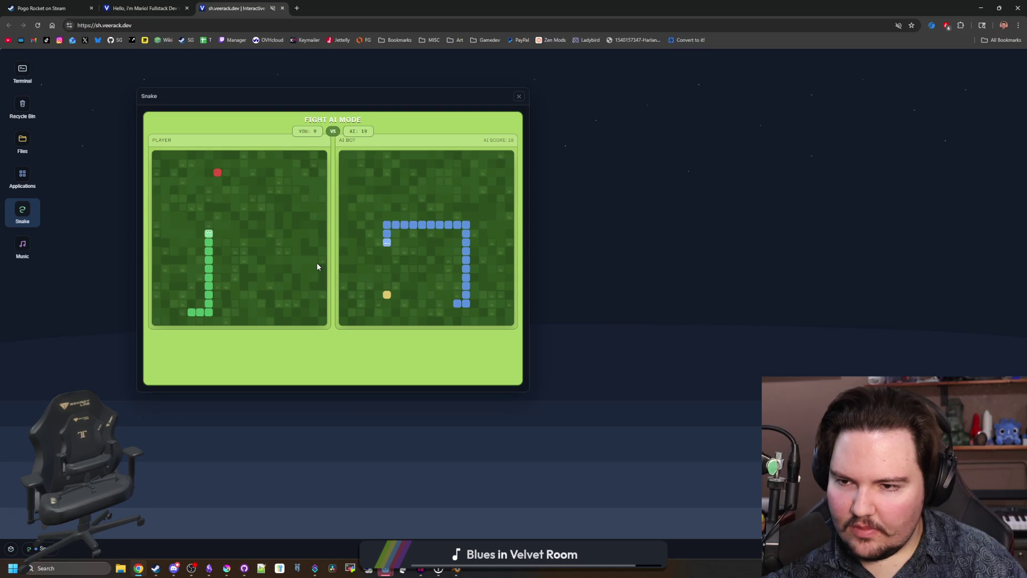
key(Right)
key(Down)
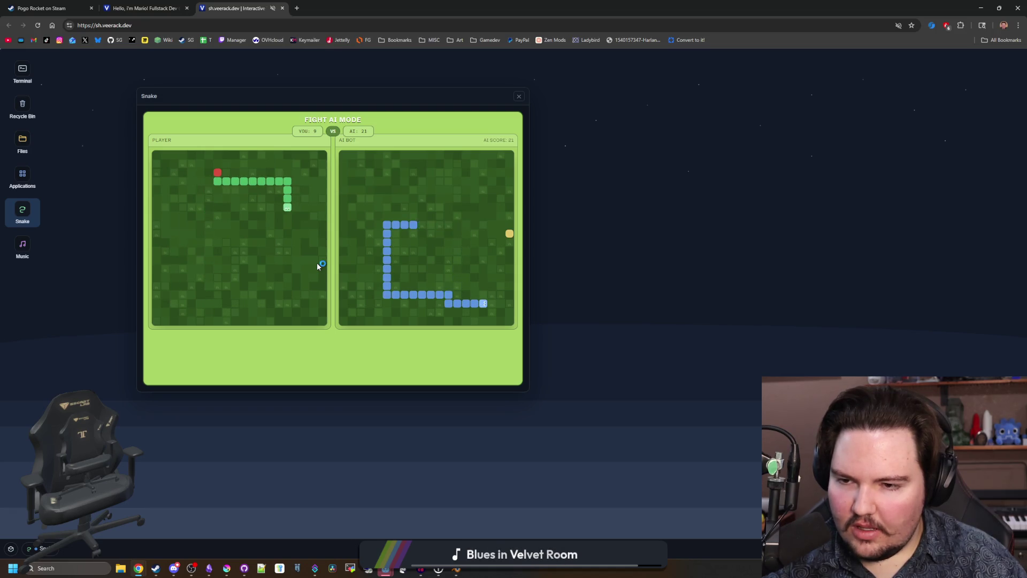
key(Left)
key(Up)
key(Right)
key(Down)
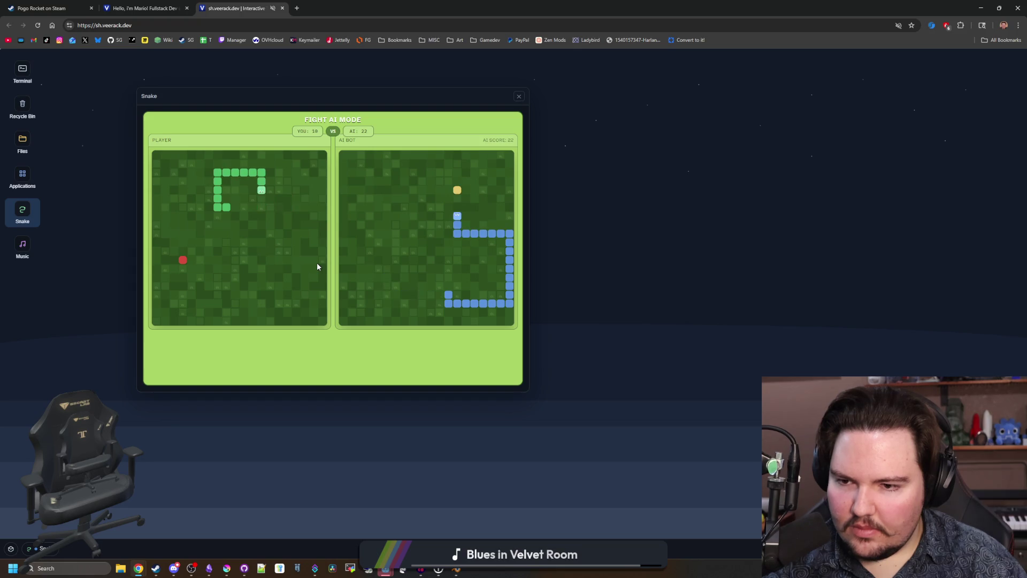
key(Left)
key(Up)
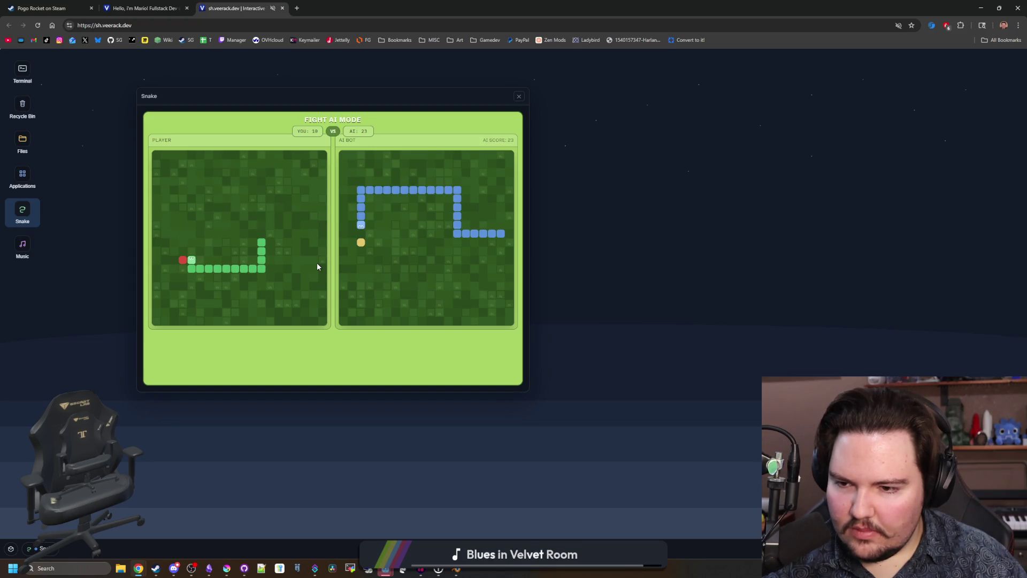
key(Left)
key(Down)
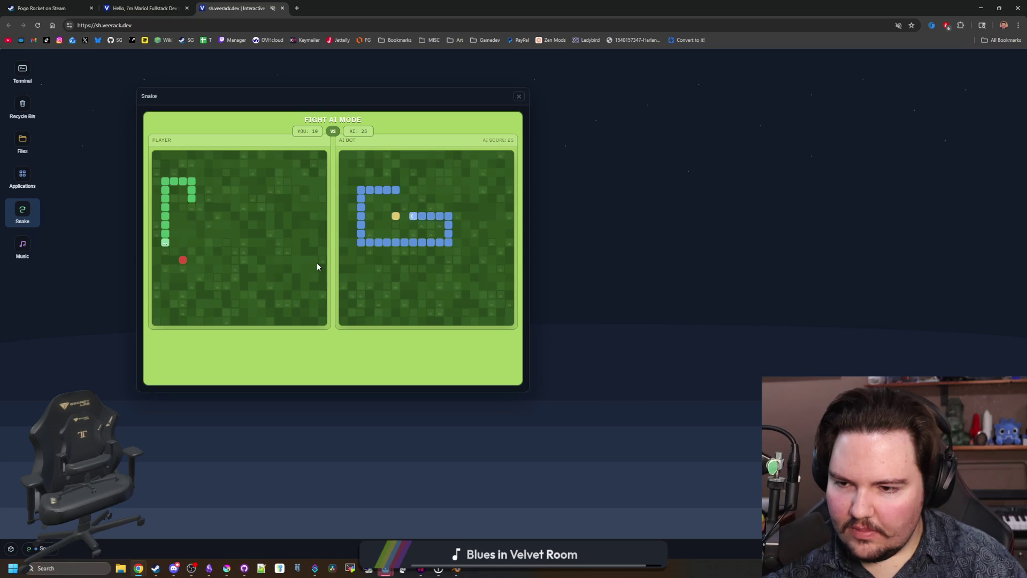
key(Right)
key(Down)
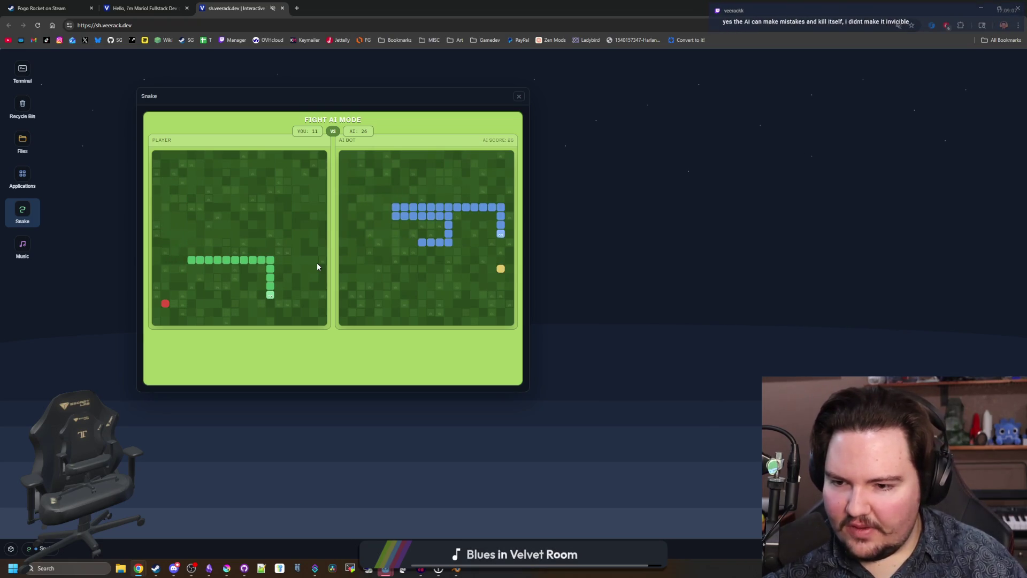
key(Left)
key(Up)
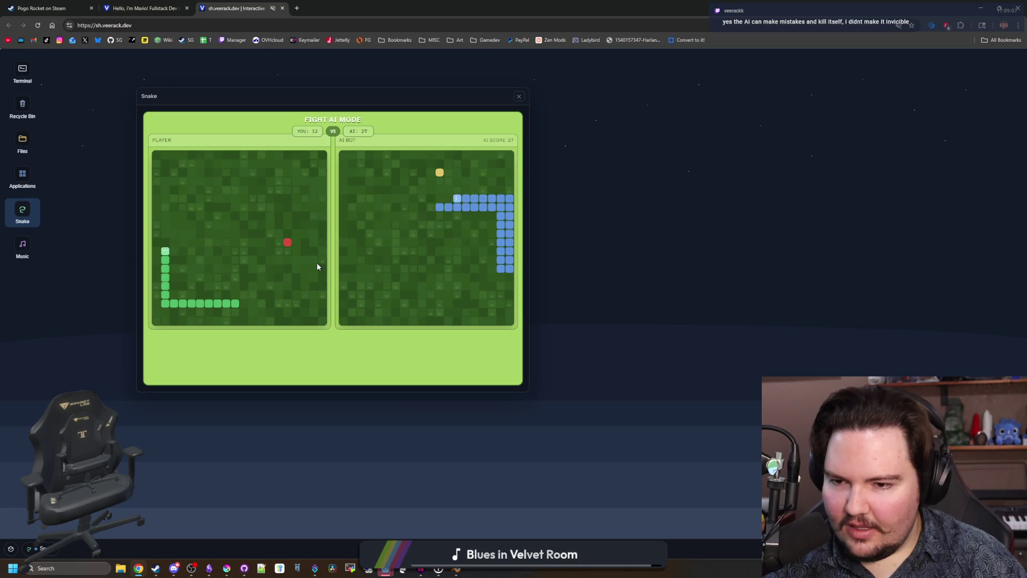
key(Right)
key(Down)
key(Right)
key(Up)
key(Right)
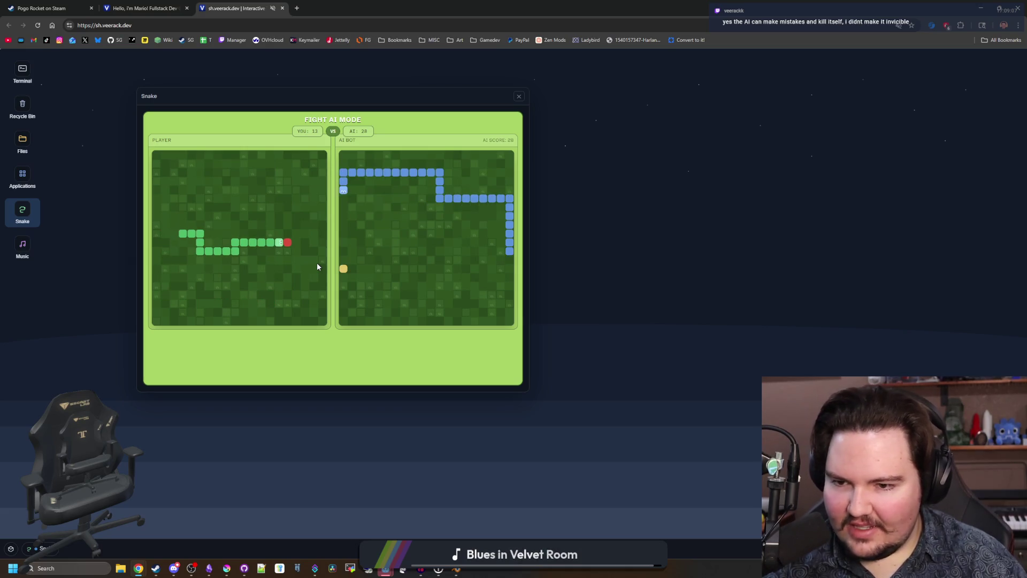
key(Down)
key(Left)
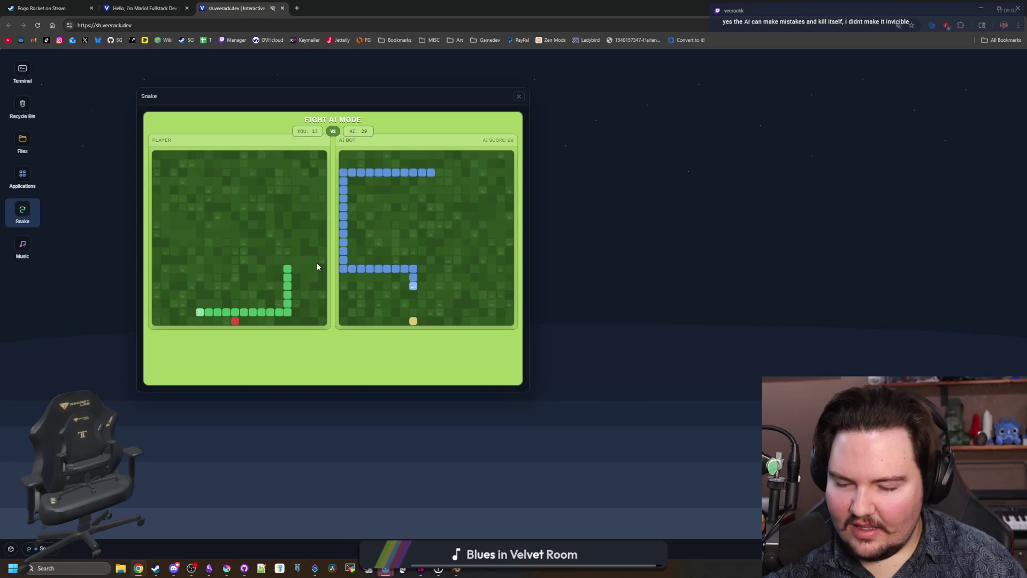
key(Up)
key(Left)
key(Down)
key(Down)
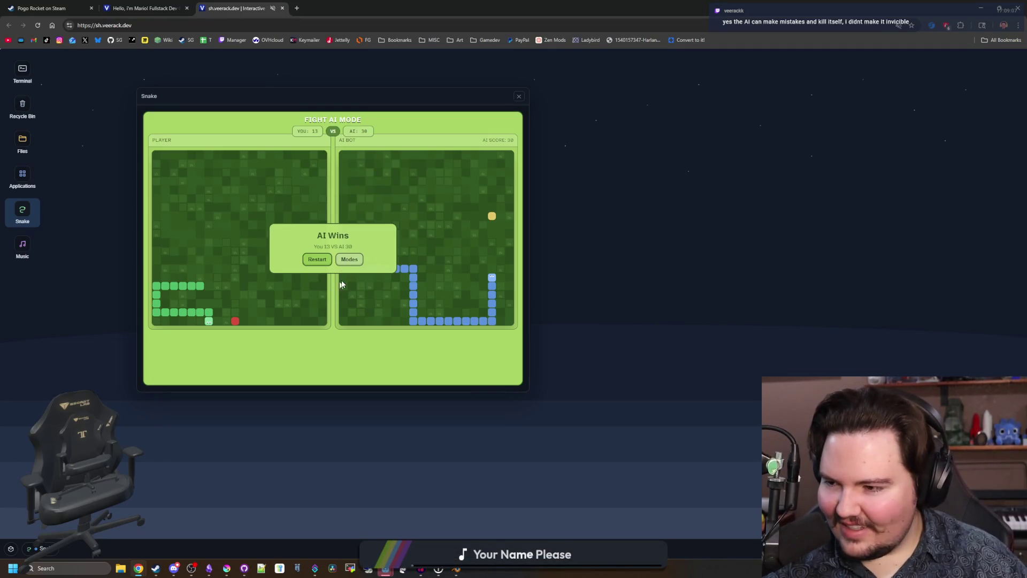
Step: Start a solo Arcade Snake round and steer the snake after apples until game over
click(351, 260)
click(225, 262)
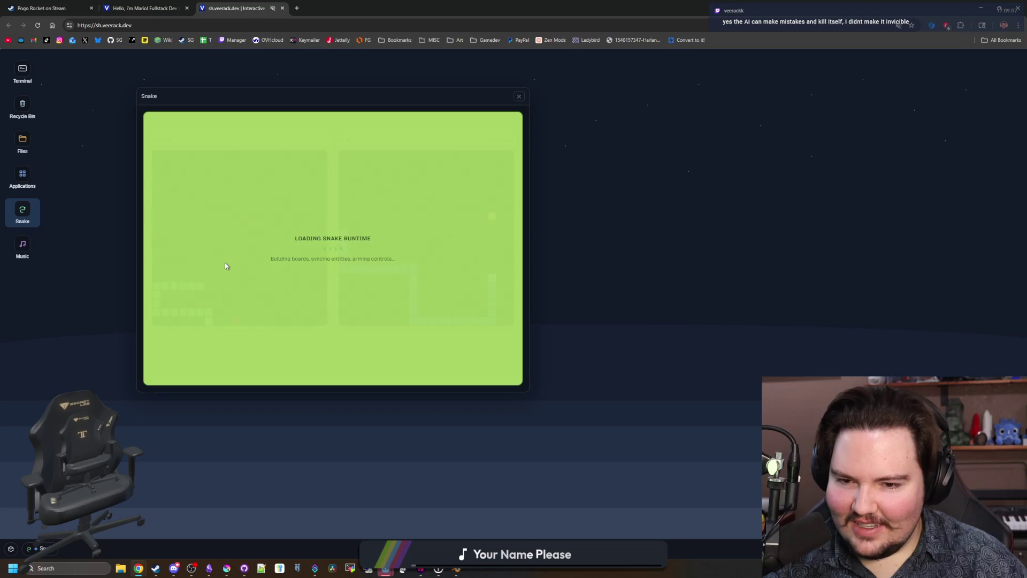
key(Up)
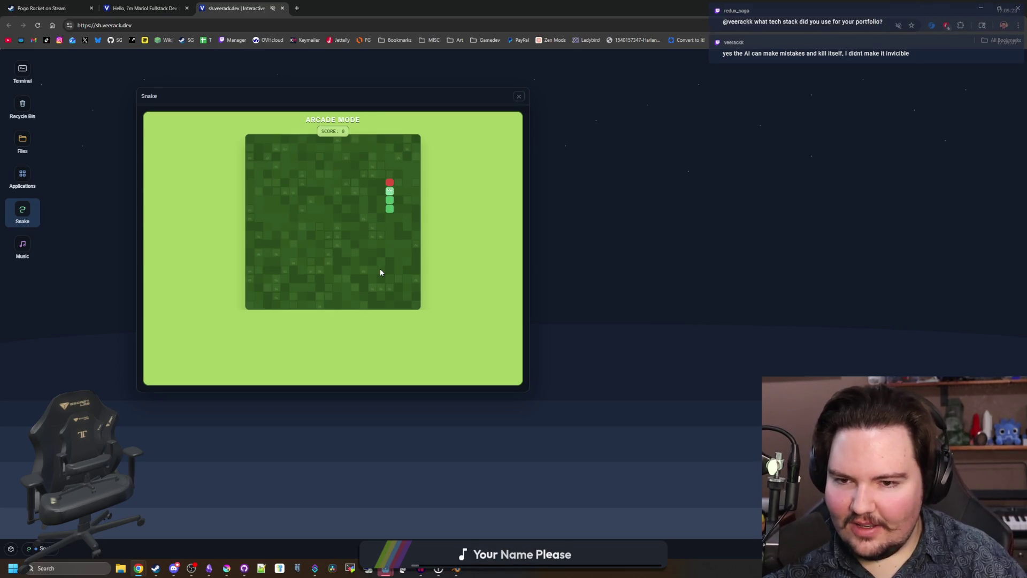
key(Left)
key(Up)
key(Right)
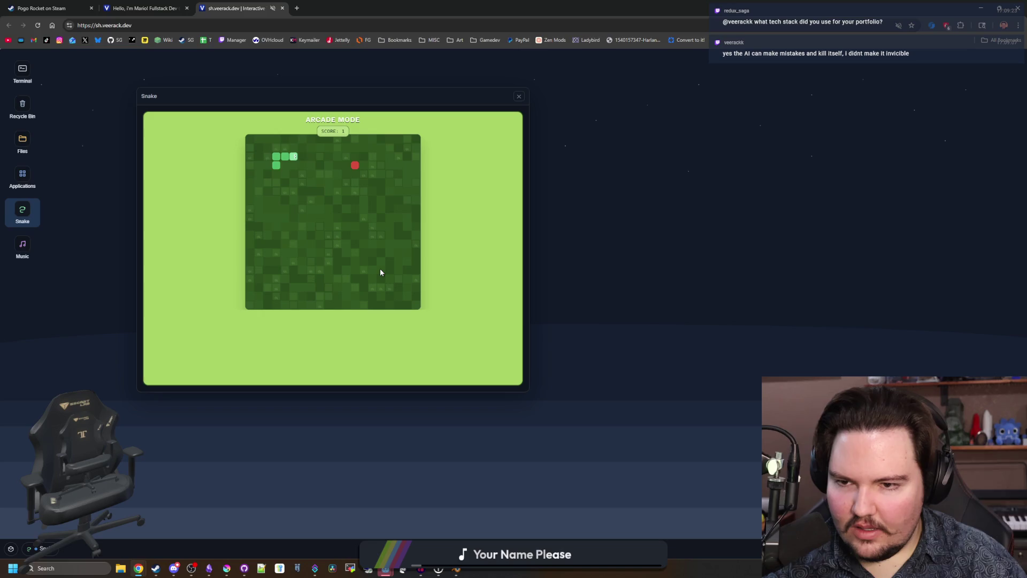
key(Down)
key(Right)
key(Up)
key(Left)
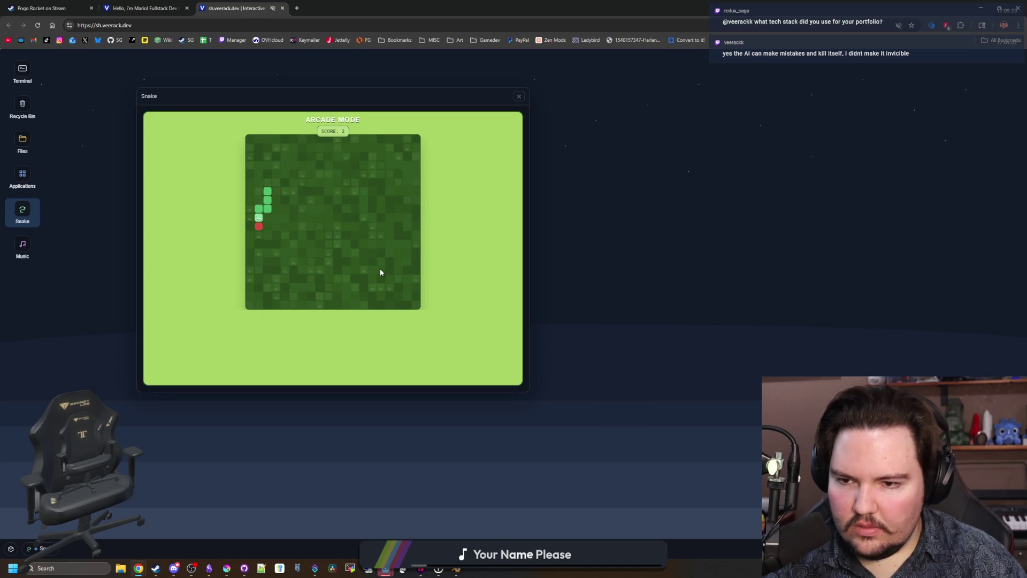
key(Up)
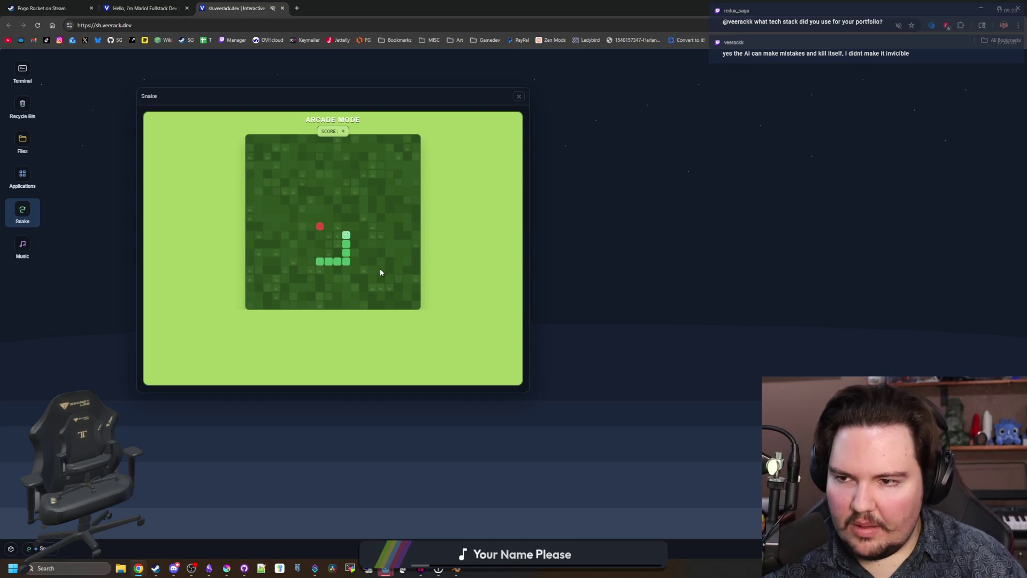
Step: View the Multiplayer options, go back to mode selection, and close the Snake window
click(348, 259)
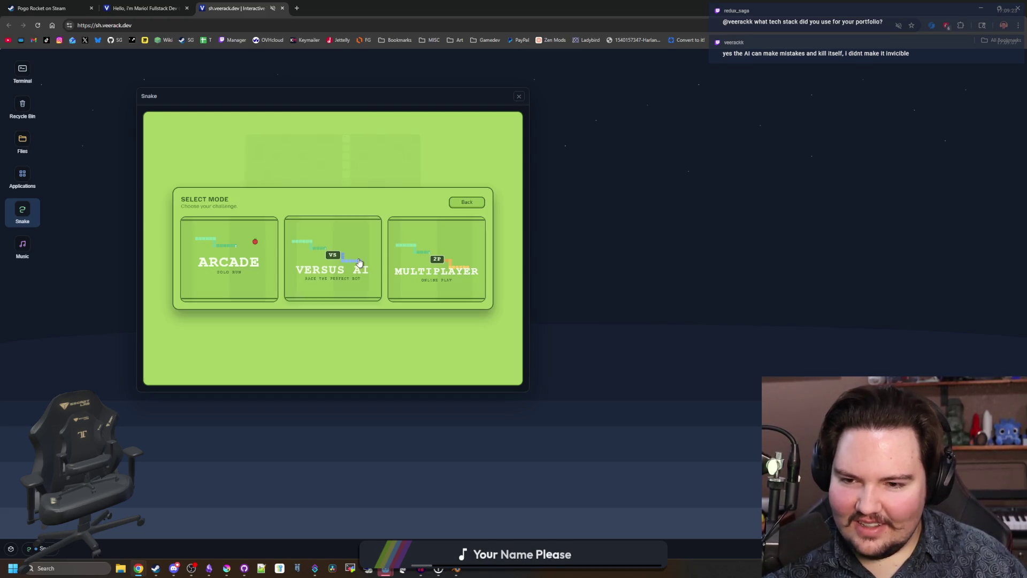
click(459, 282)
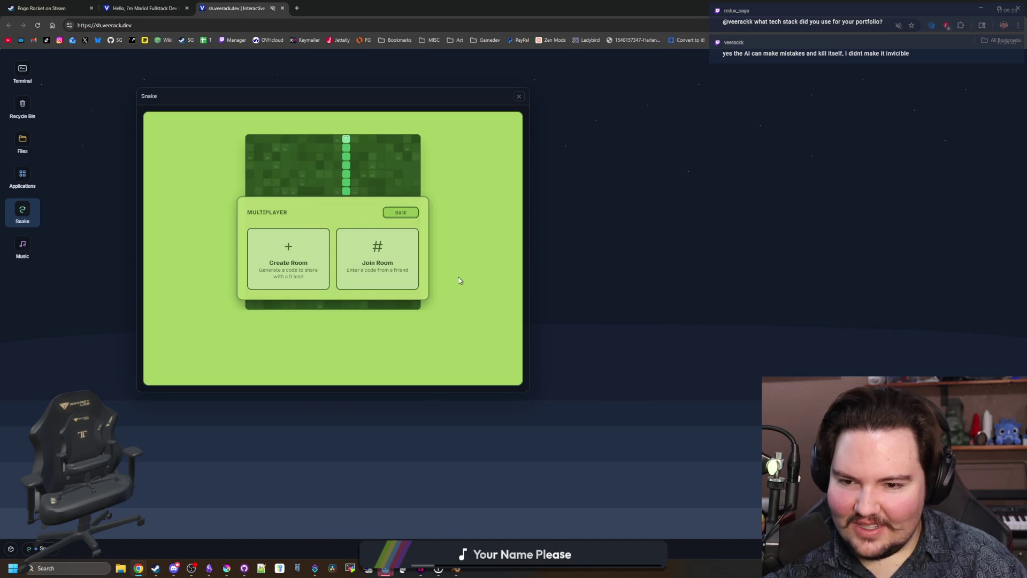
click(400, 212)
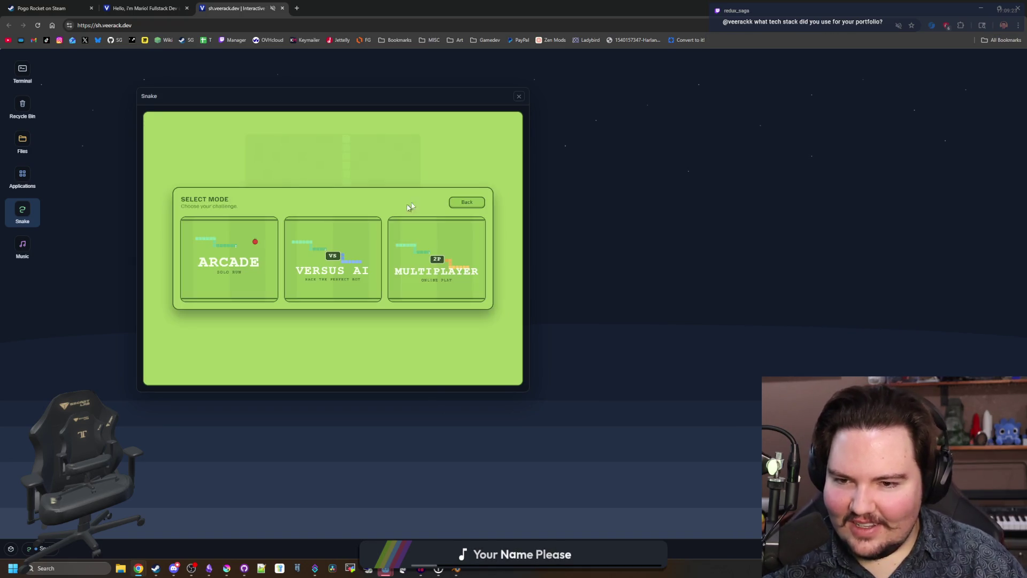
click(519, 97)
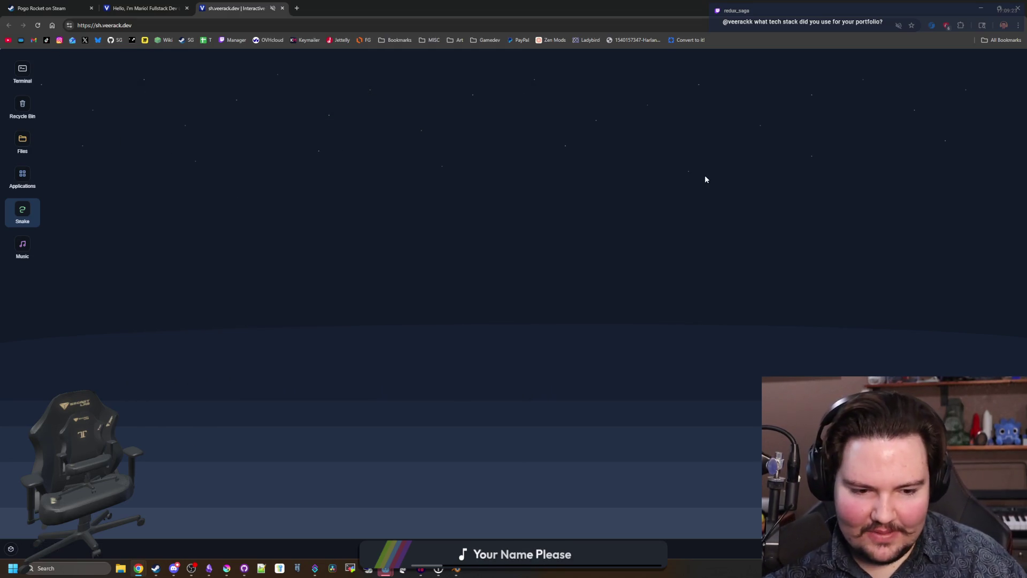
Step: Glance over the veerack.dev portfolio tab, then return to the sh.veerack.dev desktop
click(177, 8)
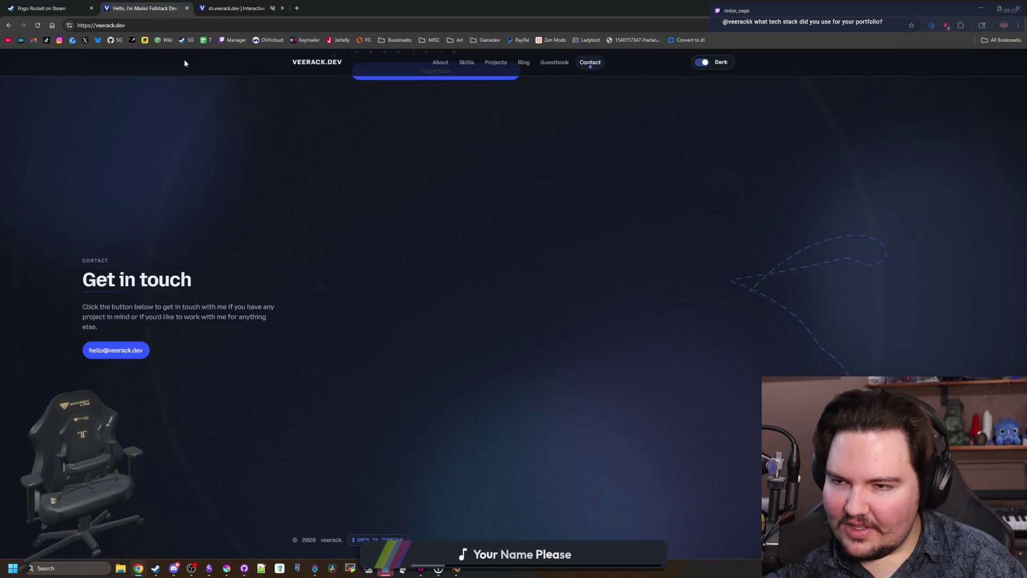
scroll(382, 292, up, 15)
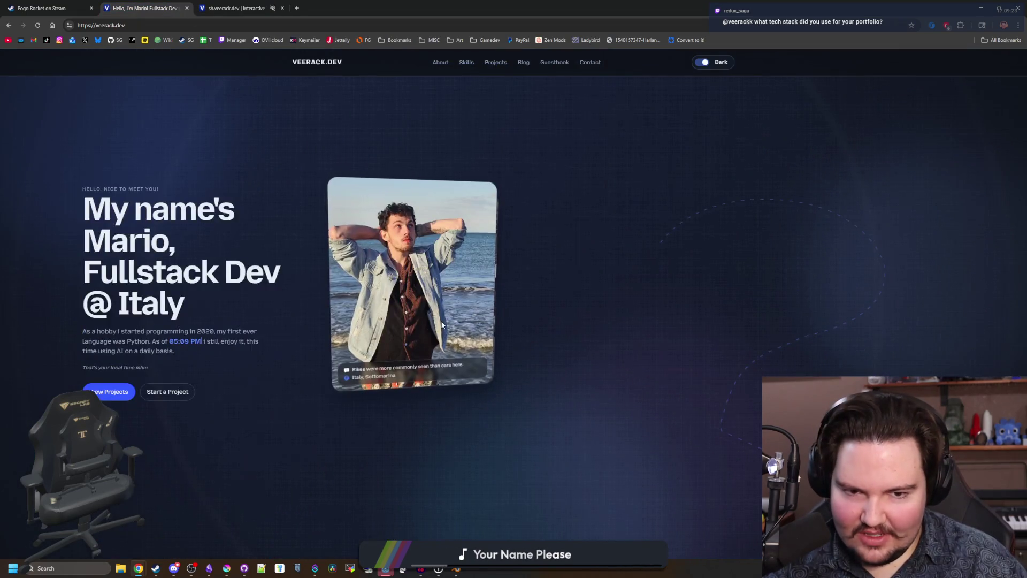
scroll(631, 321, down, 5)
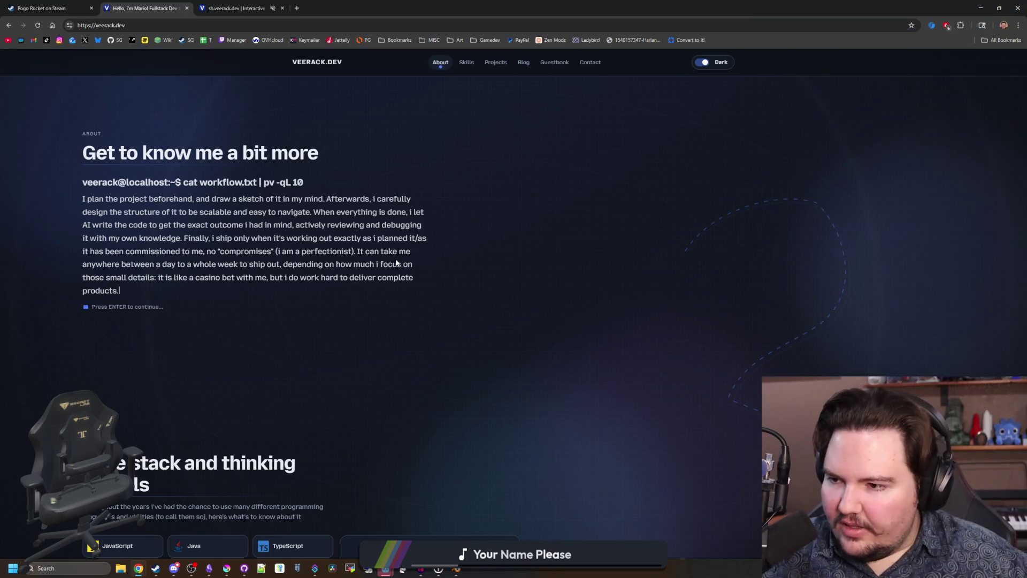
click(240, 9)
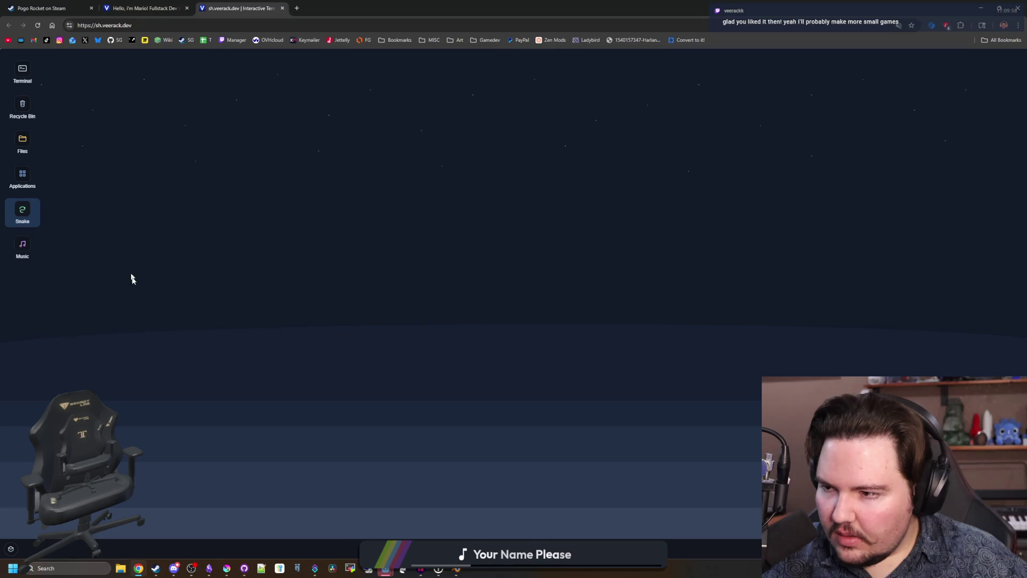
Step: Open the music player at 8% volume and the Snake game beside it
double_click(22, 247)
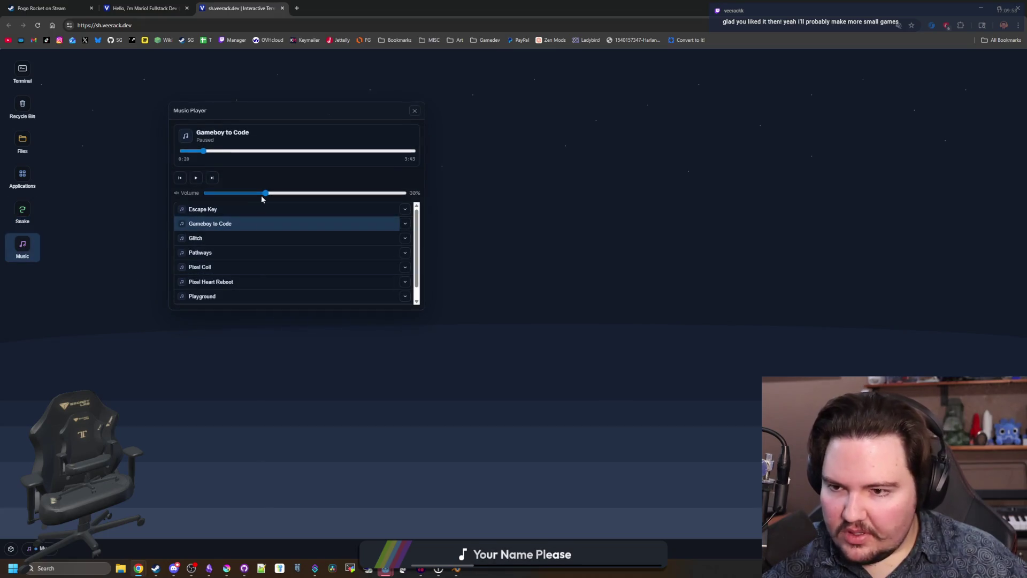
drag(261, 195, 223, 194)
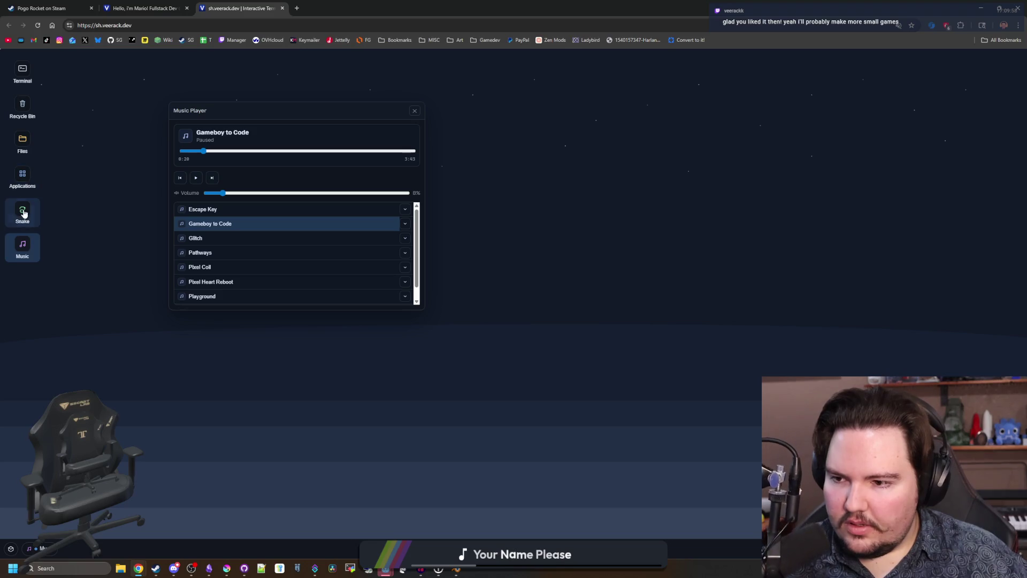
double_click(23, 213)
drag(331, 101, 574, 110)
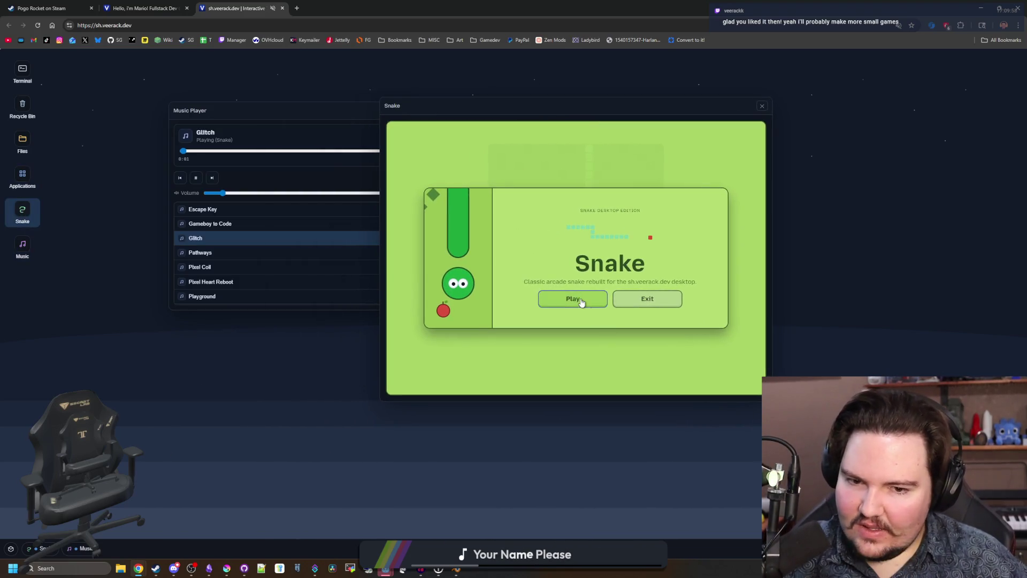
click(579, 298)
Step: Unmute the sh.veerack.dev tab and lower the music volume to 2%
right_click(263, 3)
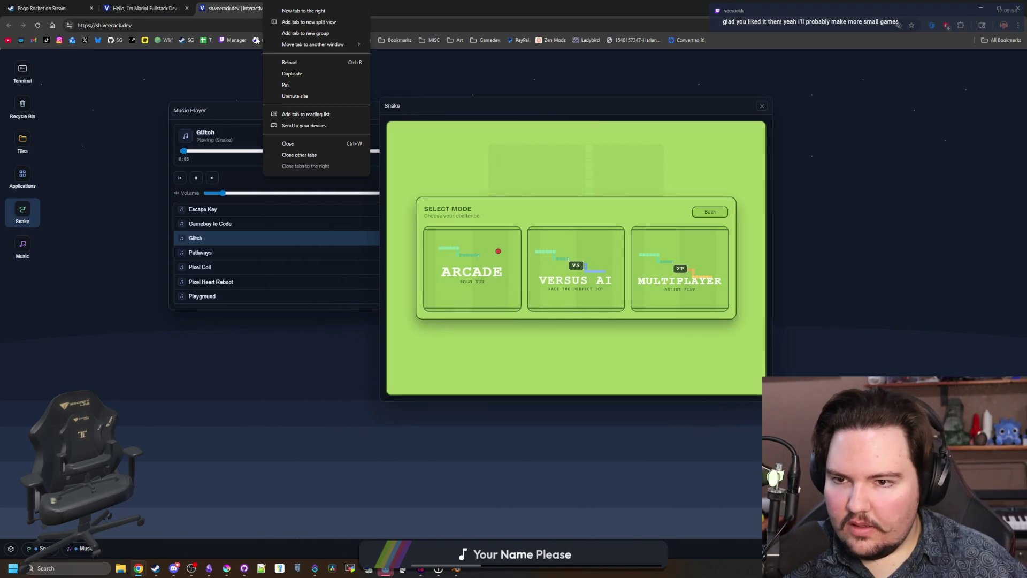
click(307, 92)
drag(224, 193, 211, 194)
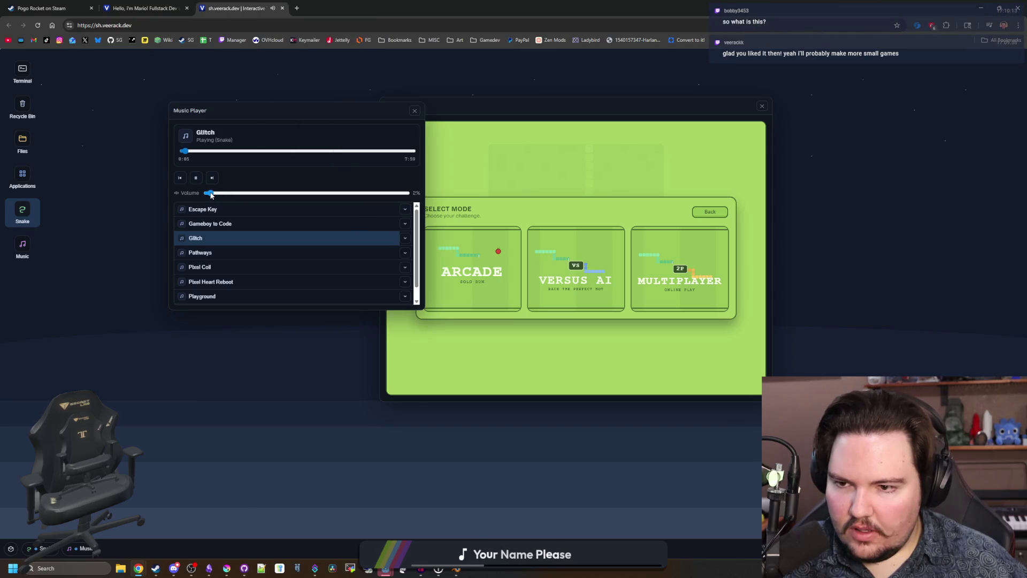
Step: Close the music player, the Snake game, and the sh.veerack.dev tab
click(414, 111)
click(761, 105)
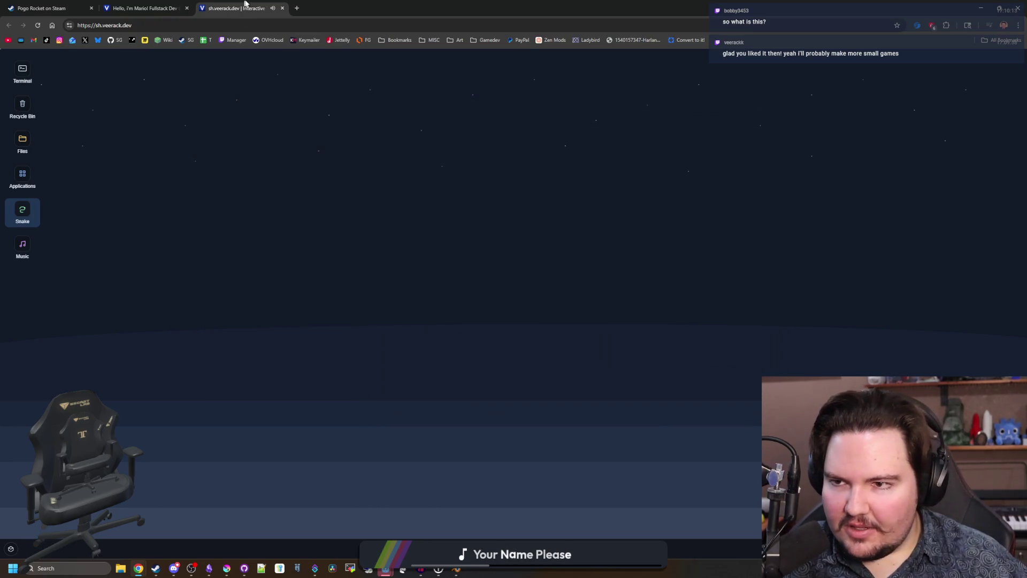
click(282, 8)
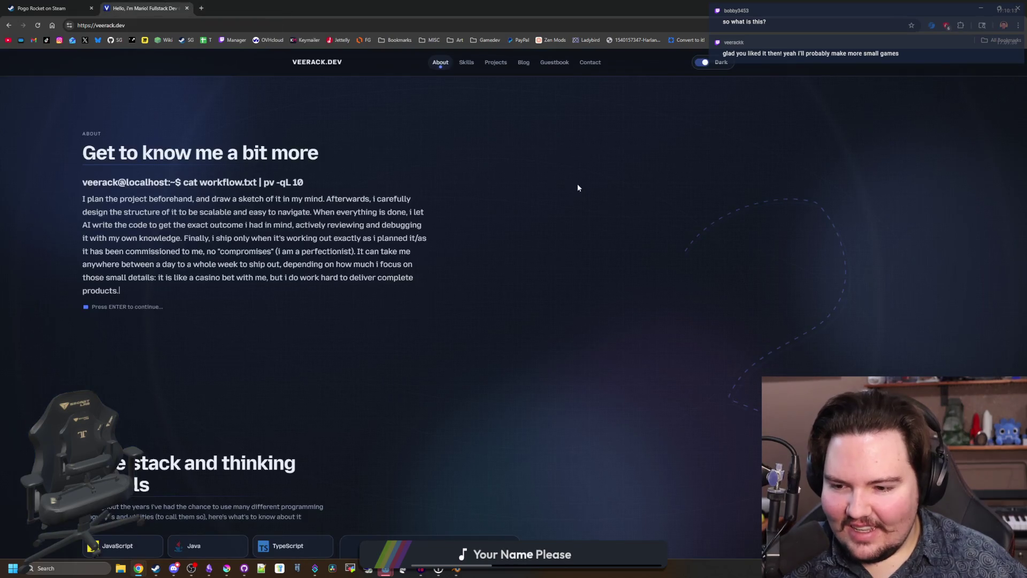
Step: Scroll through the veerack.dev portfolio page and reload it
scroll(438, 253, down, 5)
scroll(411, 277, up, 7)
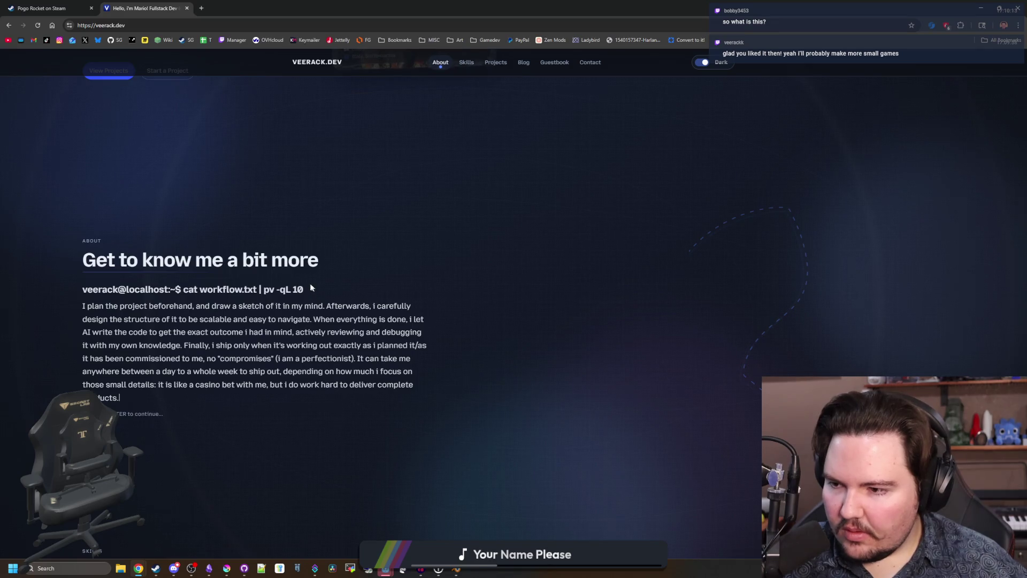
scroll(304, 277, up, 5)
scroll(265, 315, down, 5)
scroll(266, 315, down, 6)
scroll(230, 316, down, 3)
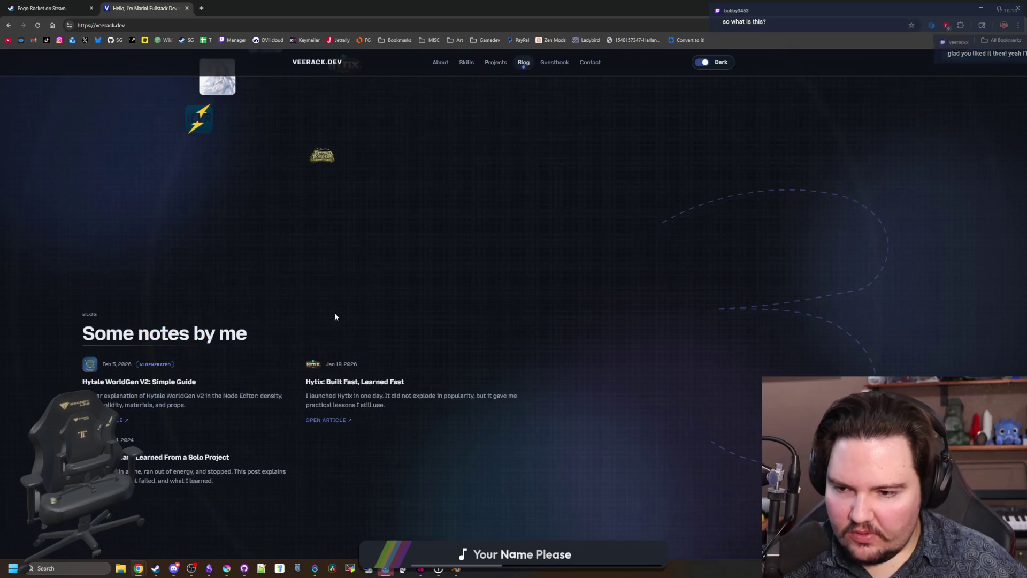
scroll(420, 372, down, 5)
scroll(398, 376, down, 1)
key(F5)
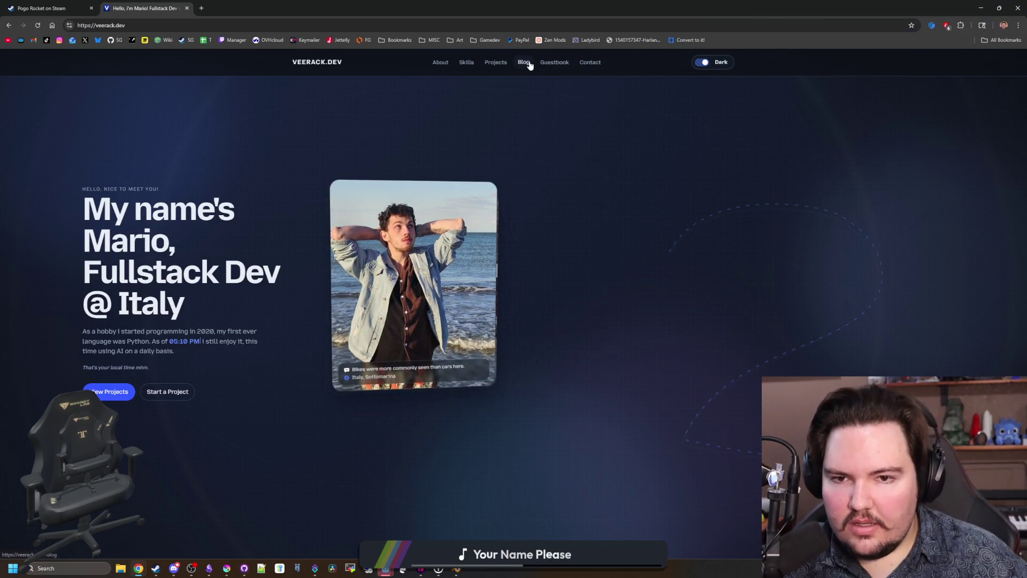
Step: Open bigboygames.net in a new tab by entering 'big' in the address bar
scroll(637, 176, down, 5)
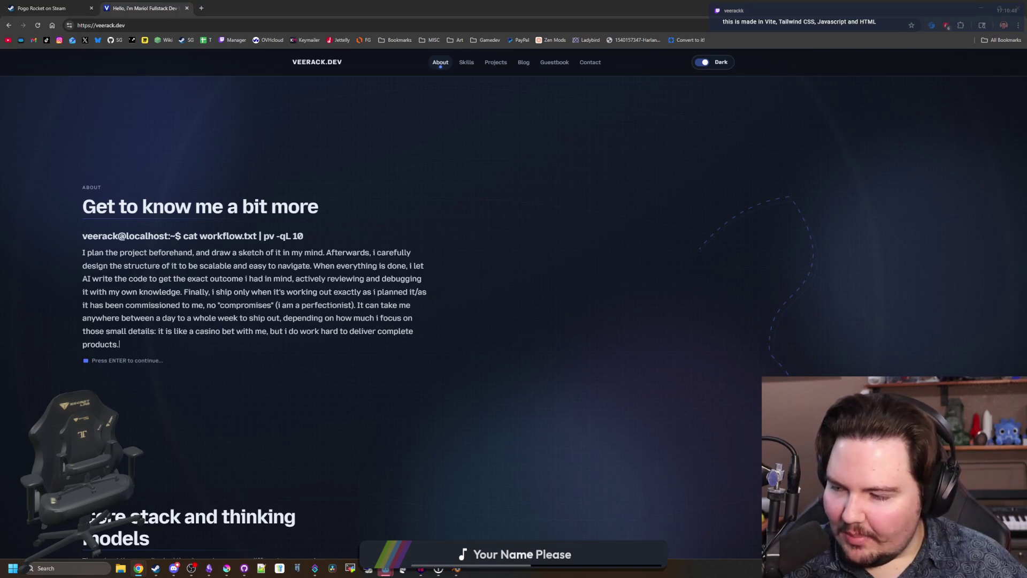
click(201, 7)
text(big)
key(Return)
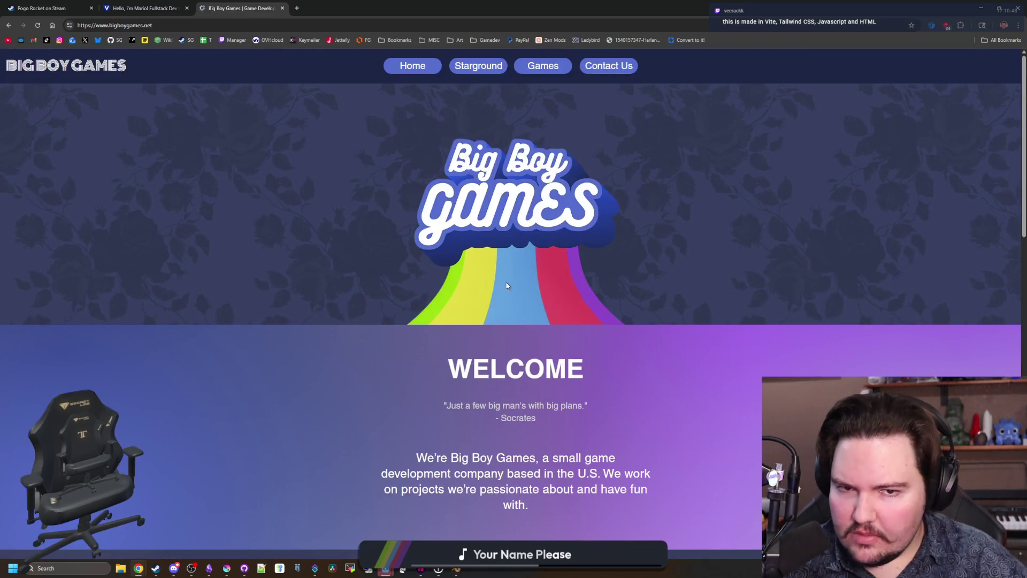
Step: Scroll the Big Boy Games home page and jump back to the top
scroll(490, 247, down, 13)
scroll(500, 240, down, 5)
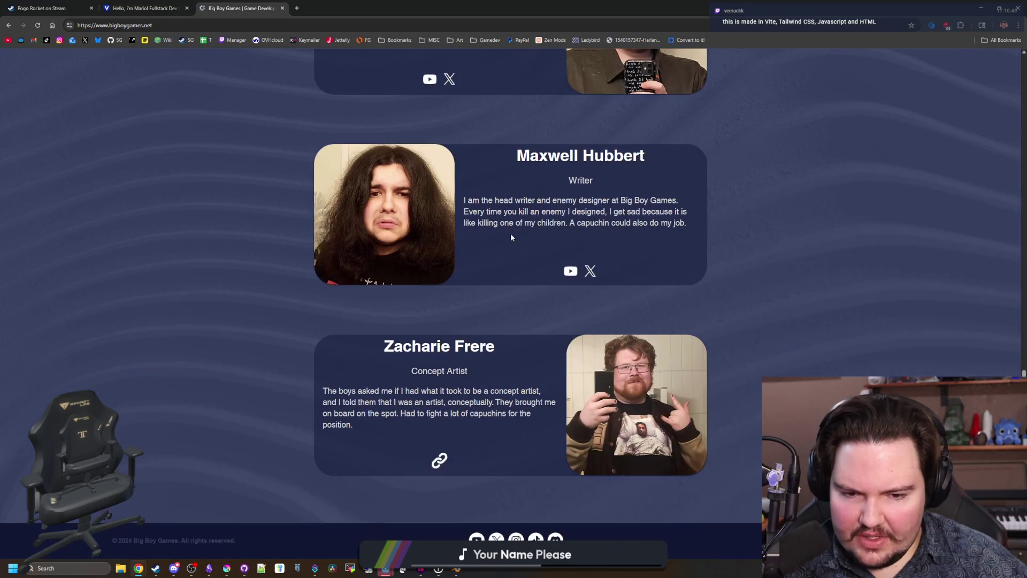
key(Home)
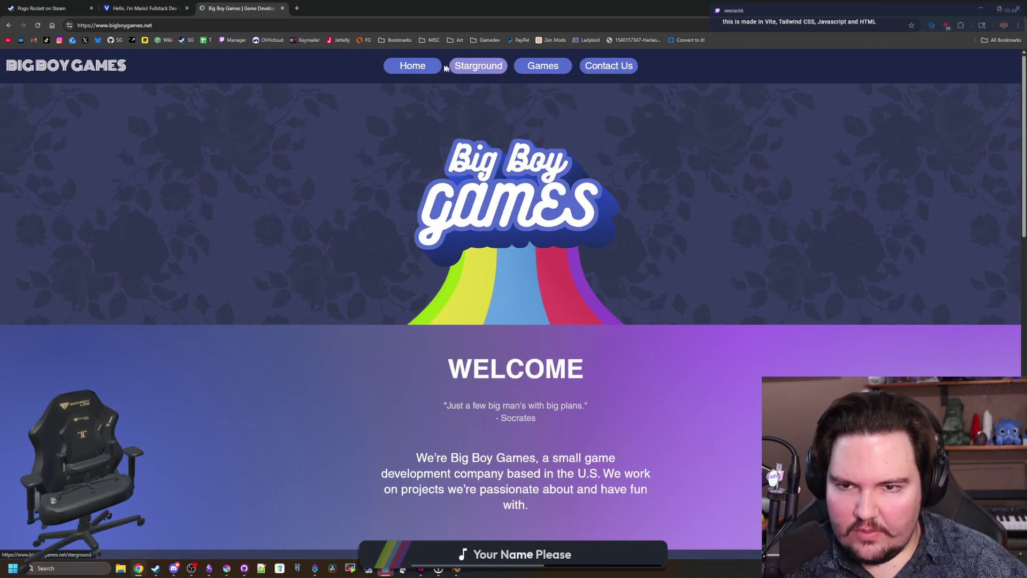
Step: Browse the Games page with Our Work and Pogo Rocket, ending at its top
click(552, 69)
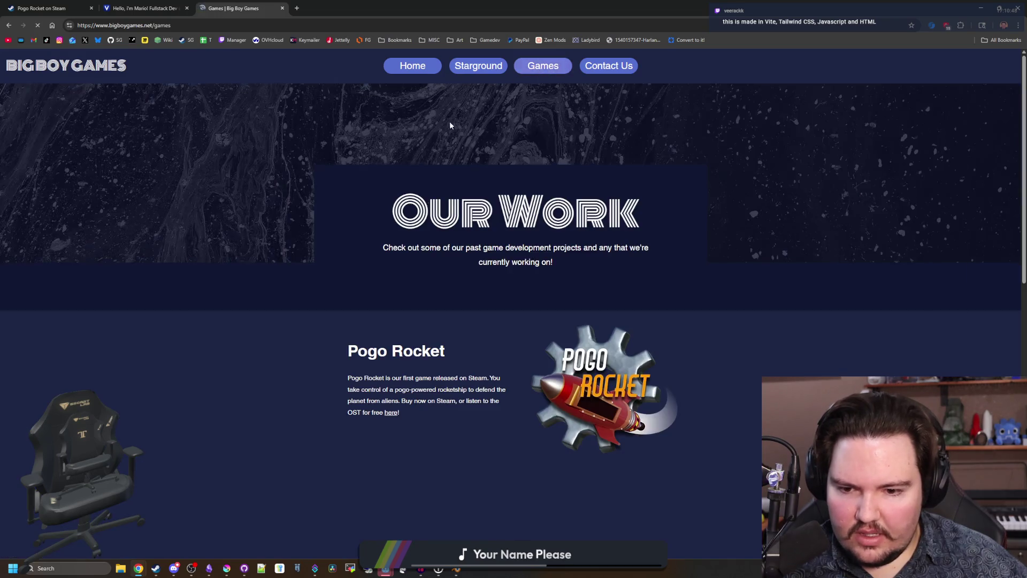
scroll(367, 346, down, 5)
scroll(396, 329, down, 5)
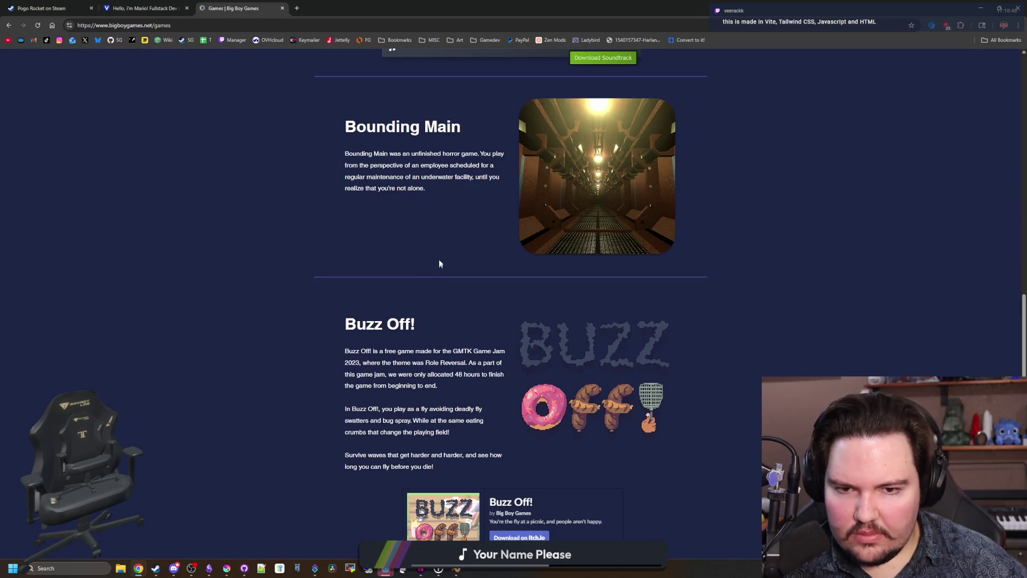
scroll(442, 239, down, 1)
key(Home)
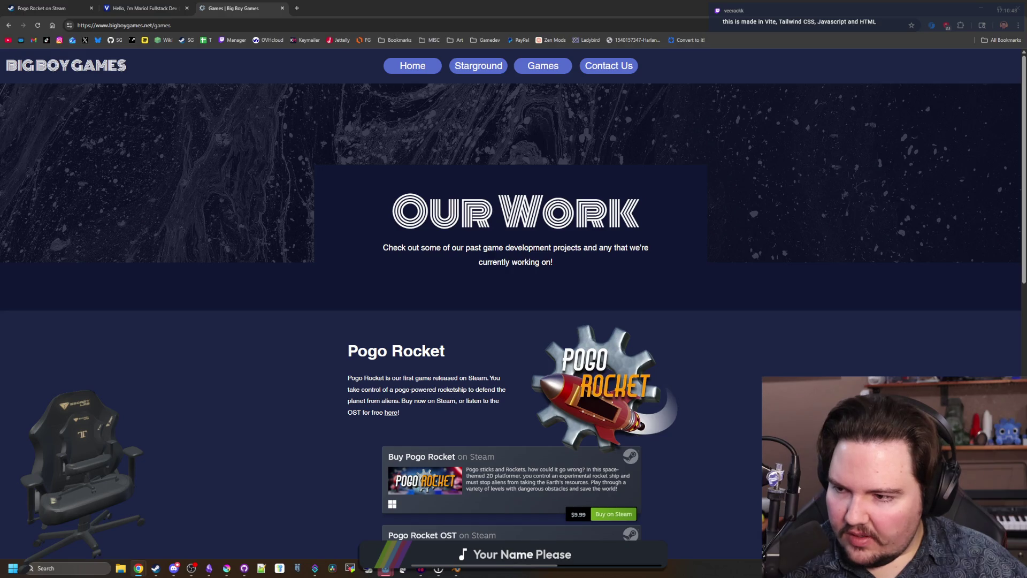
click(297, 8)
Step: Search Google for 'vite' and open the official vite.dev site
text(vite)
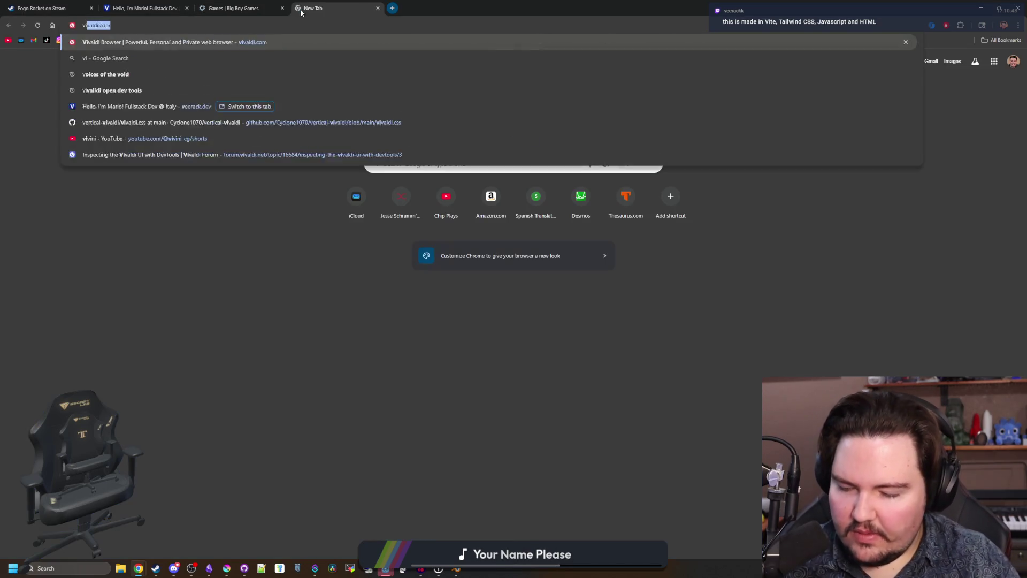
key(Return)
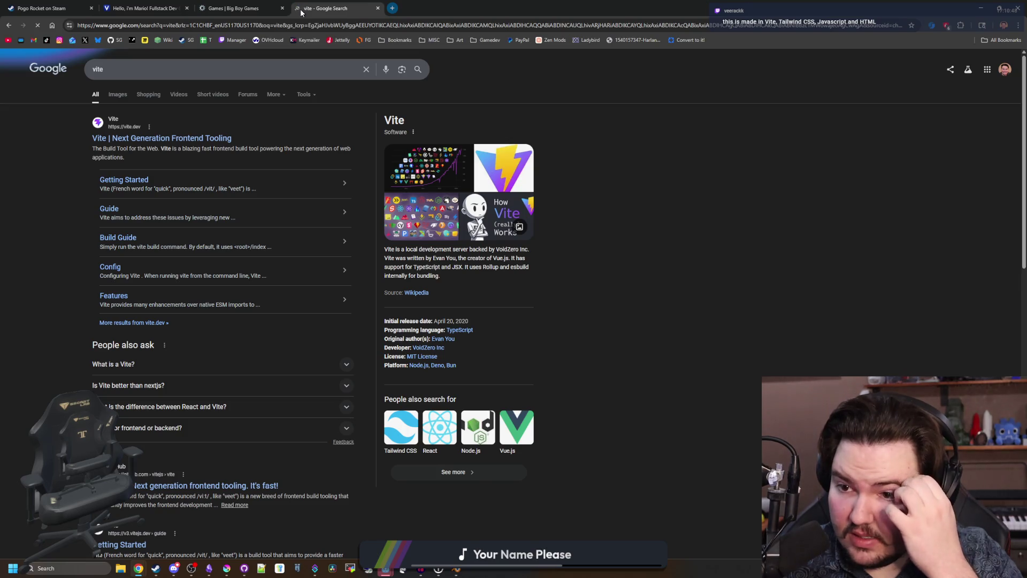
click(190, 139)
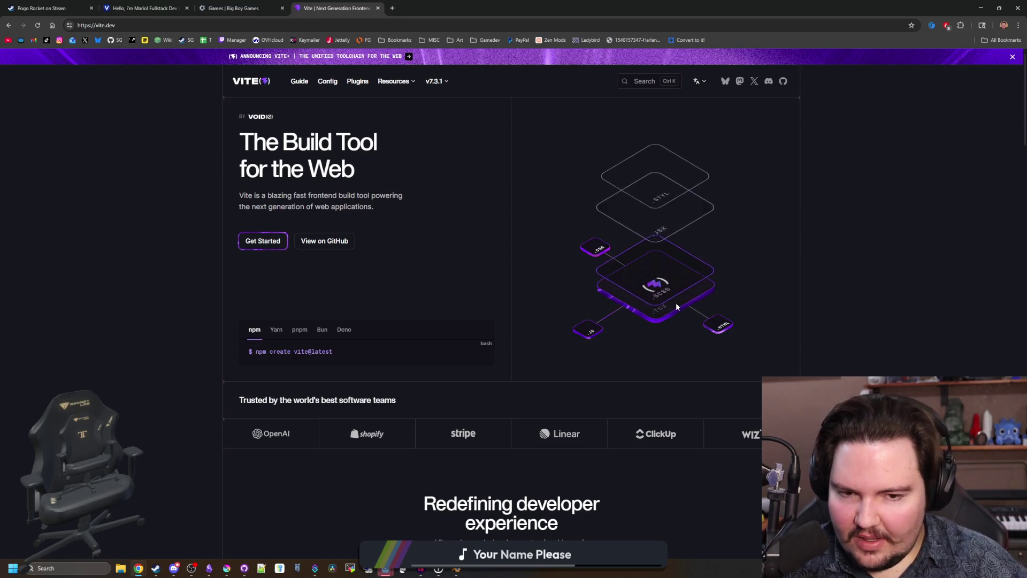
Step: Scroll down through the Vite homepage feature sections and back up
scroll(683, 304, down, 1)
scroll(687, 298, down, 3)
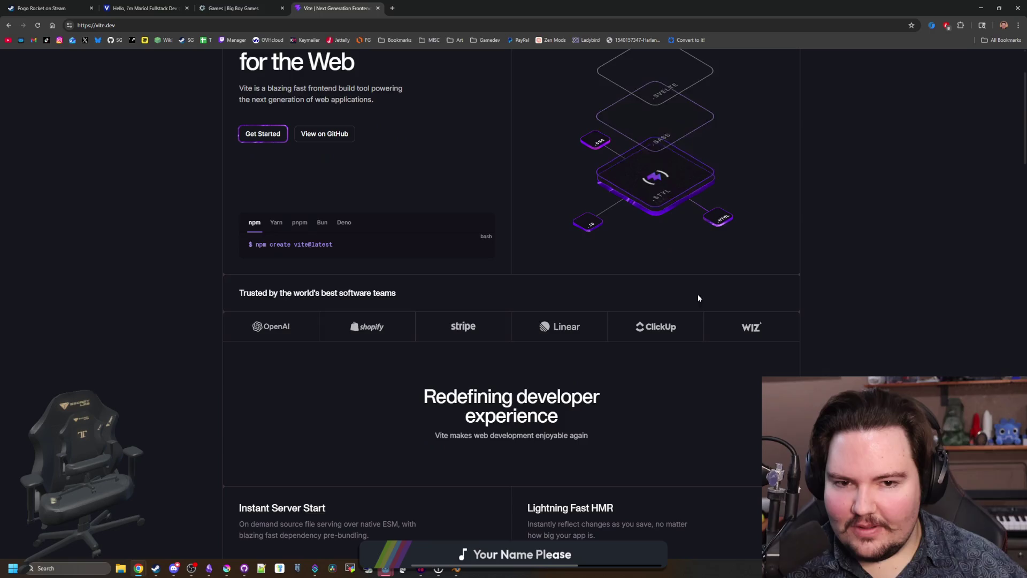
scroll(740, 261, down, 2)
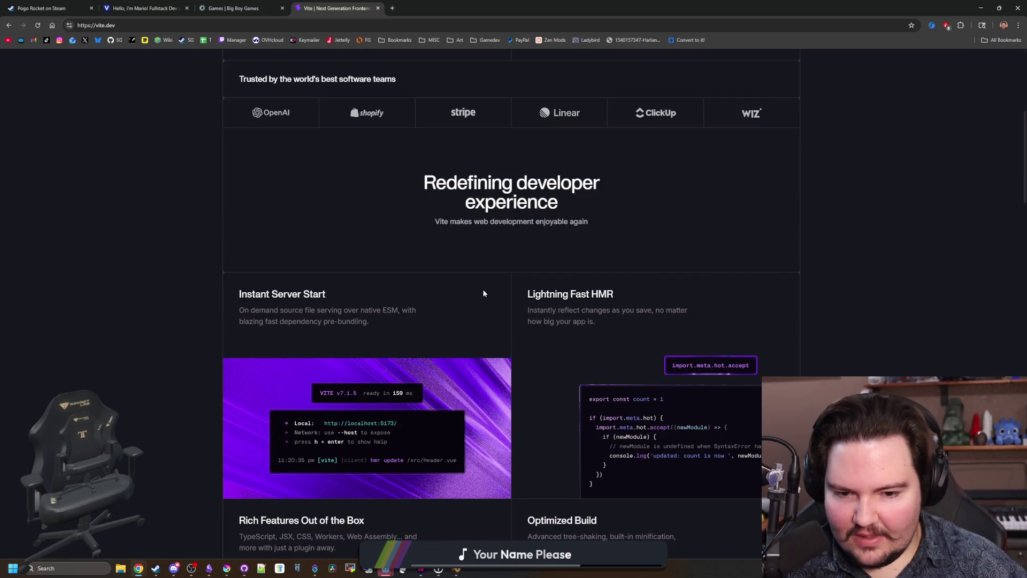
scroll(483, 289, down, 3)
scroll(402, 262, down, 15)
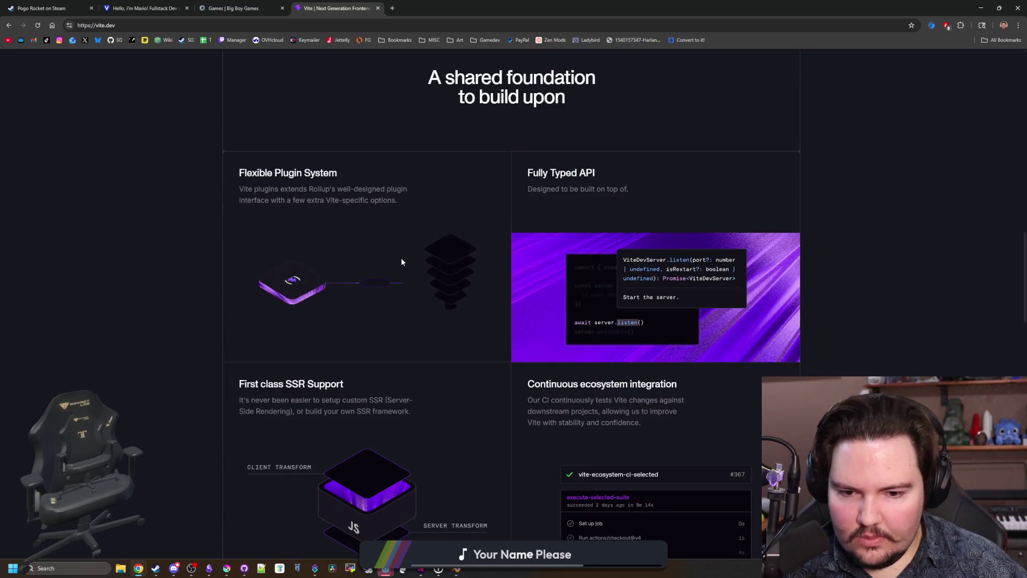
scroll(402, 261, down, 5)
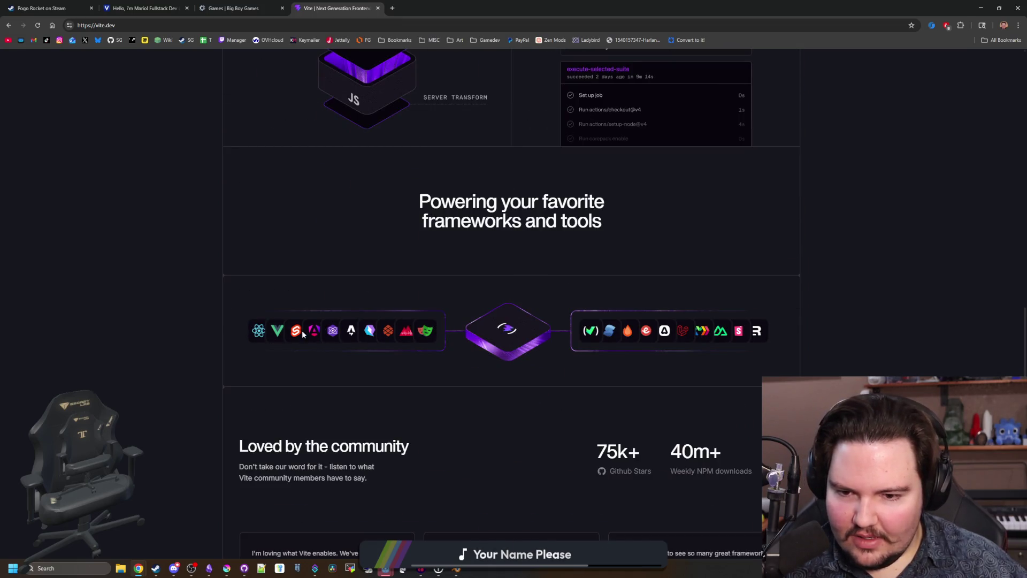
scroll(210, 313, down, 5)
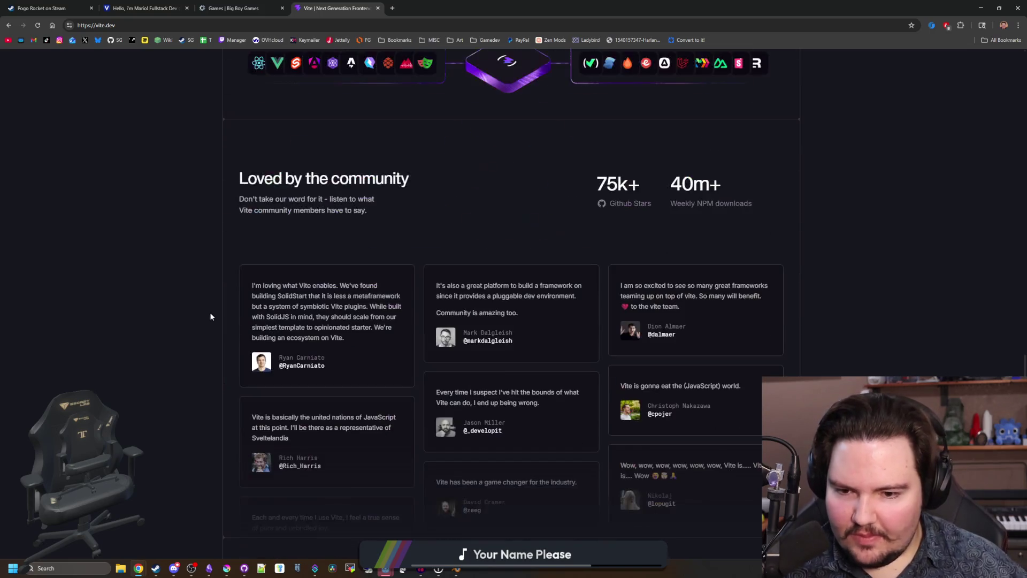
scroll(333, 350, down, 6)
scroll(335, 321, up, 13)
scroll(336, 321, up, 20)
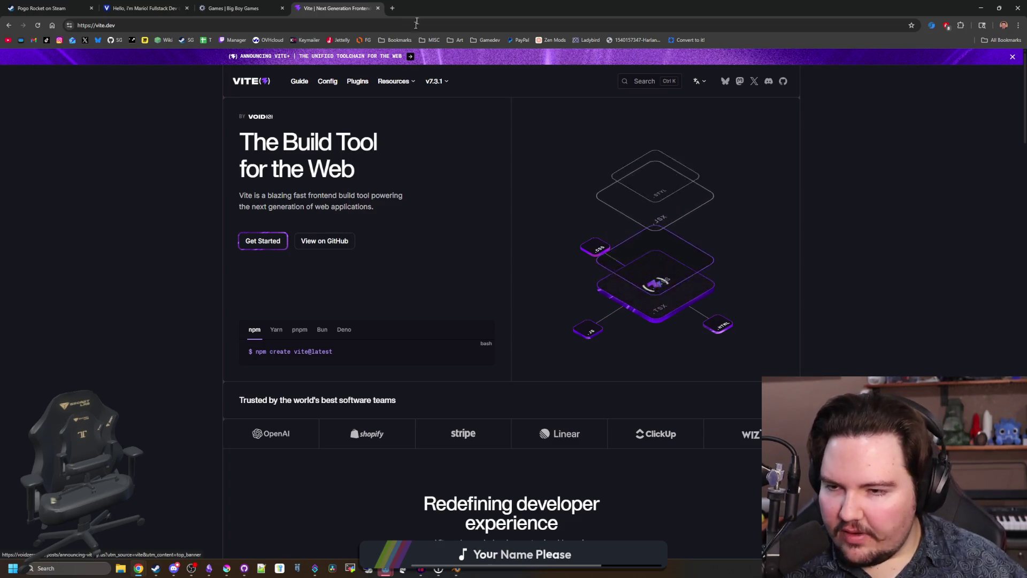
Step: Search Google for 'tailwind css' in a new tab and open the official tailwindcss.com site
click(393, 8)
text(tailwind )
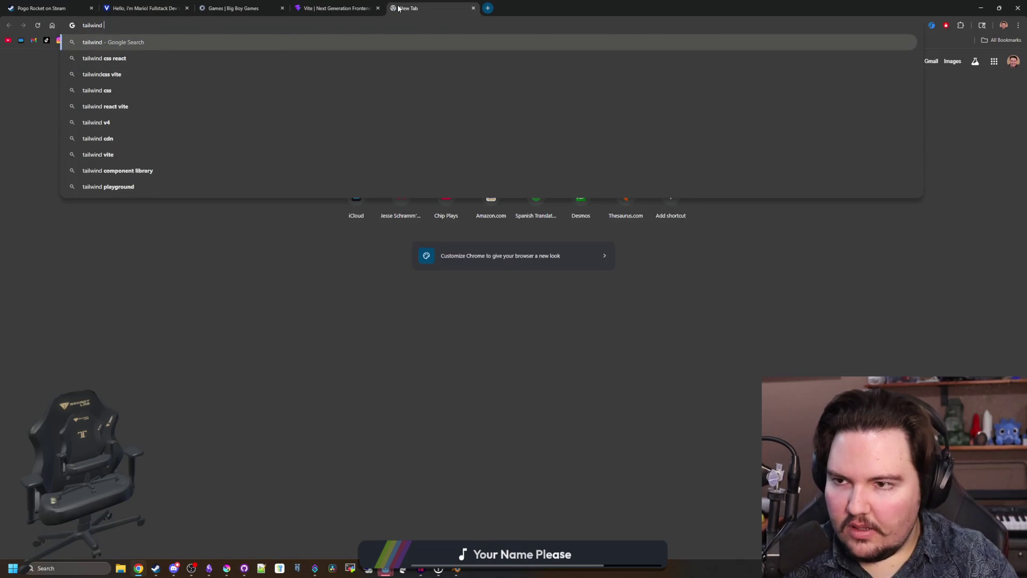
text(css)
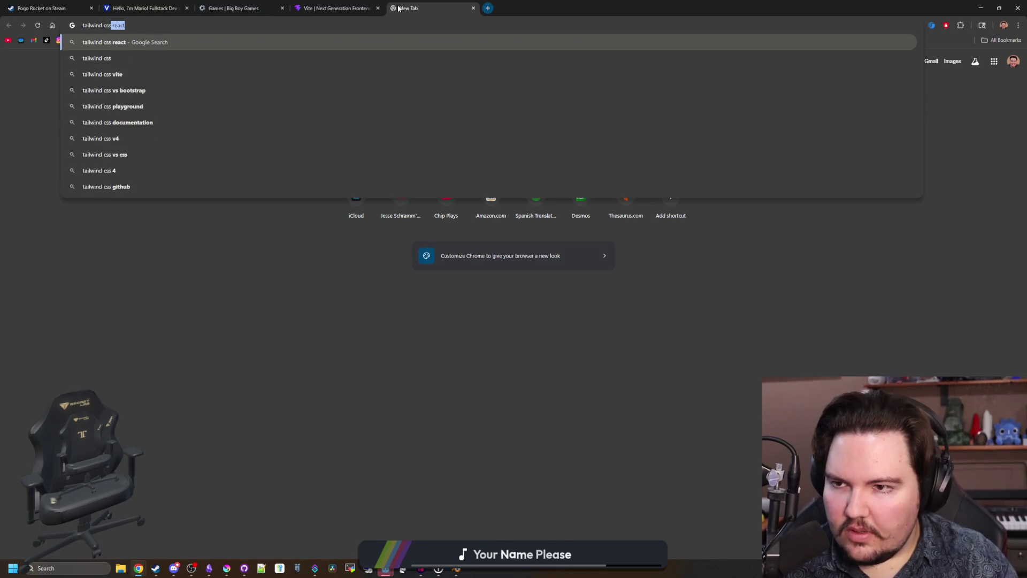
key(BackSpace)
key(Return)
click(182, 138)
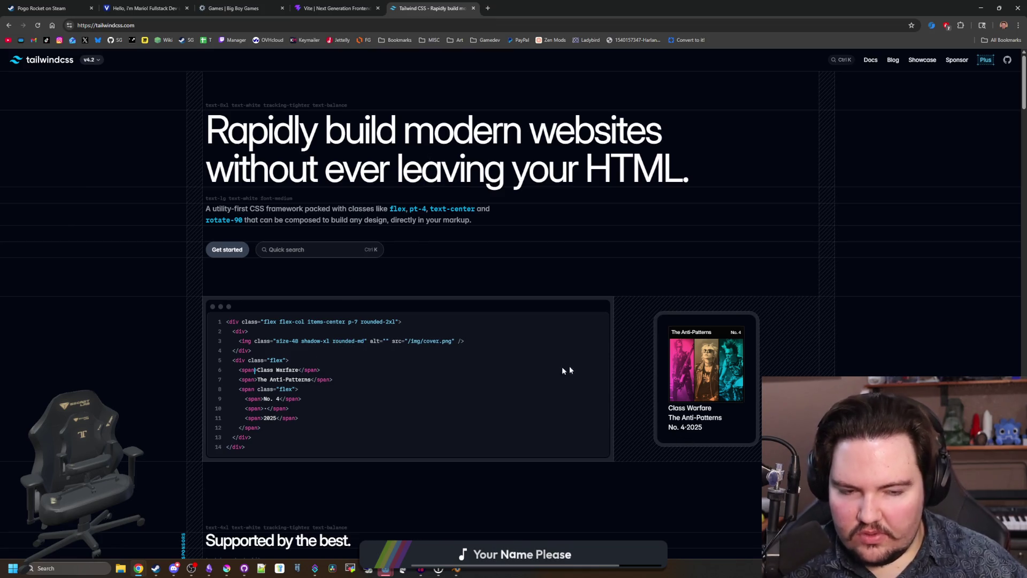
Step: Scroll through the Tailwind CSS homepage, highlighting text in the Filters and Transitions cards
scroll(528, 368, down, 5)
scroll(311, 279, down, 4)
scroll(310, 275, down, 14)
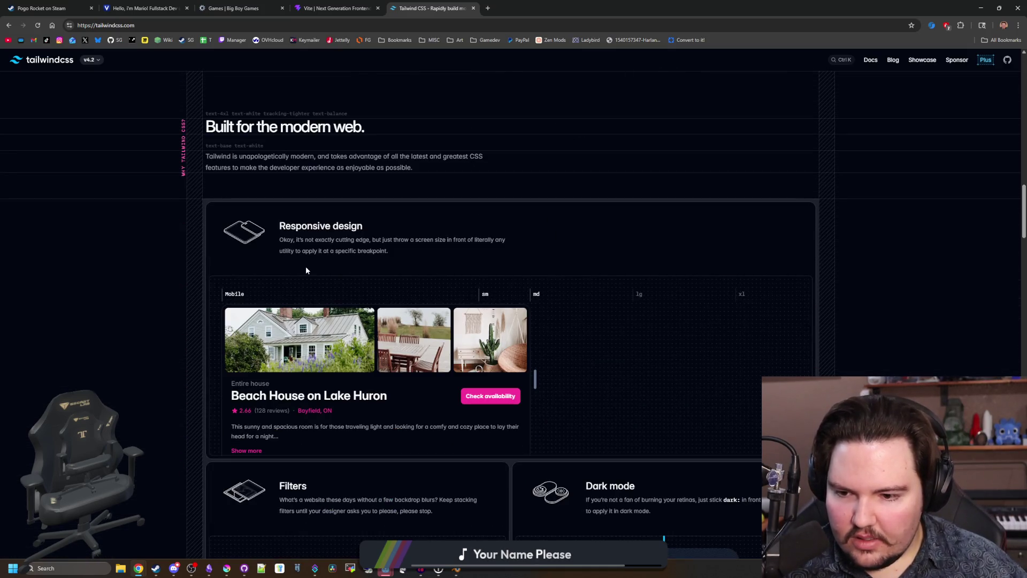
scroll(306, 271, down, 4)
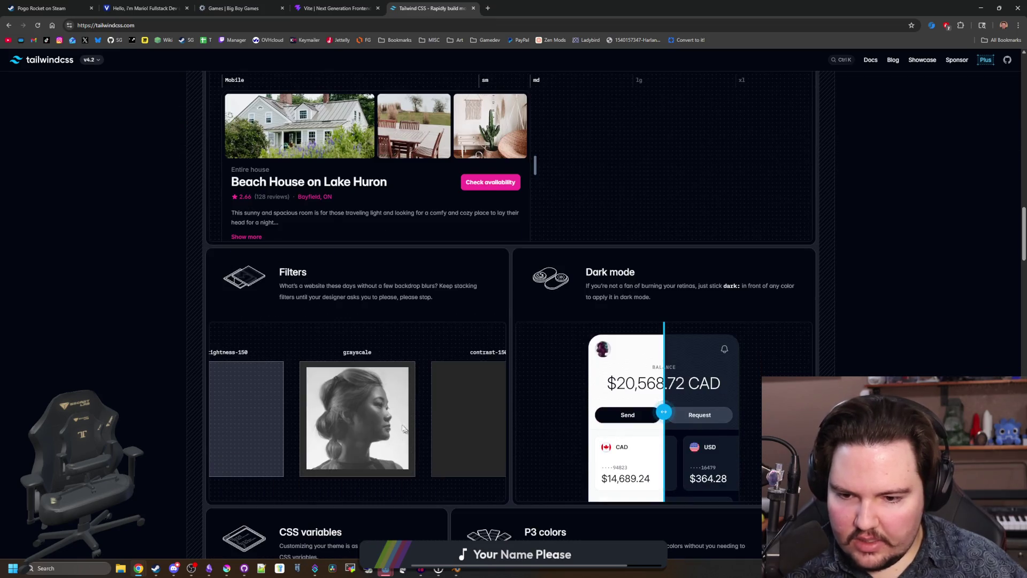
drag(330, 286, 432, 297)
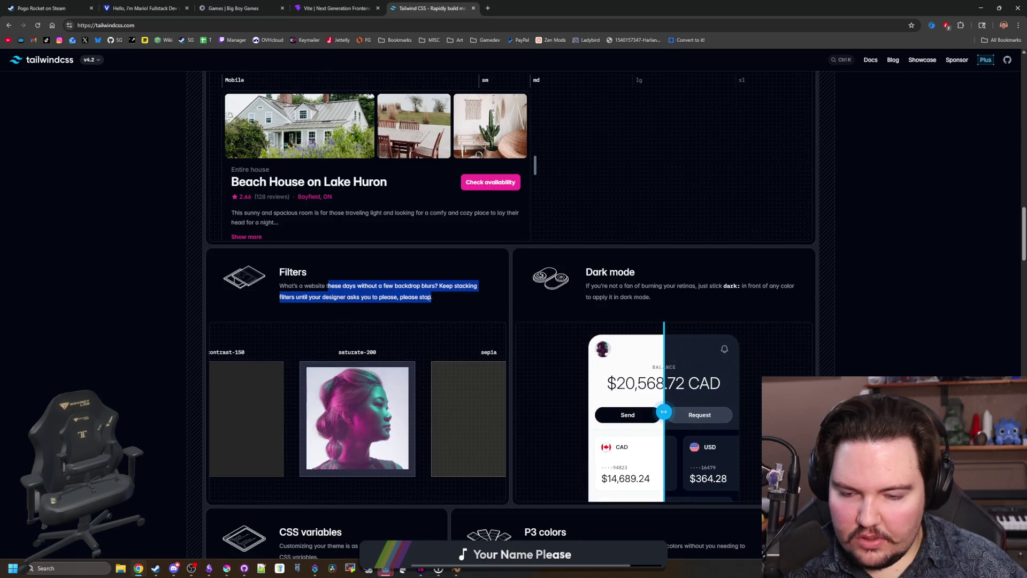
click(432, 298)
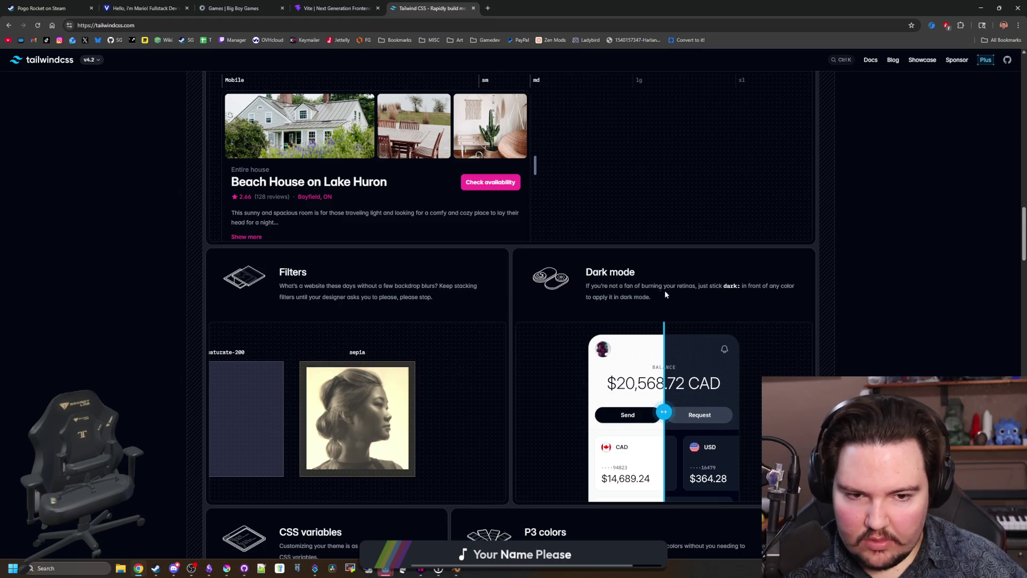
scroll(670, 296, down, 5)
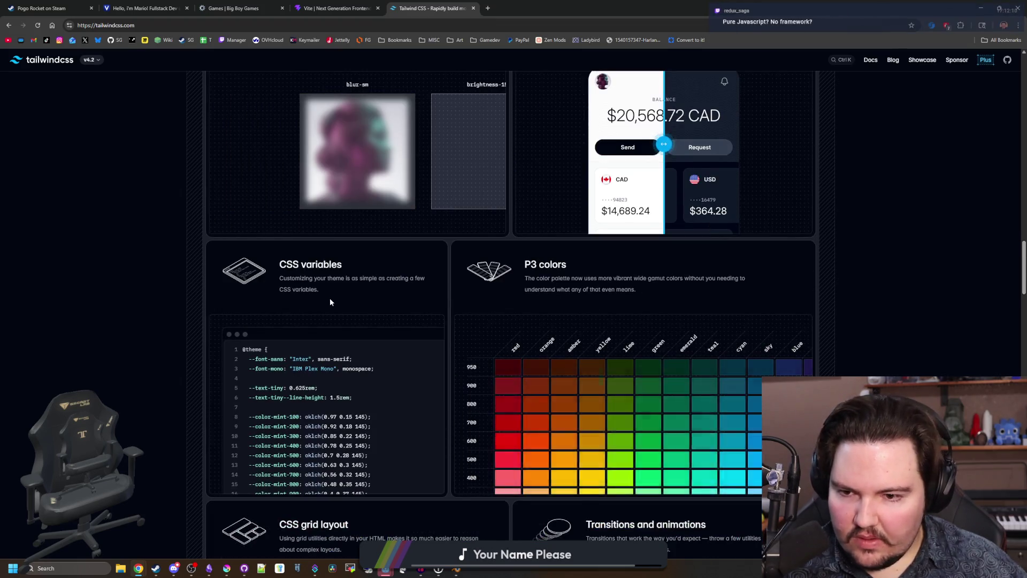
scroll(330, 301, down, 8)
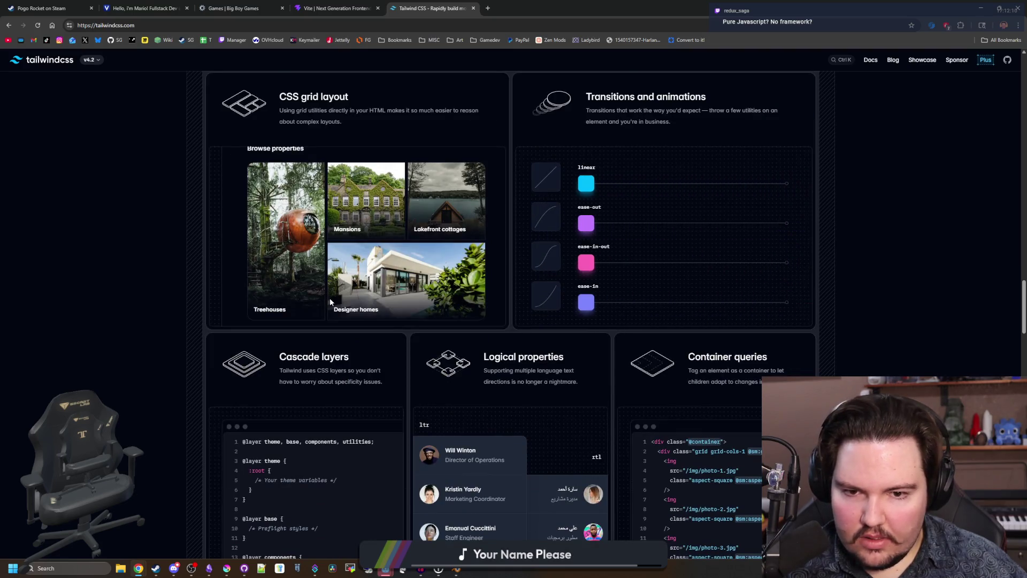
drag(604, 97, 780, 122)
click(665, 321)
scroll(666, 321, down, 7)
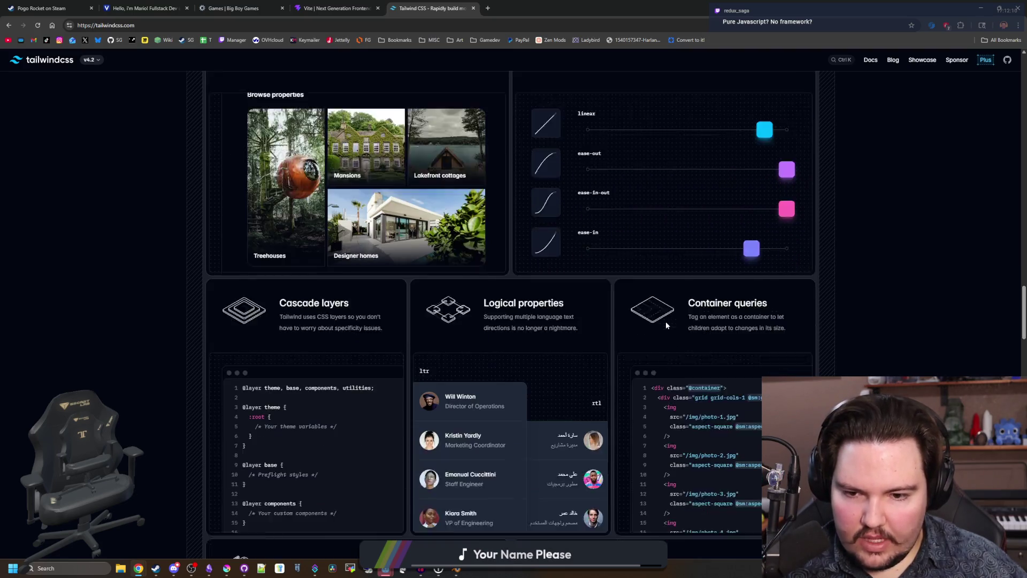
scroll(334, 236, down, 15)
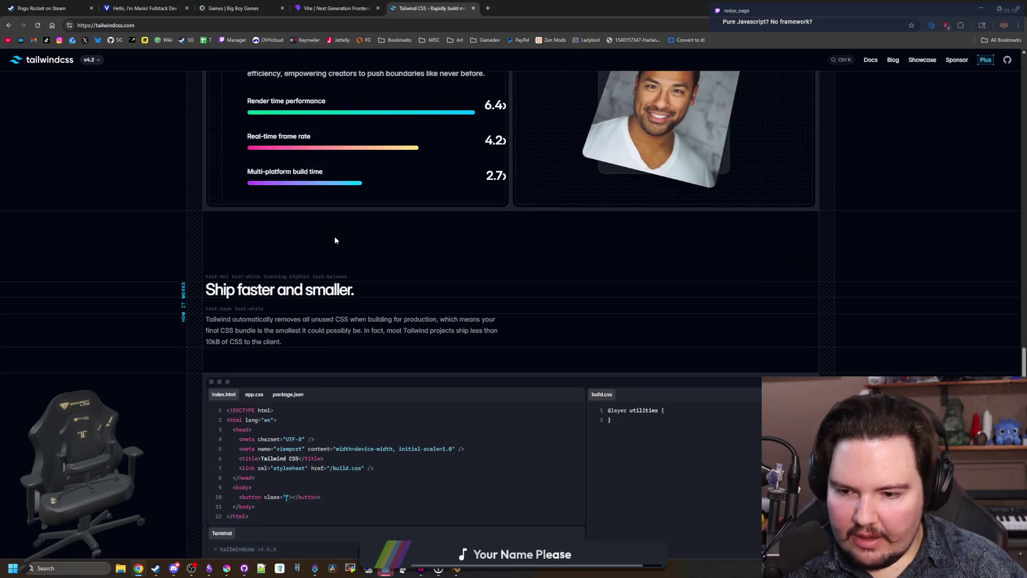
scroll(334, 233, down, 10)
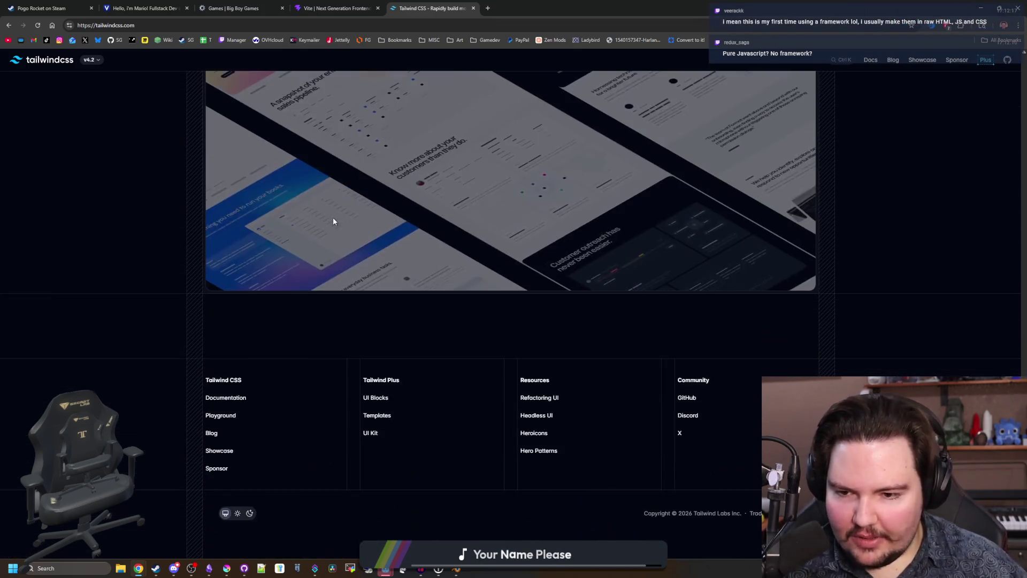
scroll(332, 217, up, 20)
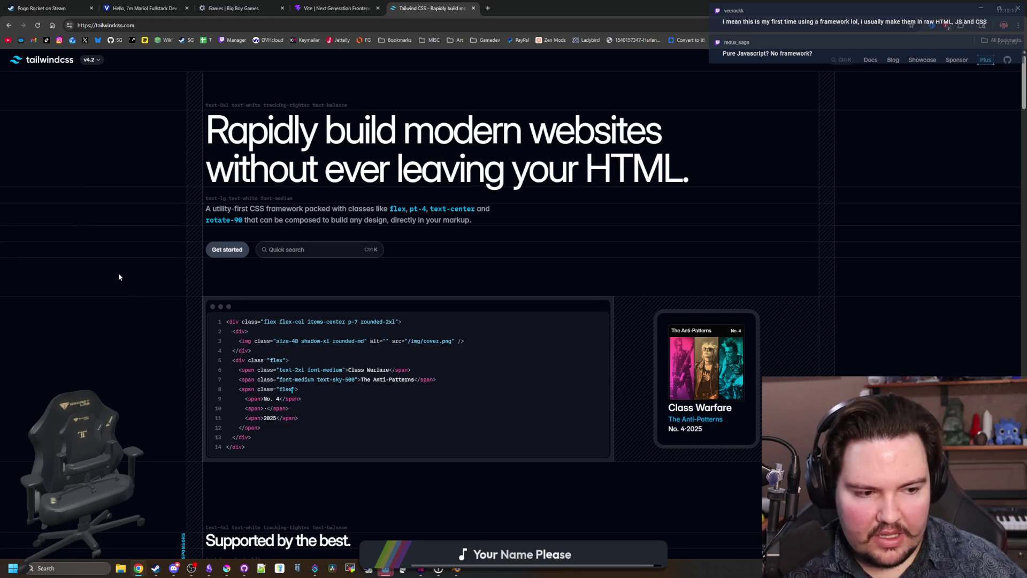
Step: Close the Pogo Rocket on Steam tab, revisit the Vite homepage, then start a new blank tab
click(92, 8)
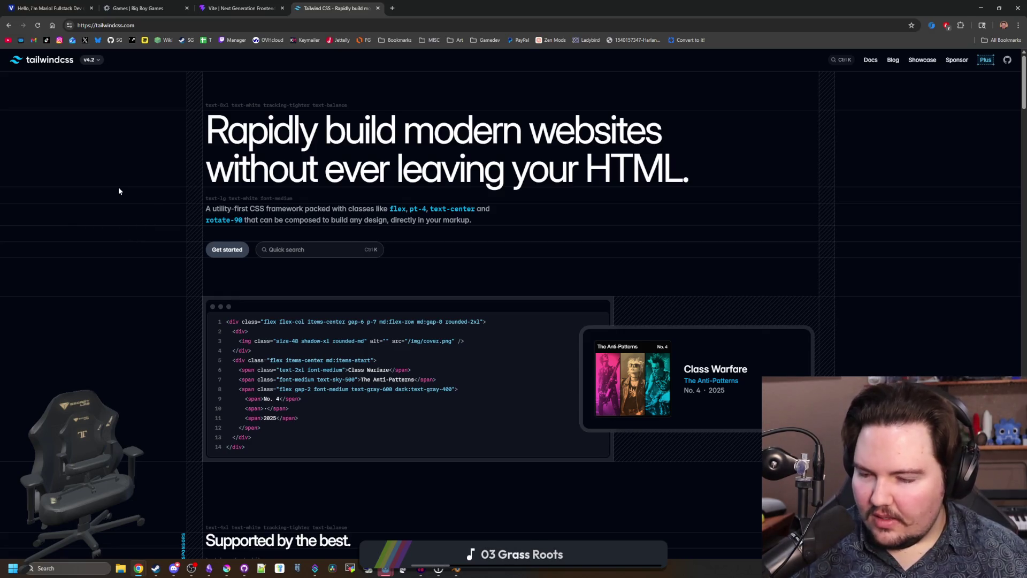
scroll(395, 322, down, 15)
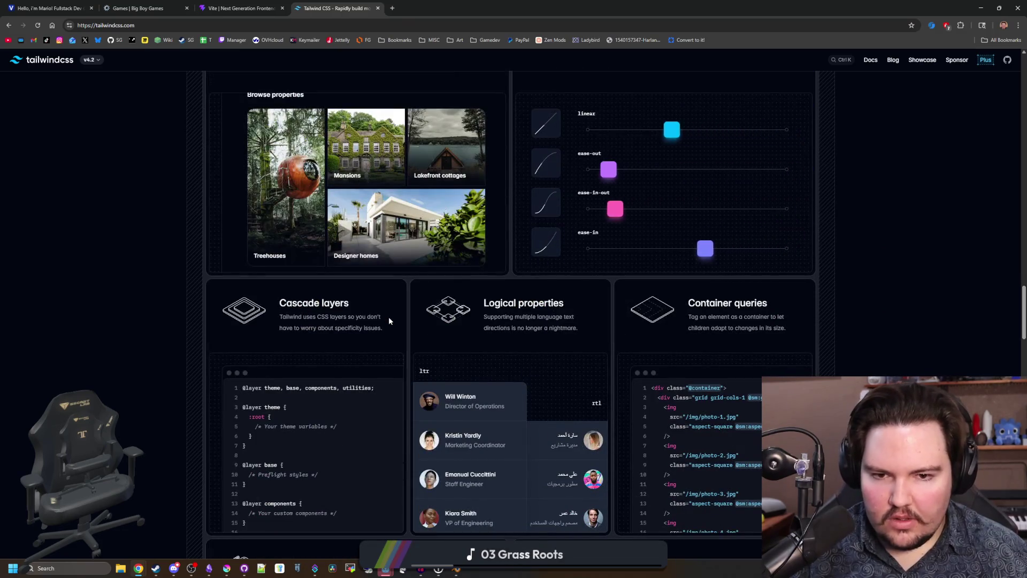
scroll(388, 316, down, 14)
scroll(389, 320, up, 20)
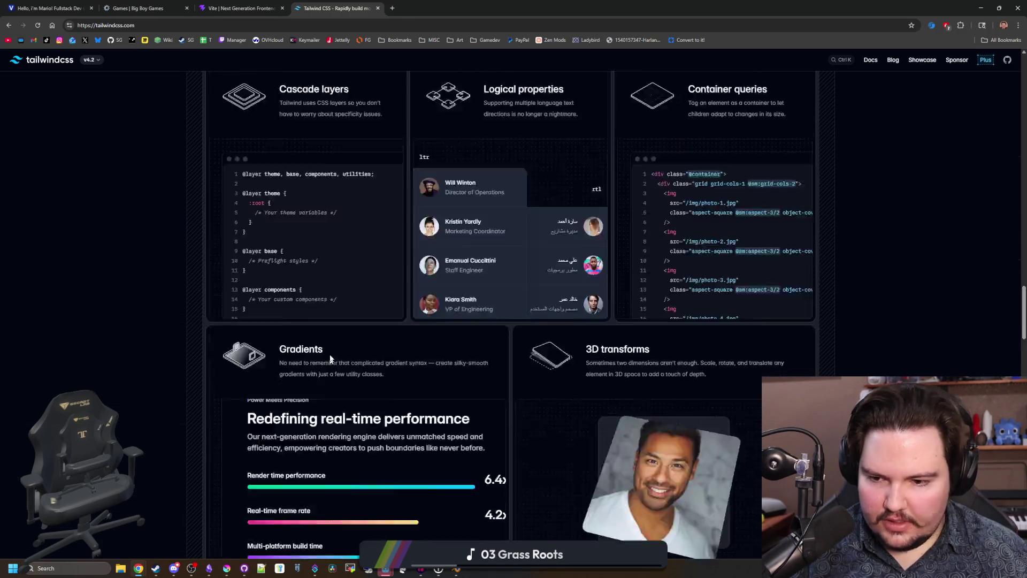
click(235, 8)
scroll(307, 321, down, 5)
scroll(252, 243, up, 6)
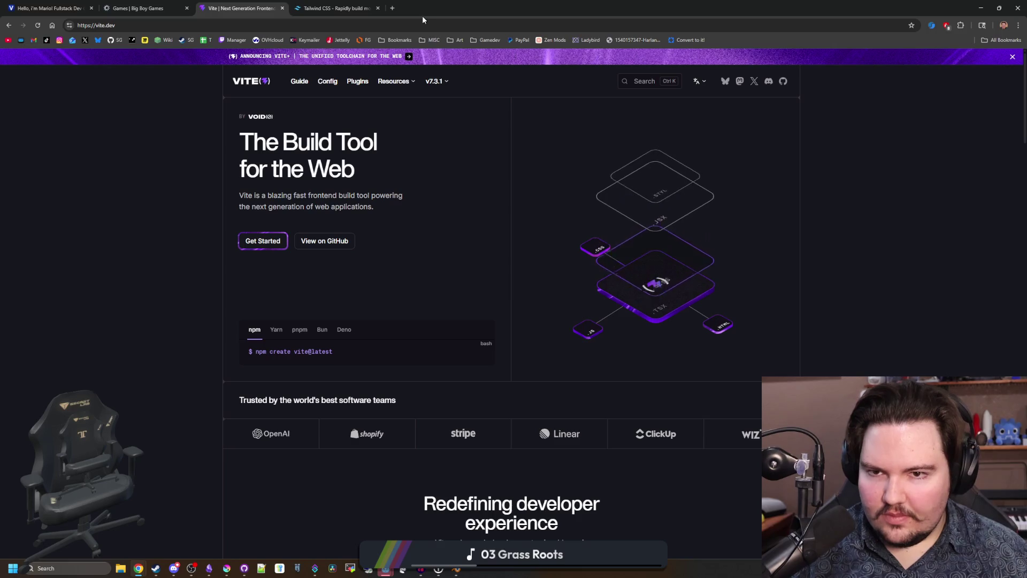
click(392, 8)
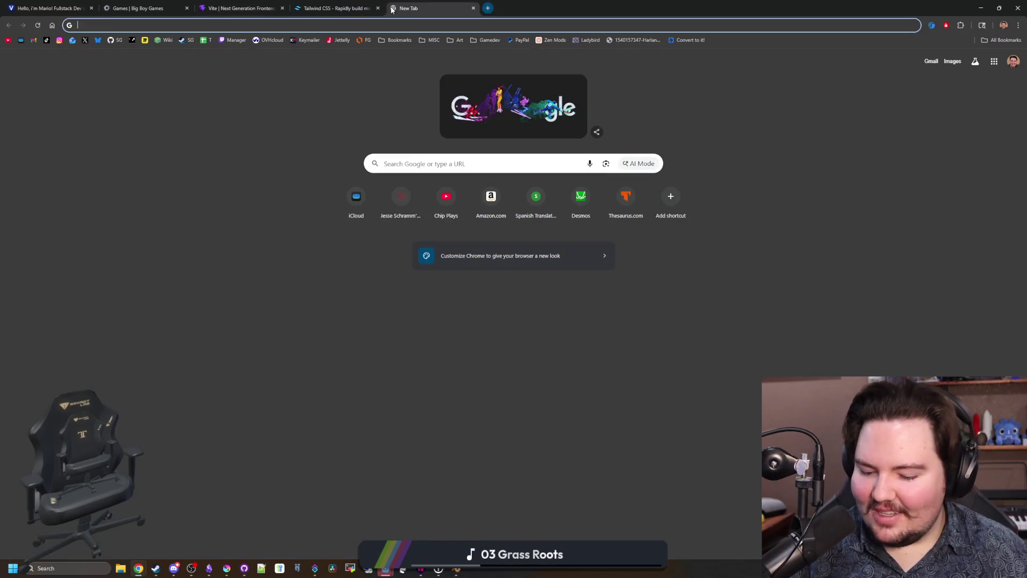
Step: Load chipplays.com and scroll over its home page
text(chipplays.com)
key(Return)
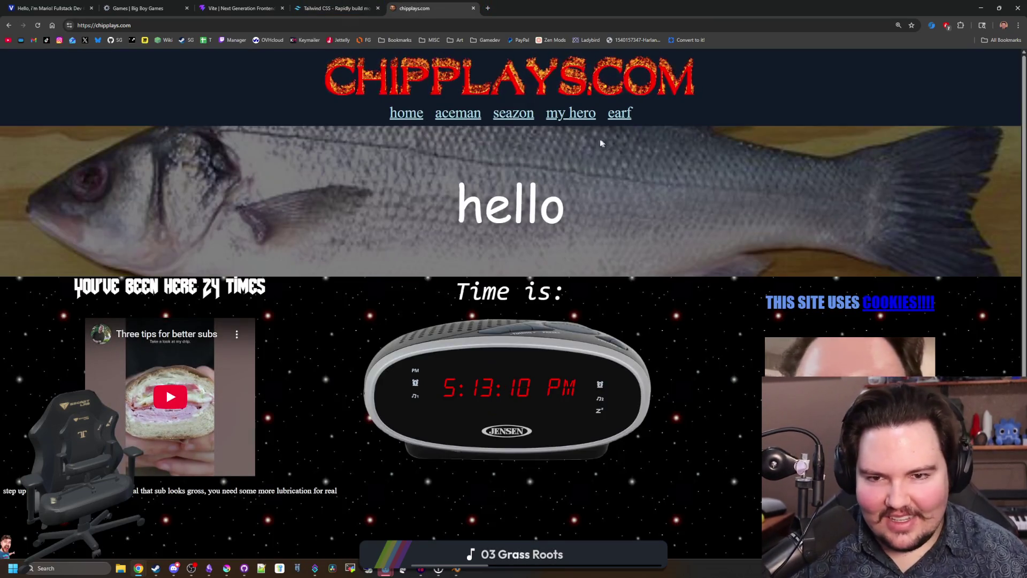
scroll(588, 129, down, 1)
scroll(614, 105, up, 1)
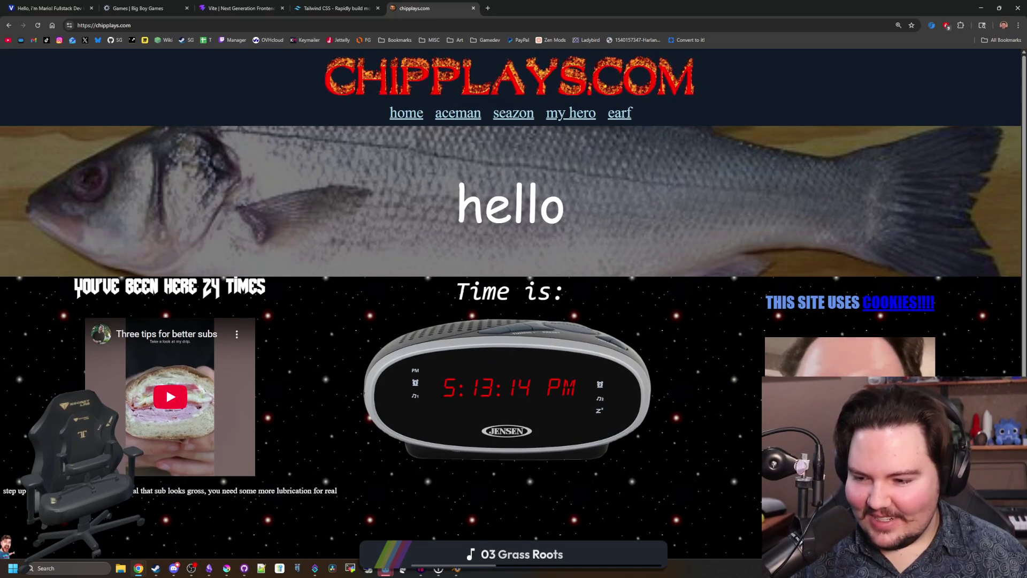
scroll(669, 110, down, 1)
scroll(669, 110, up, 1)
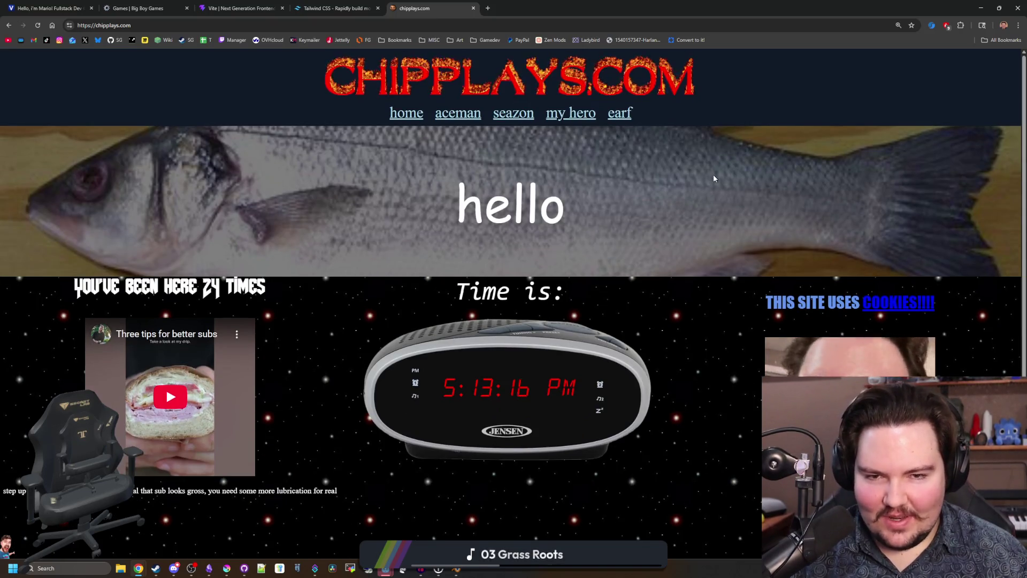
Step: Inspect div.row and its first div.col in DevTools Elements, then close DevTools and restore the window
key(F12)
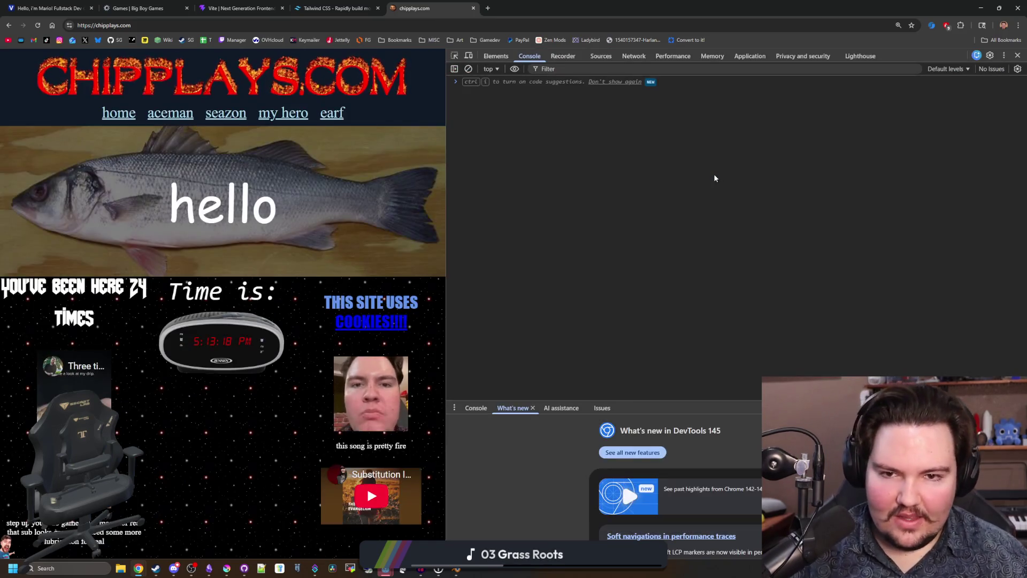
click(495, 55)
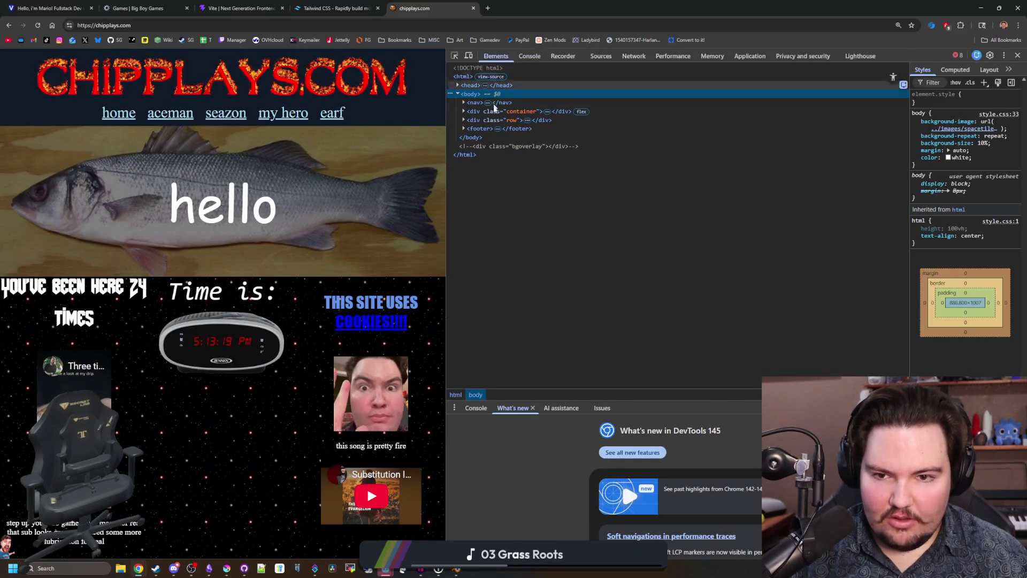
click(464, 120)
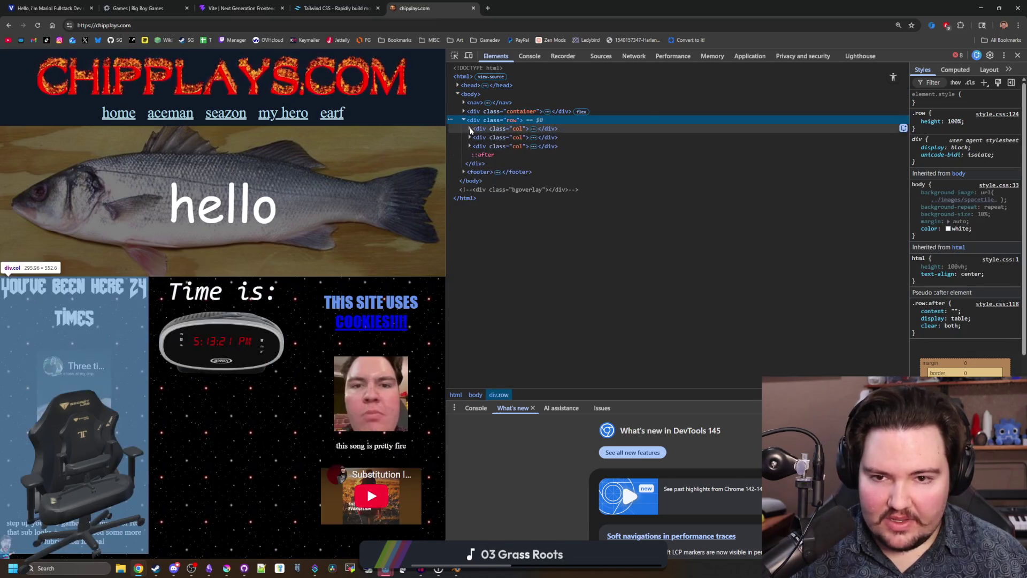
click(472, 129)
click(470, 129)
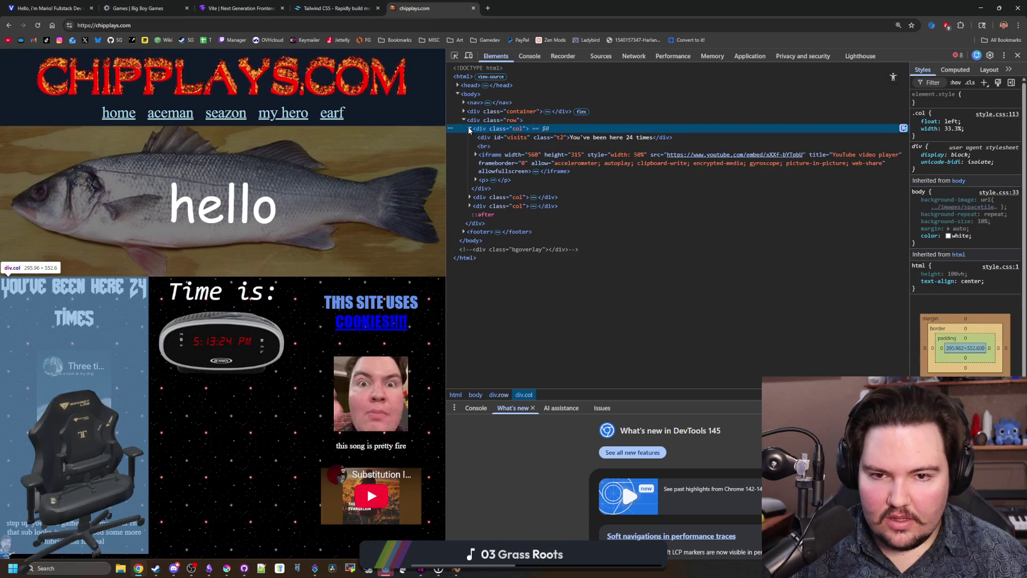
click(1018, 55)
key(super+Down)
Step: Maximize the browser, visit chipplays.com's earf page, and return to the home page
mouse_move(918, 252)
mouse_down()
mouse_move(367, 263)
mouse_move(790, 268)
mouse_up()
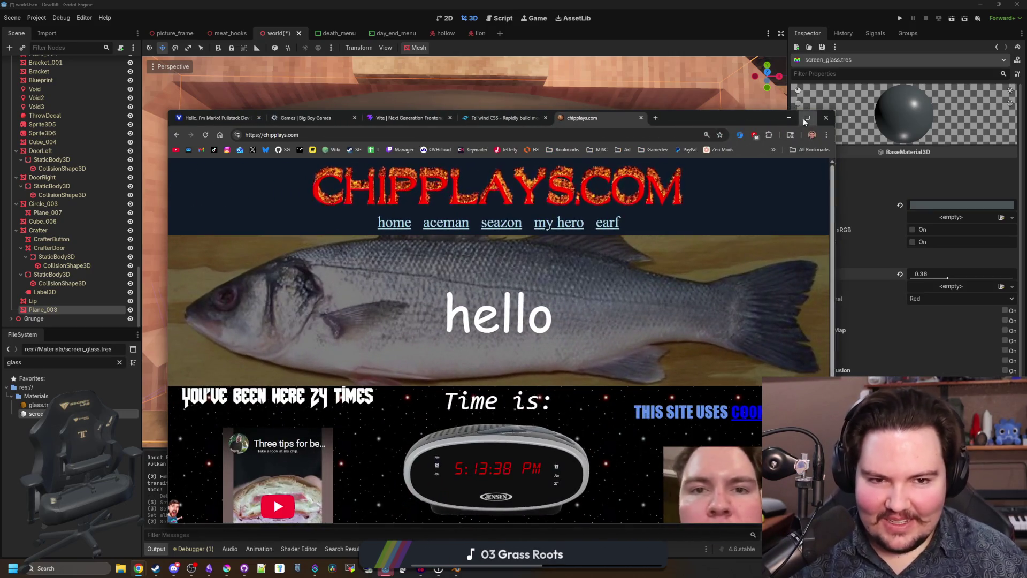
key(super+Up)
click(620, 112)
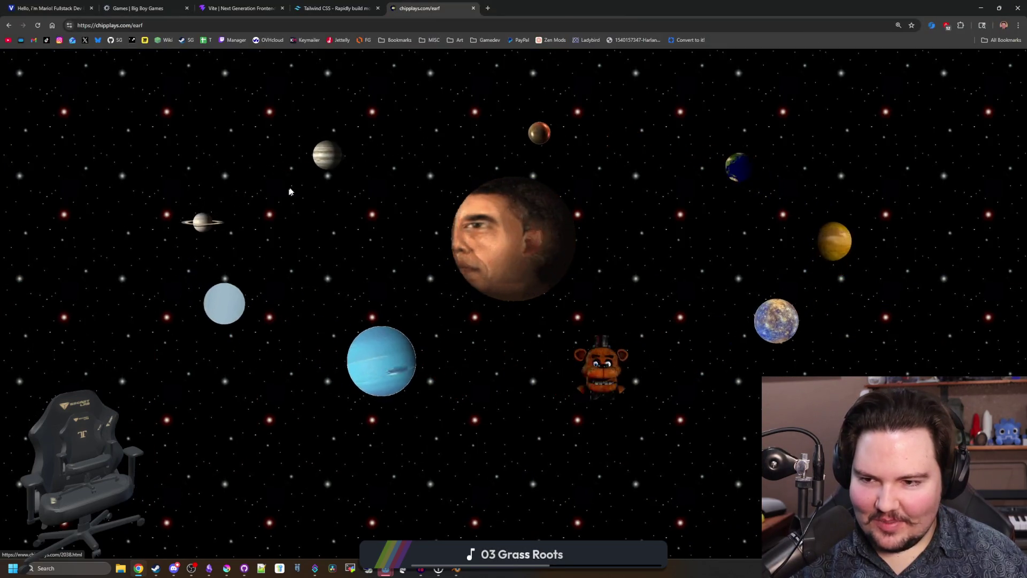
click(529, 225)
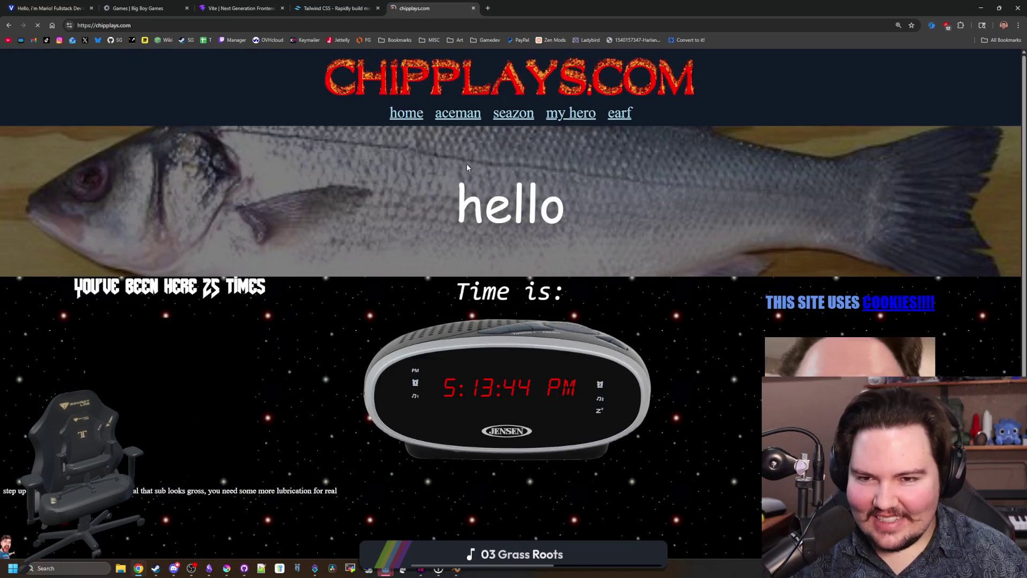
scroll(449, 80, down, 1)
scroll(344, 147, up, 1)
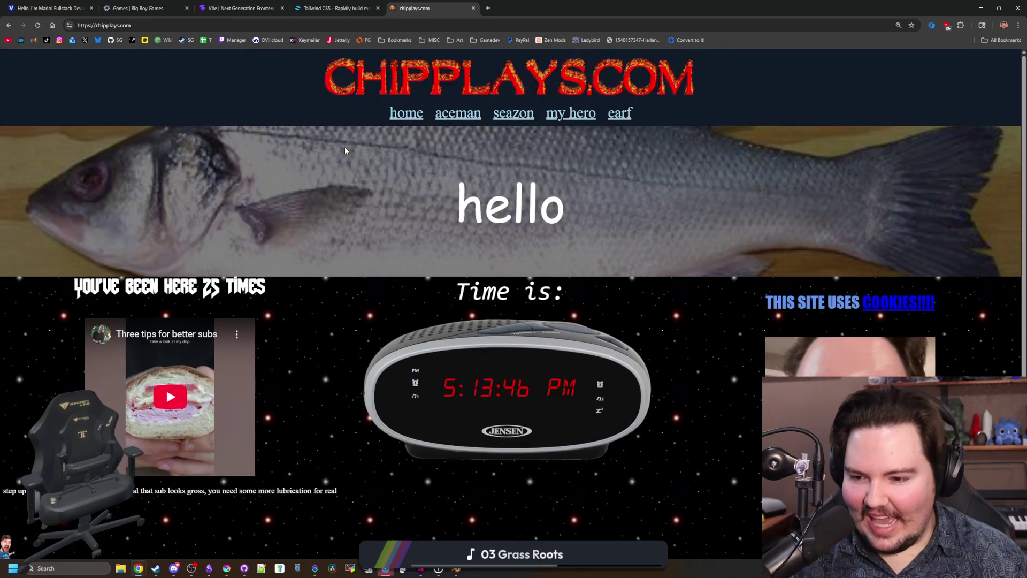
Step: Briefly minimize Chrome to show Godot, bring chipplays.com back full screen, and open the aceman page
drag(515, 4, 415, 238)
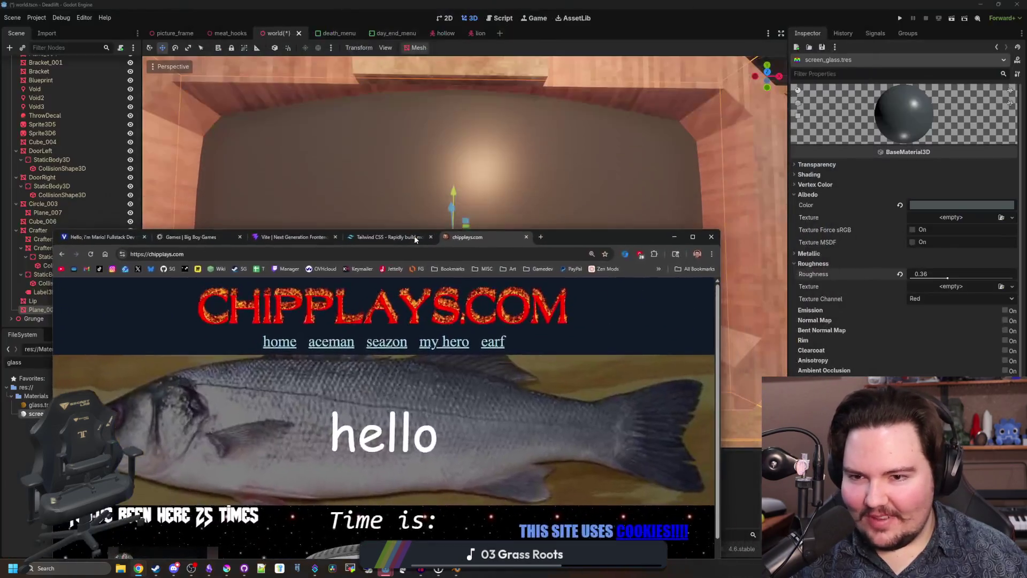
click(671, 235)
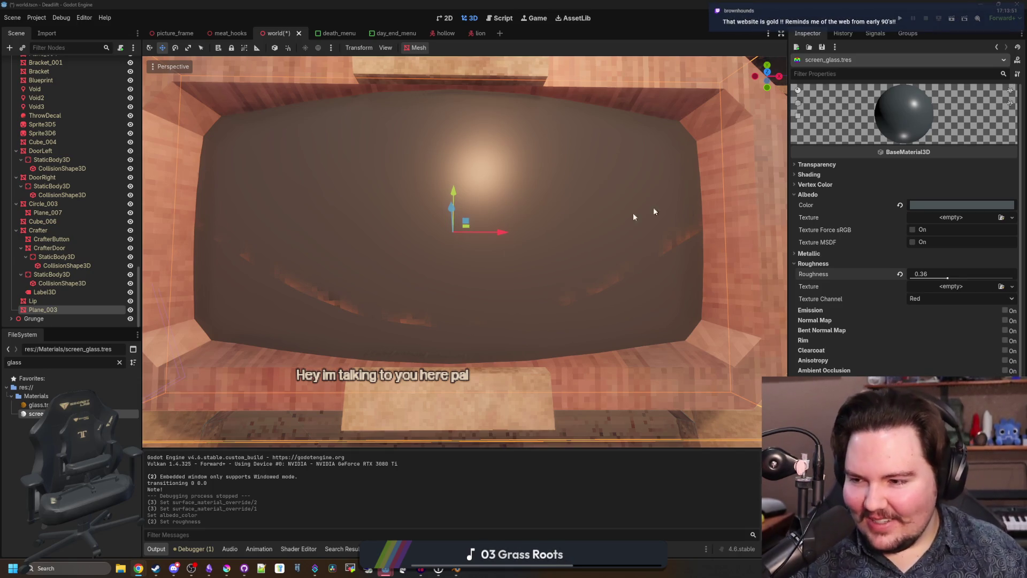
mouse_move(142, 572)
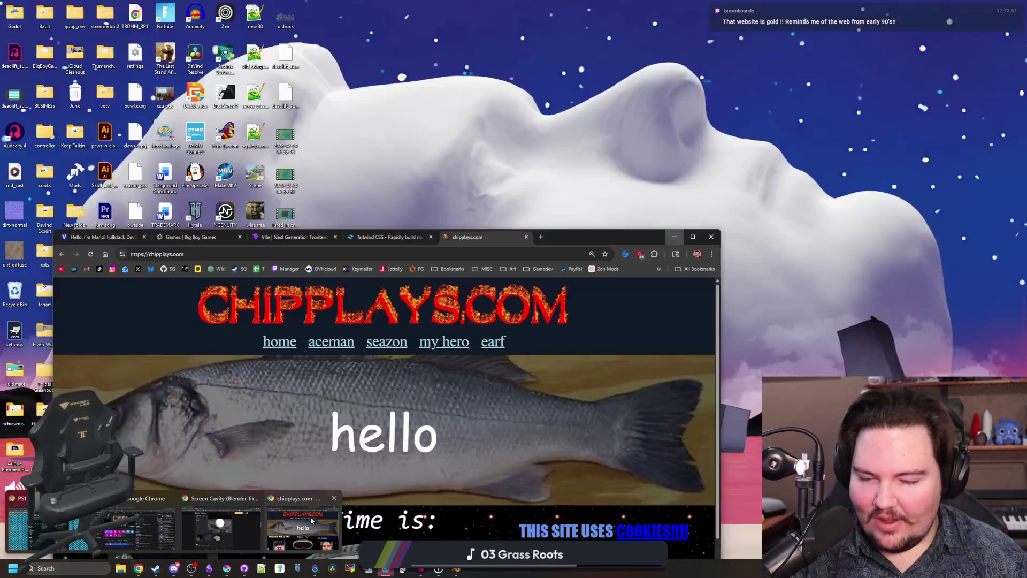
click(310, 515)
double_click(587, 231)
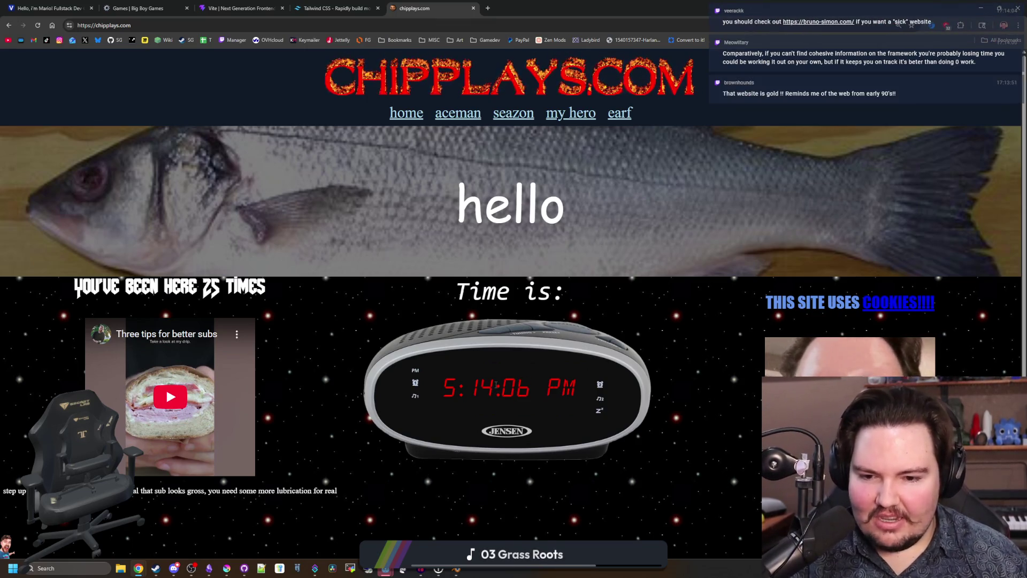
scroll(497, 384, down, 1)
scroll(543, 257, up, 1)
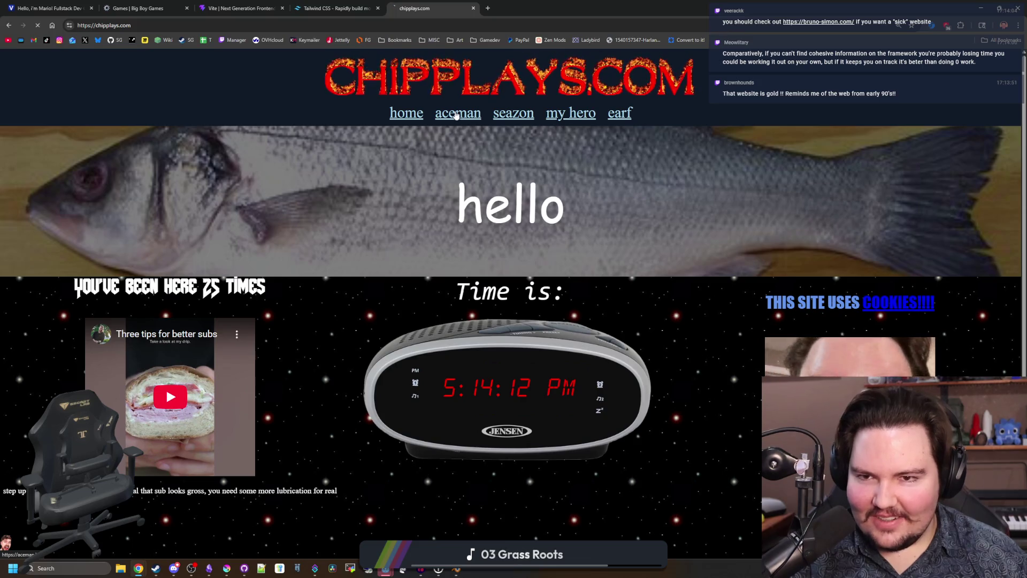
click(455, 115)
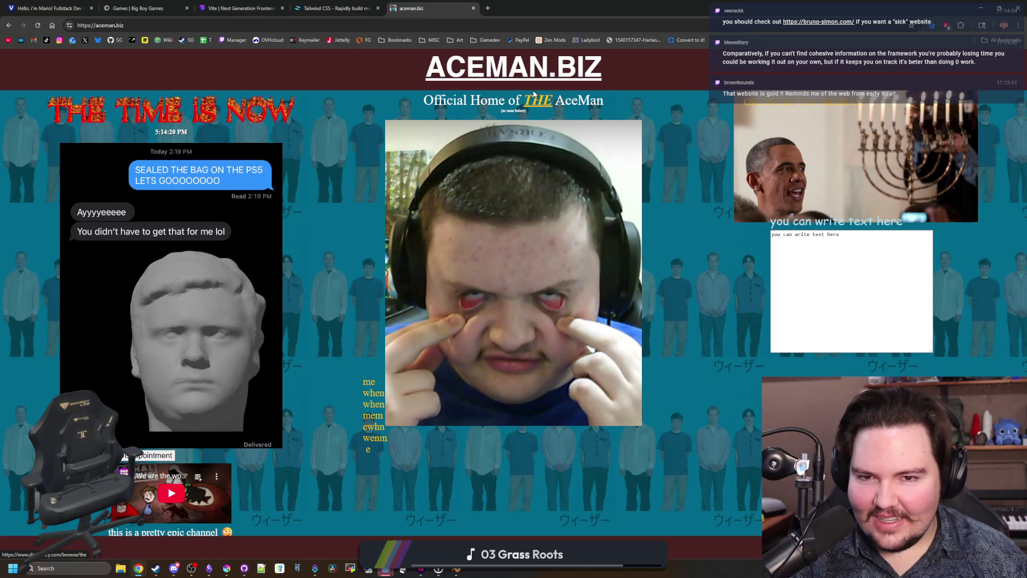
Step: Reveal the aceman.biz photo, then open the SeazonRightz page from chipplays.com and scroll through it
mouse_move(930, 351)
mouse_down()
mouse_move(892, 289)
mouse_move(793, 272)
mouse_up()
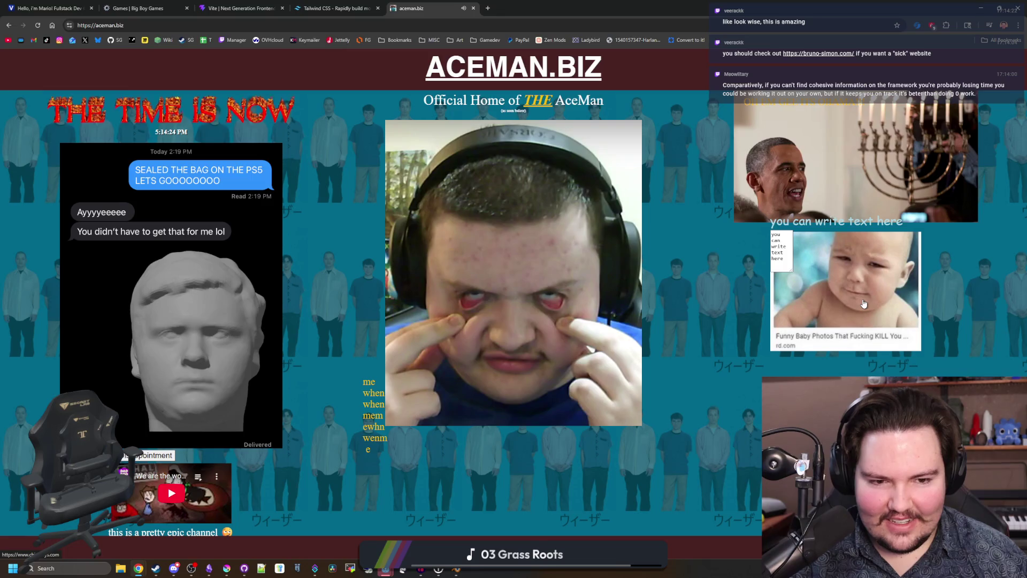
click(863, 301)
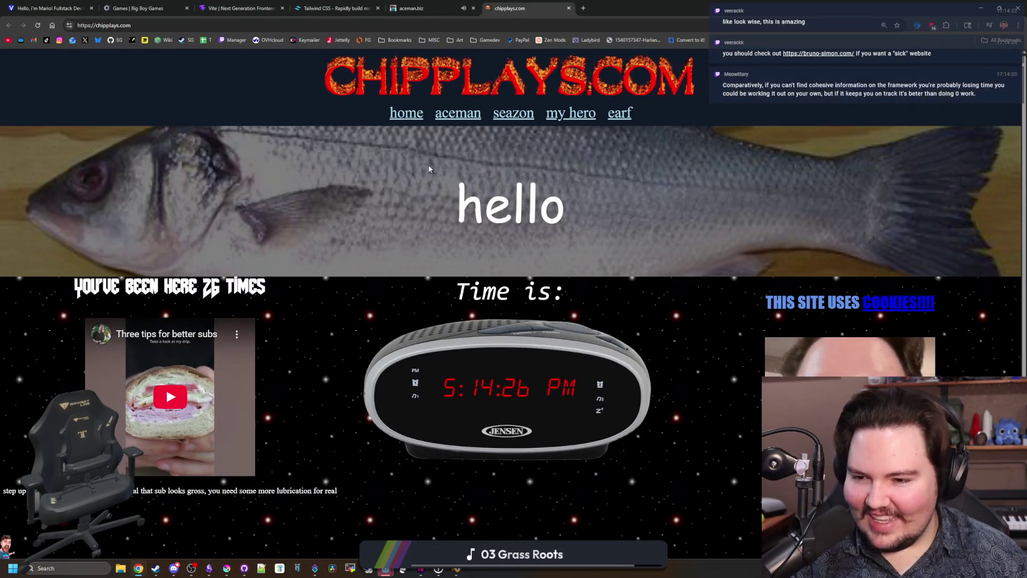
click(514, 114)
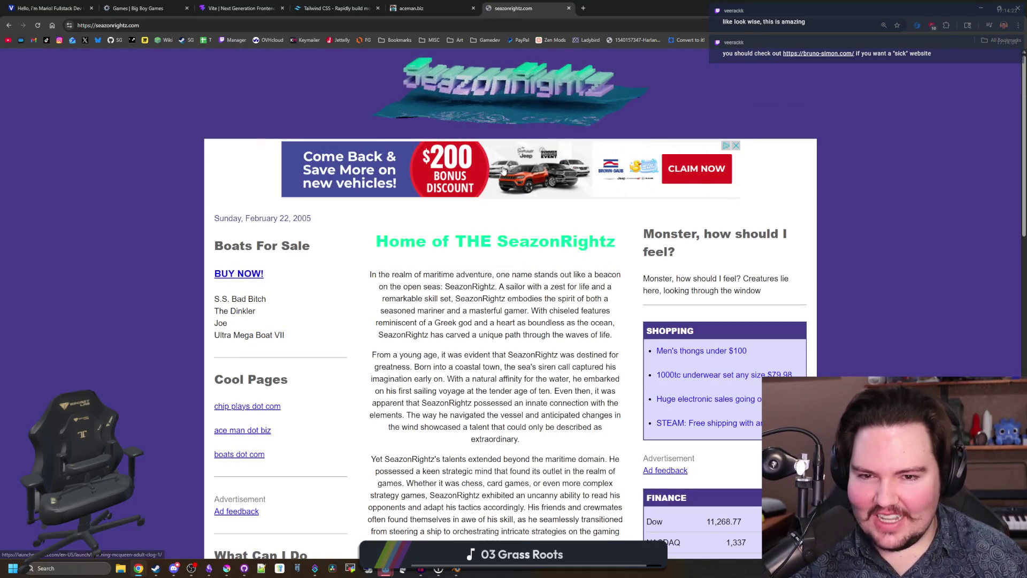
scroll(450, 193, down, 9)
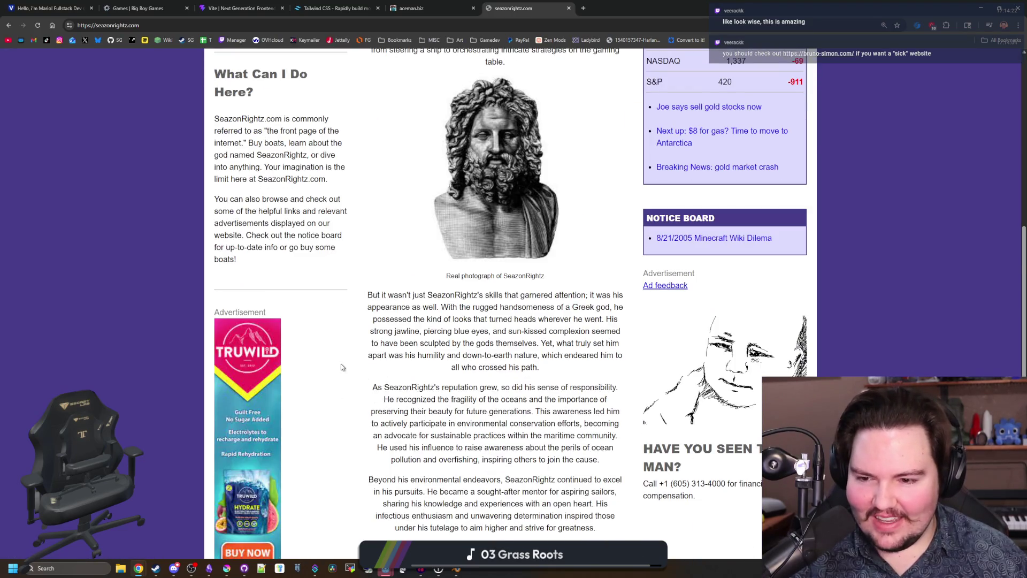
scroll(342, 367, down, 2)
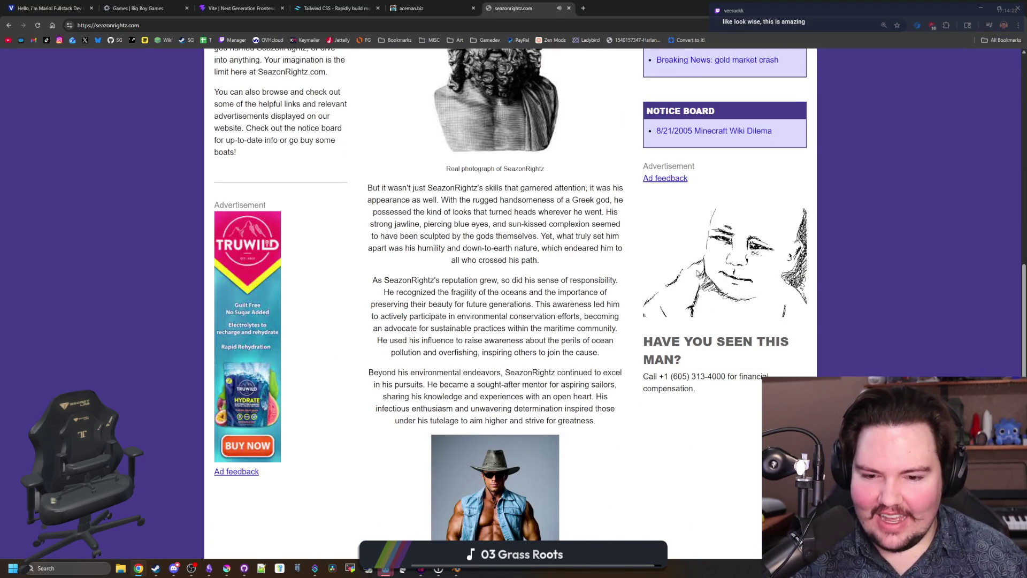
scroll(698, 274, down, 4)
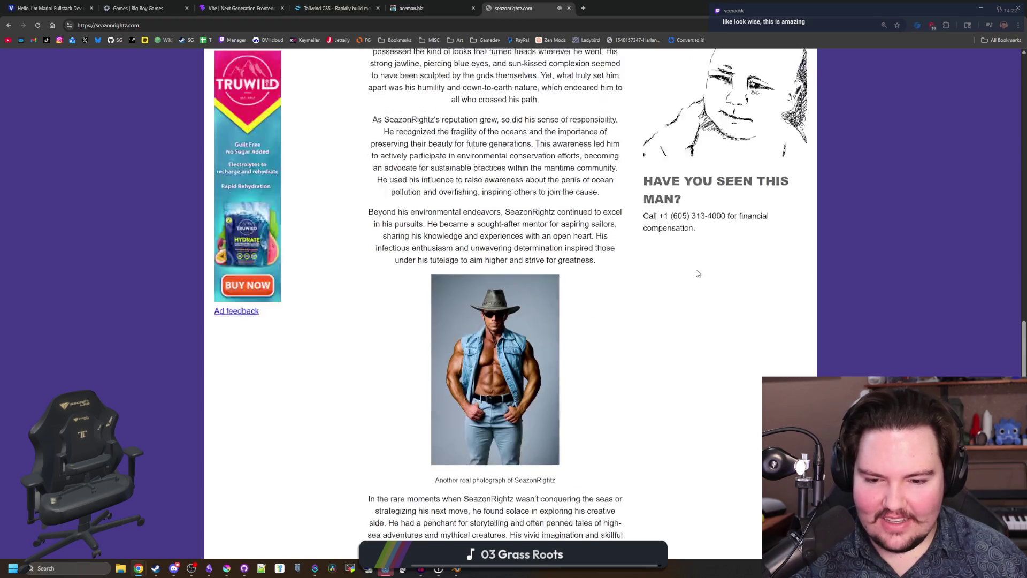
scroll(529, 348, down, 2)
scroll(528, 349, up, 7)
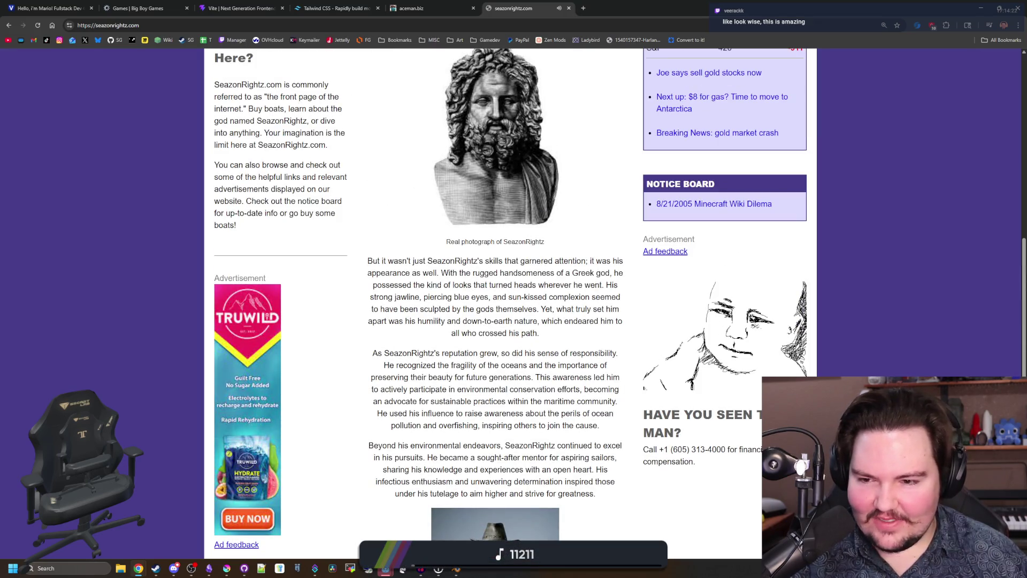
scroll(531, 361, up, 4)
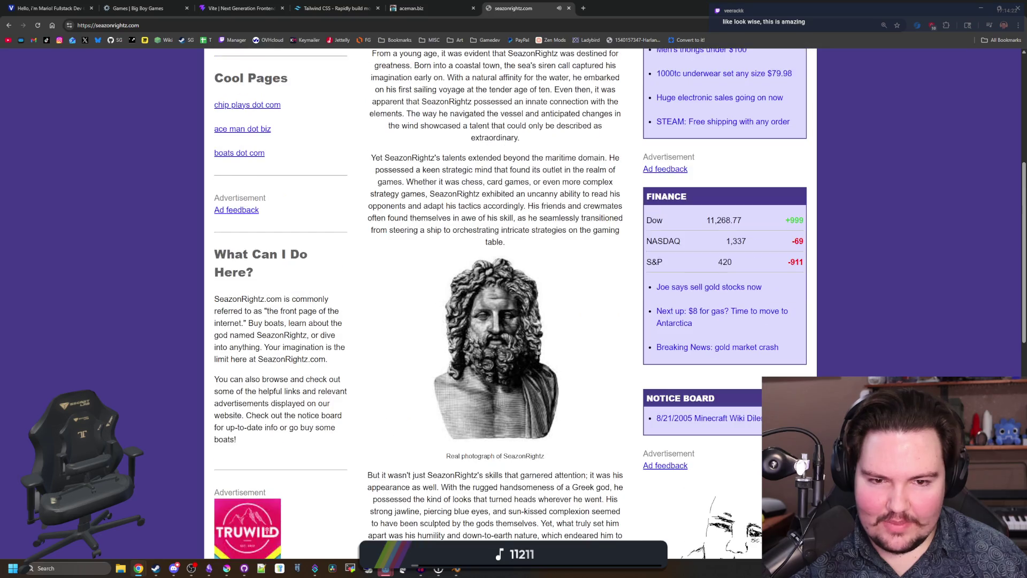
scroll(500, 319, up, 6)
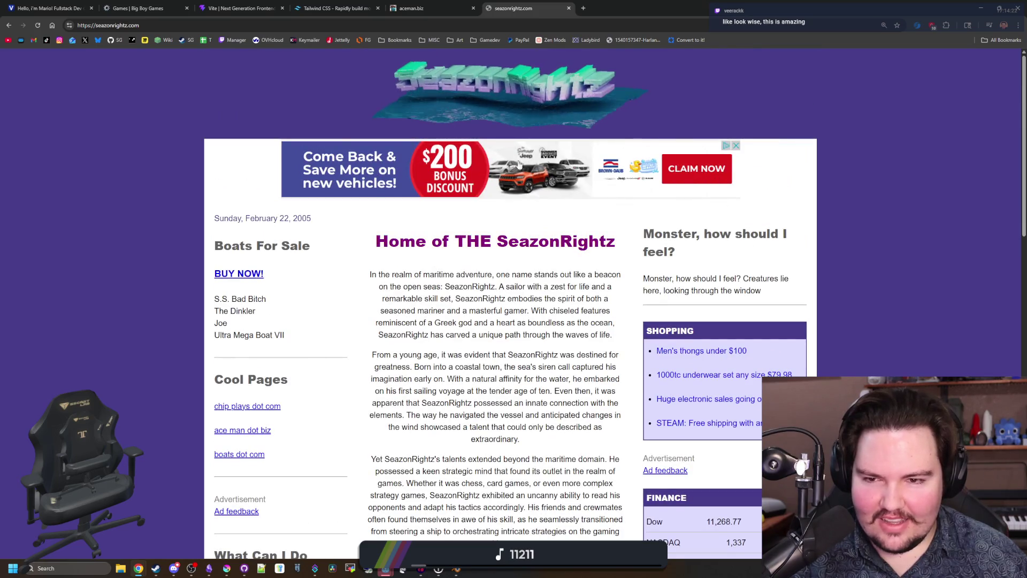
scroll(315, 208, down, 5)
scroll(316, 210, up, 4)
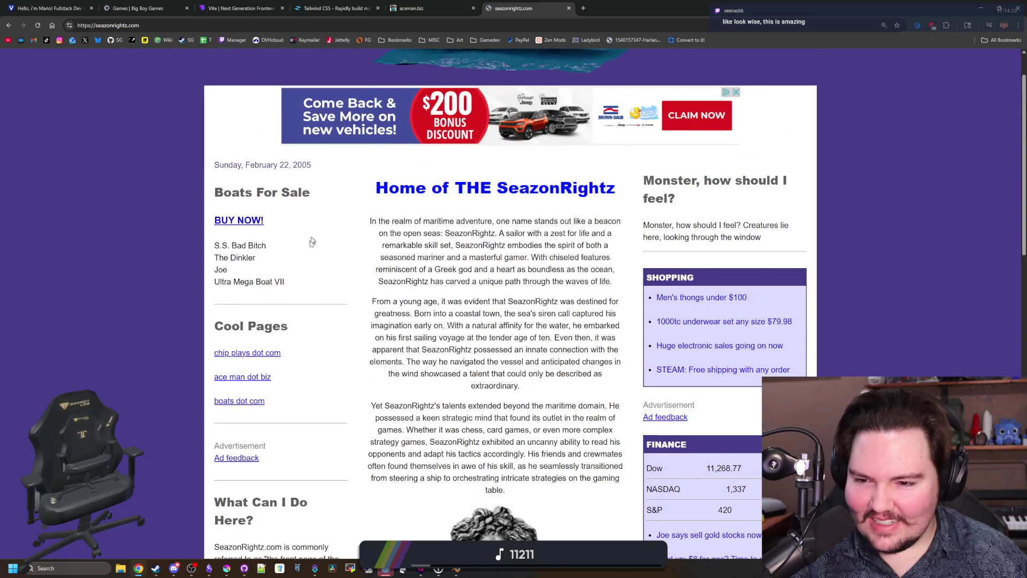
scroll(240, 289, down, 2)
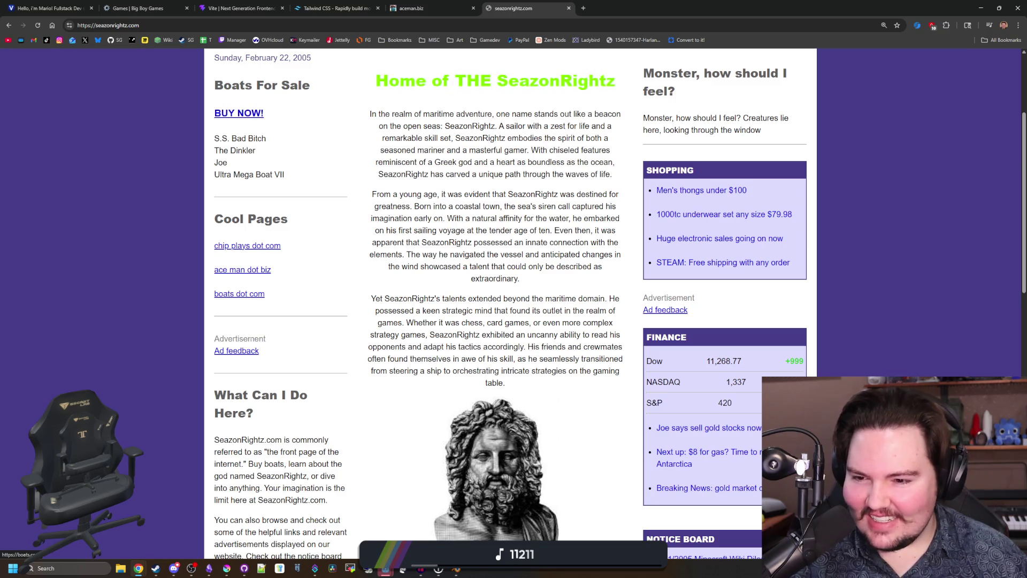
scroll(246, 309, up, 1)
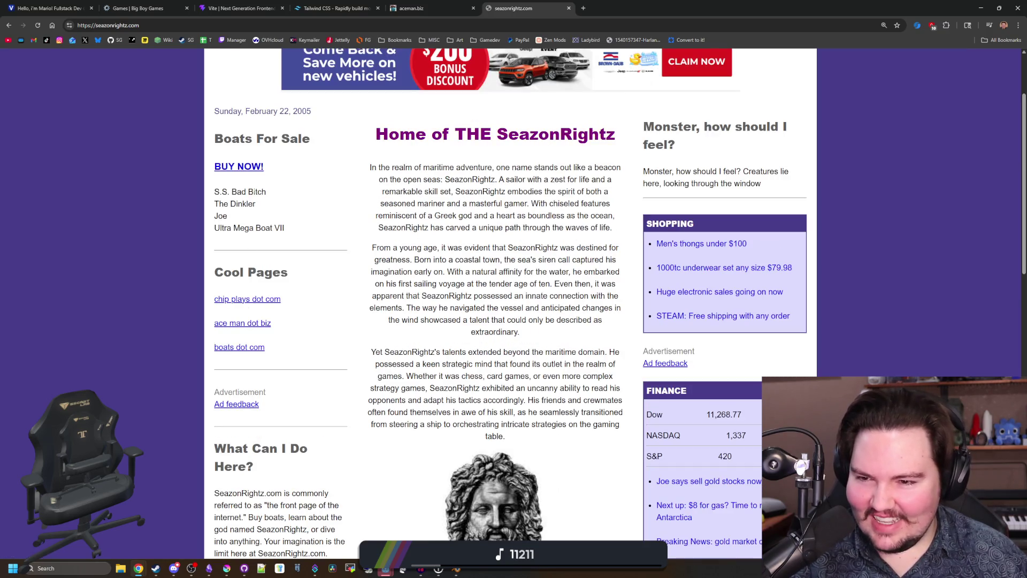
Step: Return to chipplays.com and open the SeazonRightz page for another look
click(251, 300)
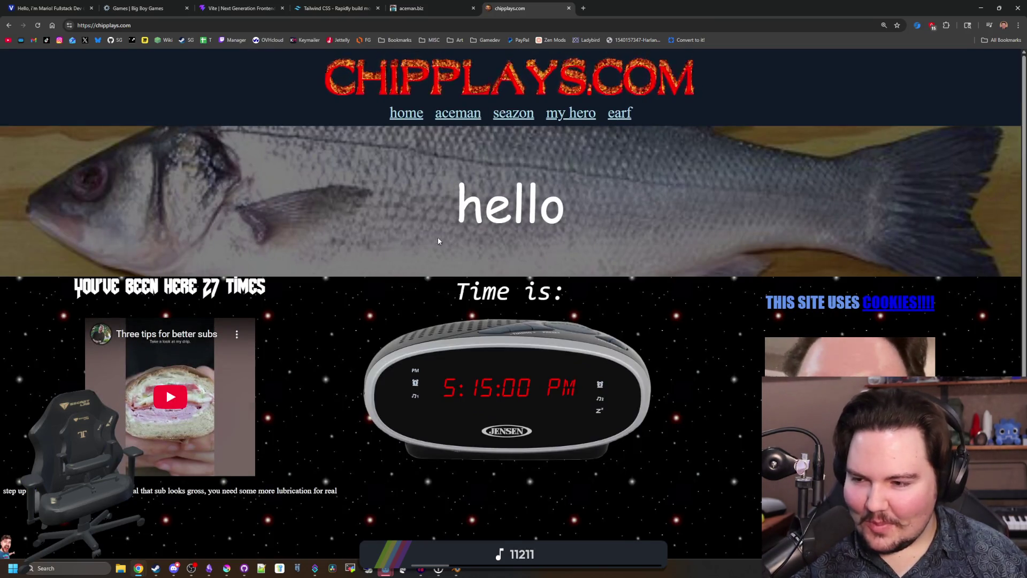
scroll(438, 236, down, 1)
scroll(526, 141, up, 1)
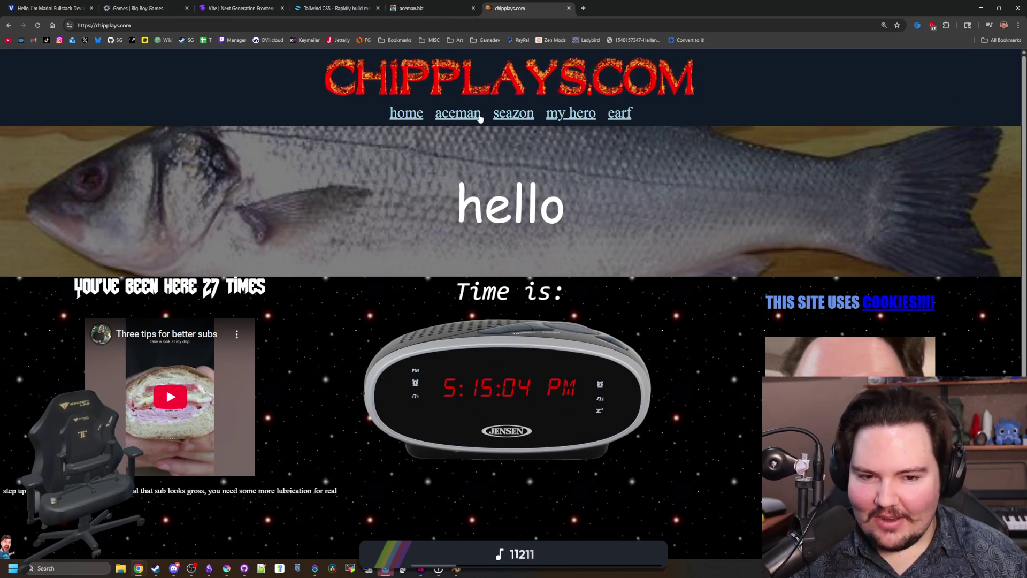
click(499, 118)
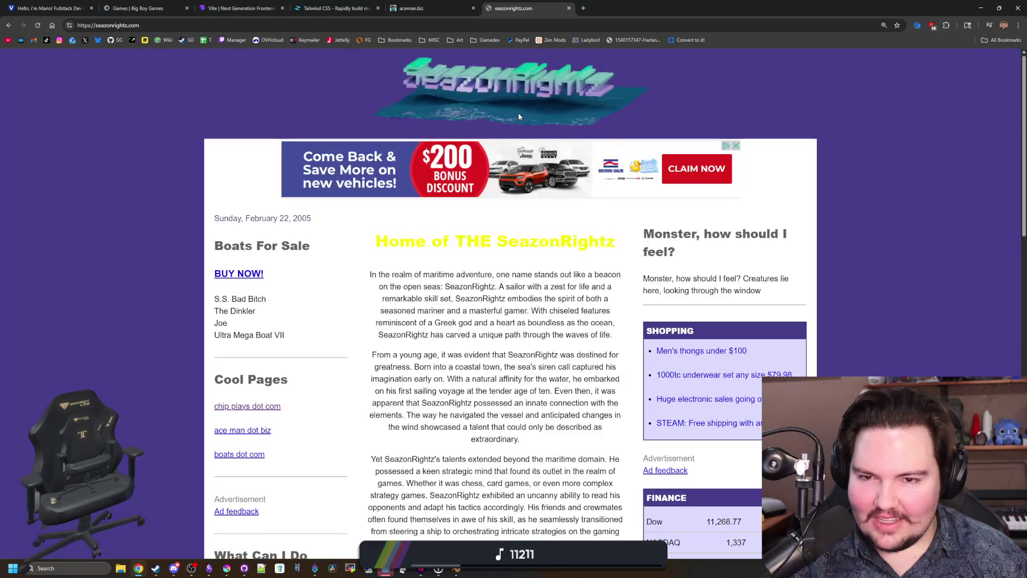
scroll(512, 313, down, 6)
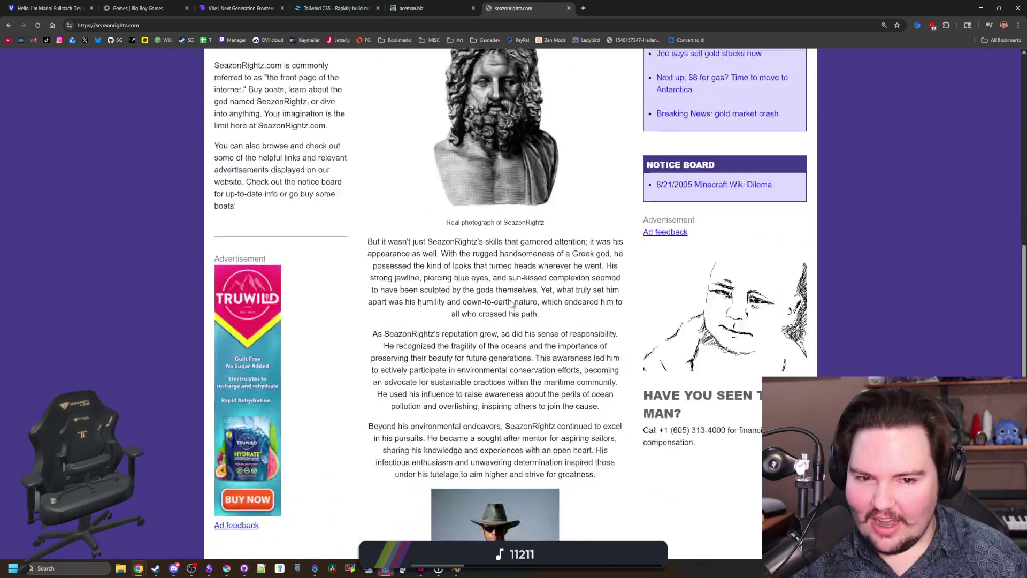
scroll(738, 377, up, 5)
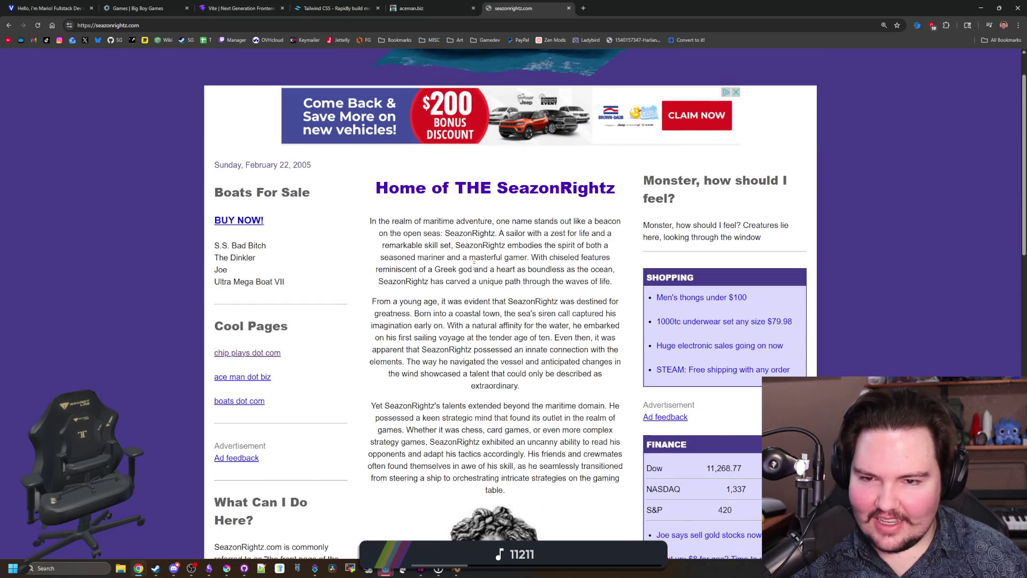
scroll(738, 377, up, 1)
scroll(273, 354, down, 1)
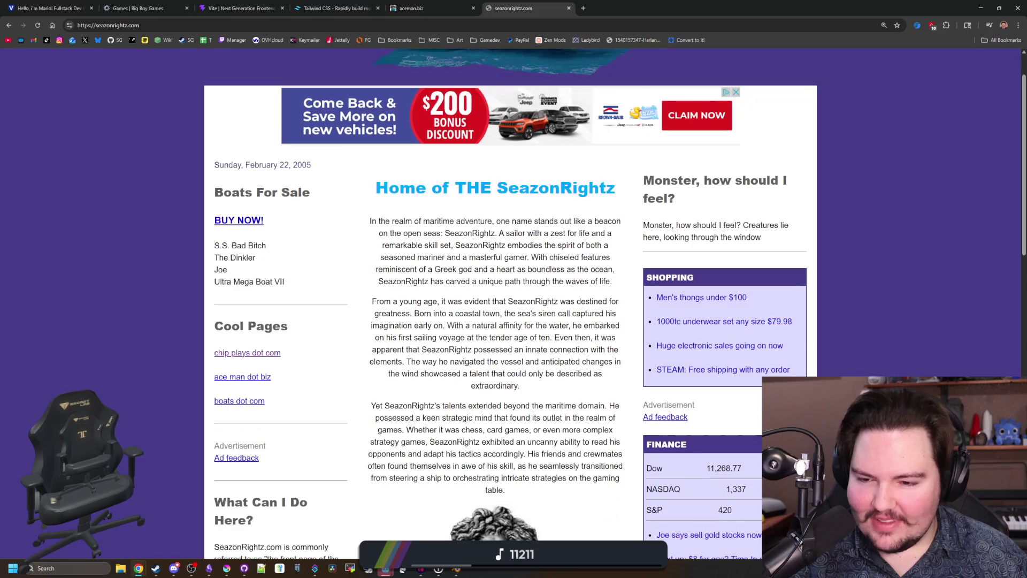
Step: Go back to chipplays.com and minimize Chrome to reveal the Godot editor
click(273, 354)
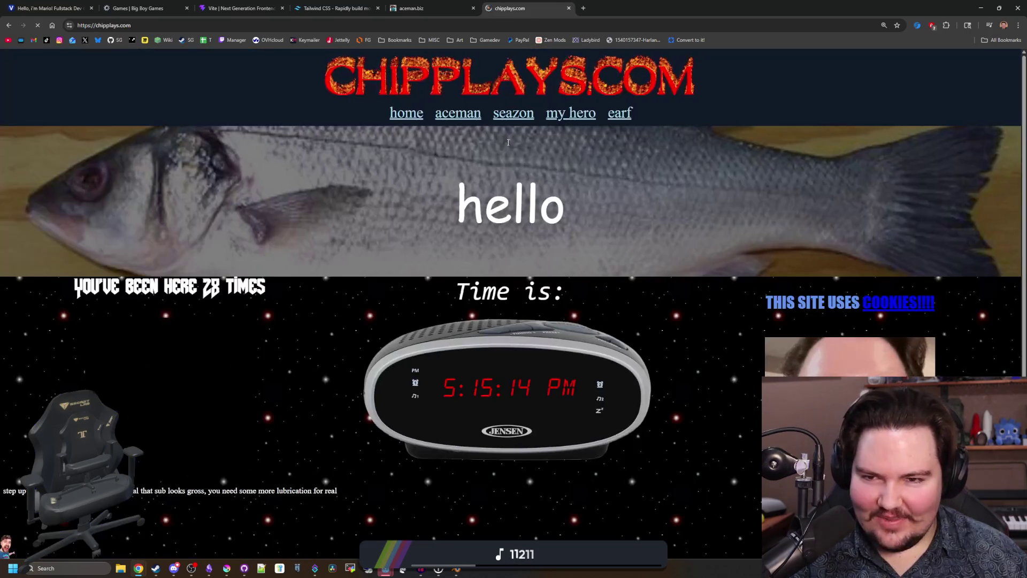
click(378, 8)
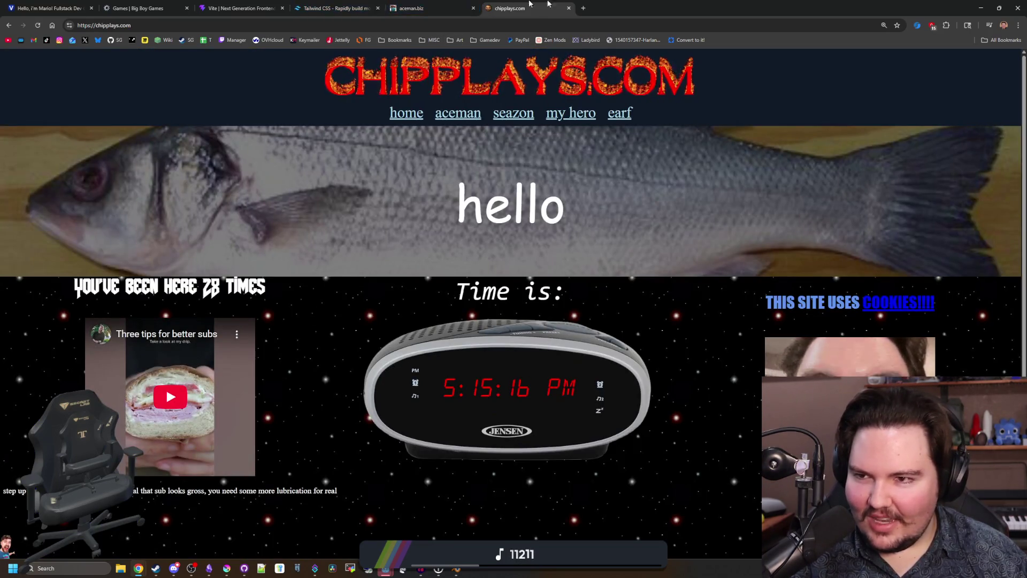
key(super+Down)
key(super+Down)
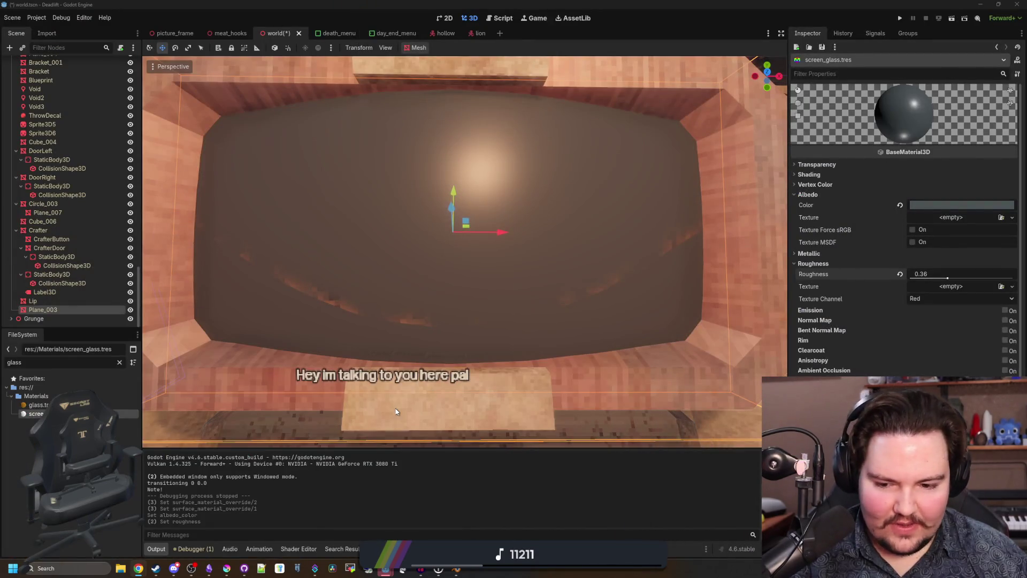
click(48, 559)
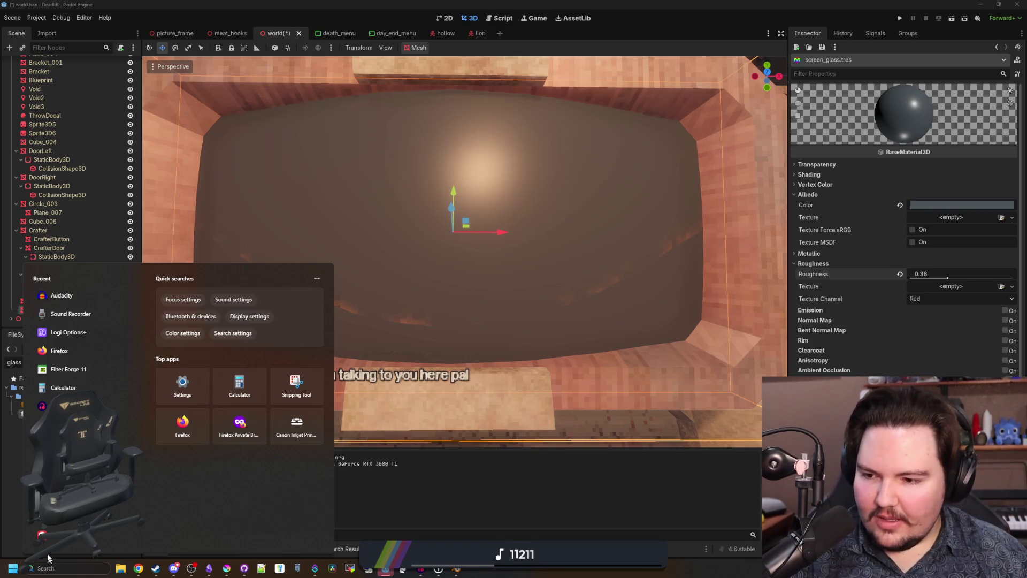
click(93, 365)
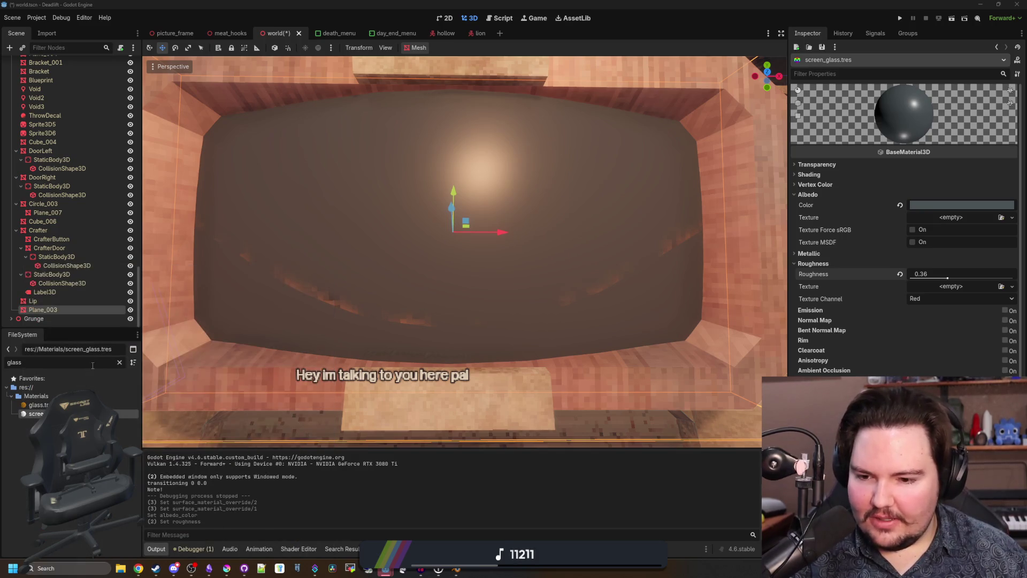
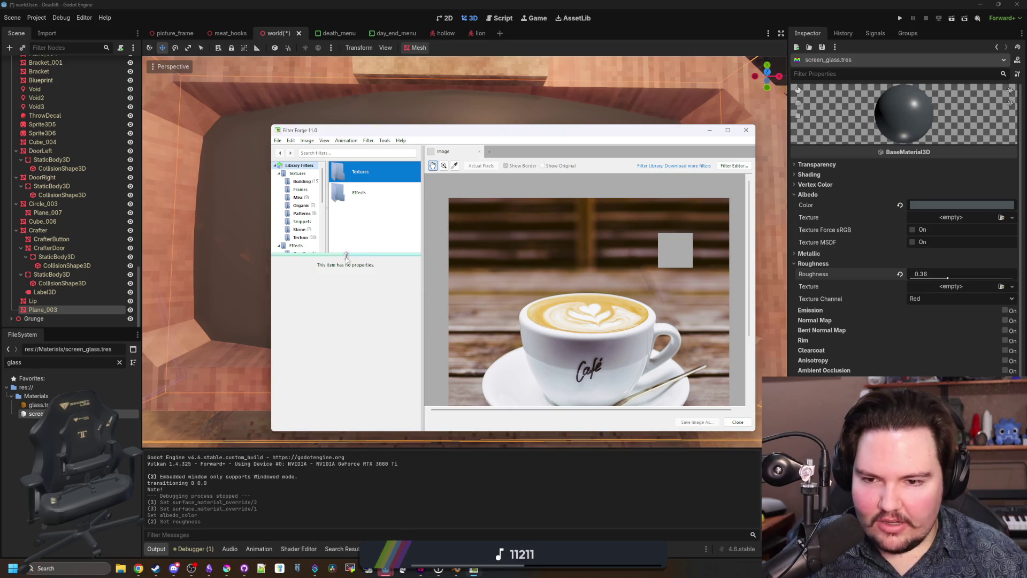
Step: Reveal the Effects subcategories in the filter library and move and enlarge the Filter Forge window
drag(350, 254, 348, 318)
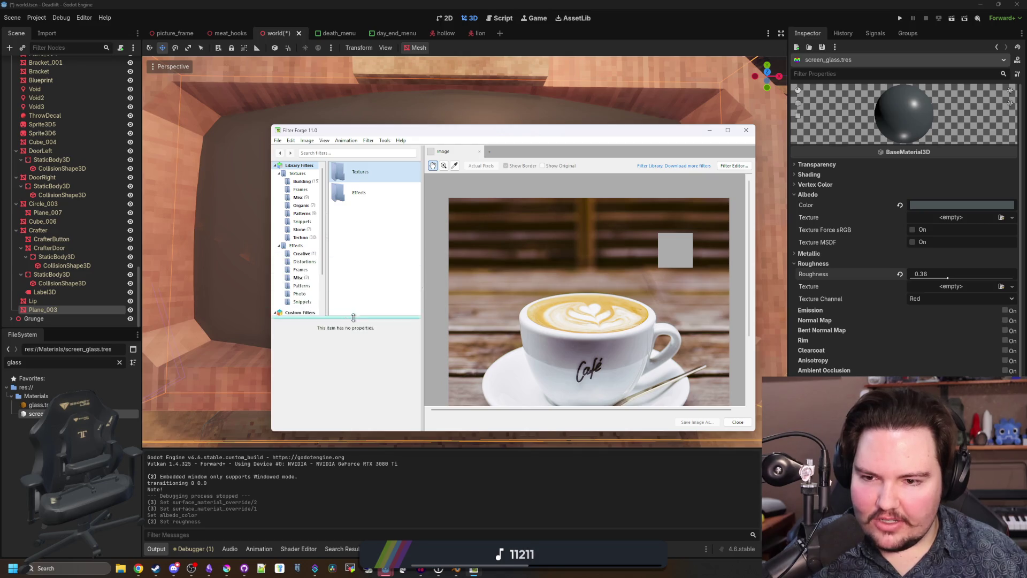
click(373, 257)
mouse_move(534, 136)
mouse_down()
mouse_move(459, 137)
mouse_move(400, 100)
mouse_up()
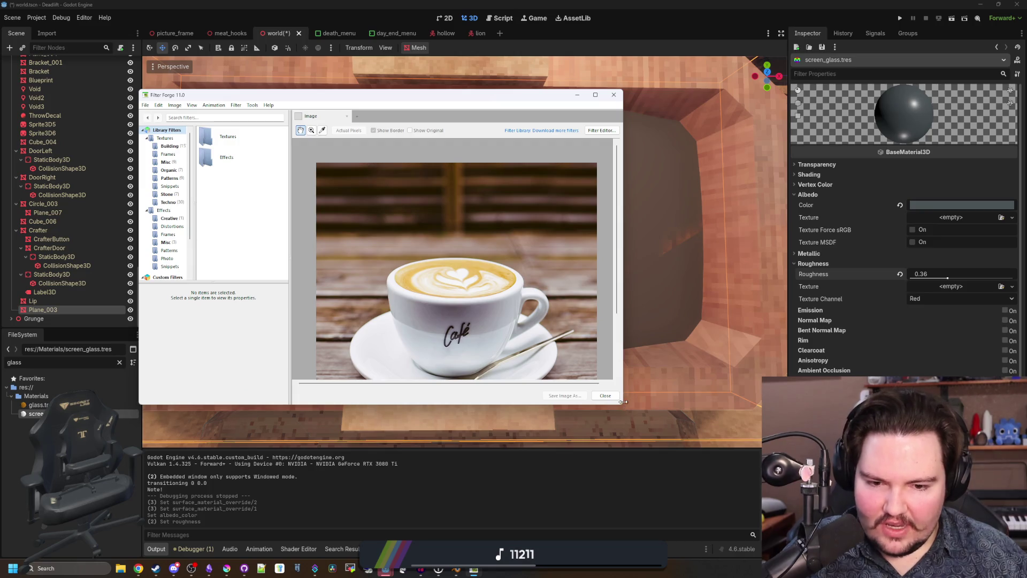
mouse_move(620, 406)
mouse_down()
mouse_move(729, 470)
mouse_move(817, 478)
mouse_up()
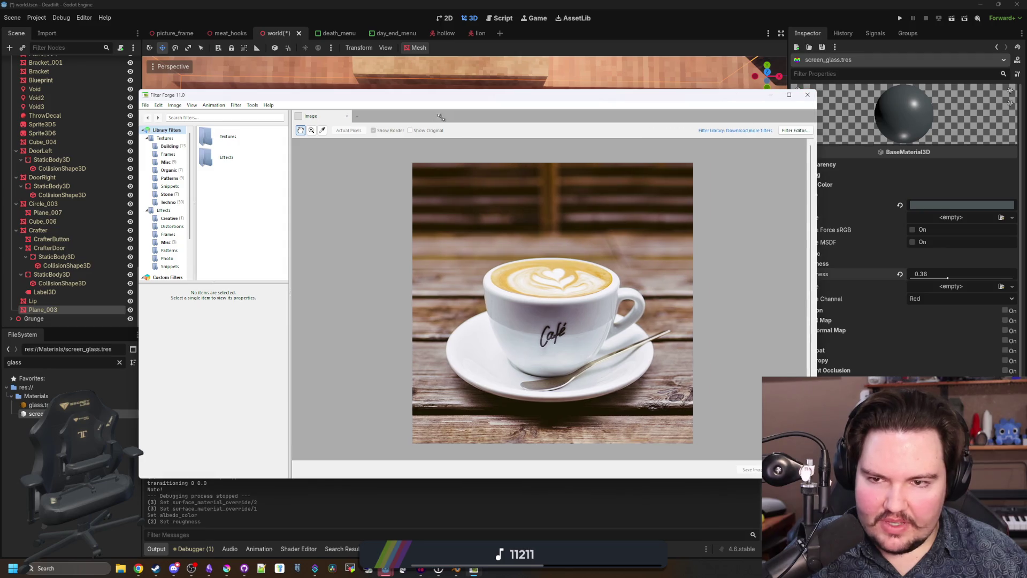
mouse_move(431, 101)
mouse_down()
mouse_move(460, 105)
mouse_move(446, 105)
mouse_up()
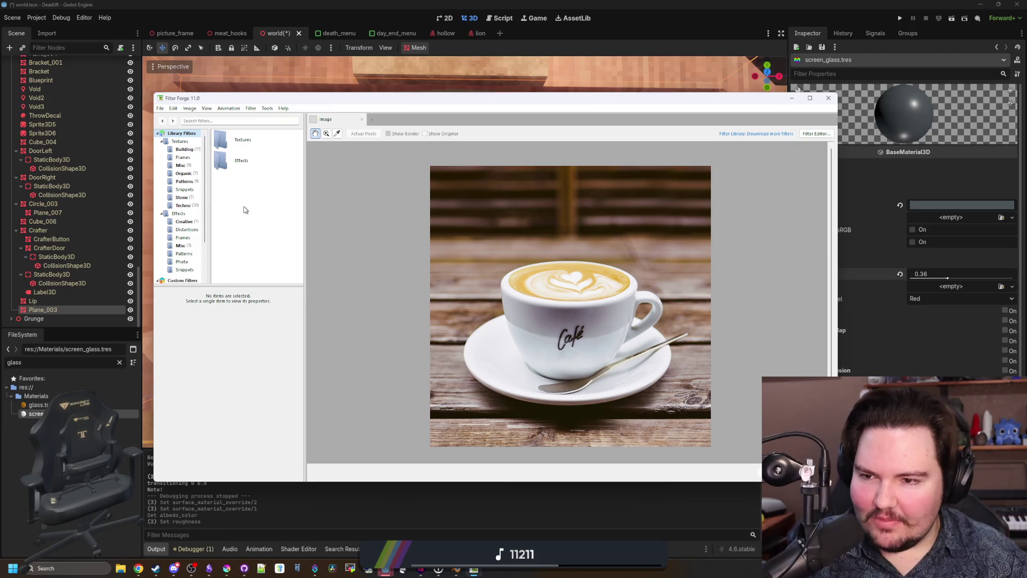
Step: Zoom the coffee-cup preview out to 50% so the whole image fits
scroll(191, 192, down, 3)
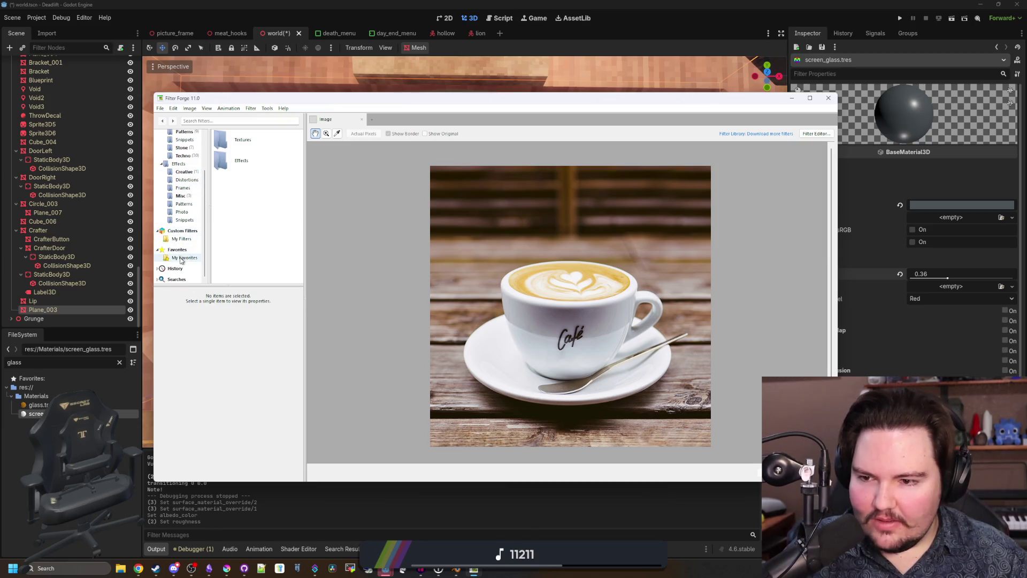
scroll(182, 257, up, 3)
scroll(484, 228, down, 1)
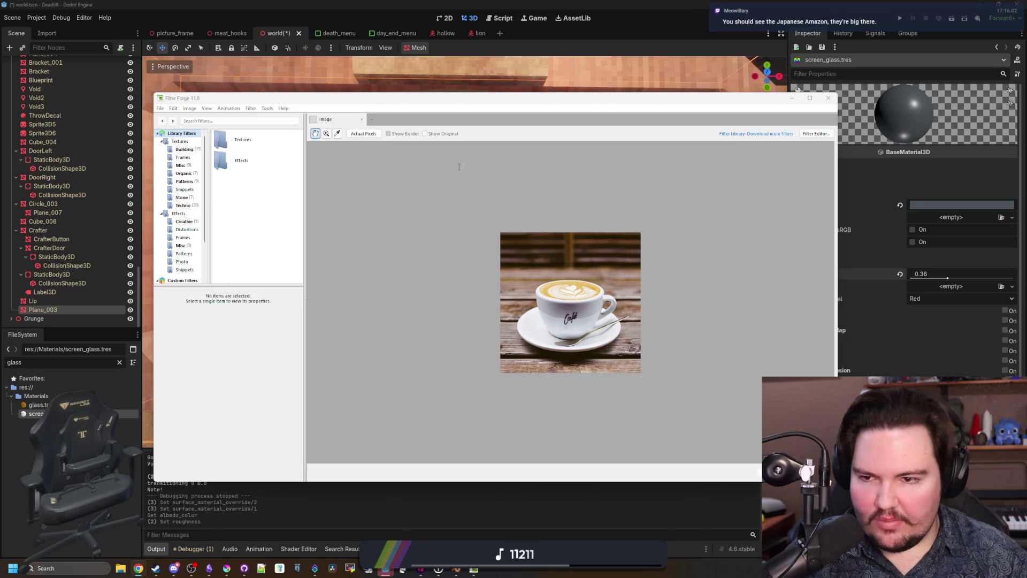
key(super+2)
Step: Search for 'filtero', then enter 'filterf' in the address bar to load filterforge.com
text(filtero)
key(Return)
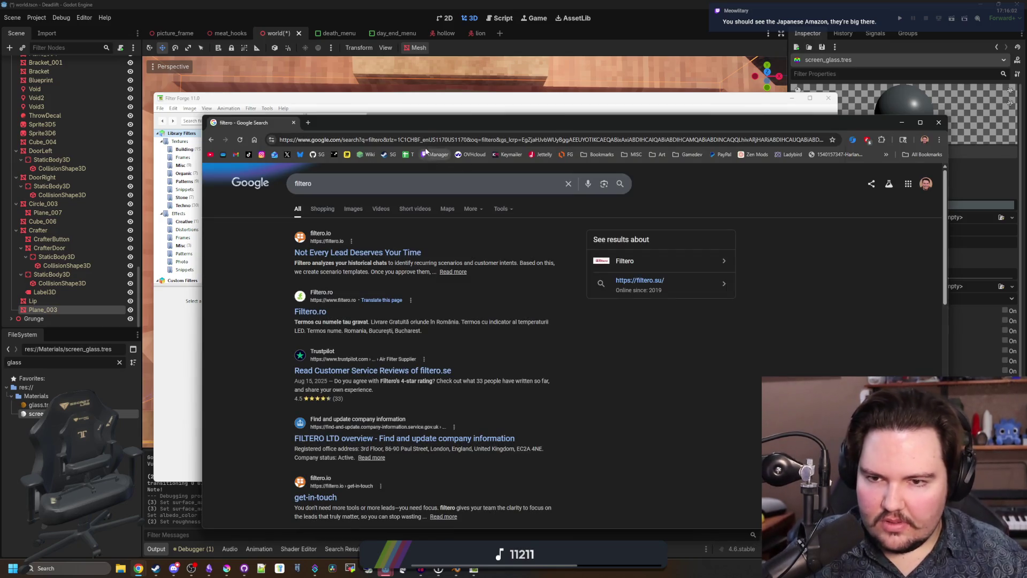
click(428, 139)
text(filterf)
key(Return)
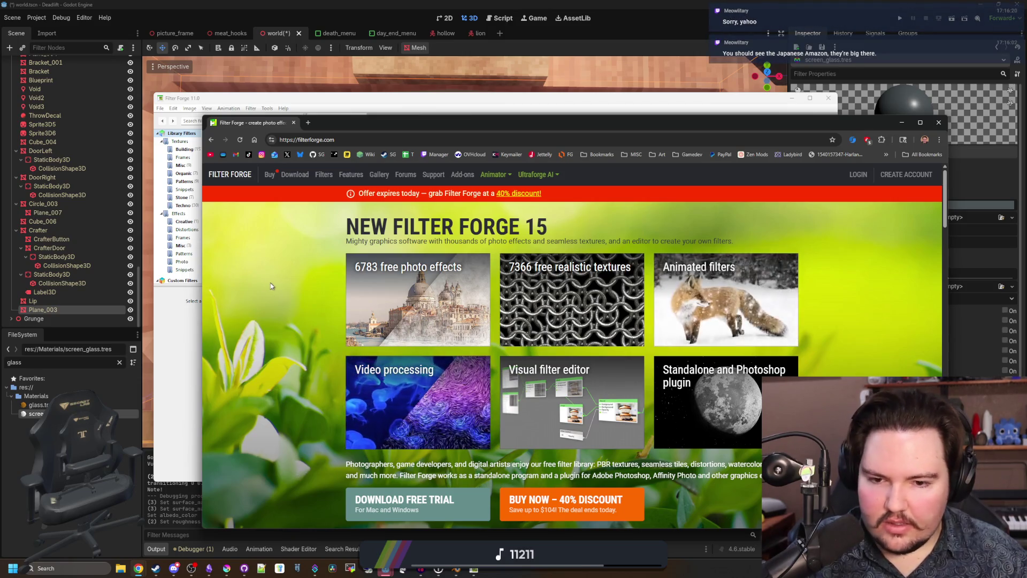
Step: Open the 'Check over the new features' page in a second tab and switch to it
scroll(411, 322, down, 7)
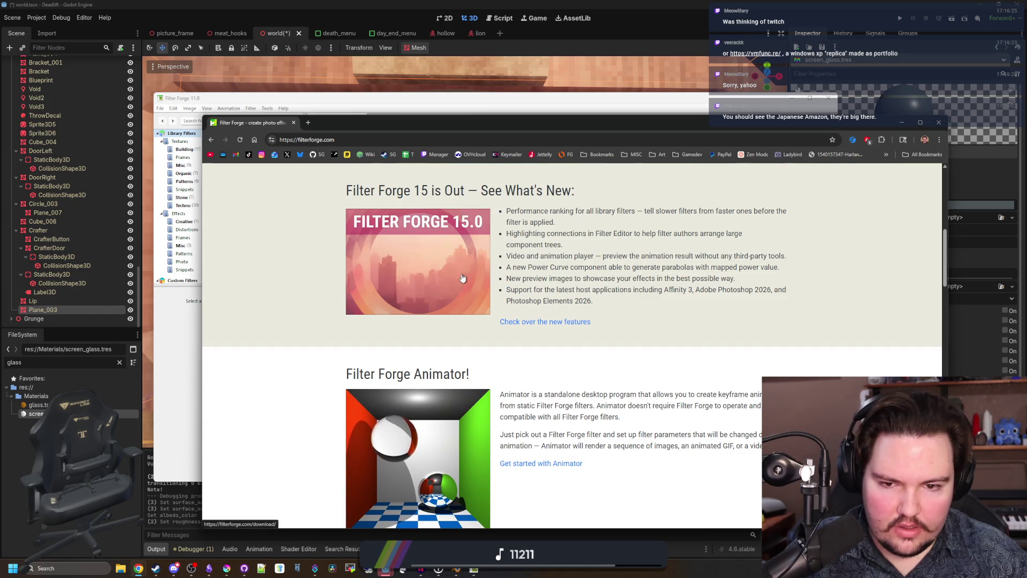
middle_click(560, 325)
scroll(560, 325, down, 10)
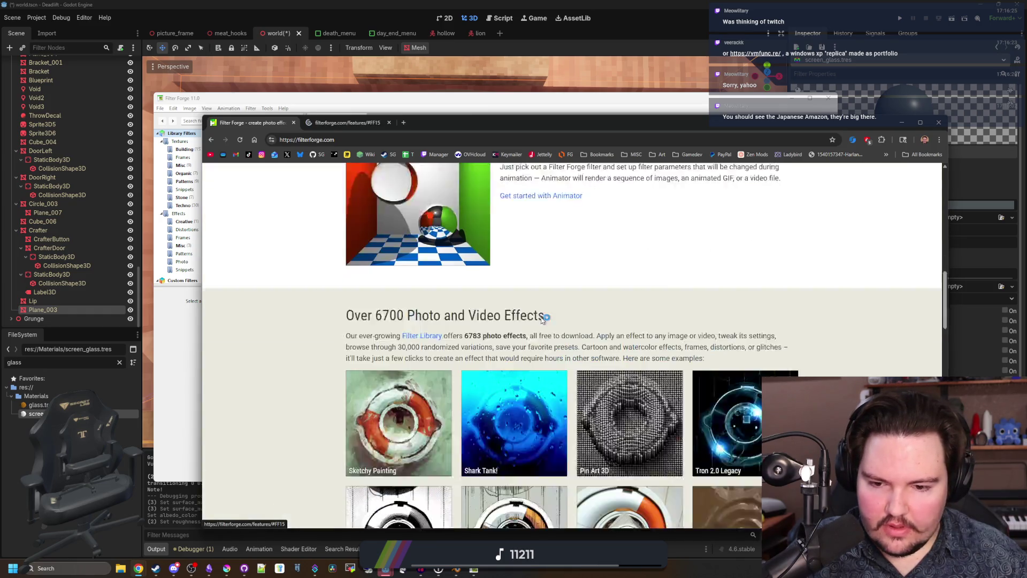
key(Home)
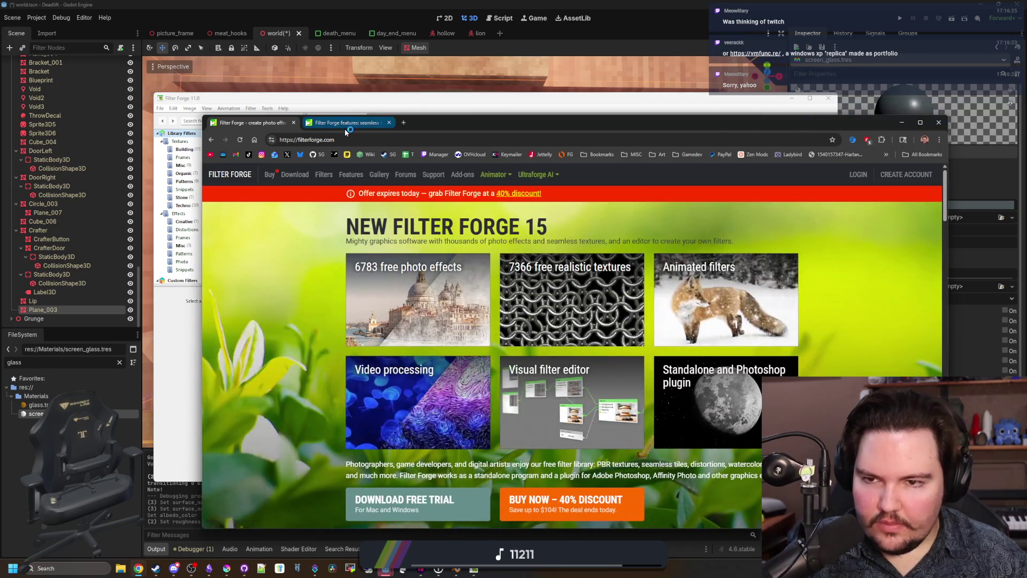
key(ctrl+Tab)
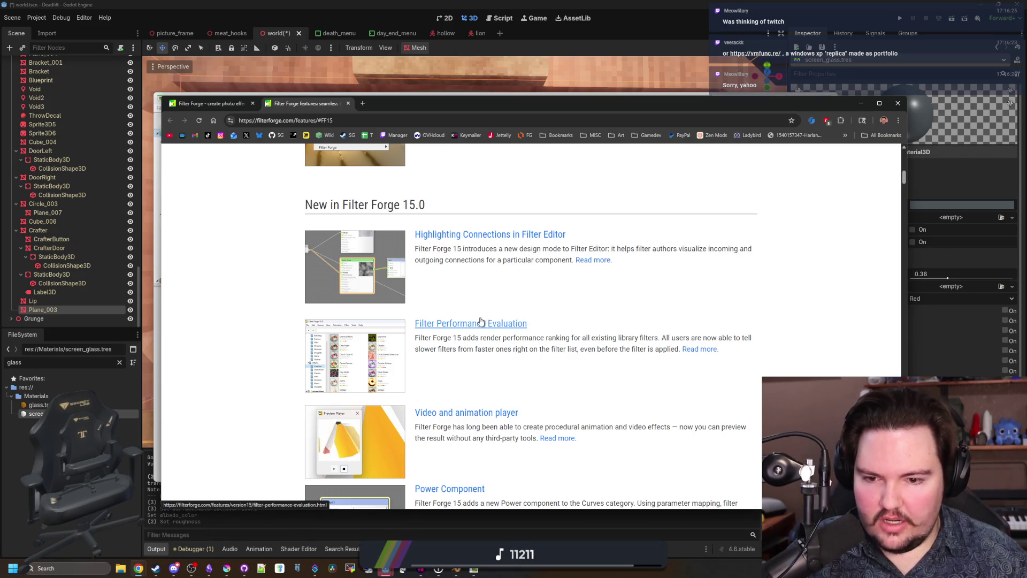
Step: Scroll through the key features and what's new in Filter Forge 15
scroll(480, 321, down, 2)
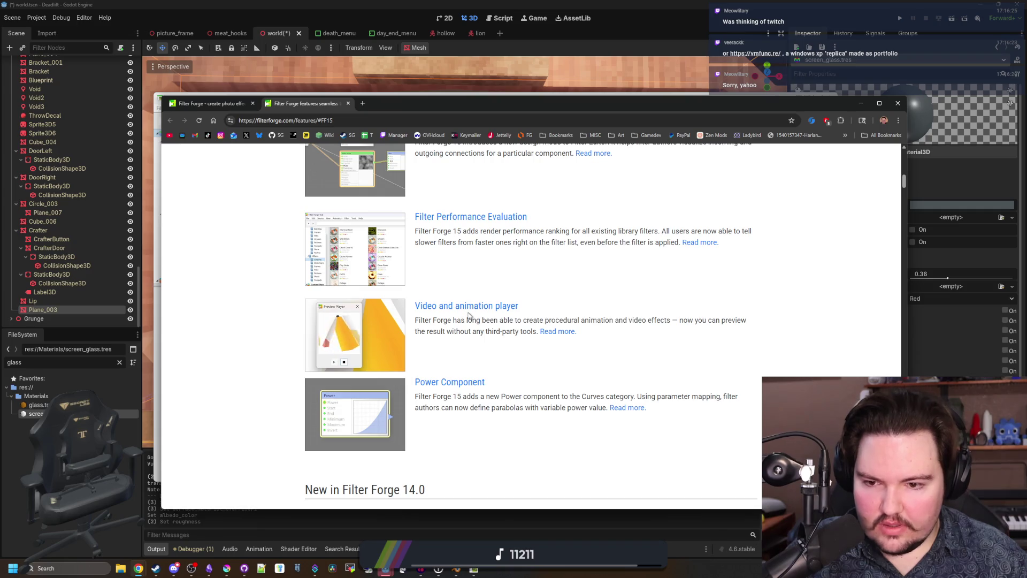
scroll(474, 312, down, 2)
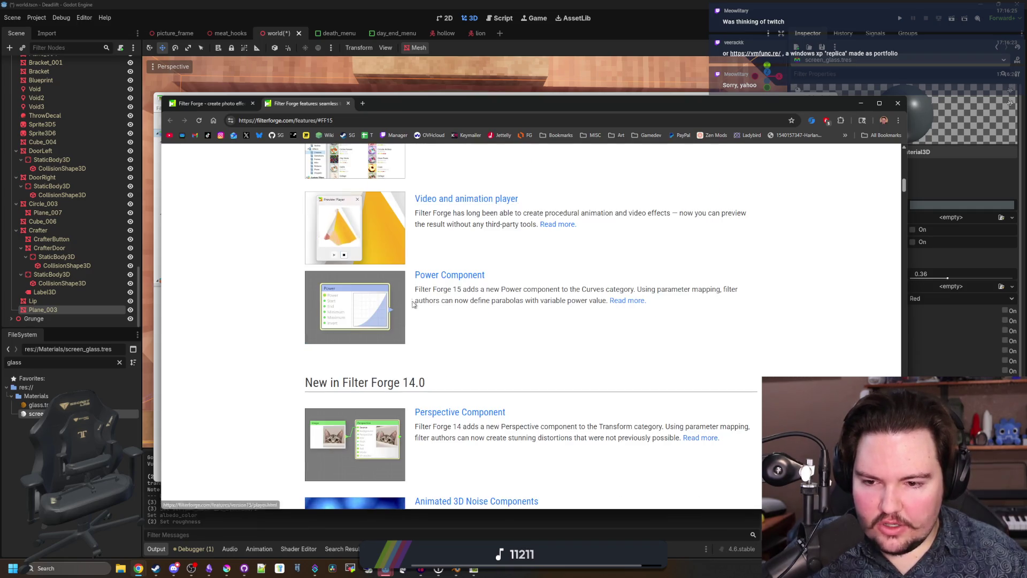
scroll(413, 296, up, 5)
scroll(413, 295, up, 10)
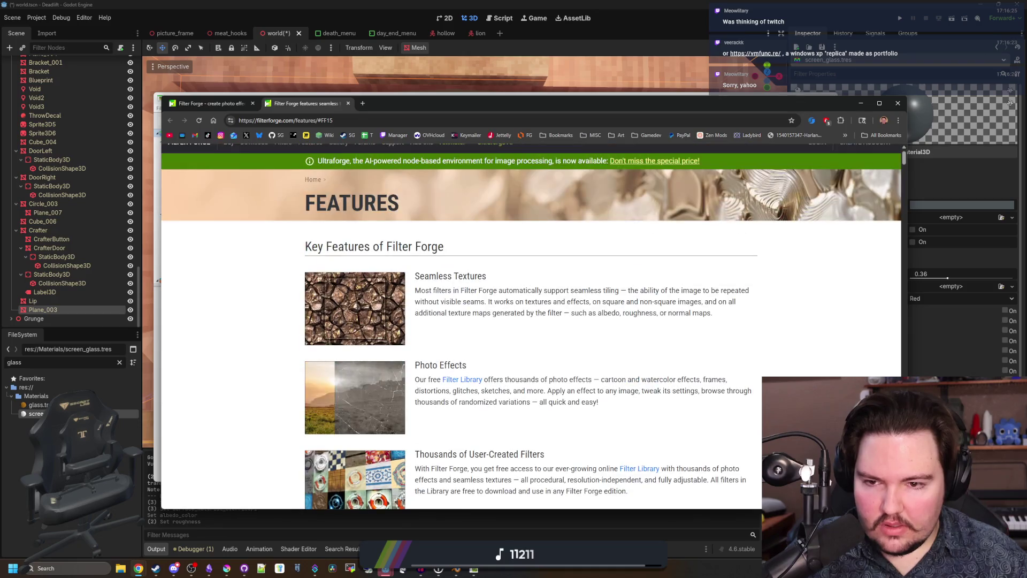
scroll(418, 331, down, 15)
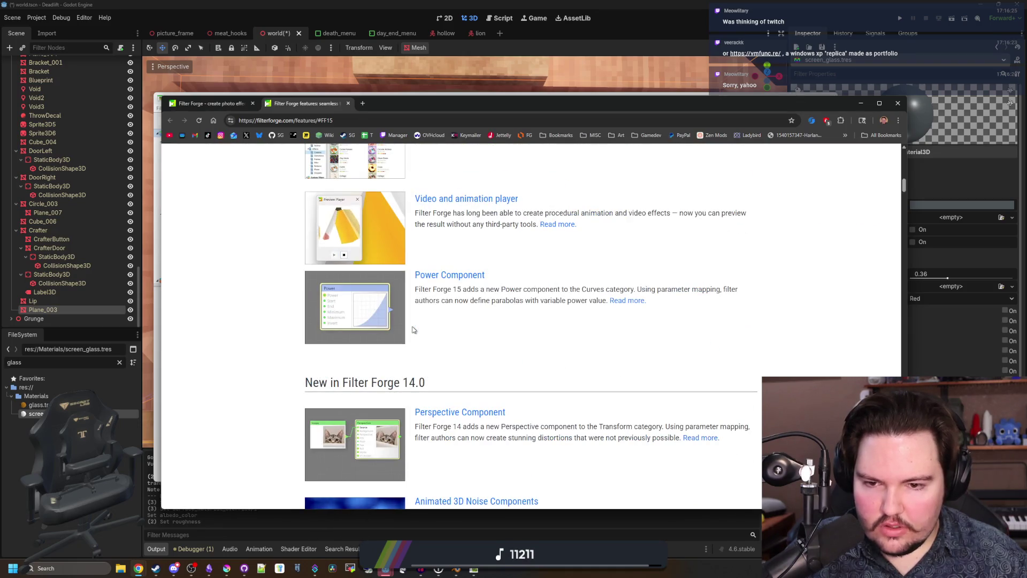
scroll(413, 330, down, 3)
scroll(413, 330, down, 20)
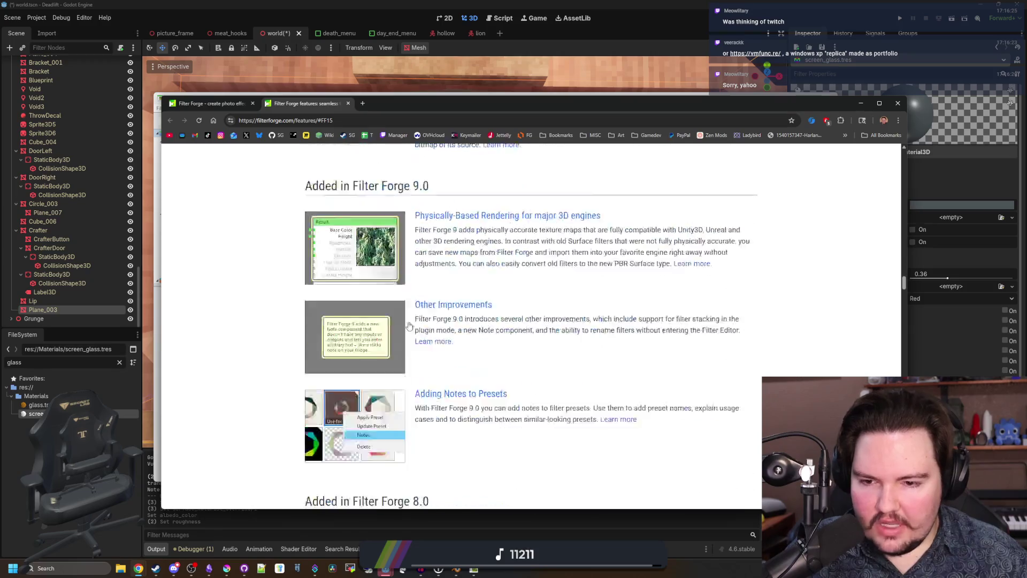
scroll(406, 325, up, 20)
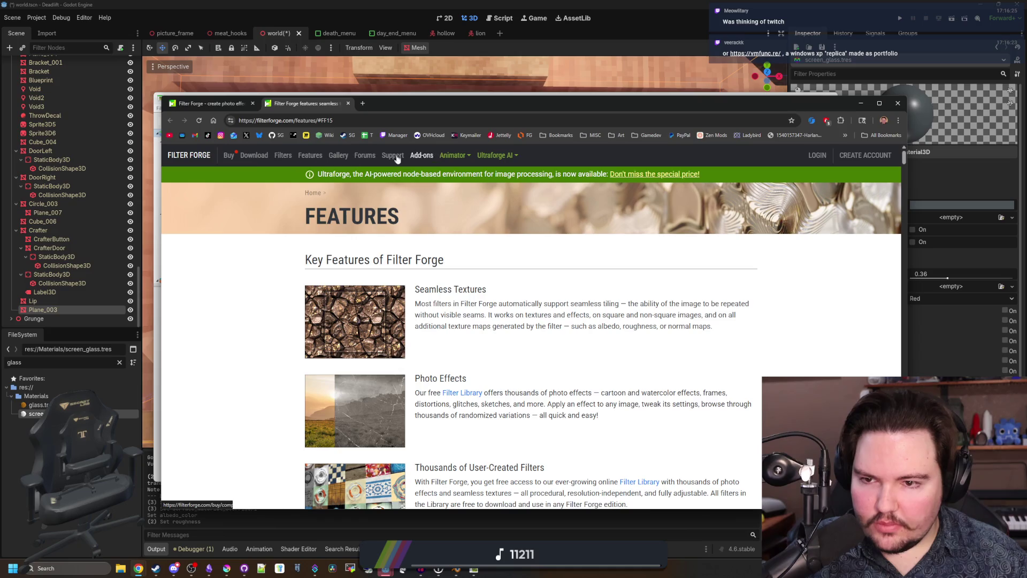
Step: Go to the Buy Filter Forge page and highlight the lifetime-upgrades price
click(228, 156)
scroll(420, 258, down, 4)
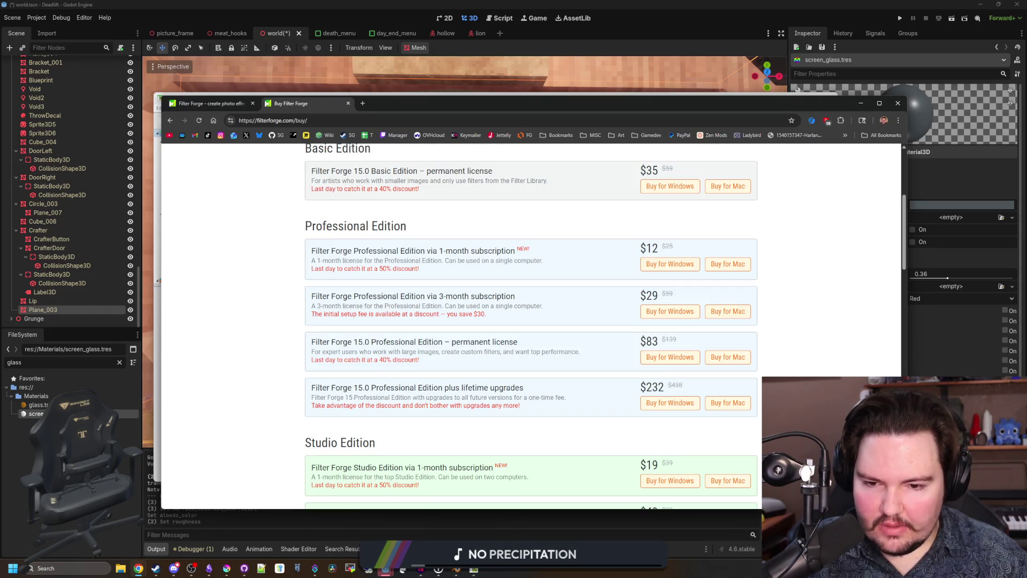
mouse_move(396, 398)
mouse_down()
mouse_move(553, 398)
mouse_move(560, 408)
mouse_up()
click(561, 408)
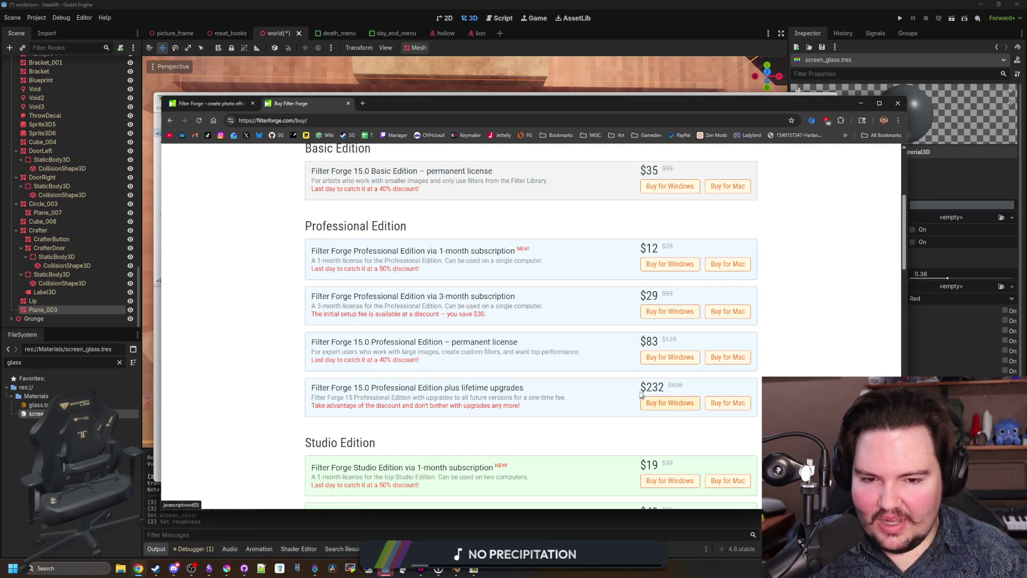
drag(639, 387, 683, 392)
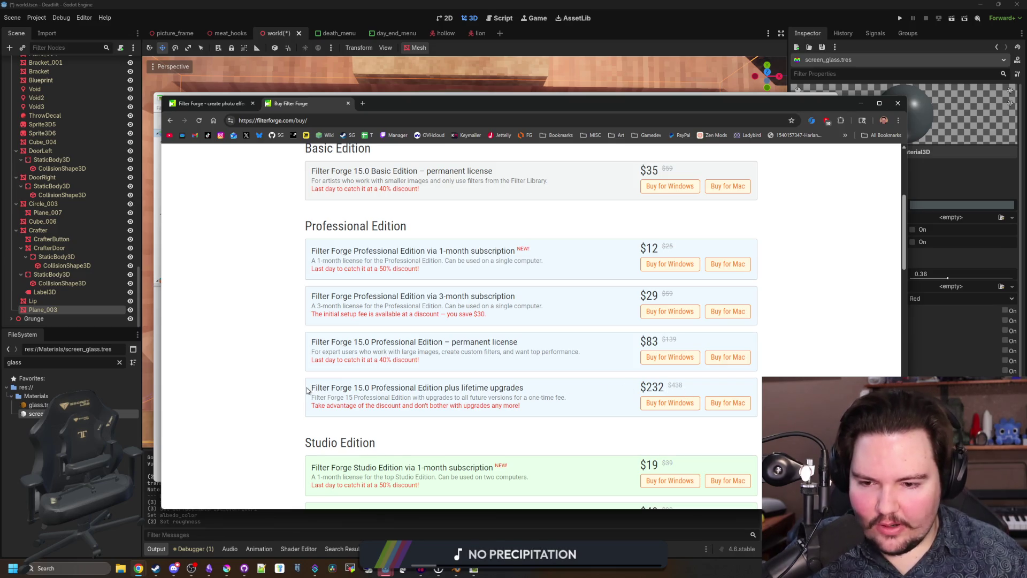
Step: Scroll through the Compare Editions table, highlighting the Project files feature row
scroll(378, 379, down, 4)
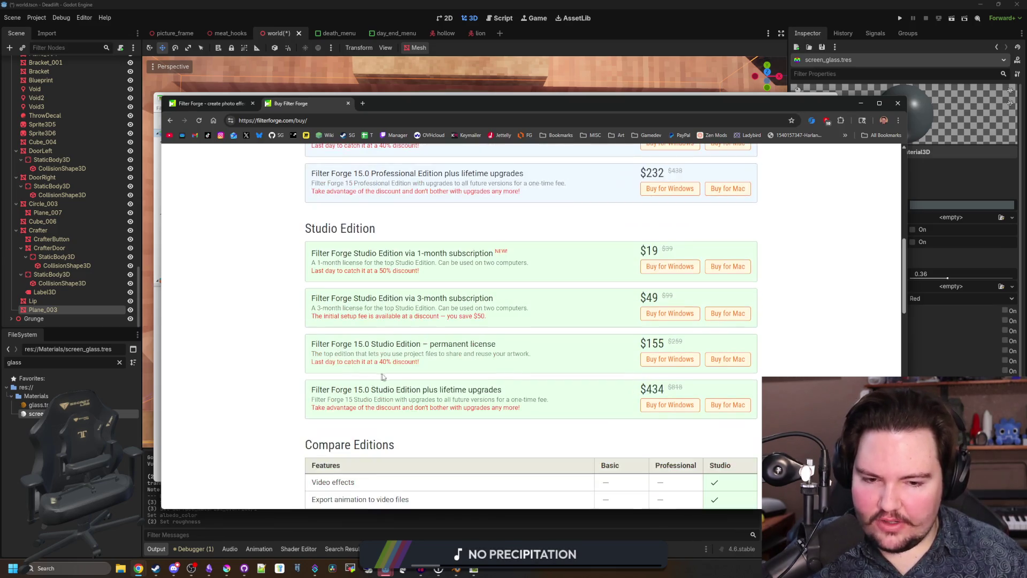
scroll(388, 375, down, 7)
scroll(702, 324, up, 3)
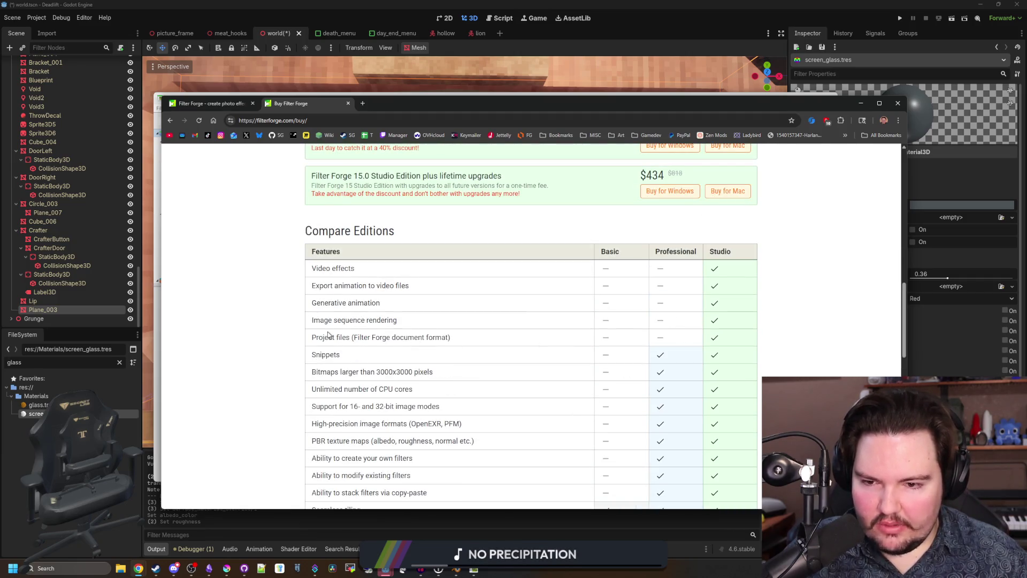
drag(312, 336, 389, 337)
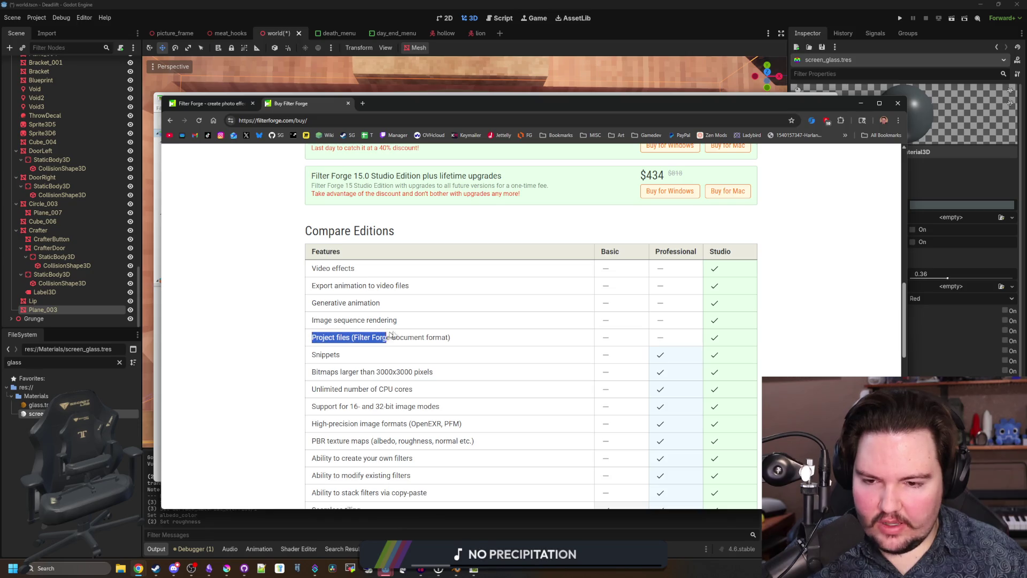
click(468, 335)
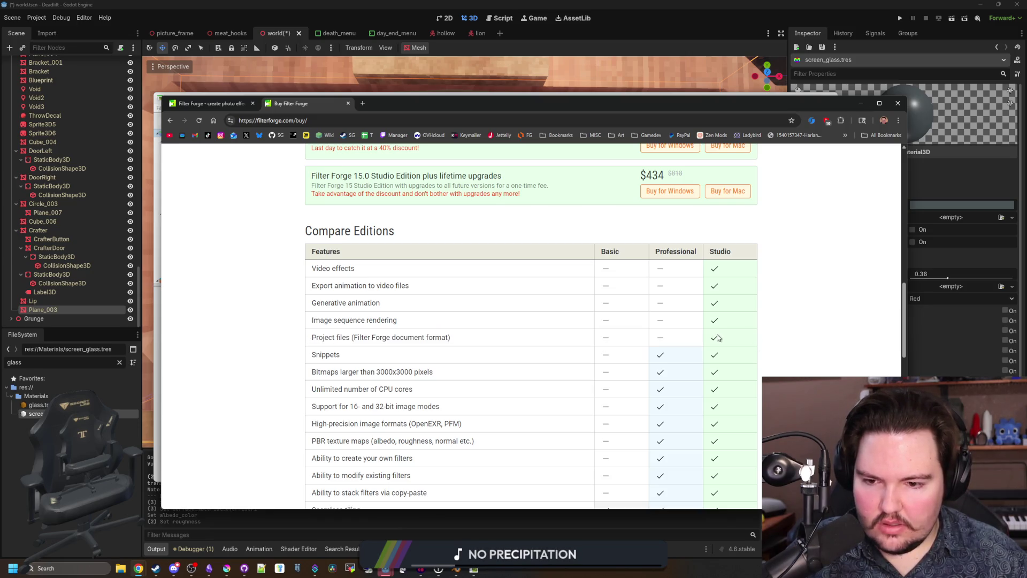
scroll(718, 337, down, 3)
scroll(718, 337, up, 4)
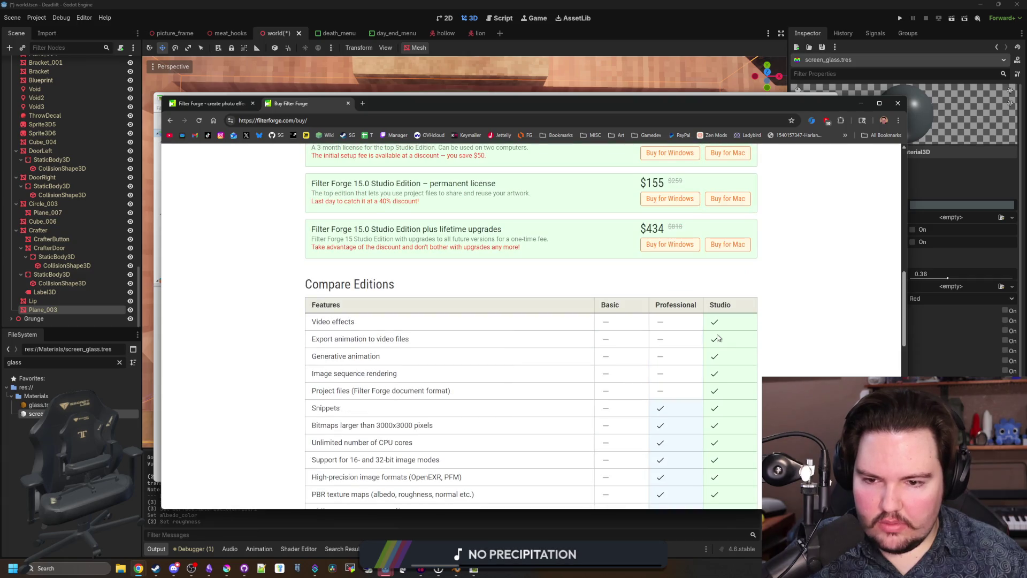
scroll(653, 338, down, 5)
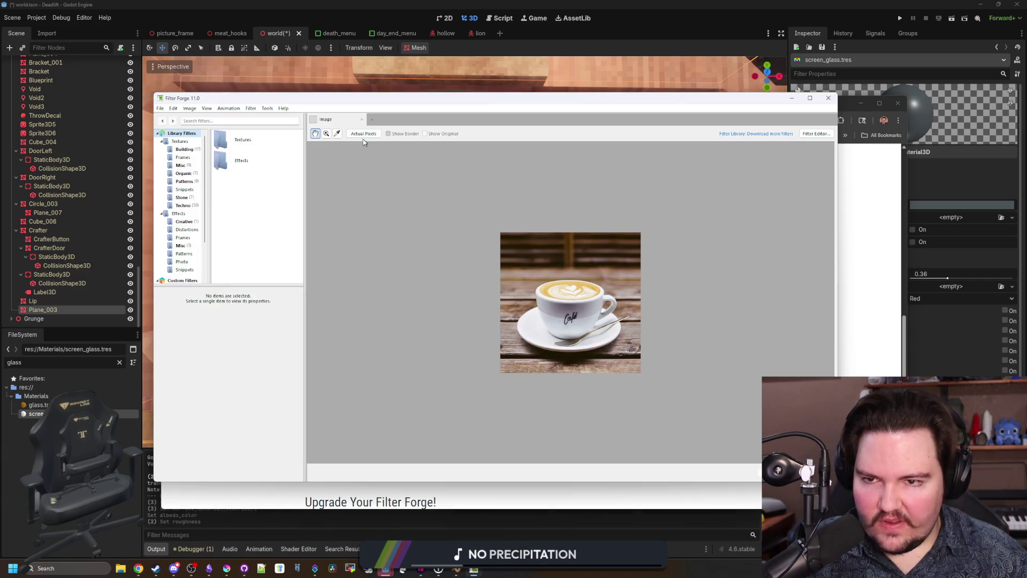
Step: Open the Filter Forge program options from the tools menu and close them again
click(268, 108)
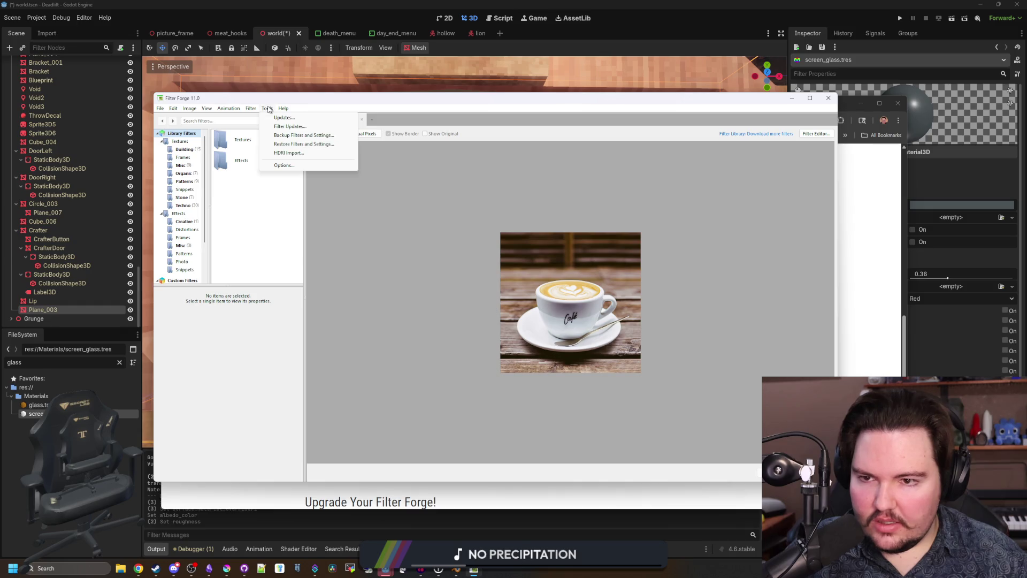
click(291, 164)
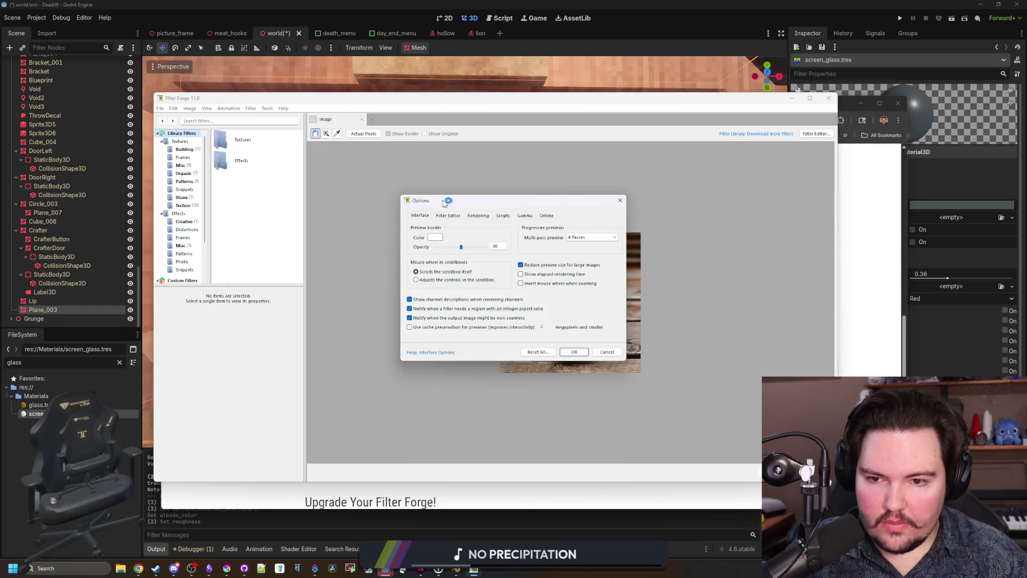
click(620, 200)
Step: View the Filter Forge version details, then minimize the program to reveal the pricing page
click(267, 109)
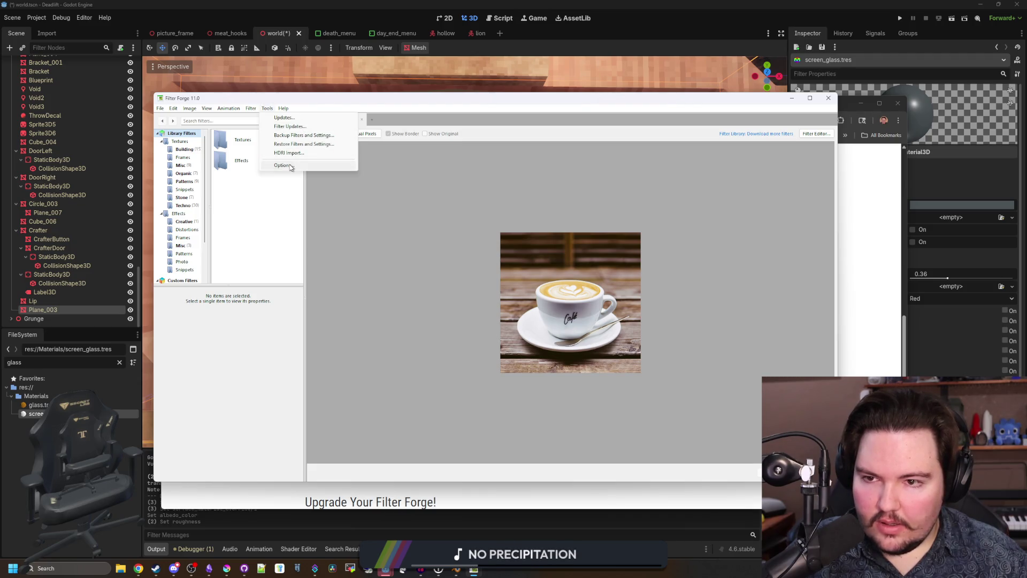
mouse_move(284, 110)
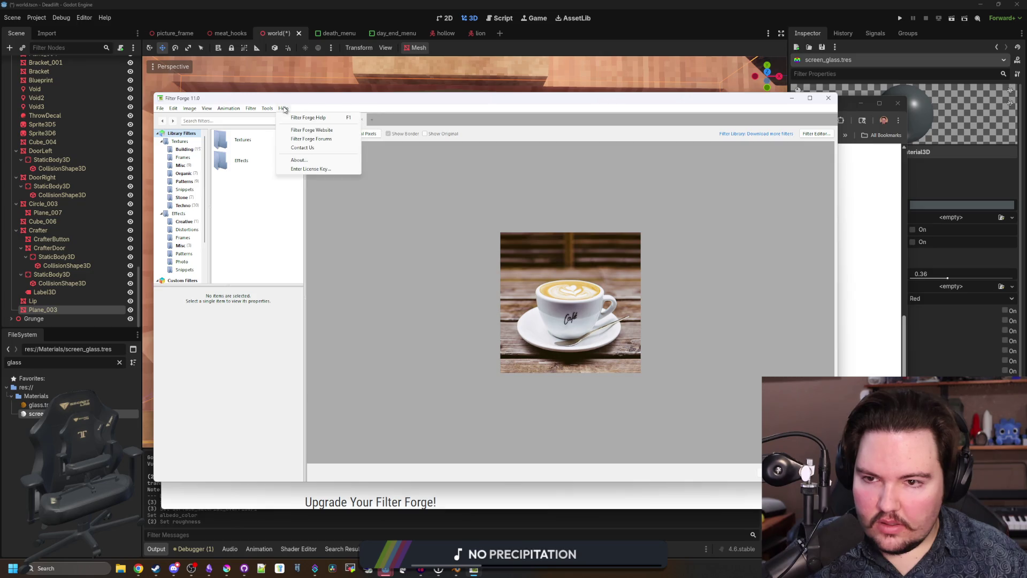
click(329, 182)
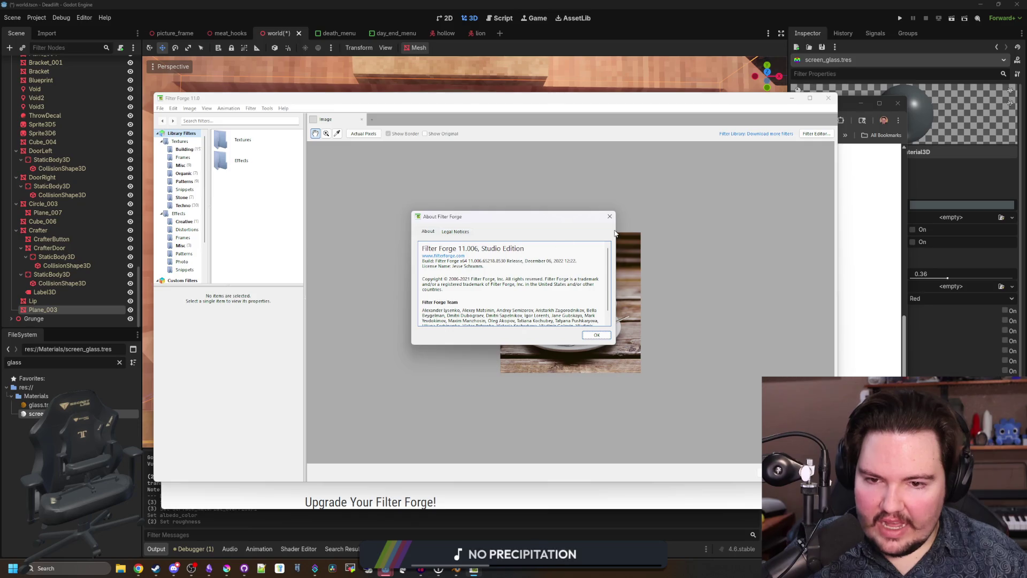
click(609, 216)
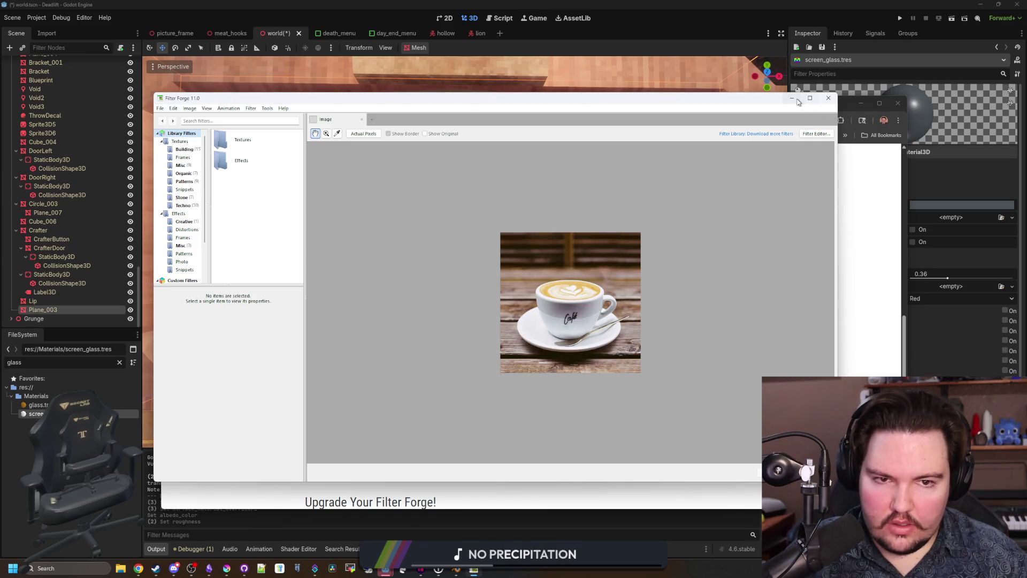
click(792, 98)
scroll(539, 317, down, 1)
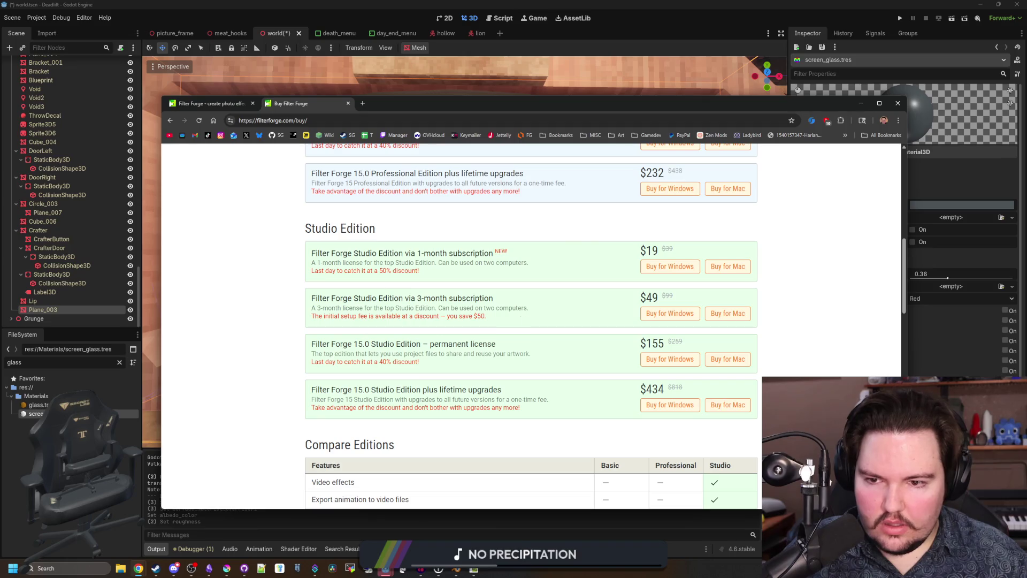
Step: Clear the price selection, switch to Filter Forge and back, then position the new portfolio window
click(680, 388)
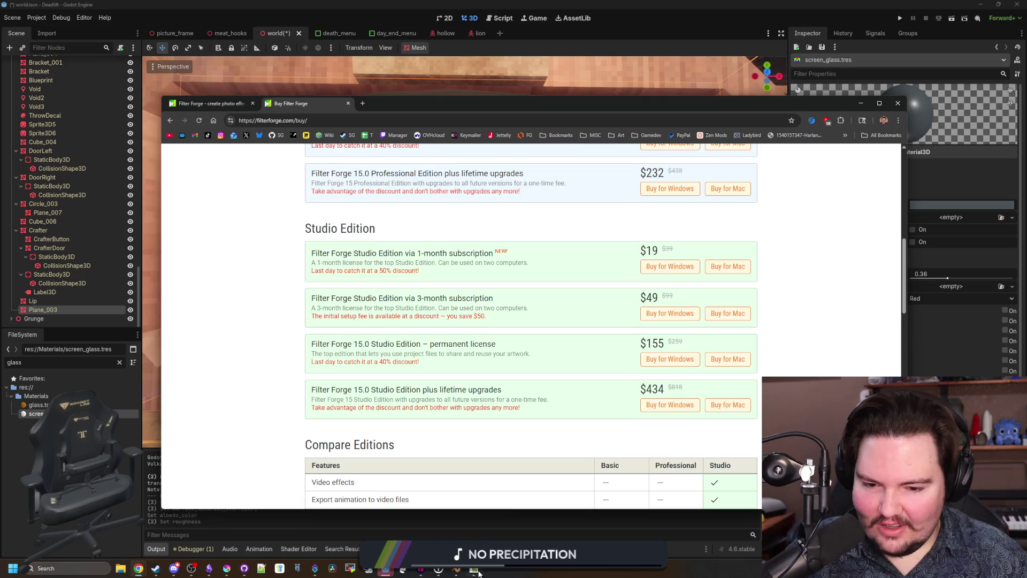
click(481, 570)
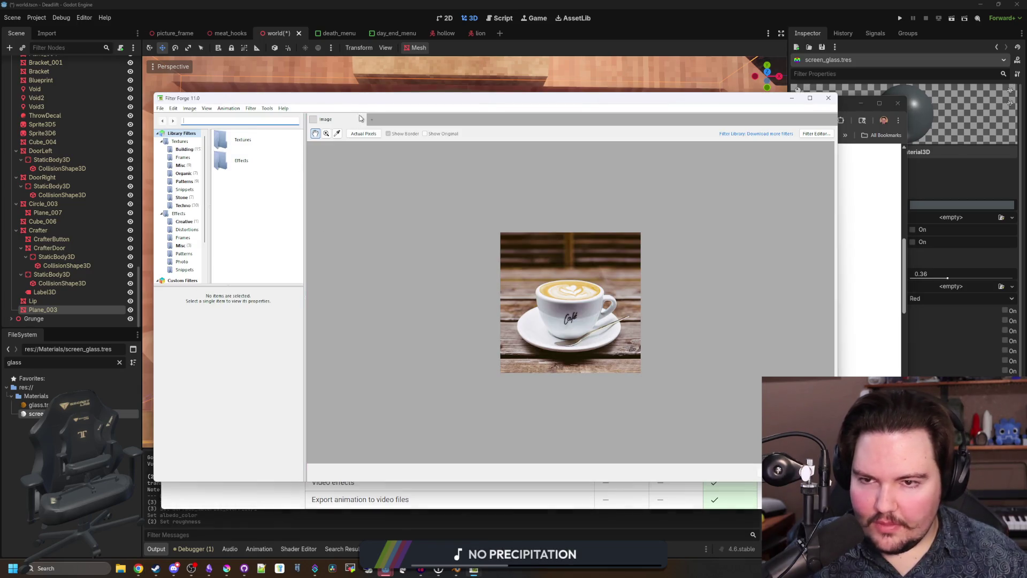
click(377, 107)
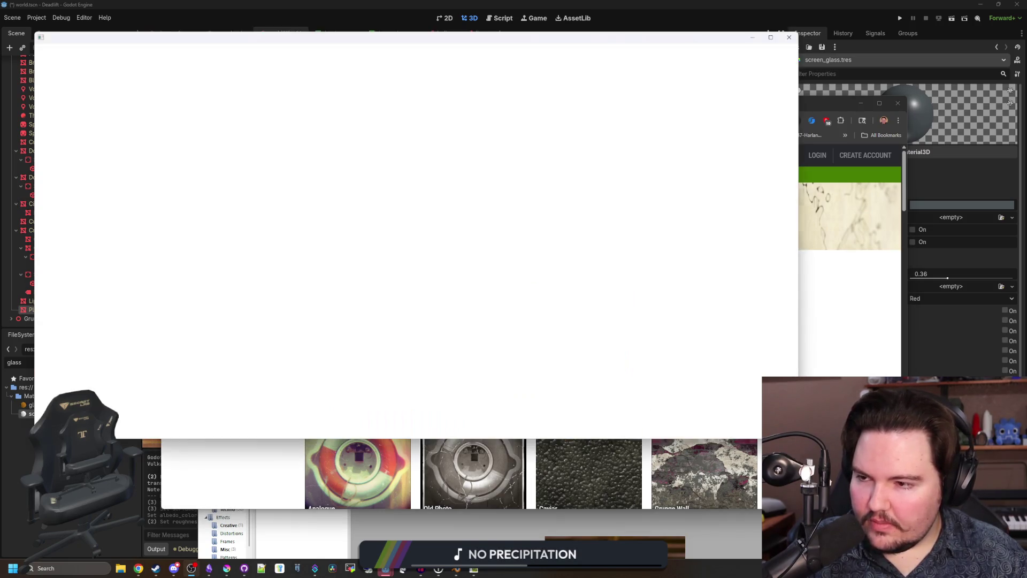
drag(271, 39, 343, 74)
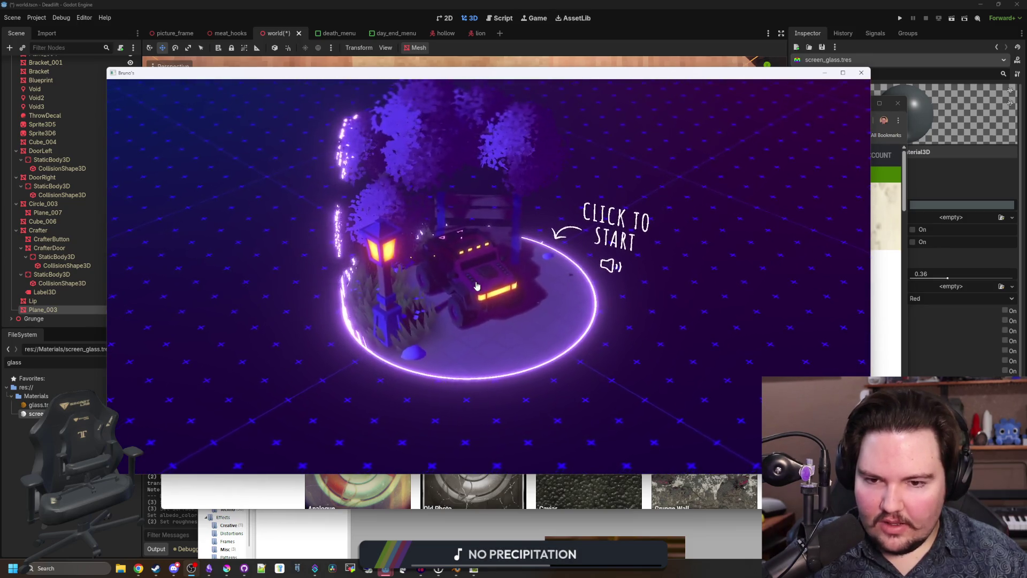
Step: Pan across the world past the BRUNO SIMON letters and the bridge to the Lab area
drag(601, 378, 476, 348)
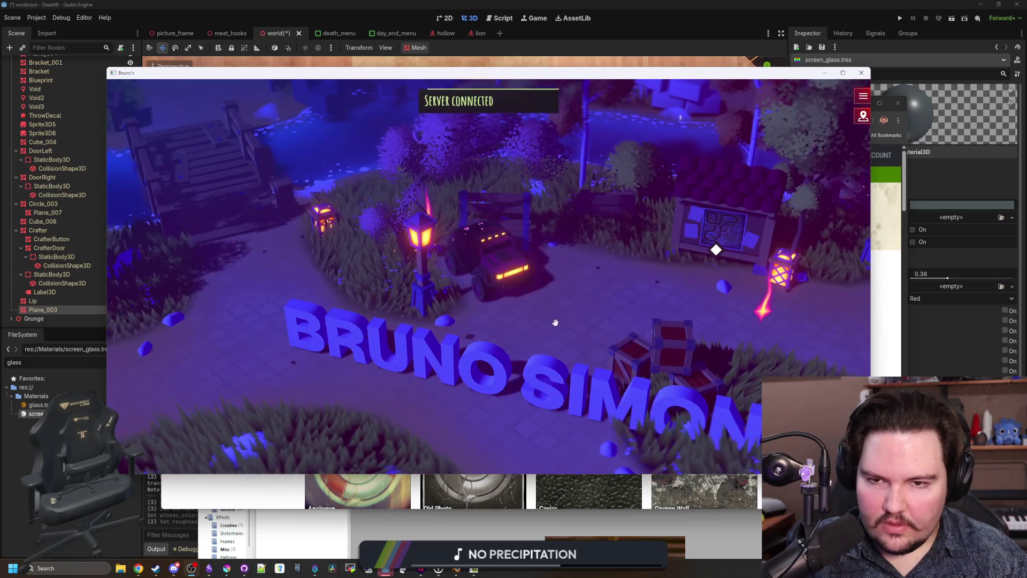
mouse_move(555, 322)
mouse_down()
mouse_move(419, 277)
mouse_move(362, 294)
mouse_up()
drag(459, 392, 407, 266)
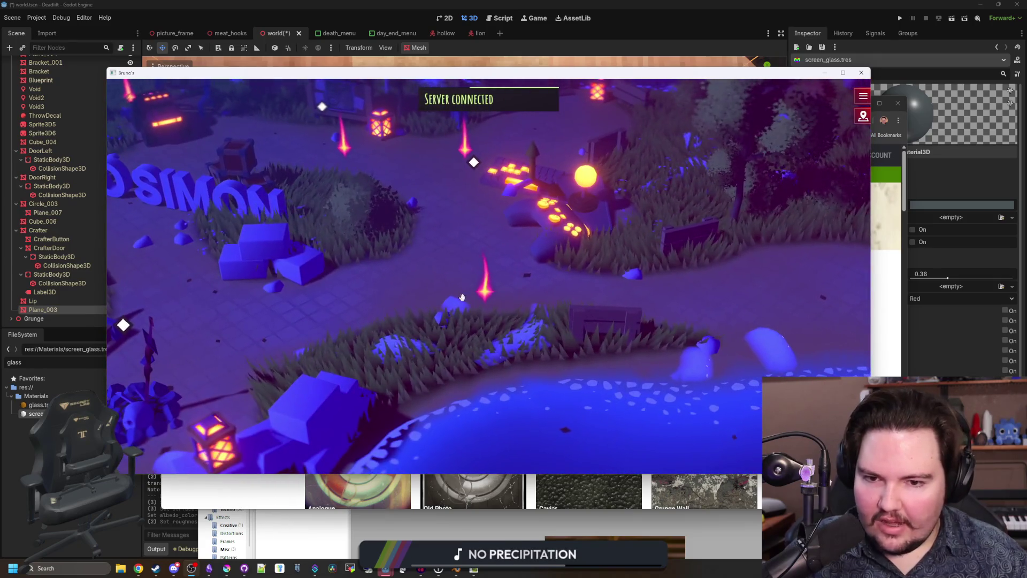
drag(415, 249, 479, 241)
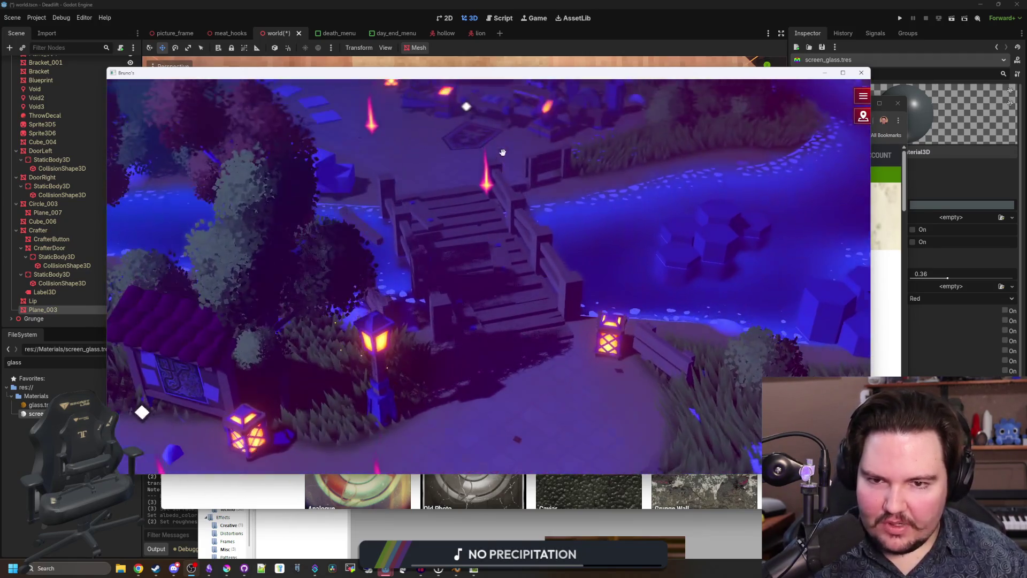
drag(503, 152, 472, 216)
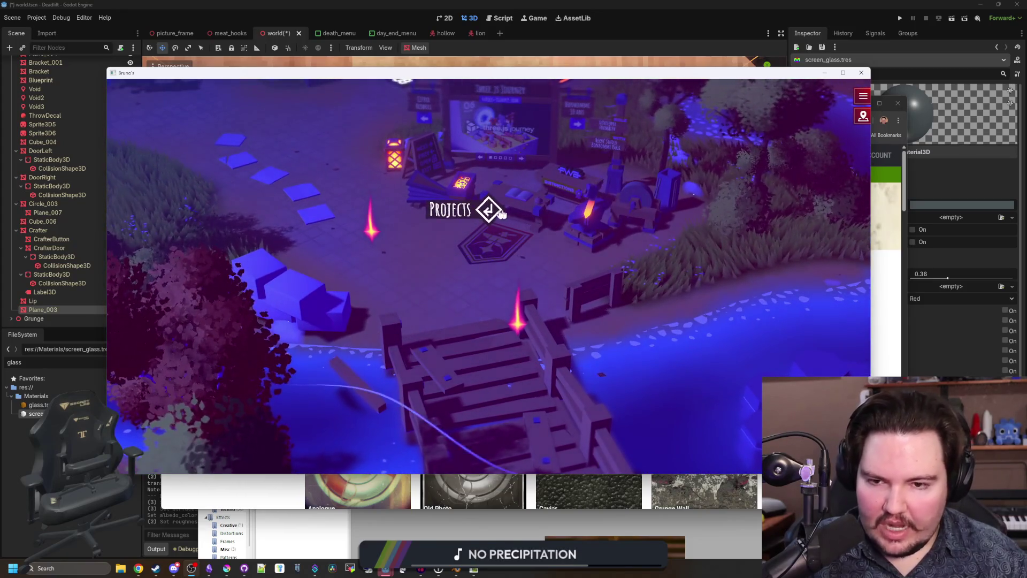
drag(459, 266, 473, 415)
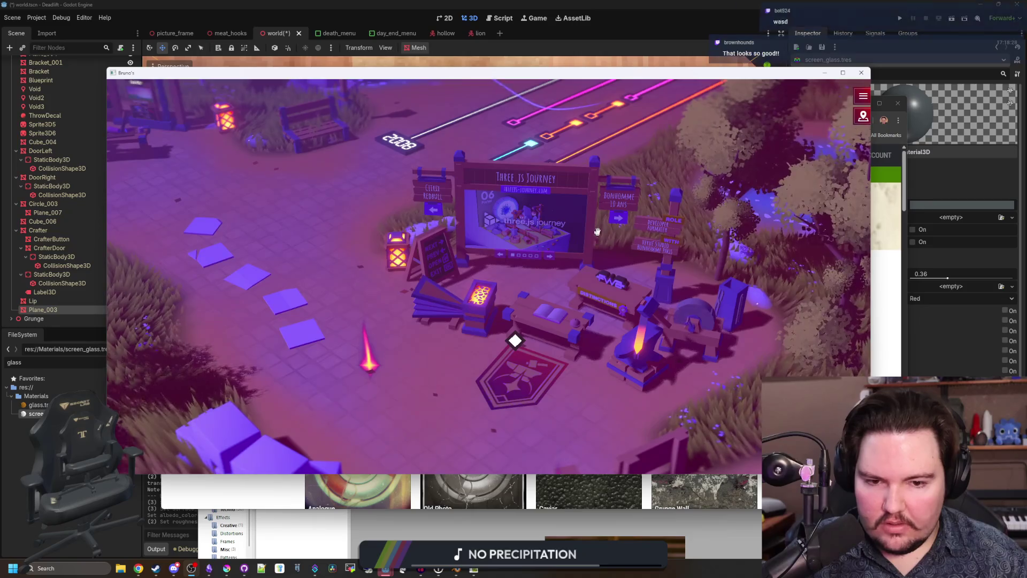
drag(579, 249, 429, 262)
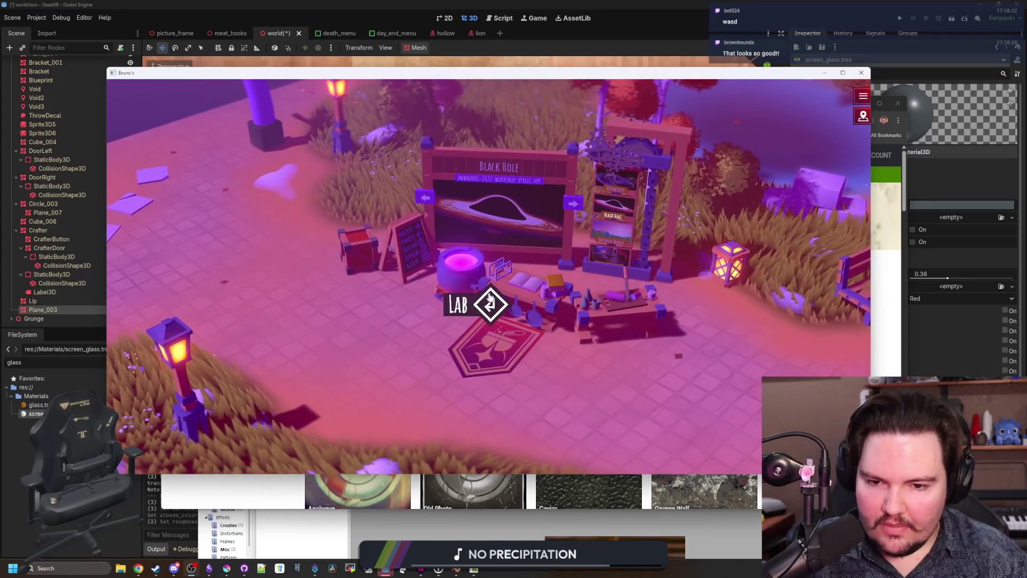
Step: Open the Lab project board, switch to the Attractors project, then leave the close-up
click(490, 296)
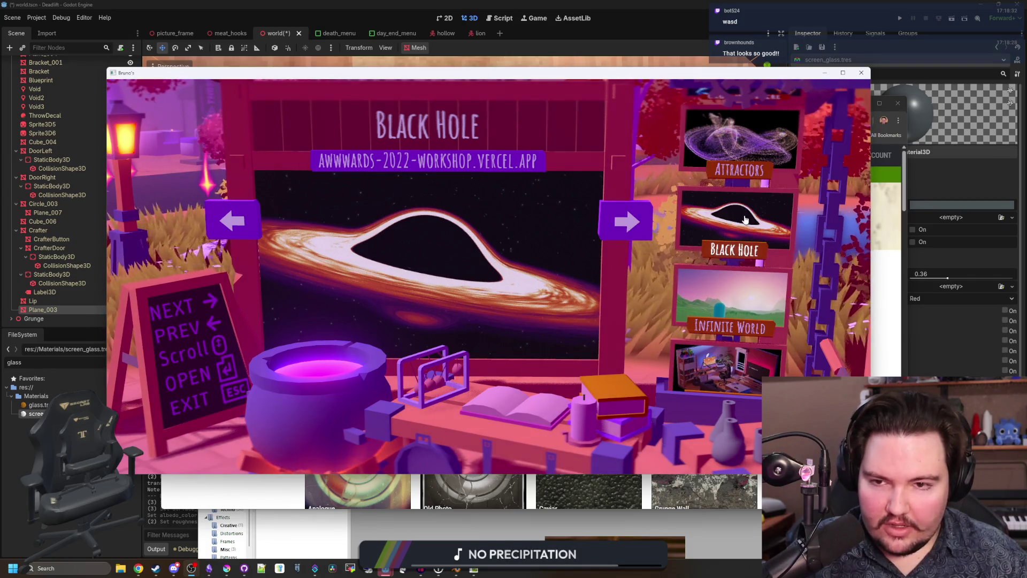
click(743, 141)
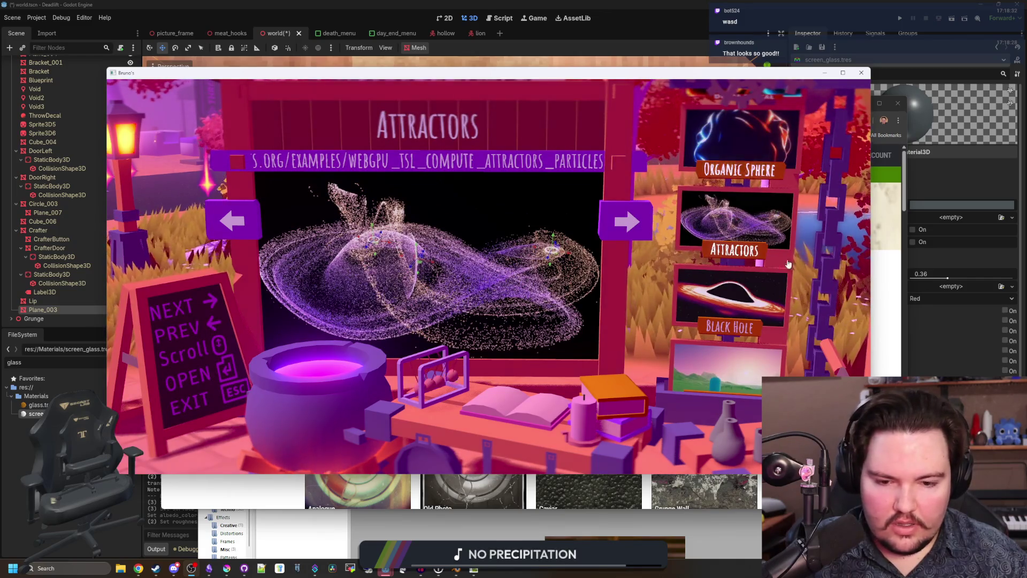
key(Escape)
Step: Drive the car to the race start line and start the race
key(w)
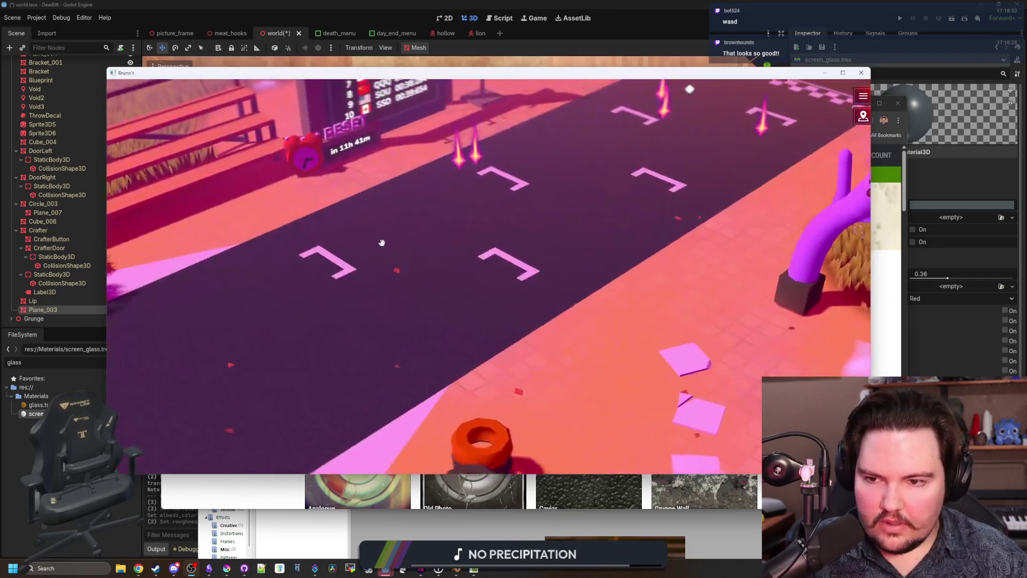
key(w)
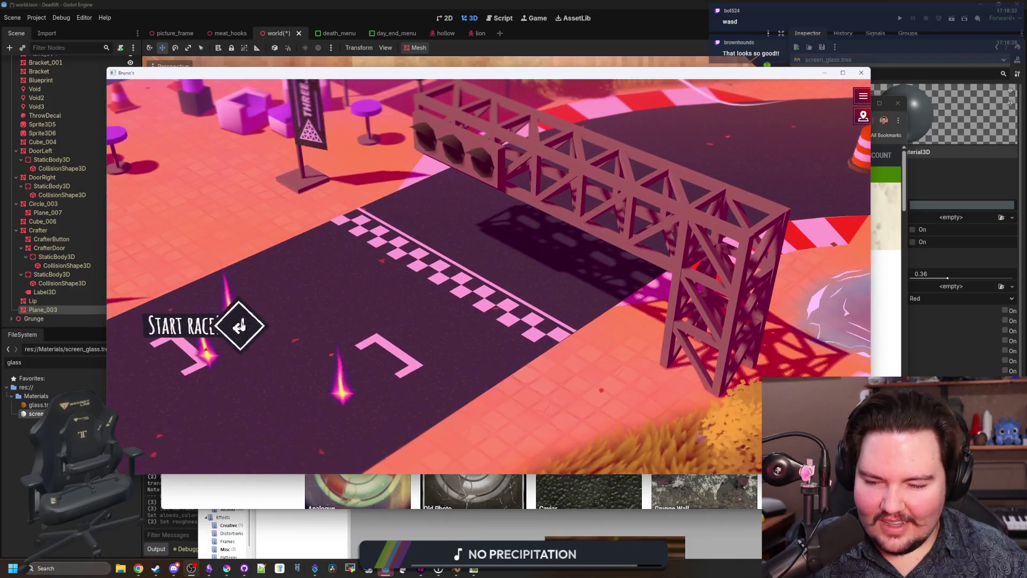
click(241, 324)
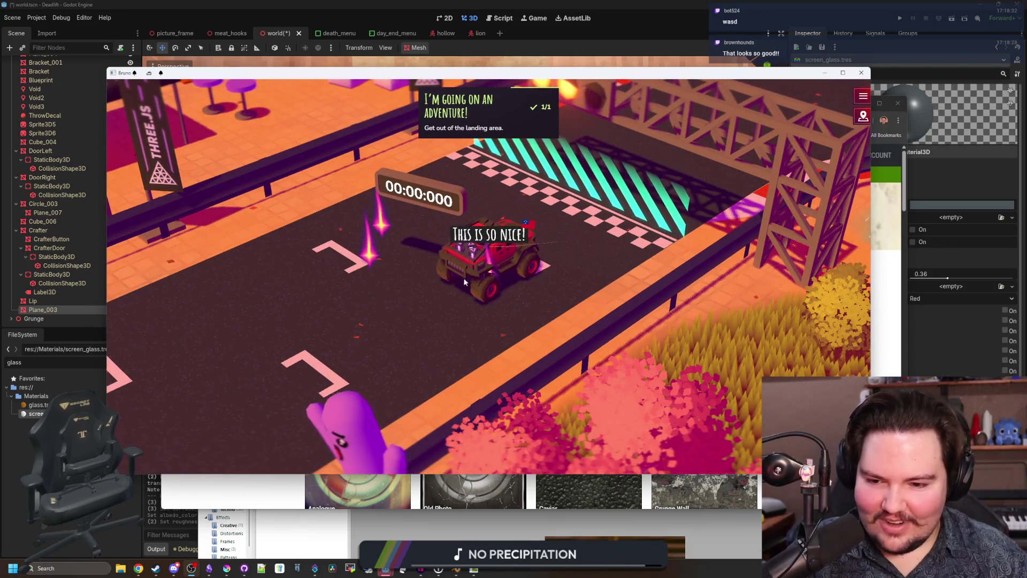
Step: Drive the car around the track with WASD, past the cones, lake and kerbed curves, finishing in 00:44:215
key(w)
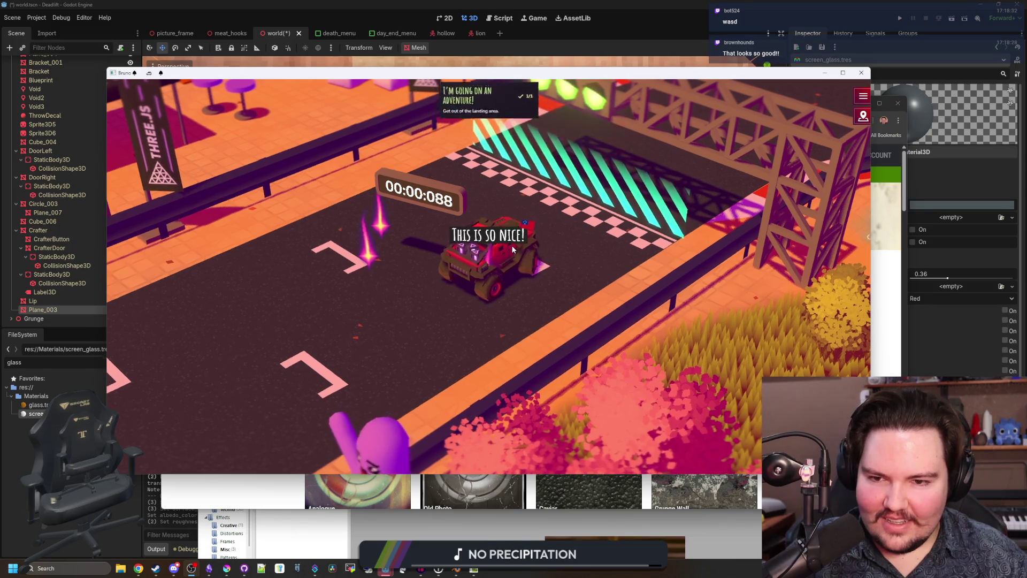
key(d)
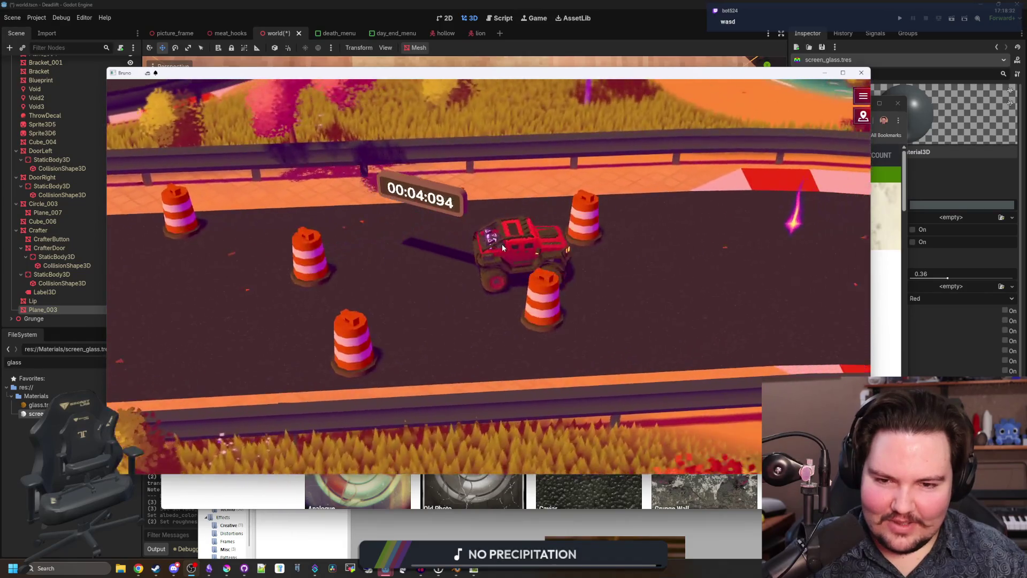
key(a)
key(a)
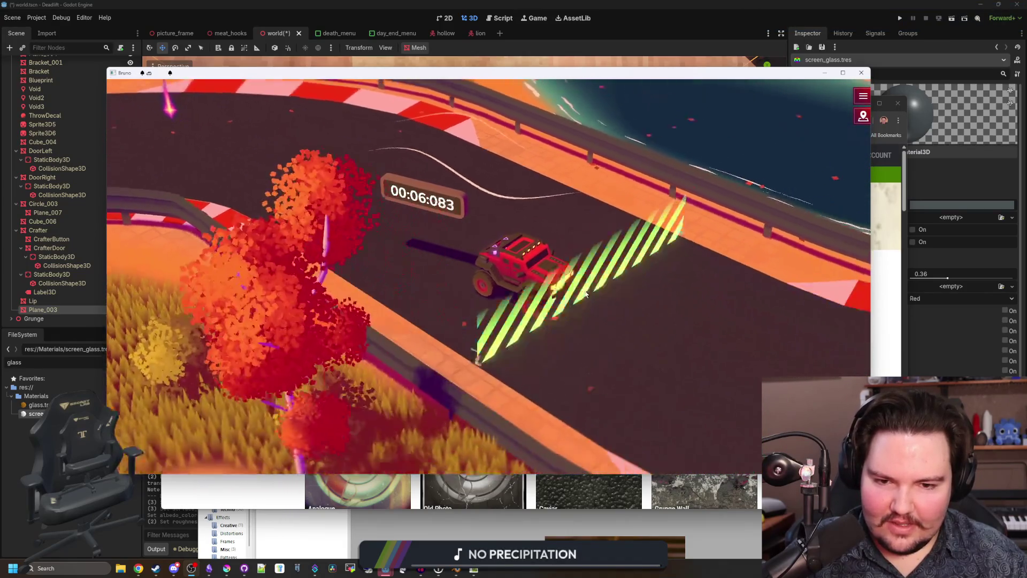
key(a)
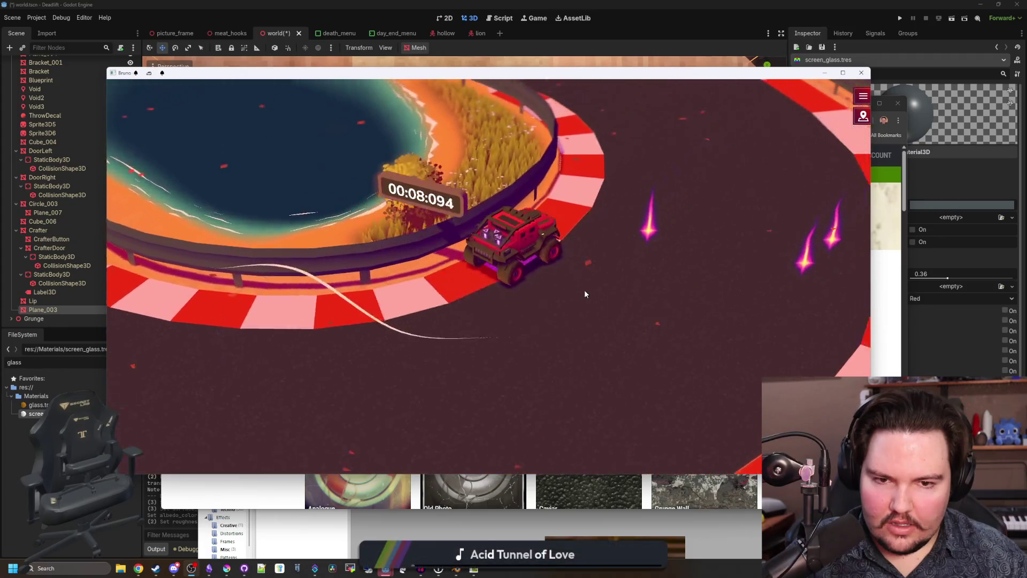
key(w)
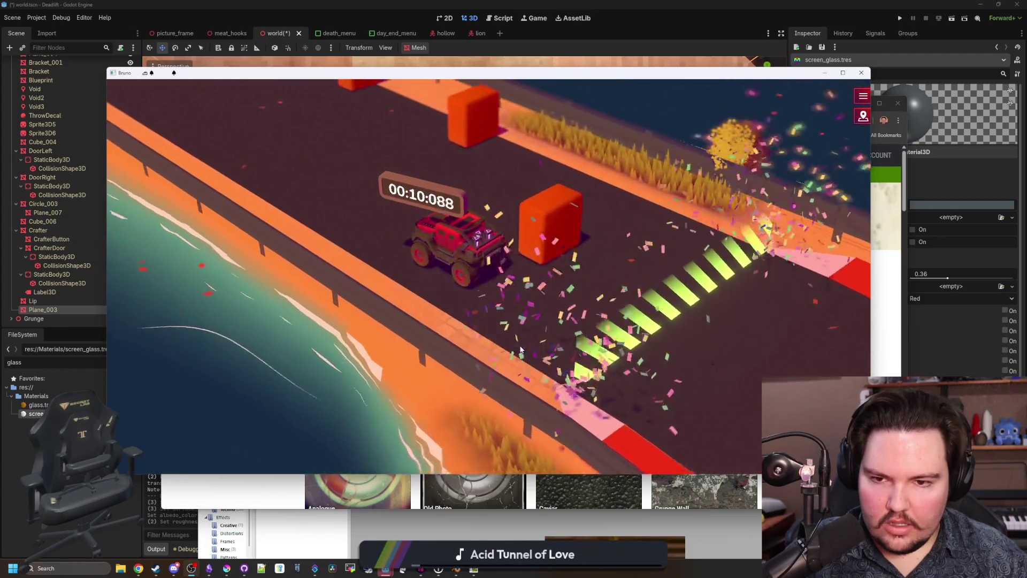
key(a)
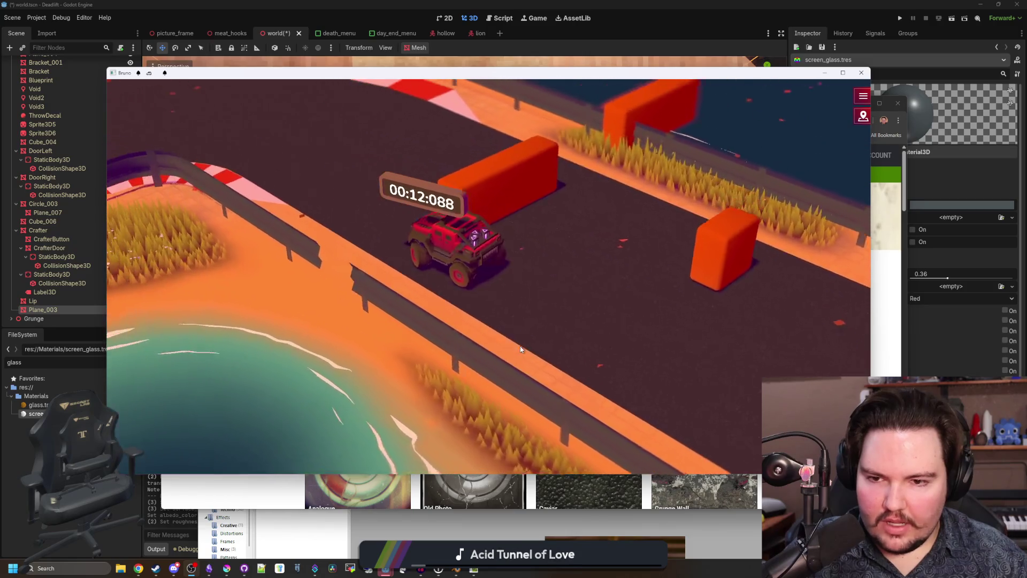
key(w)
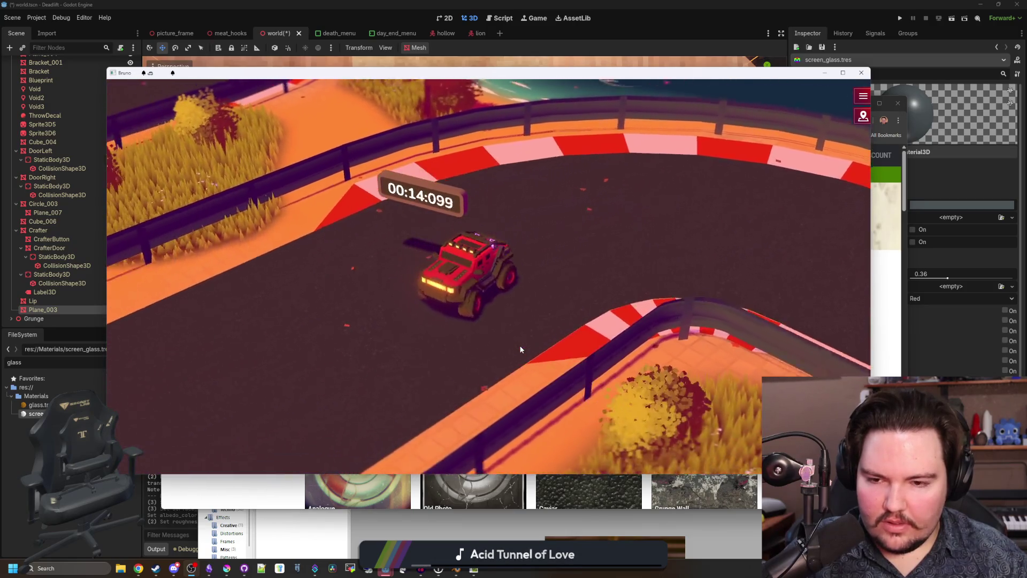
key(w)
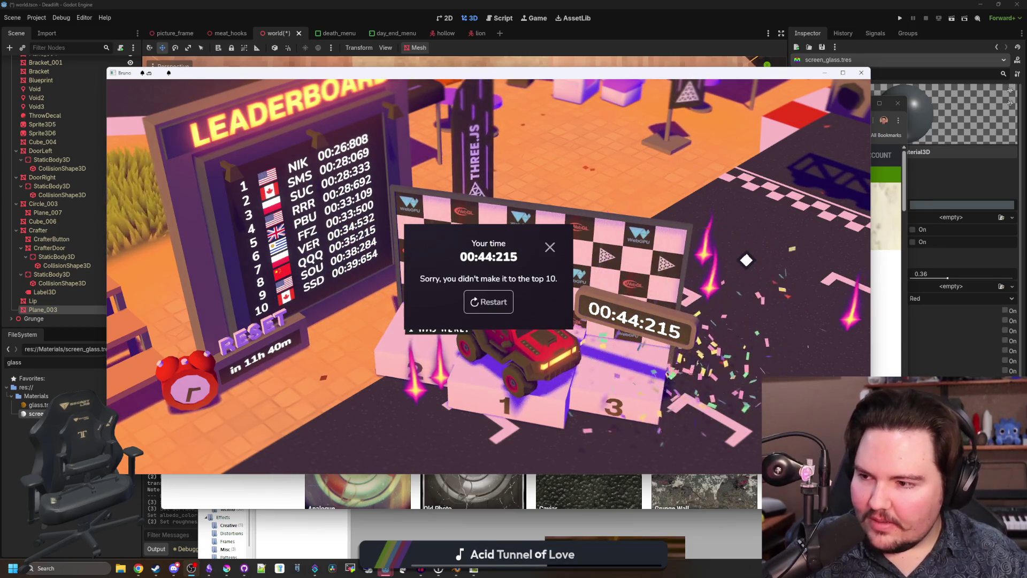
Step: Close the race results popup, look back to the start line and start a new race
click(492, 357)
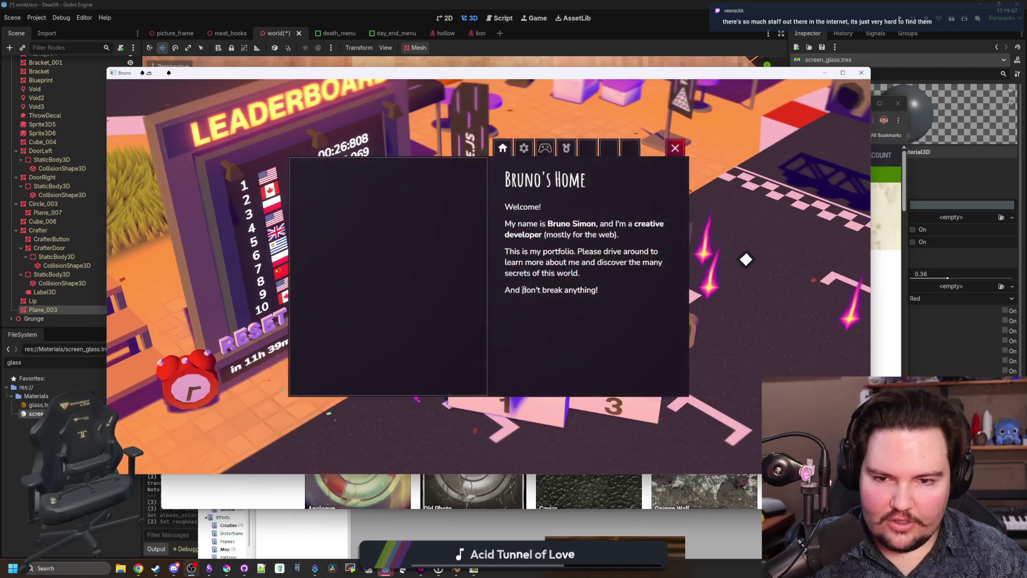
drag(471, 317, 385, 210)
click(196, 270)
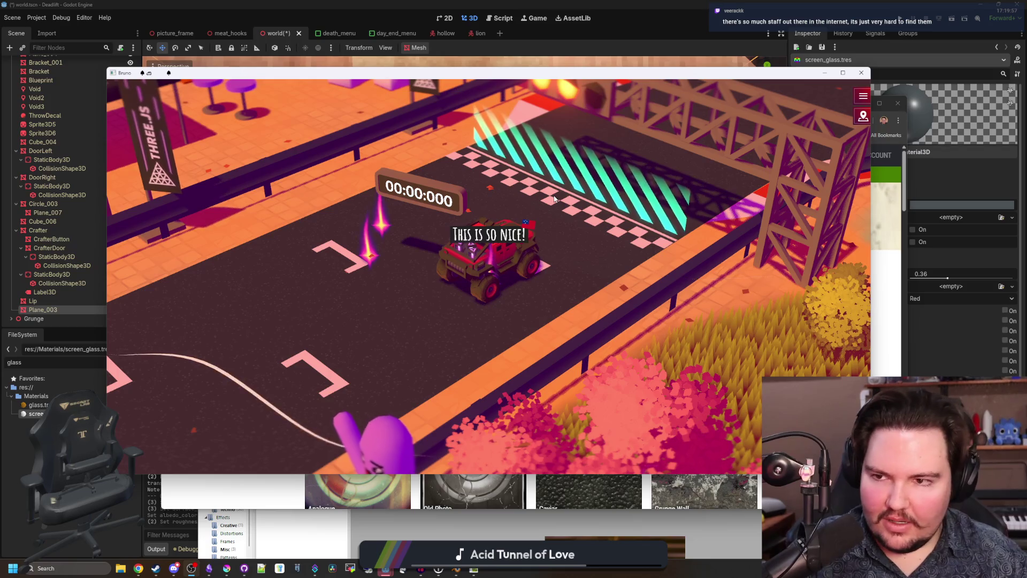
Step: Drift the car through the circuit's curves with the arrow keys, then pause to view the top-10 leaderboard
key(Up)
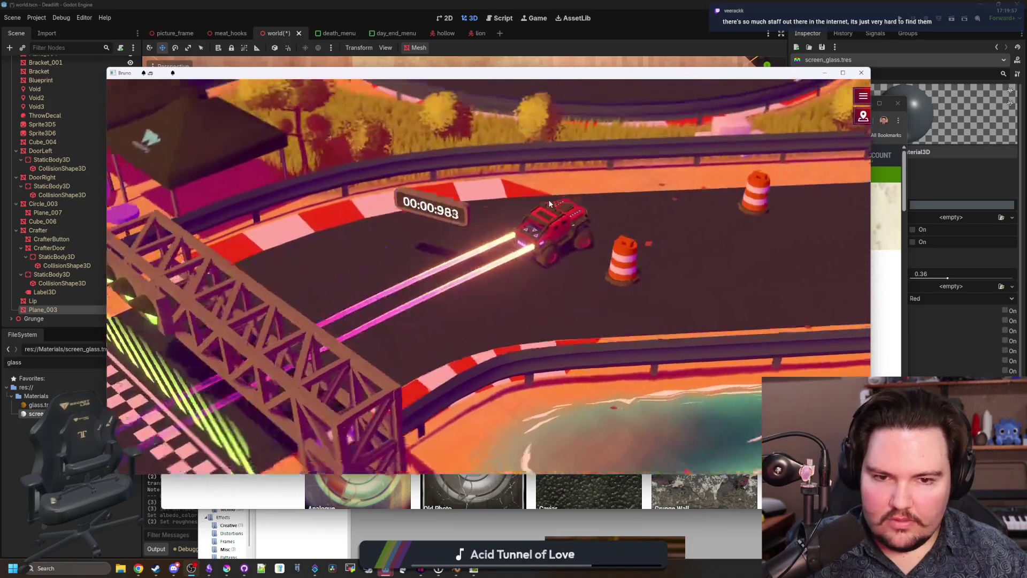
key(Right)
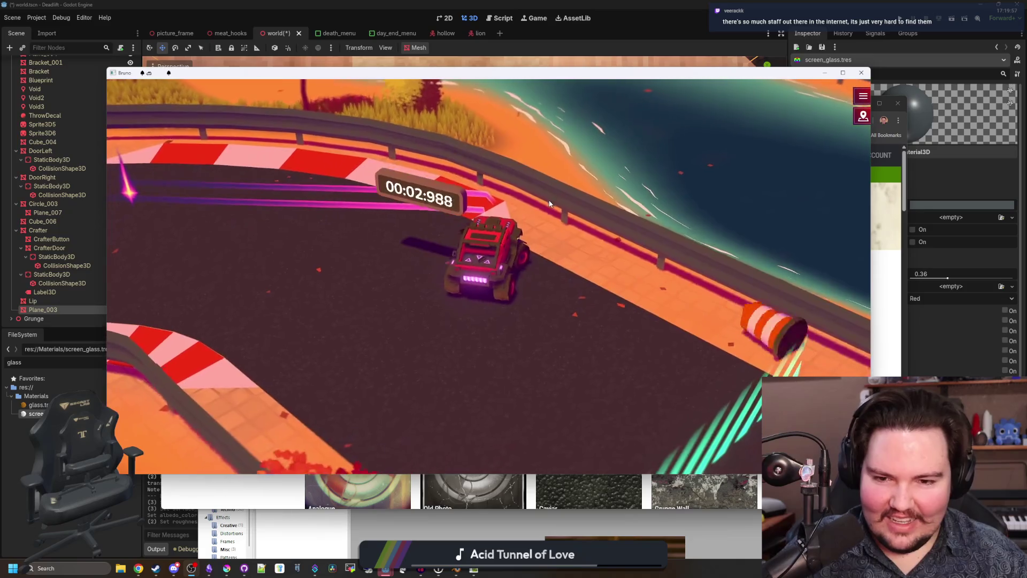
key(Right)
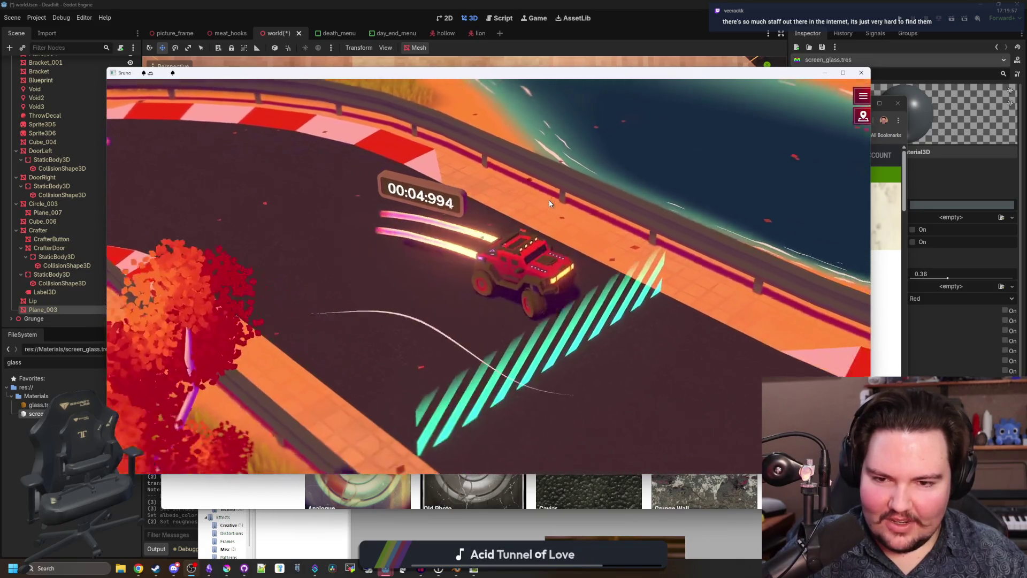
key(Right)
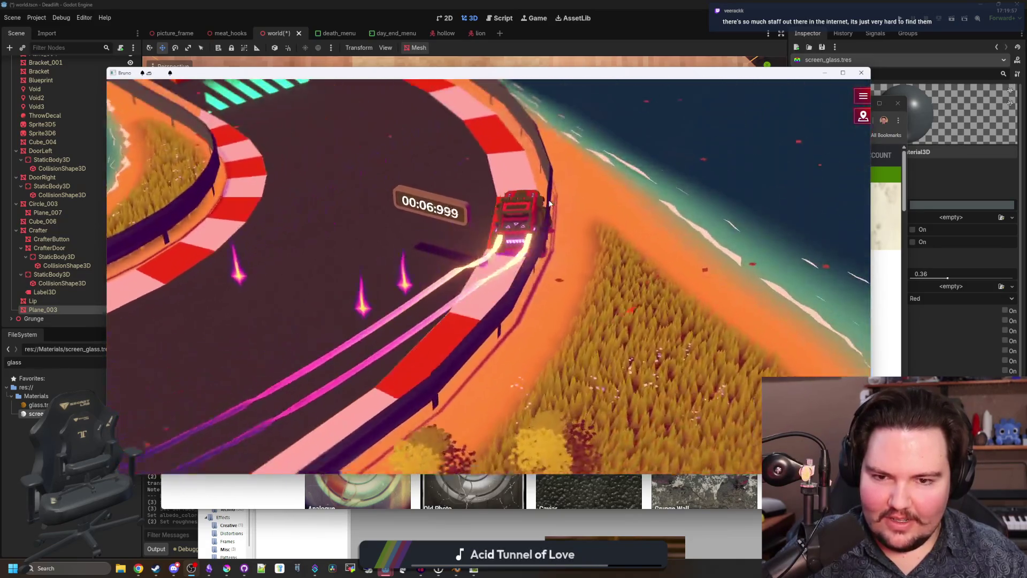
key(Right)
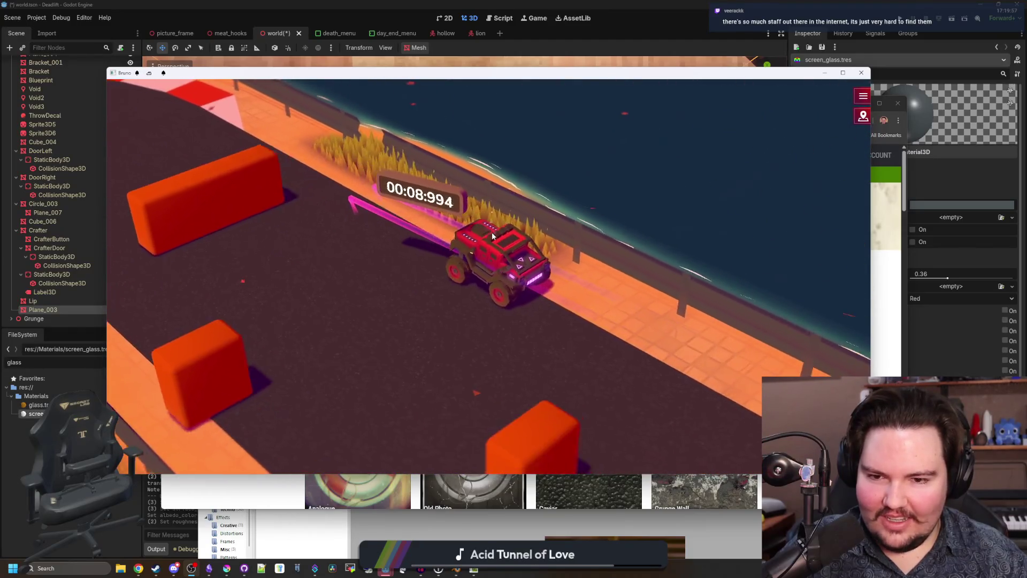
key(Left)
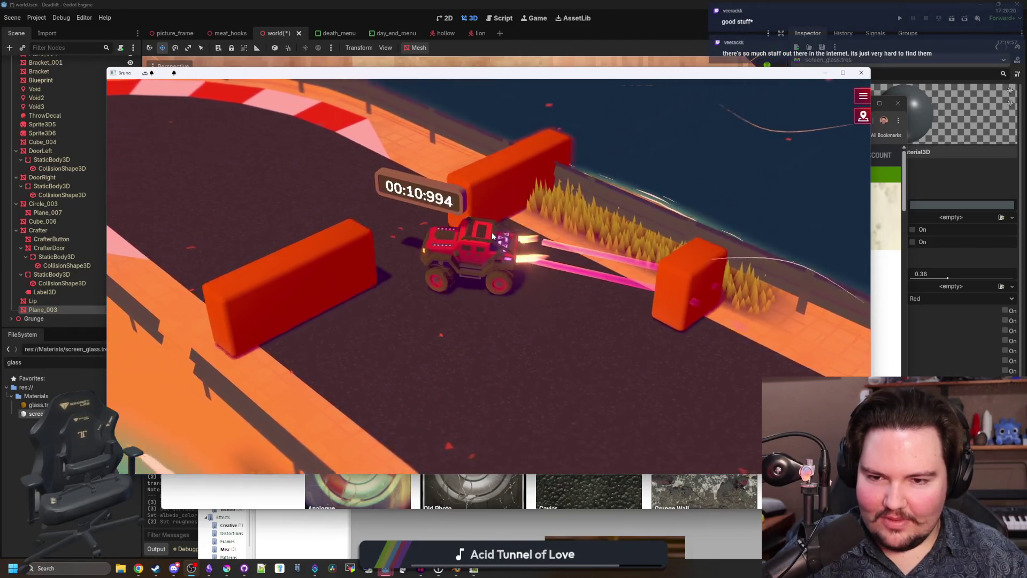
key(Right)
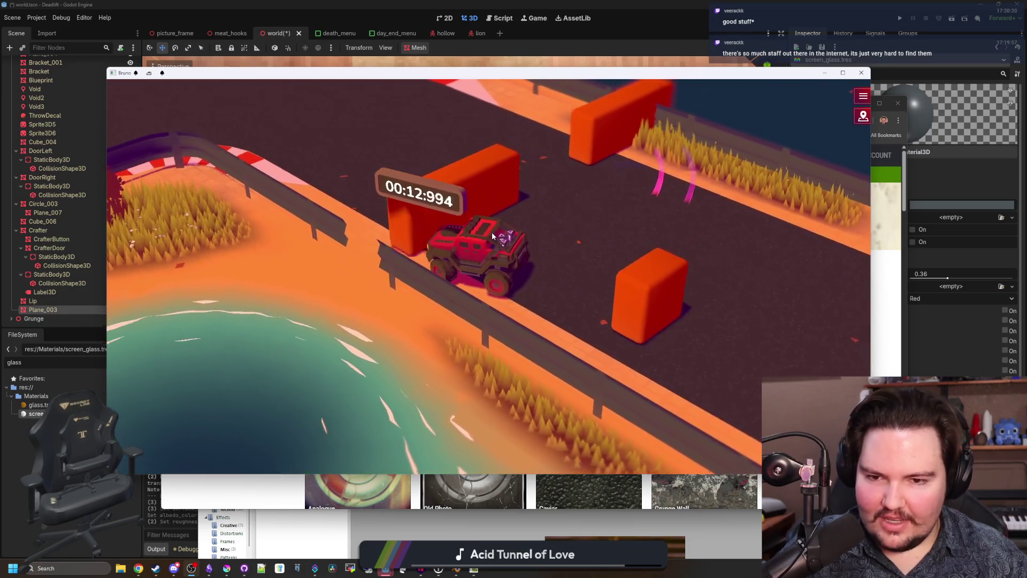
key(Left)
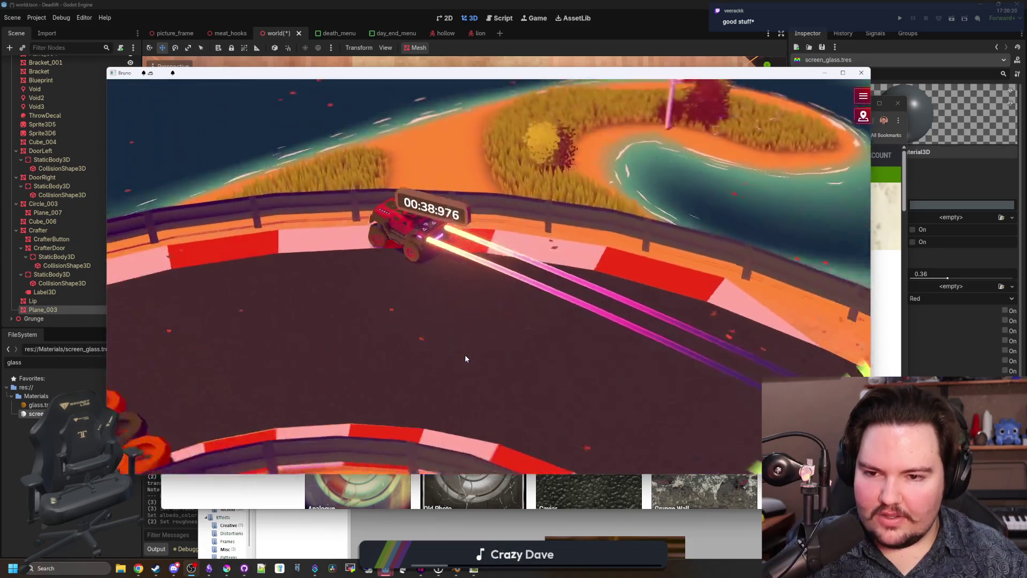
key(Escape)
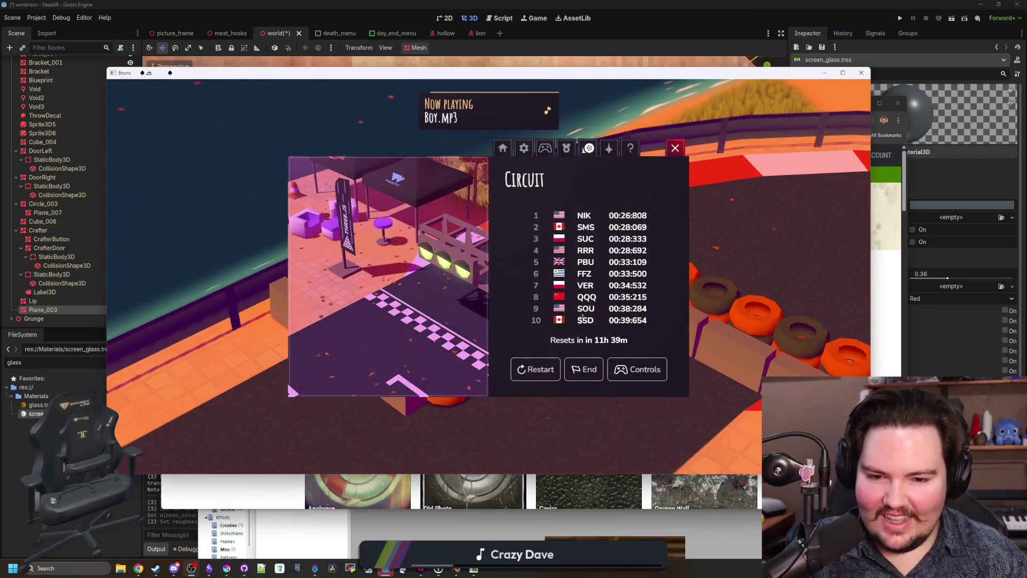
Step: Restart the circuit race, visit the Options page, and close the game menu
click(536, 369)
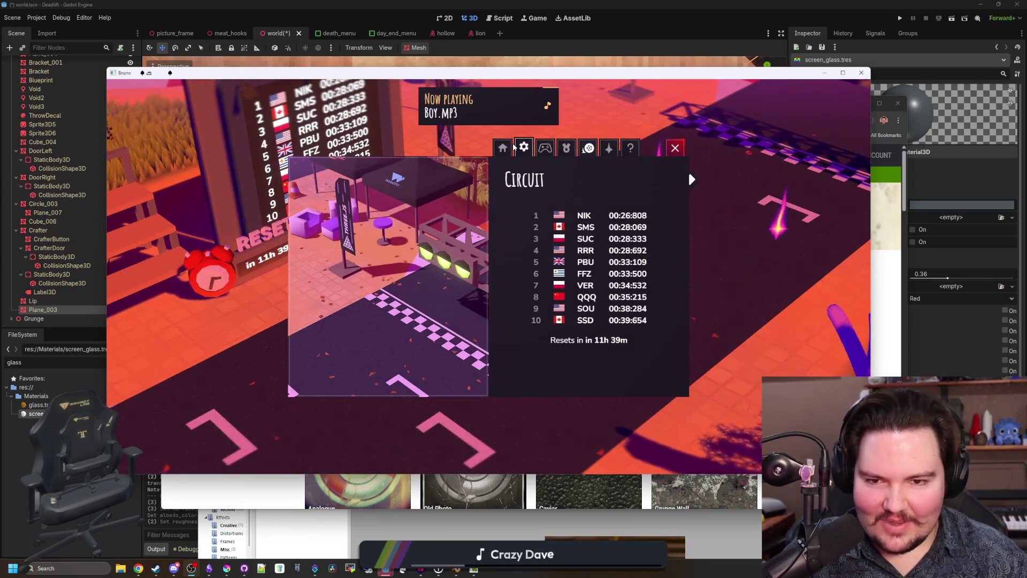
click(503, 148)
click(523, 148)
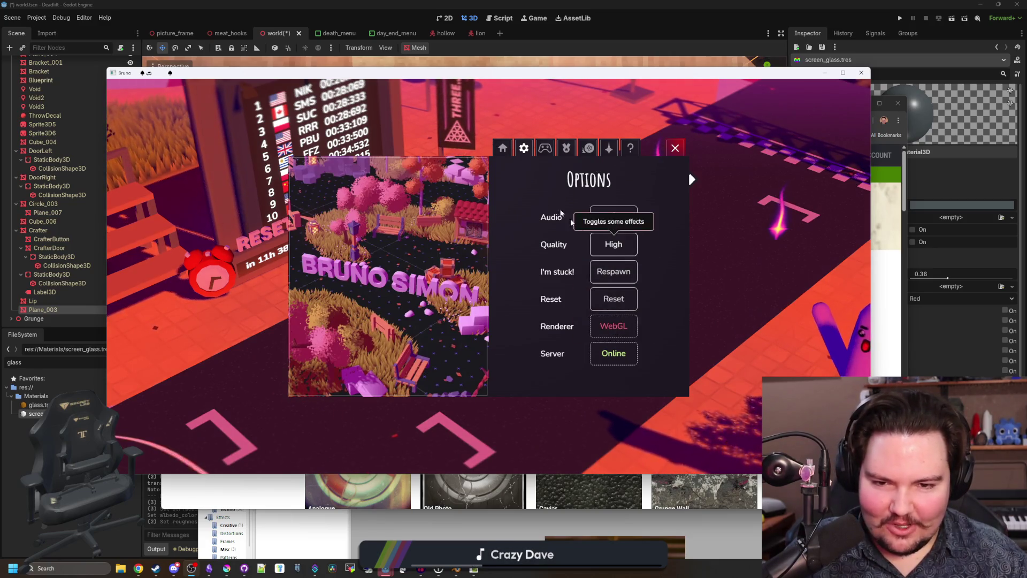
click(543, 149)
key(Escape)
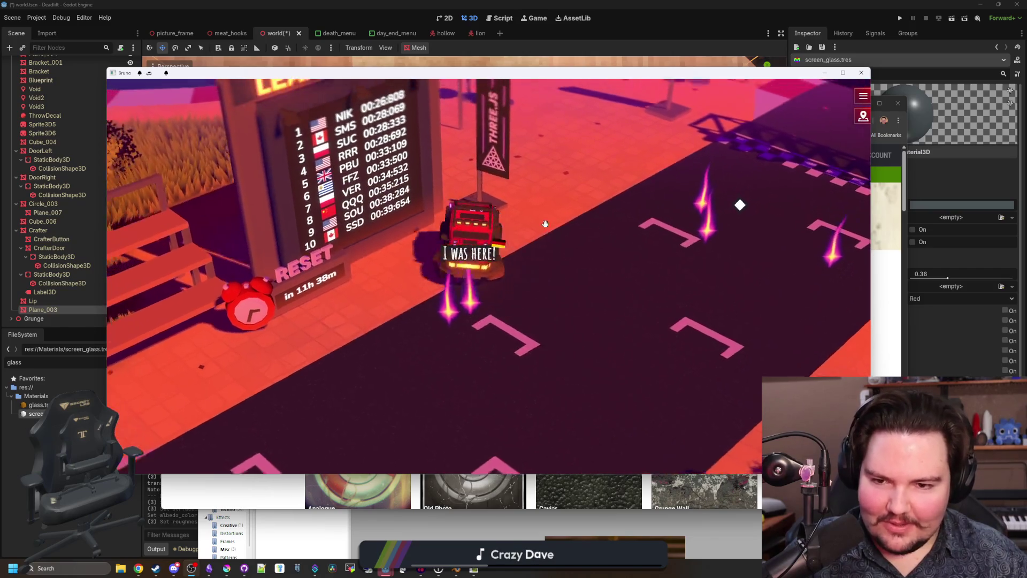
Step: Drive the car past the diner and bushes into the purple sea area
key(w)
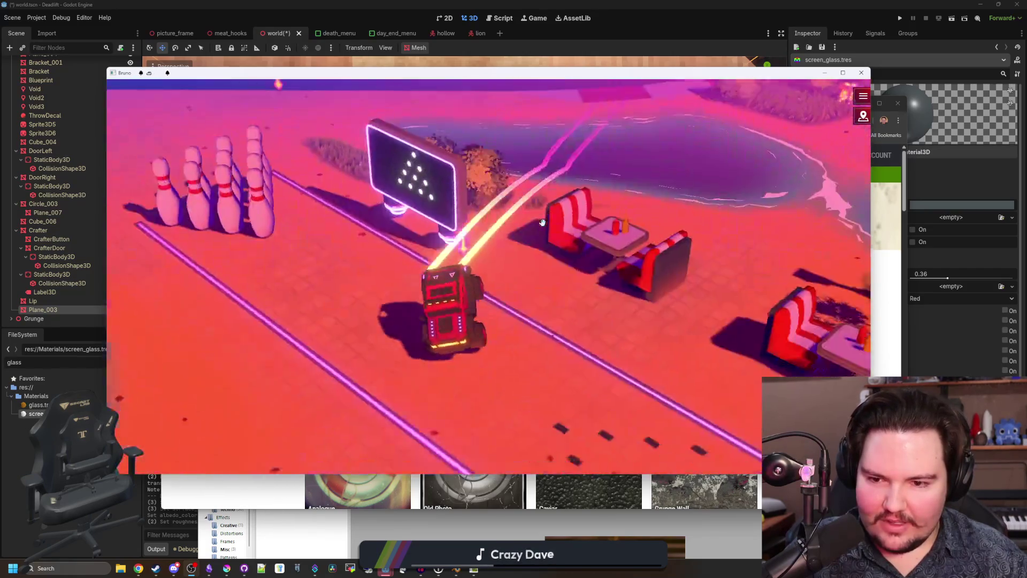
key(w)
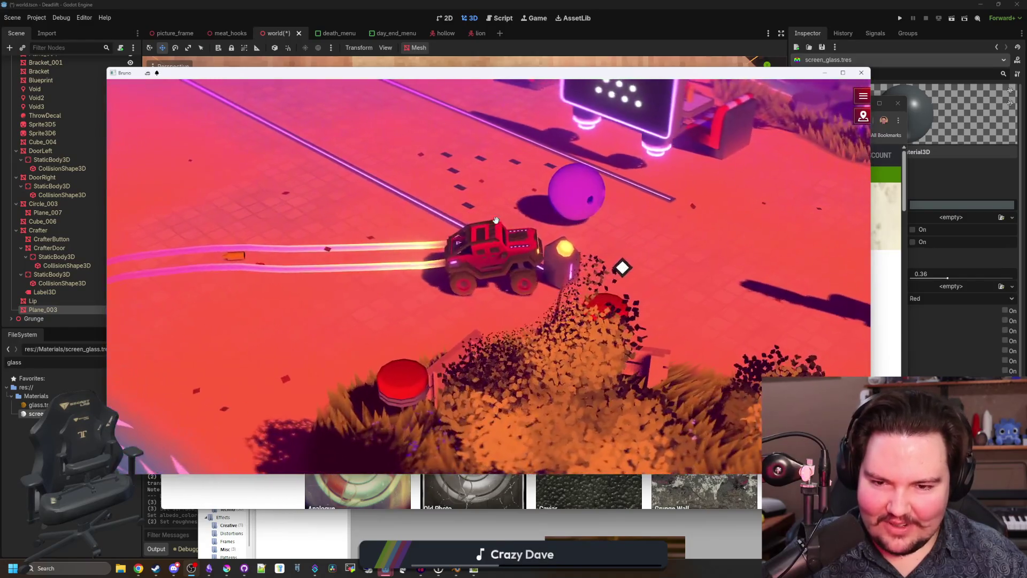
key(w)
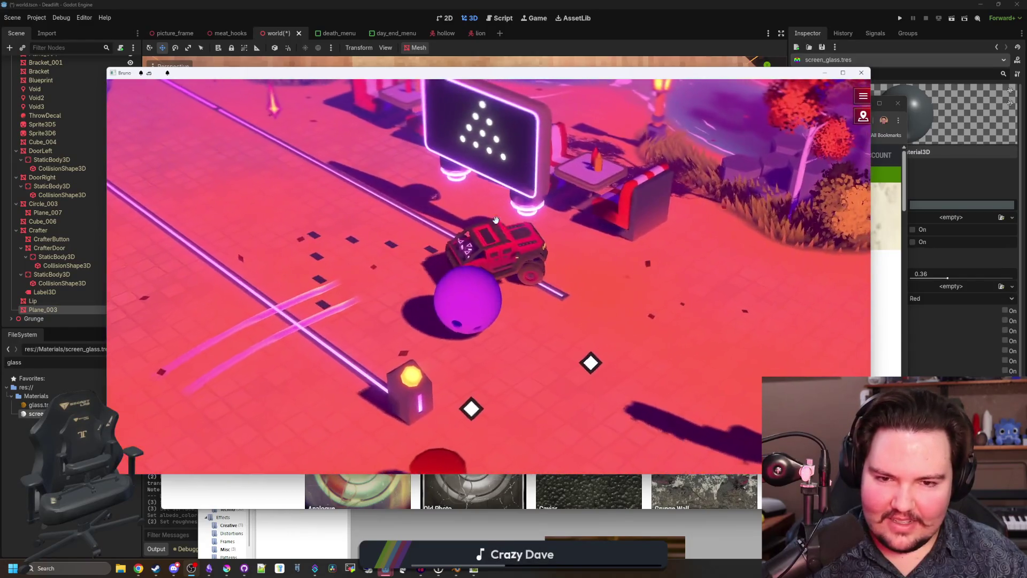
key(w)
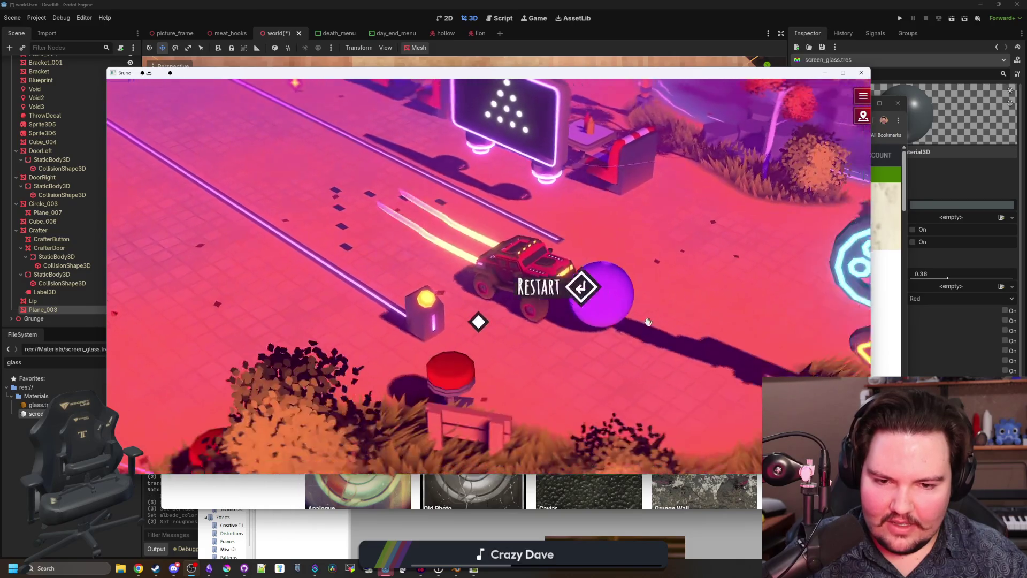
key(w)
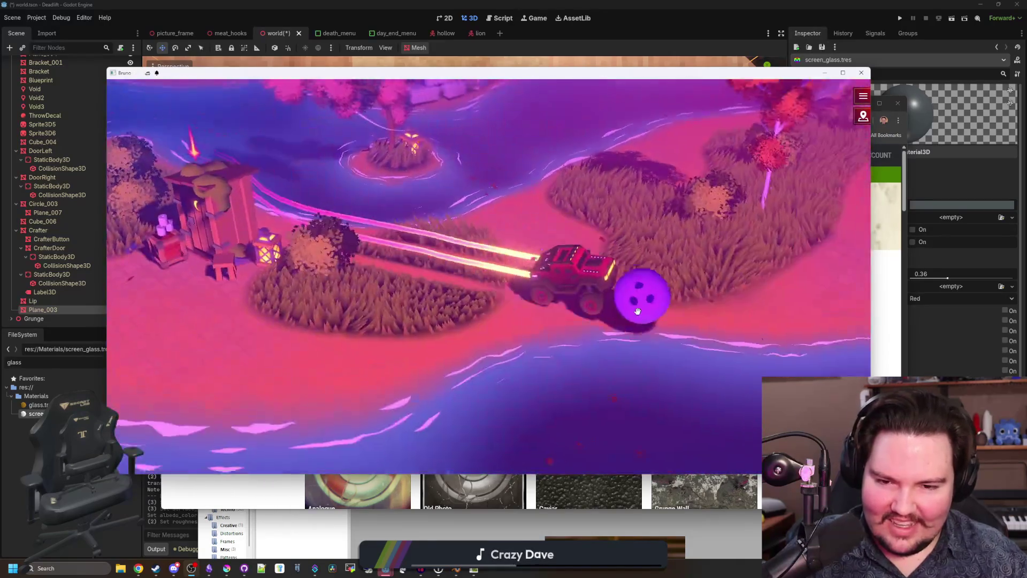
key(w)
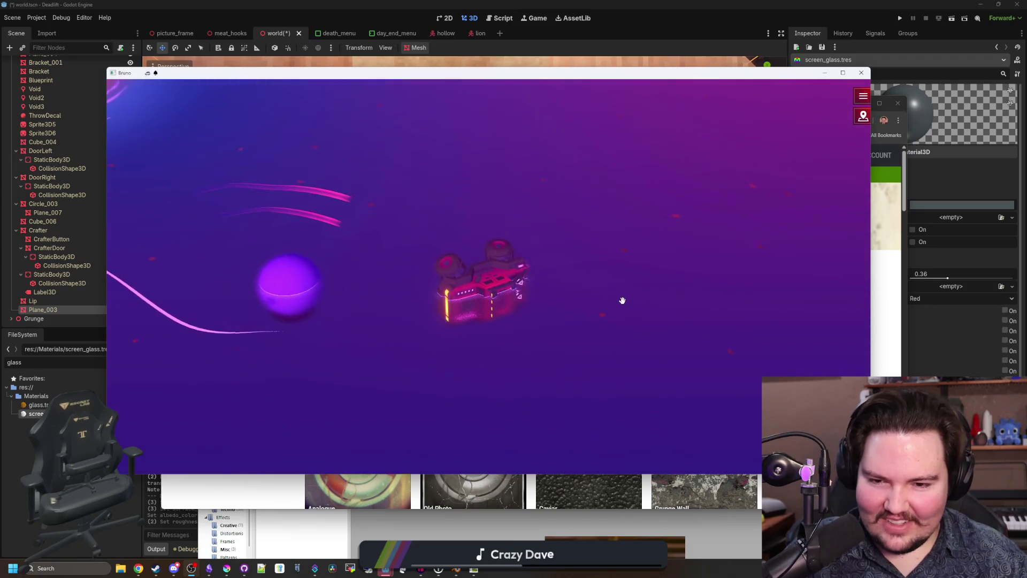
key(w)
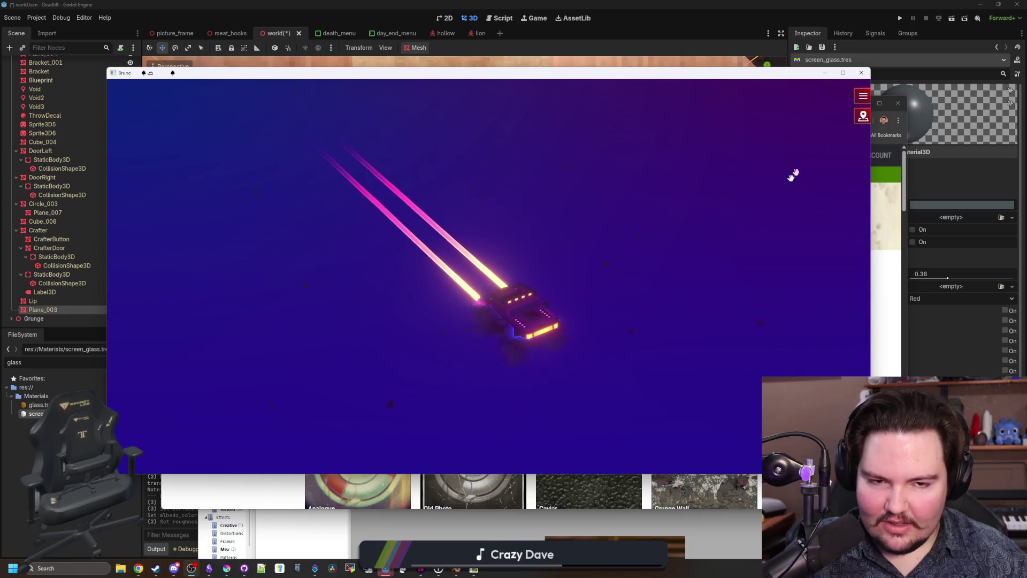
Step: Close the racing game window and start a glass search in the filter library
click(861, 73)
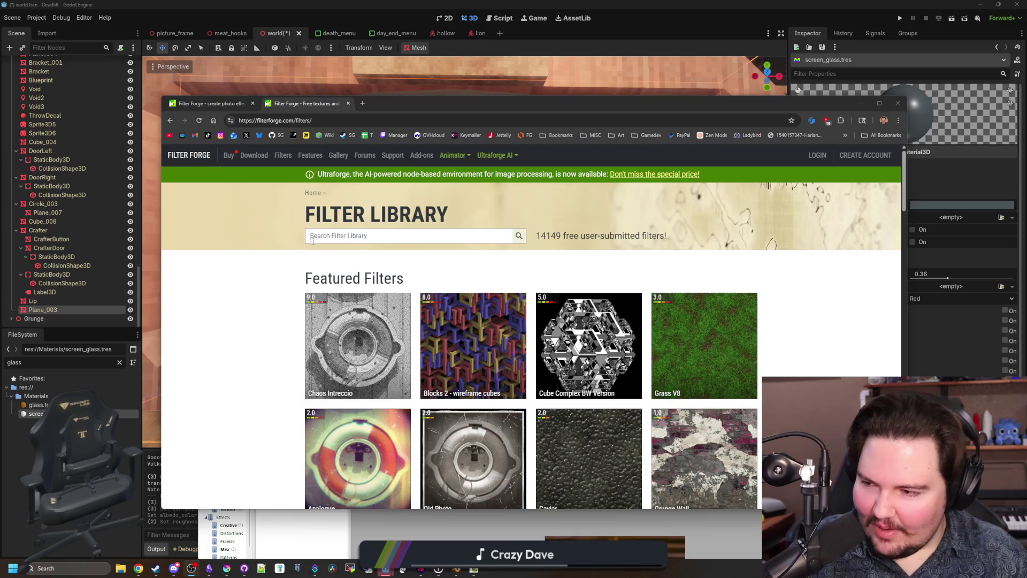
click(342, 236)
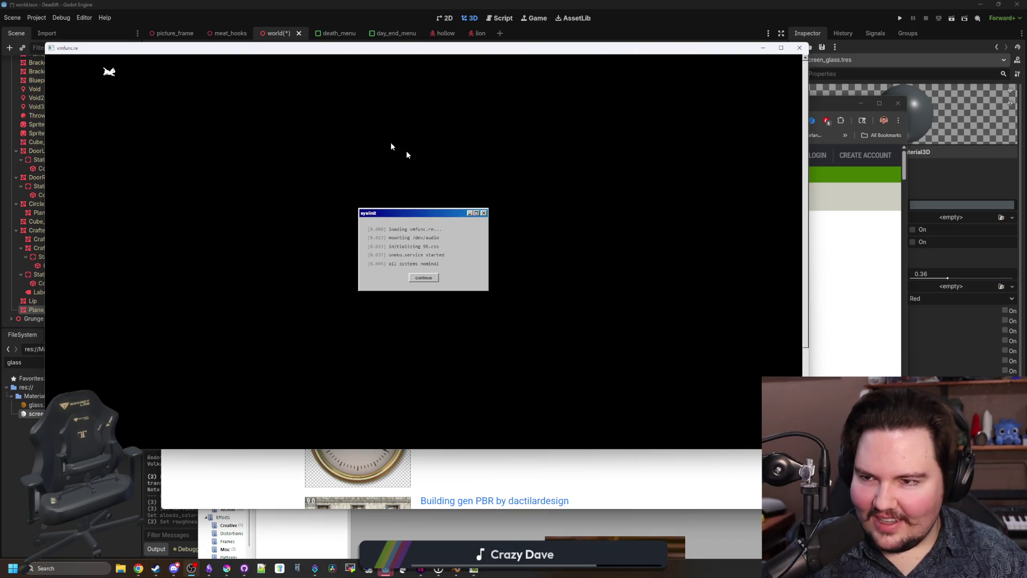
Step: Move the vmfunc.re window, continue past the sys/init dialog, and shrink it from the top
drag(333, 51, 384, 70)
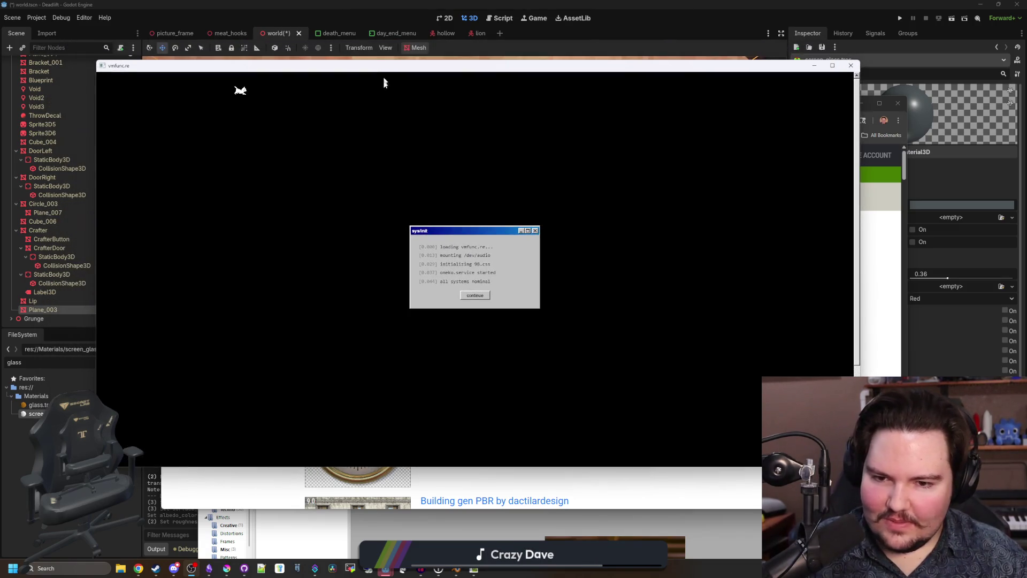
click(475, 295)
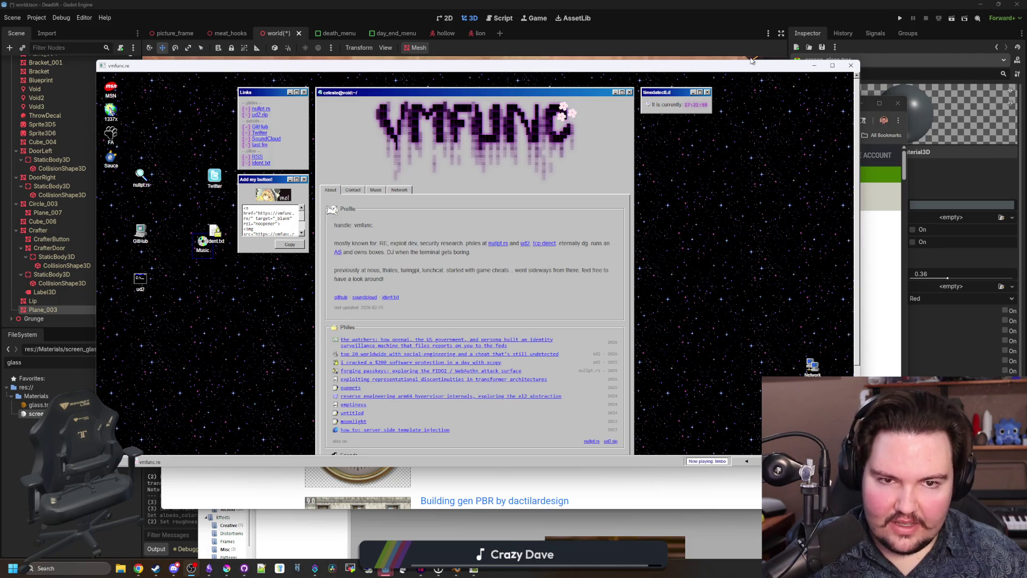
mouse_move(745, 62)
mouse_down()
mouse_move(760, 86)
mouse_move(832, 128)
mouse_up()
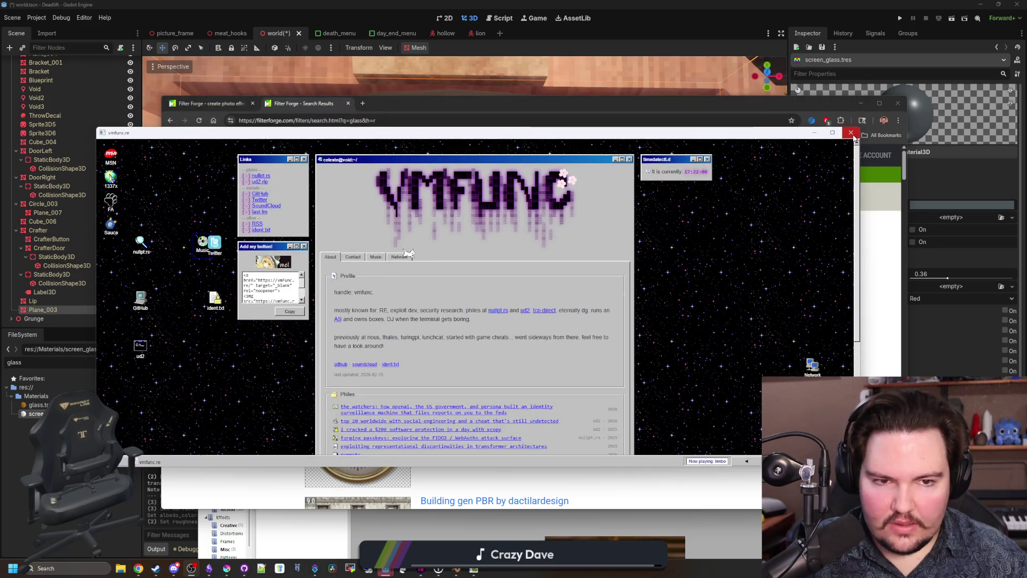
Step: Close vmfunc.re, scroll through the glass search results, and go to the next page
click(851, 133)
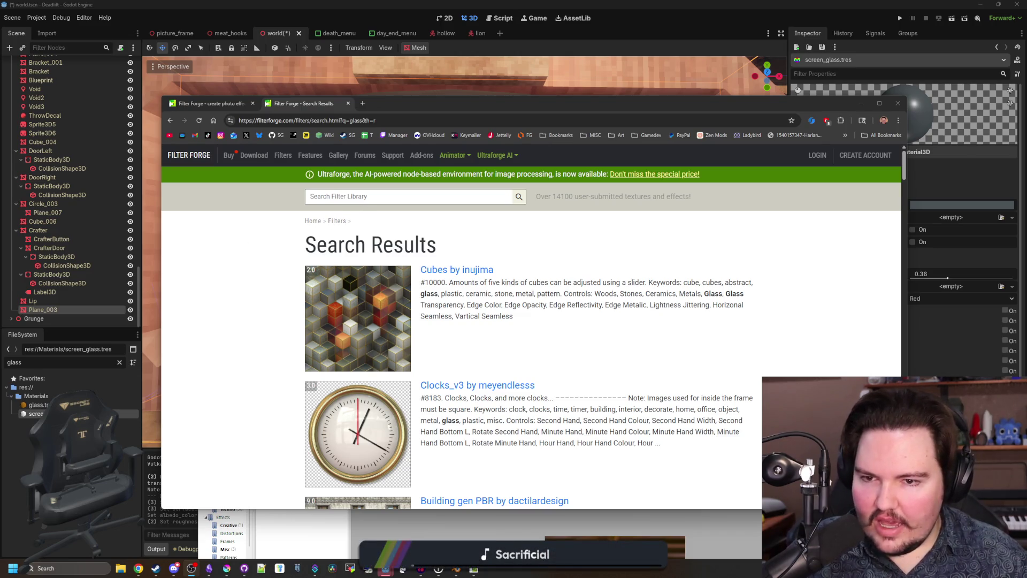
click(374, 196)
scroll(282, 293, down, 15)
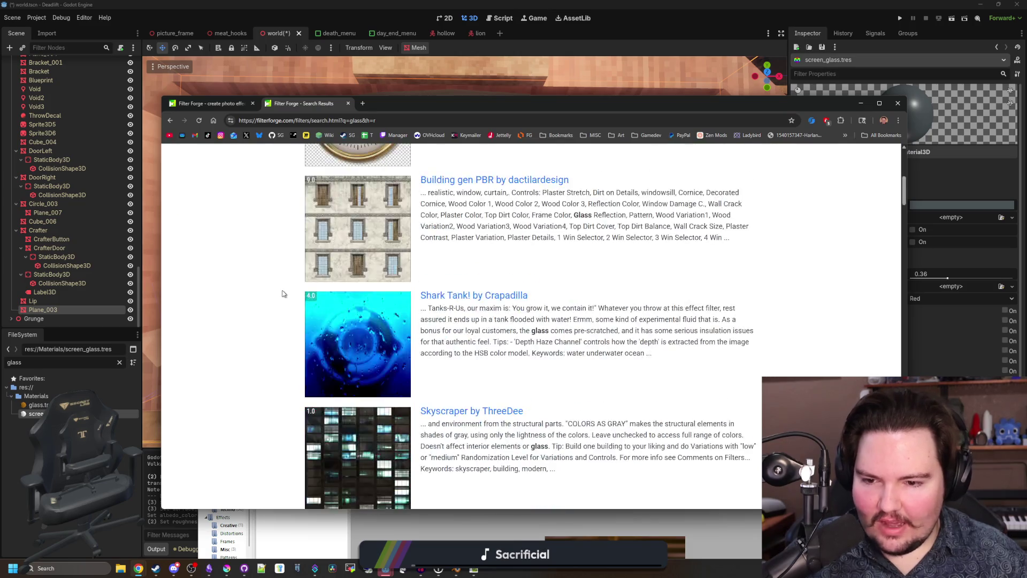
scroll(321, 281, up, 15)
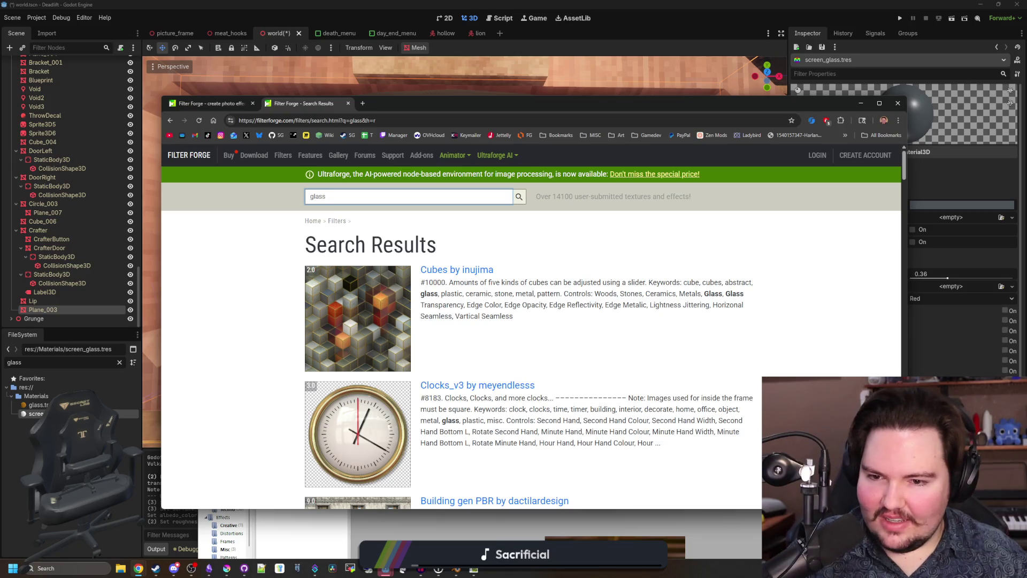
scroll(373, 244, down, 20)
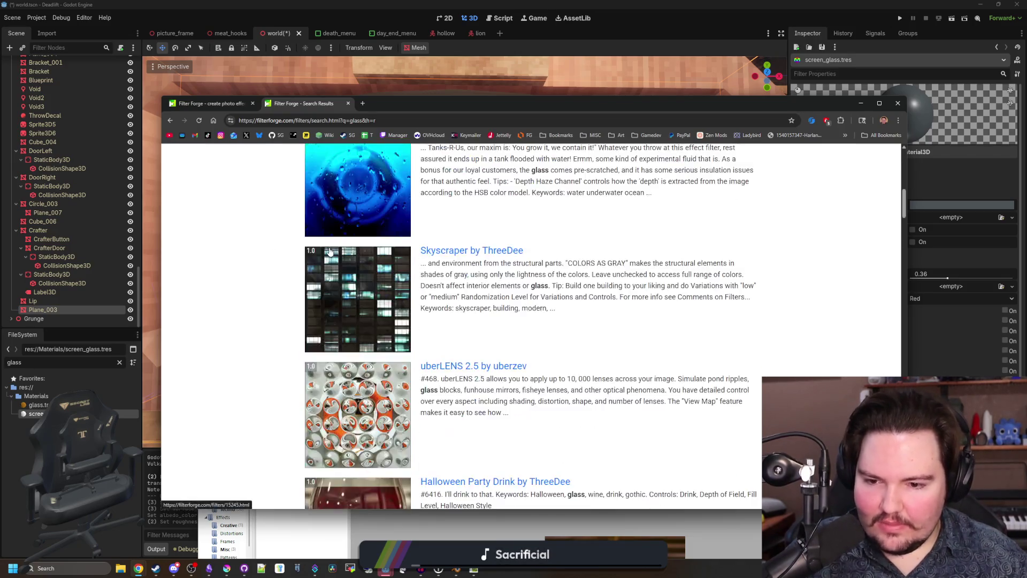
scroll(374, 244, down, 10)
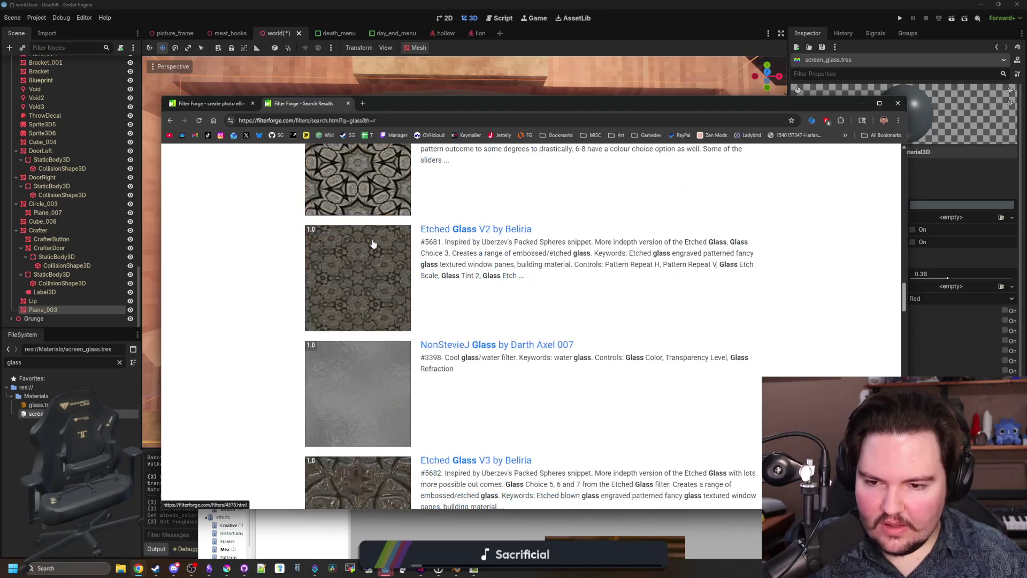
scroll(355, 338, down, 6)
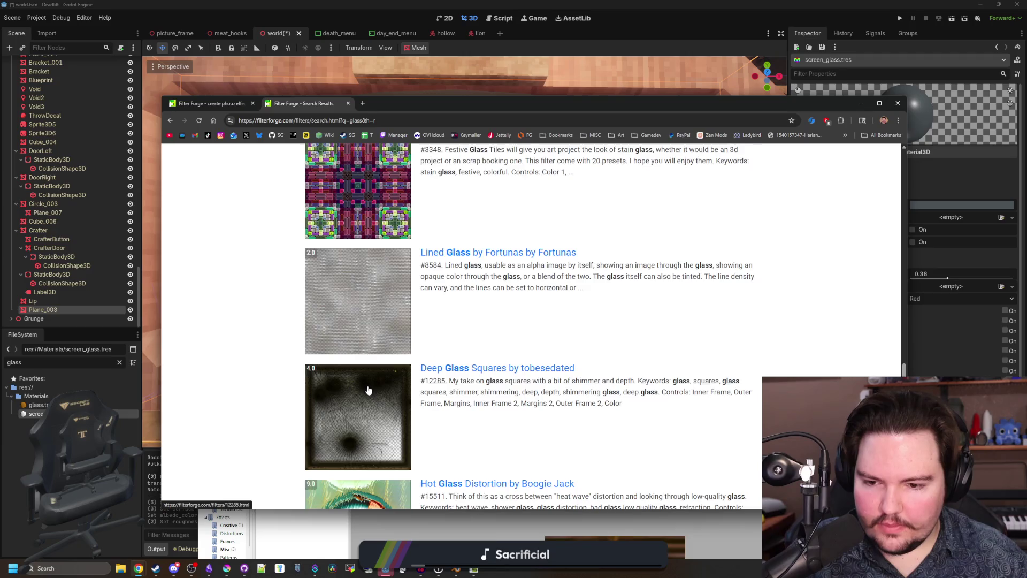
scroll(367, 390, down, 12)
scroll(396, 371, down, 10)
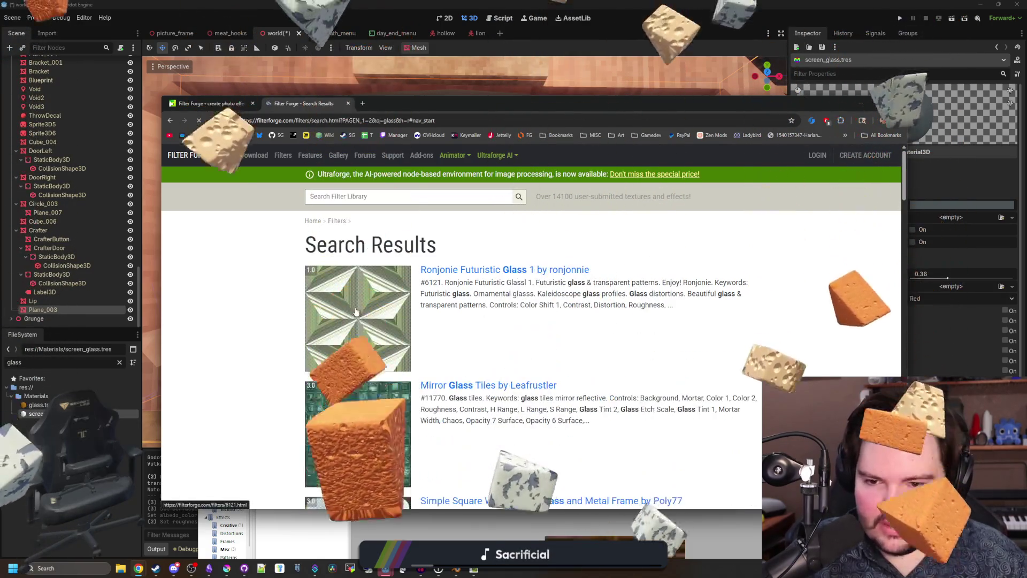
scroll(356, 313, down, 9)
scroll(348, 300, down, 7)
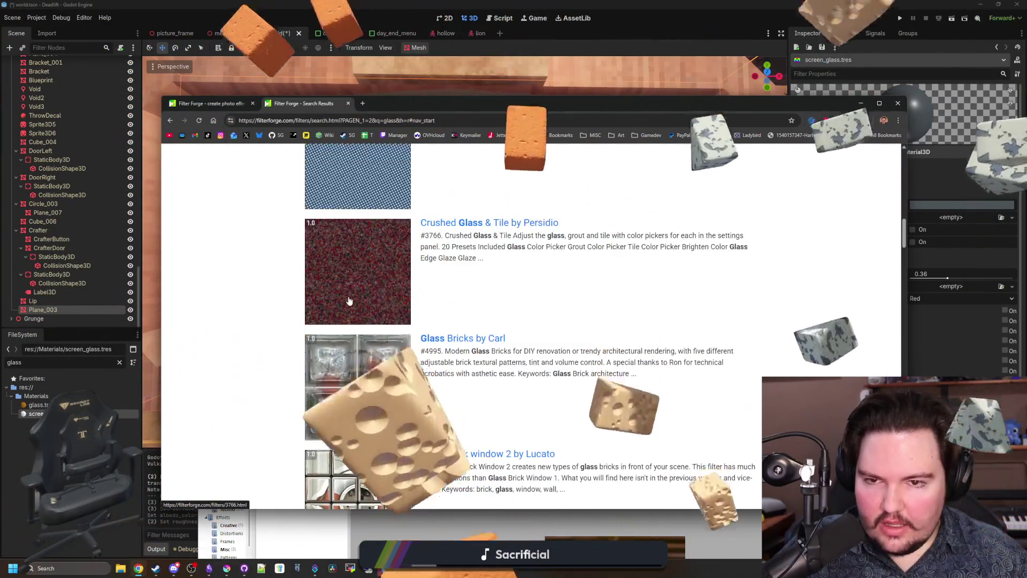
scroll(353, 297, down, 7)
scroll(362, 291, down, 13)
scroll(362, 291, down, 13)
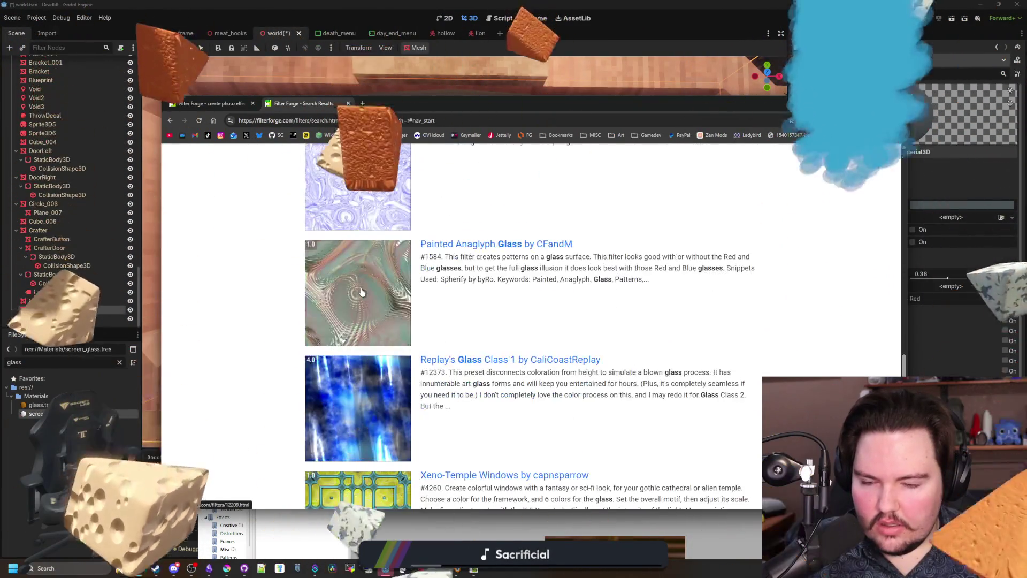
scroll(361, 291, down, 3)
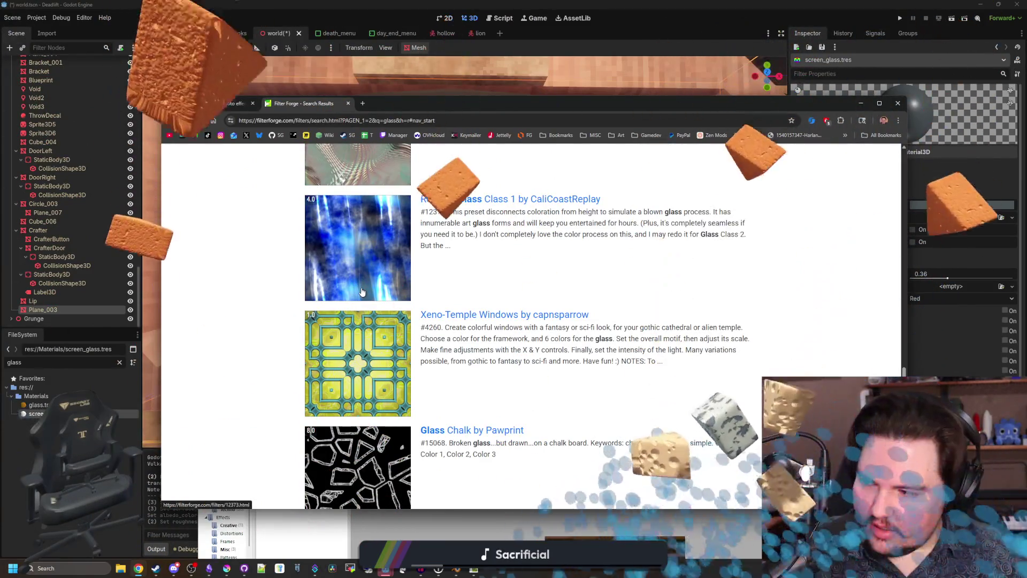
scroll(361, 292, down, 3)
scroll(361, 291, down, 12)
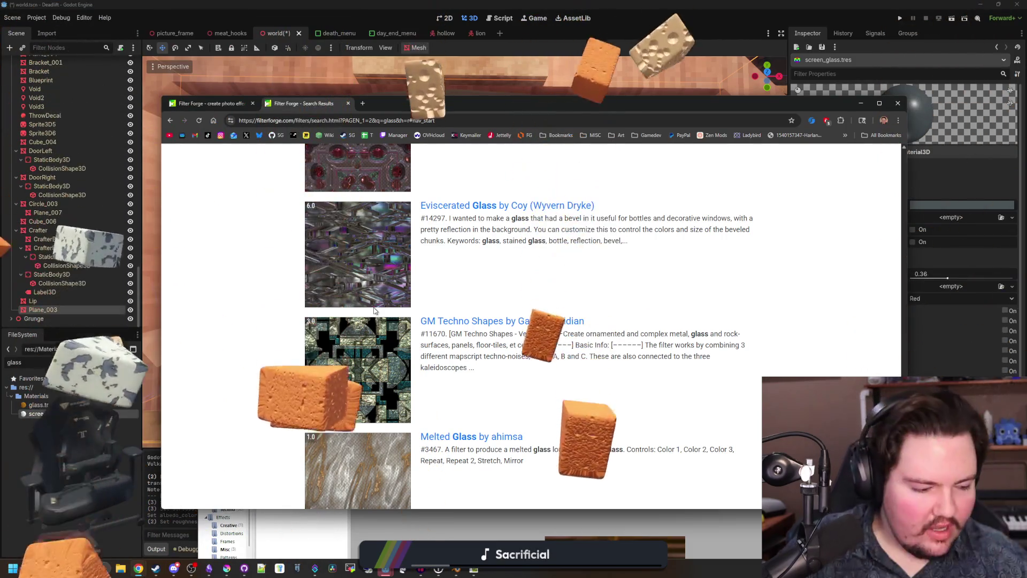
scroll(472, 214, down, 1)
scroll(471, 214, down, 6)
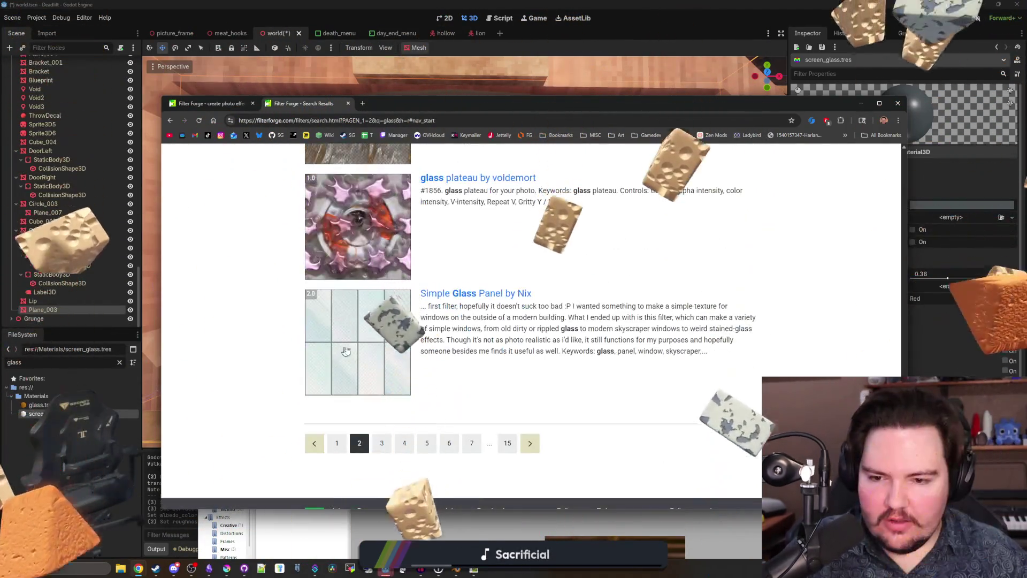
click(529, 443)
Step: Scroll through that results page and jump to page 5 of the glass results
scroll(508, 379, down, 9)
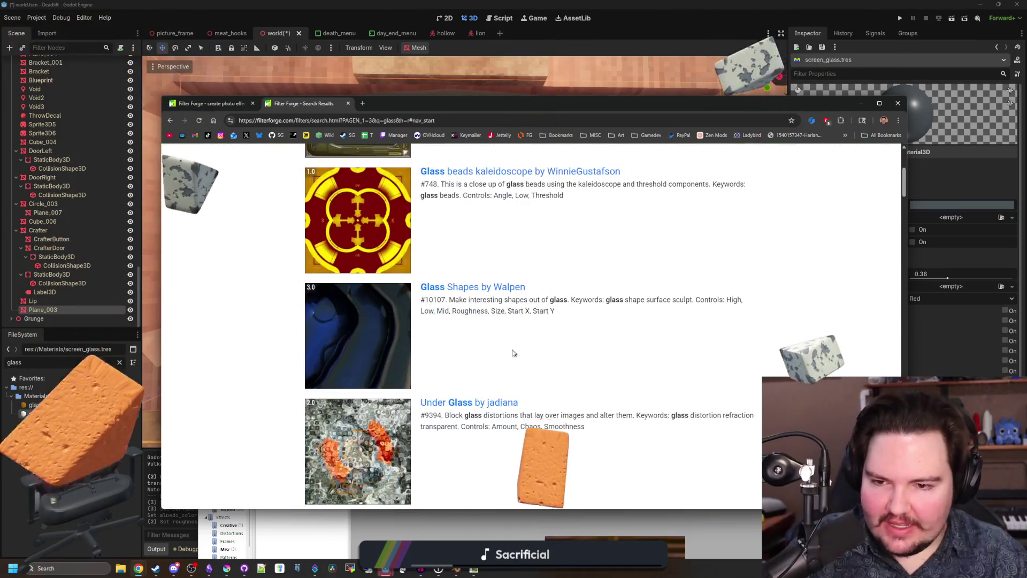
scroll(541, 309, down, 3)
scroll(541, 309, down, 10)
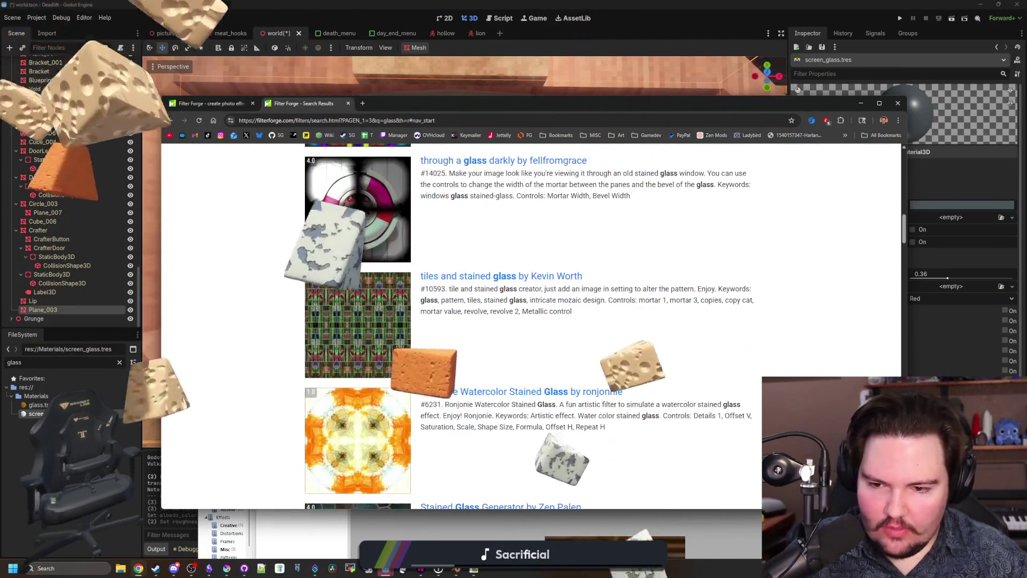
scroll(415, 330, down, 14)
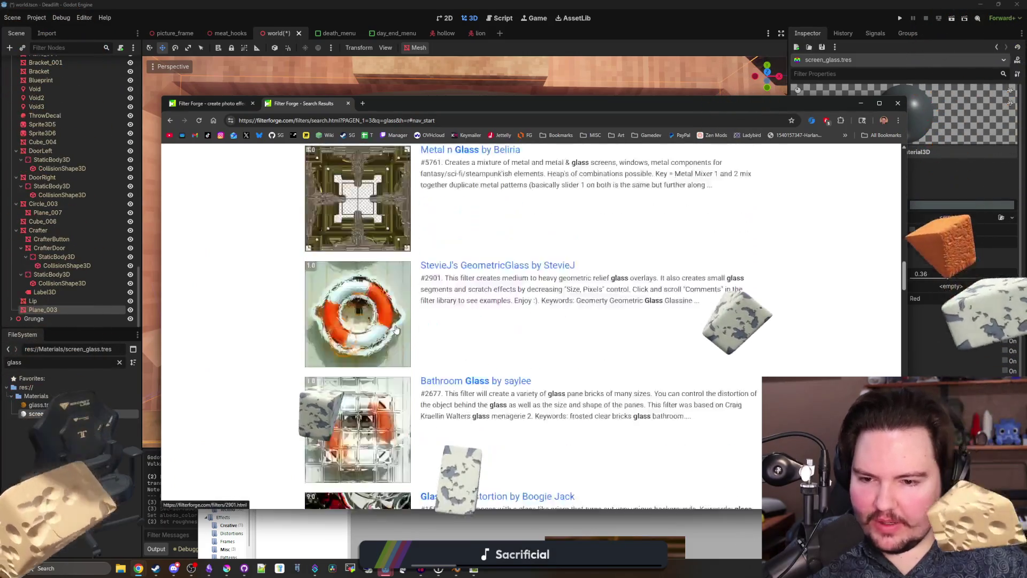
scroll(347, 402, down, 5)
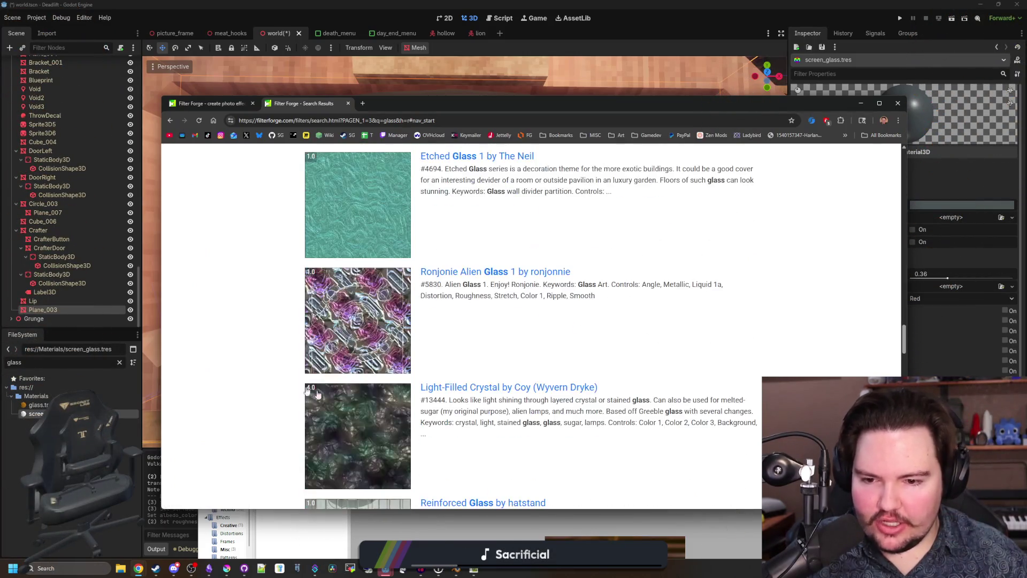
scroll(231, 337, down, 12)
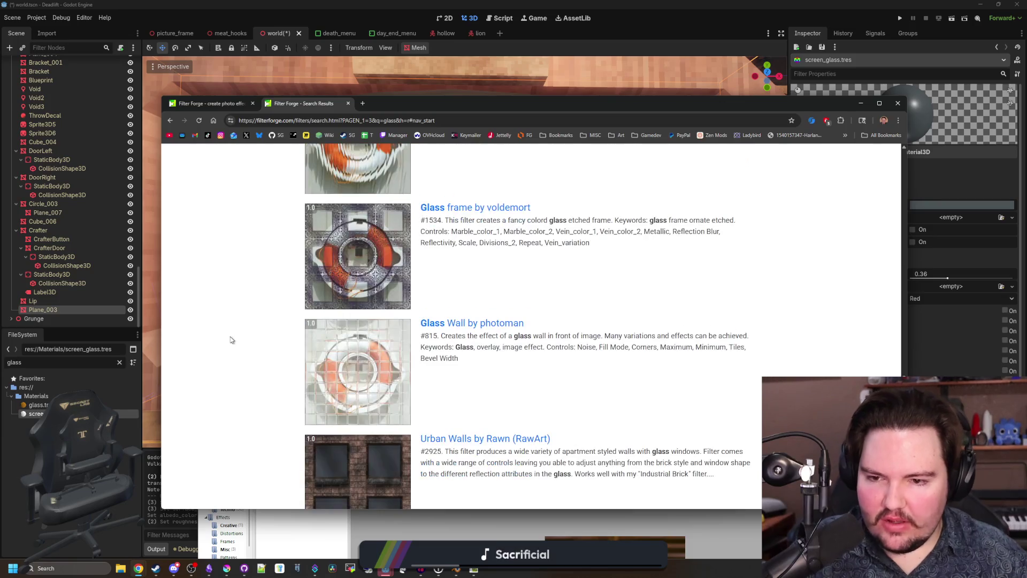
scroll(231, 340, down, 7)
scroll(266, 336, down, 13)
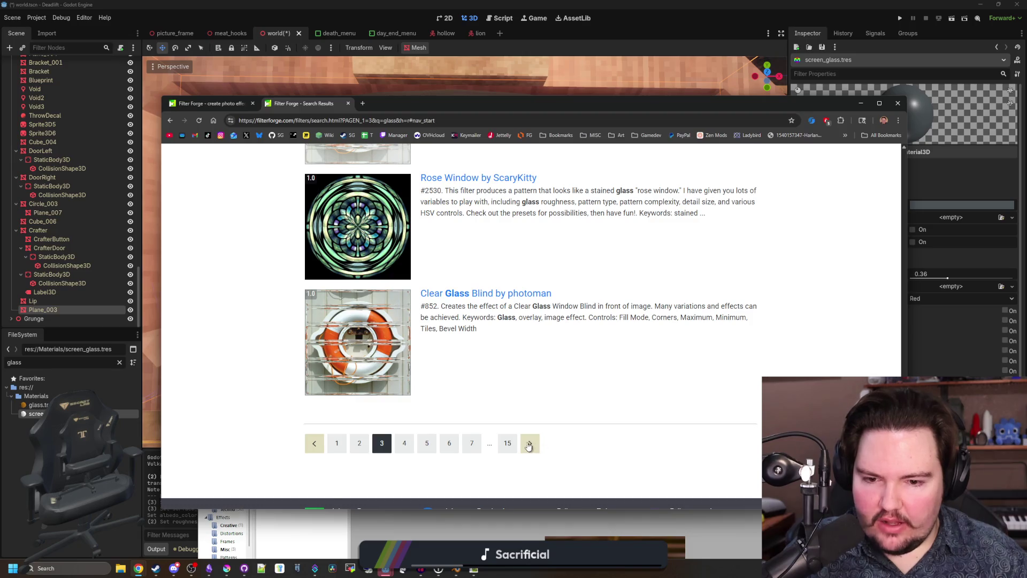
scroll(195, 375, down, 6)
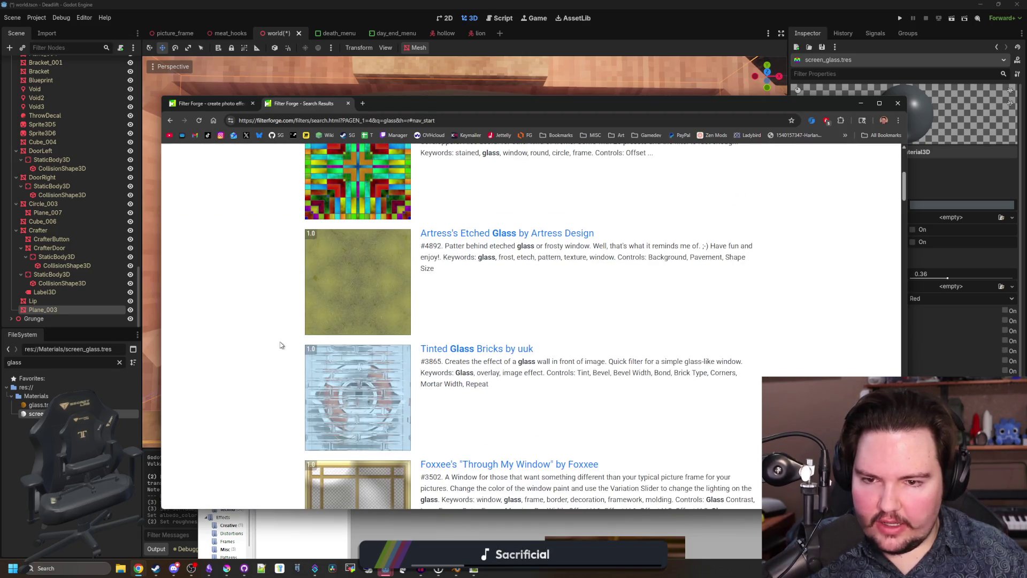
scroll(282, 346, down, 19)
scroll(281, 345, down, 12)
scroll(279, 345, down, 11)
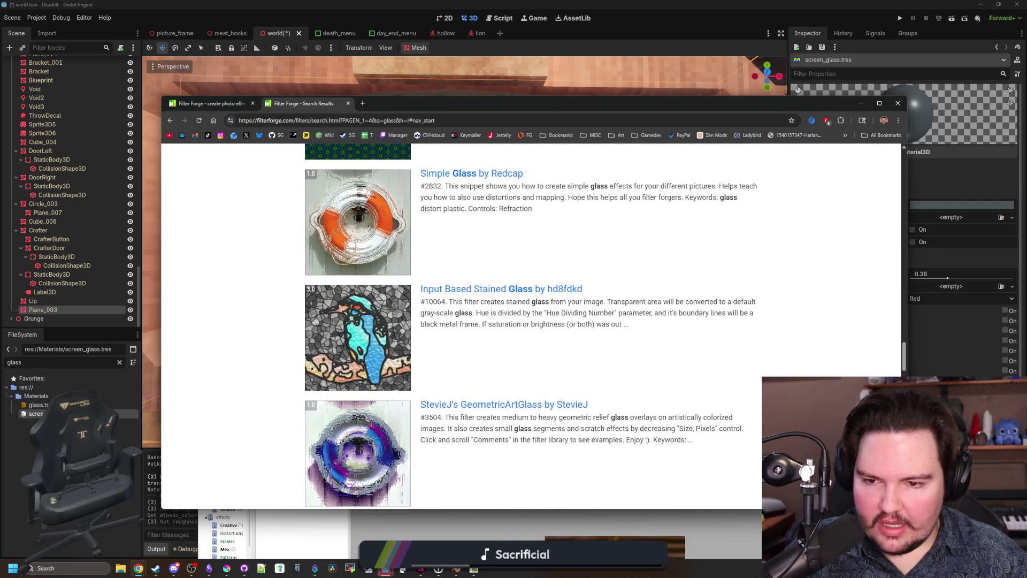
scroll(242, 378, down, 20)
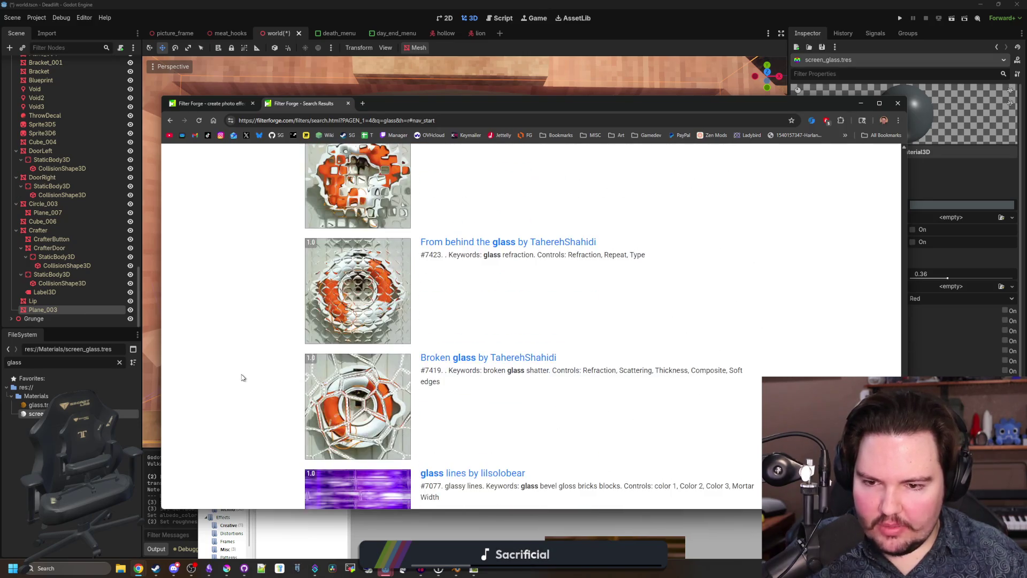
scroll(242, 378, down, 10)
click(539, 398)
scroll(214, 348, down, 15)
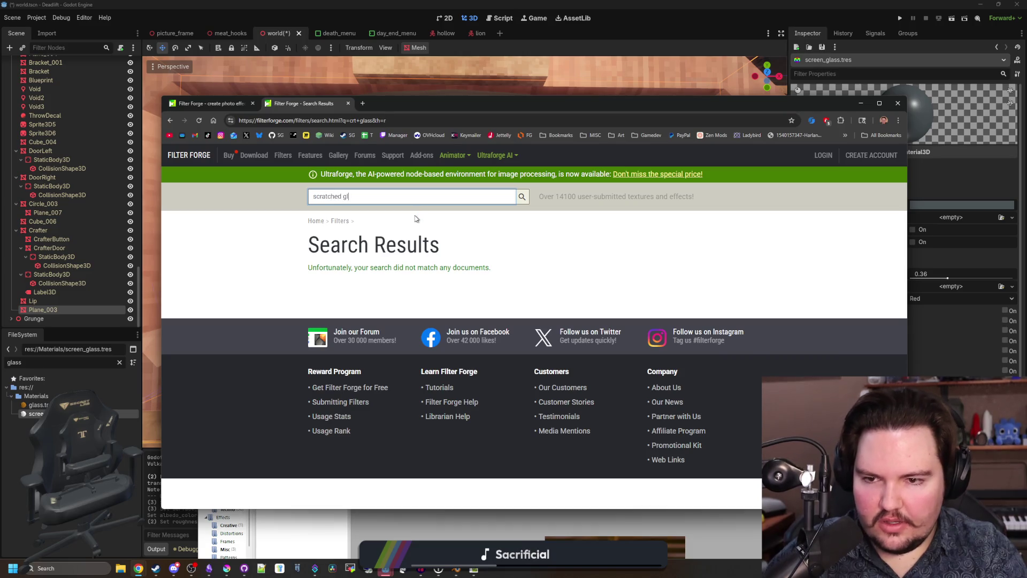
Step: Scroll through the scratched glass results, starting with Building gen PBR and Shark Tank!
scroll(332, 343, down, 10)
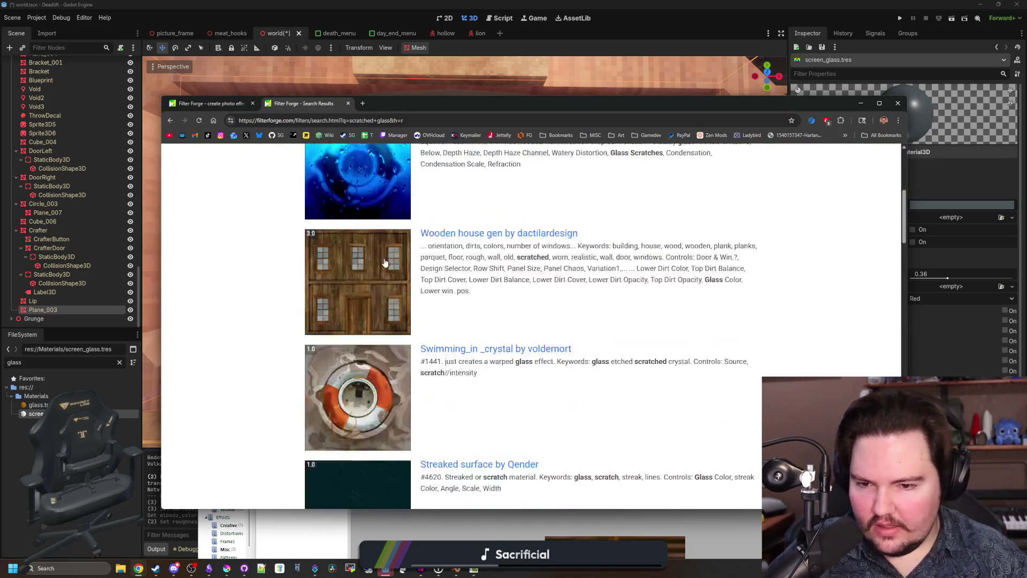
scroll(377, 347, down, 15)
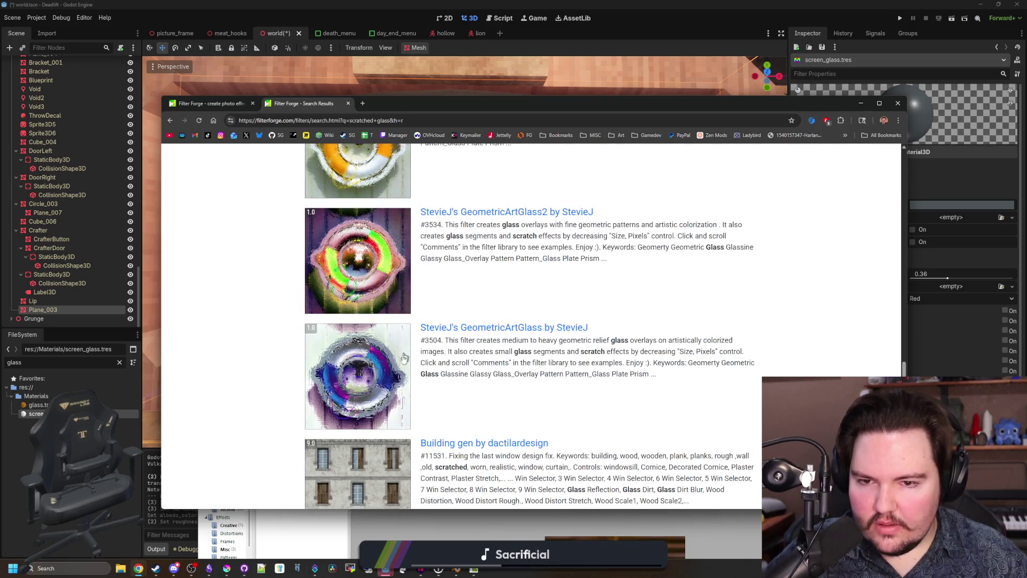
scroll(404, 357, down, 12)
scroll(383, 340, up, 20)
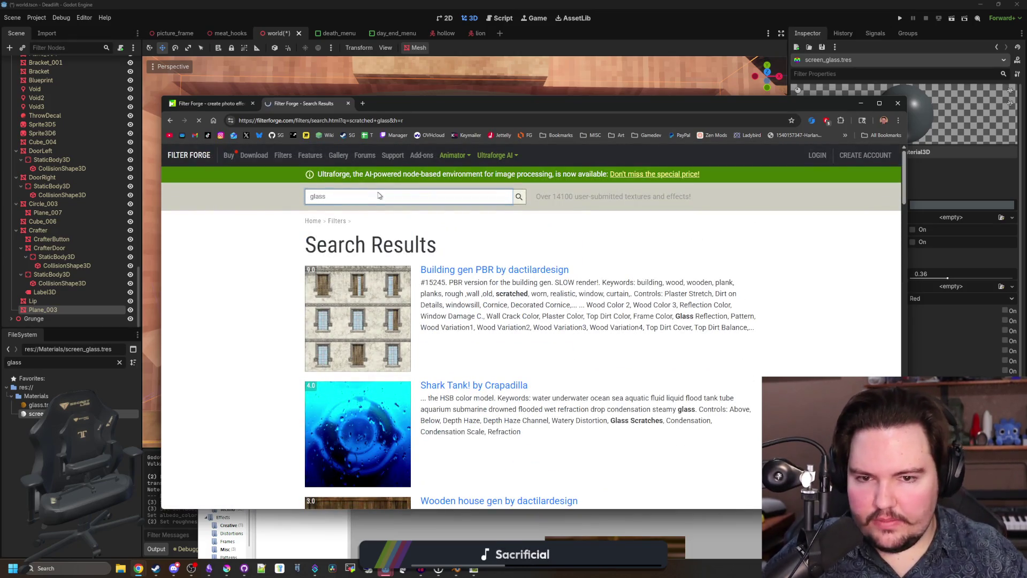
Step: Scroll down the glass results and move on to results page 4
scroll(530, 327, down, 5)
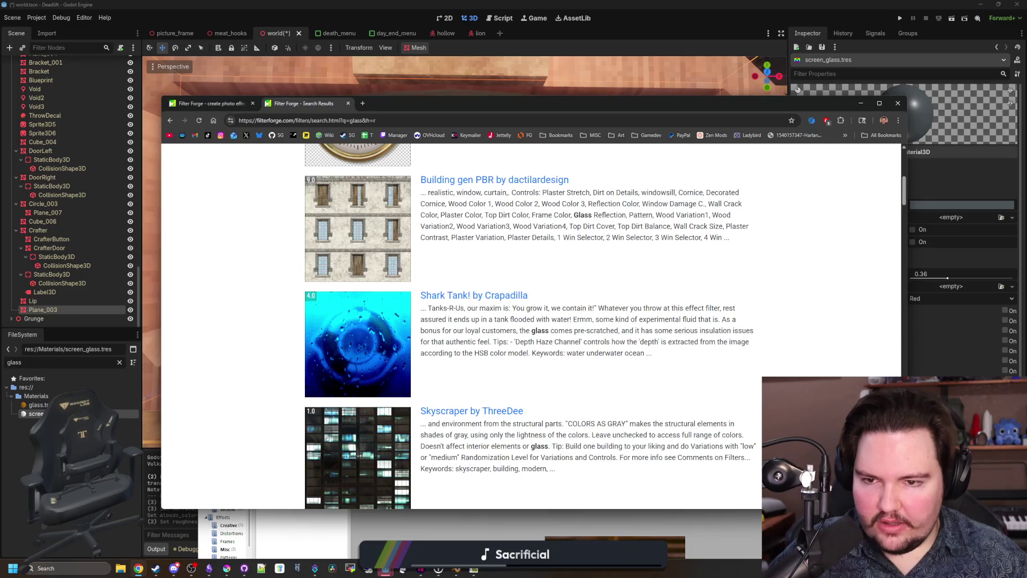
scroll(356, 367, down, 20)
scroll(355, 368, down, 3)
scroll(355, 366, up, 2)
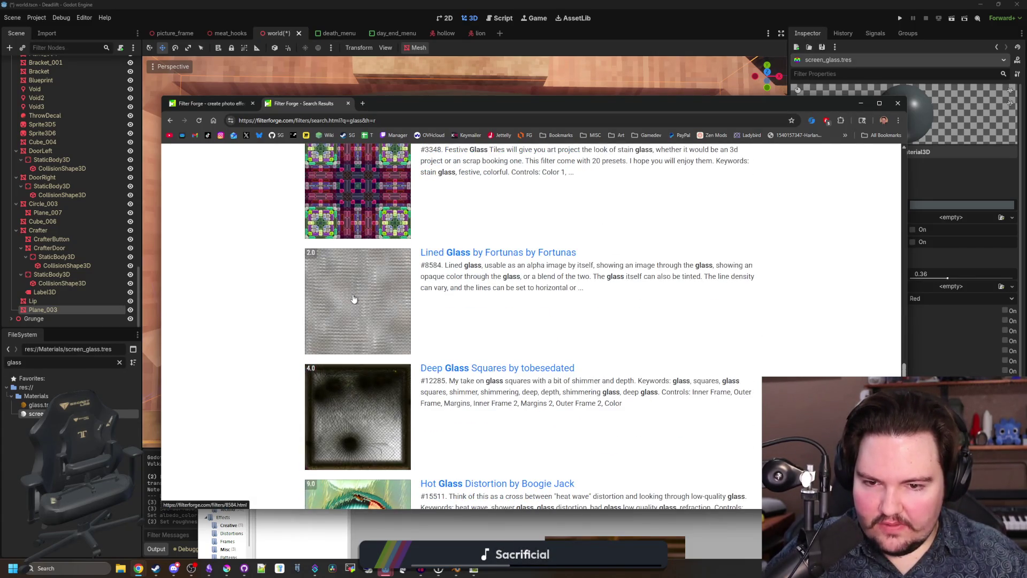
scroll(353, 298, down, 12)
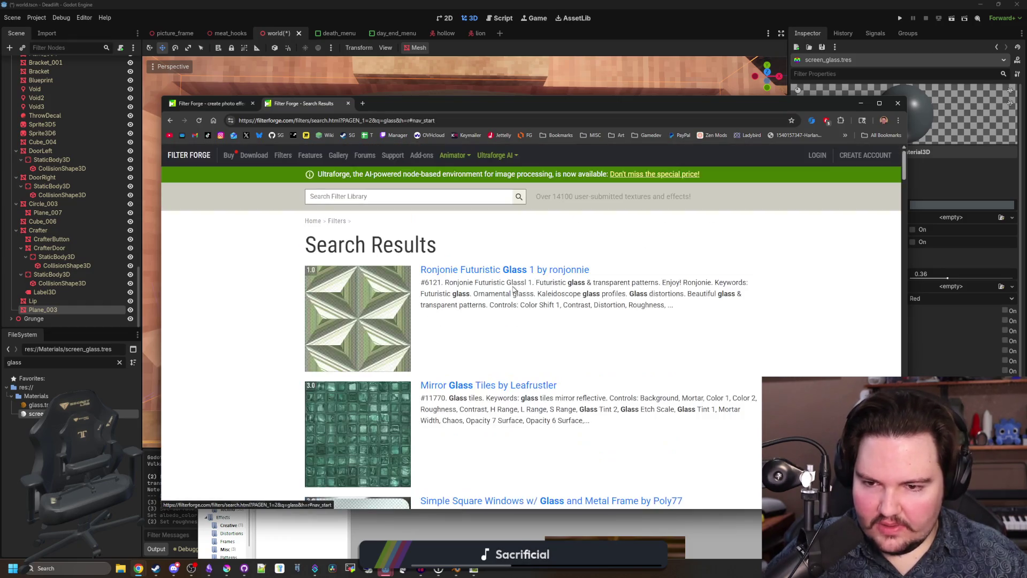
scroll(455, 321, down, 15)
scroll(482, 326, up, 2)
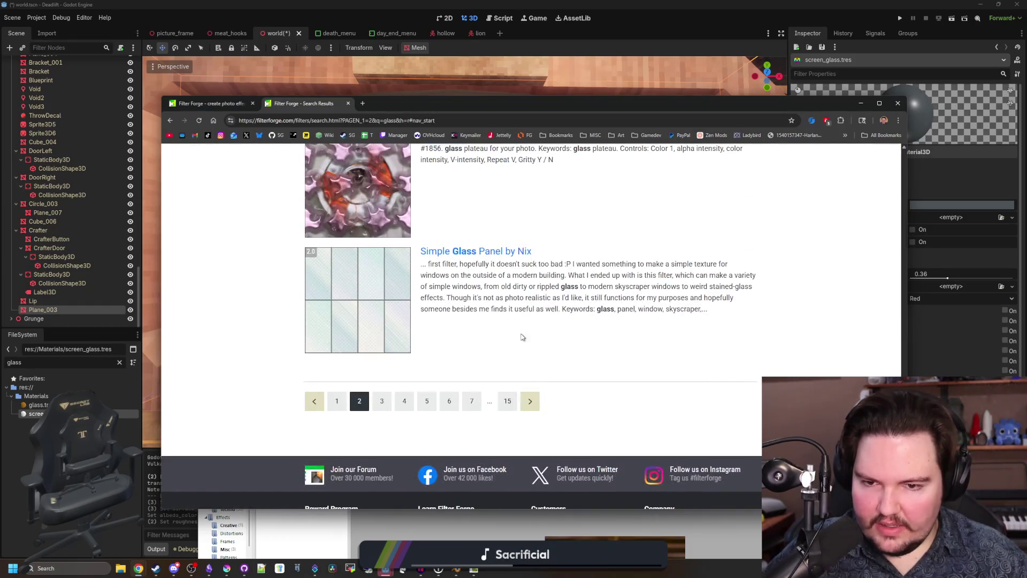
scroll(428, 321, down, 10)
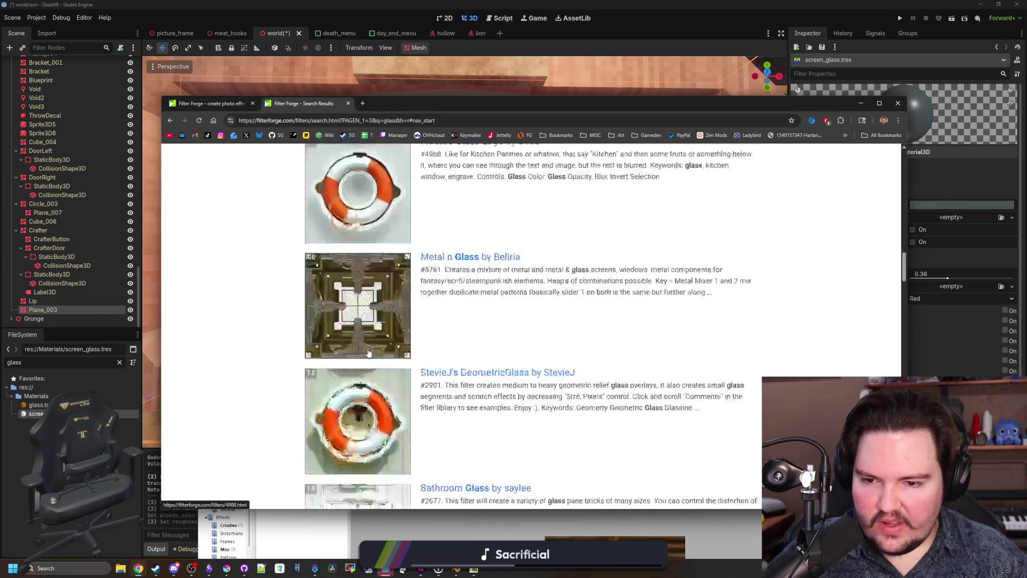
scroll(423, 310, down, 10)
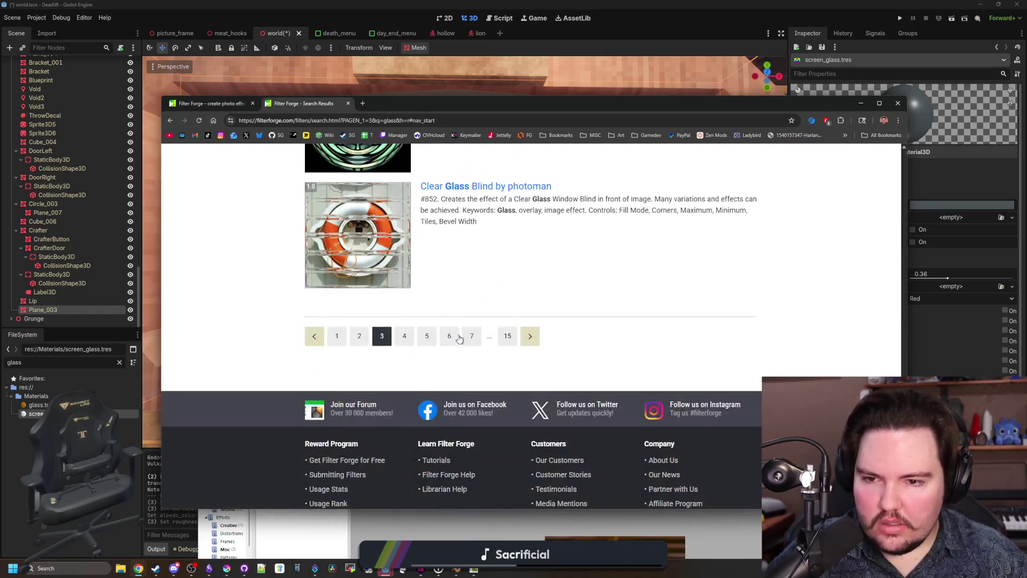
click(529, 336)
Step: Scroll through page 4 of the glass results and go on to page 9
scroll(455, 316, down, 10)
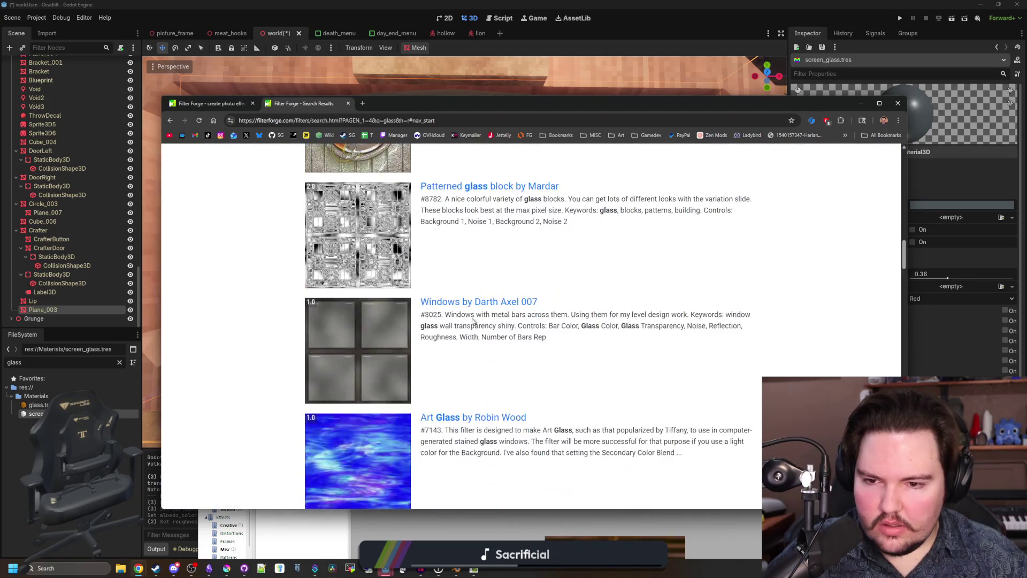
scroll(455, 316, down, 20)
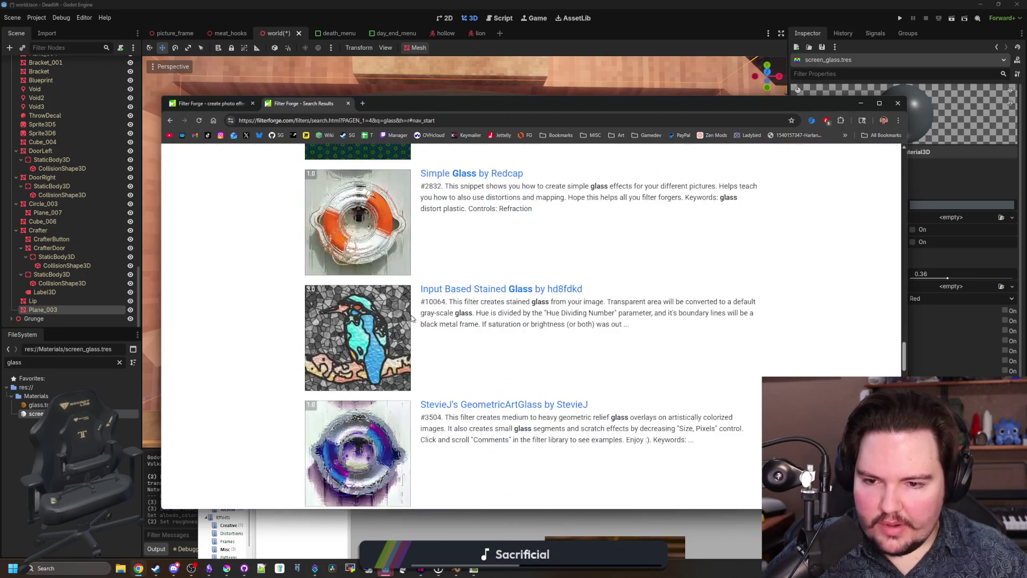
scroll(541, 299, down, 15)
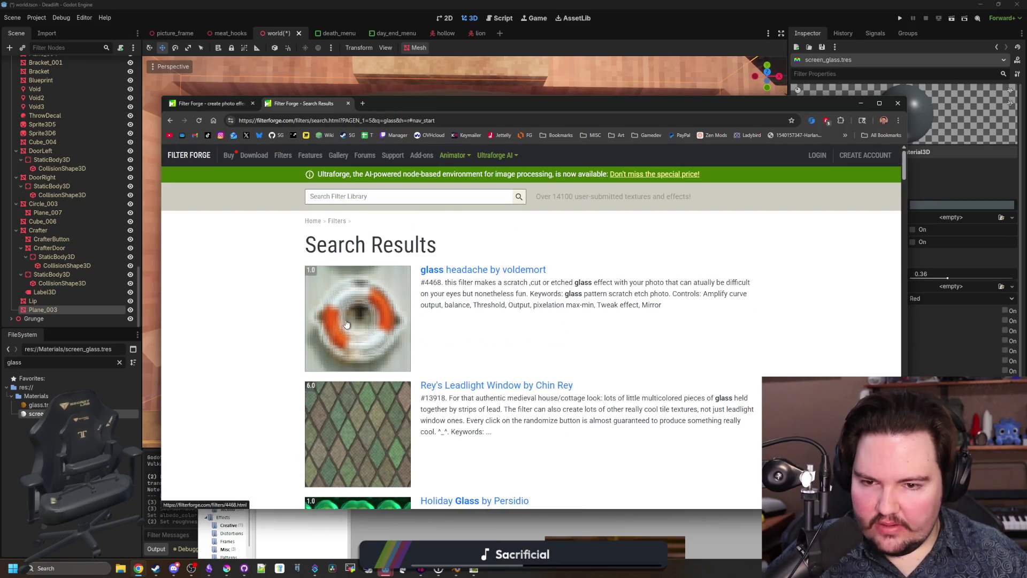
scroll(342, 311, down, 8)
scroll(342, 310, down, 15)
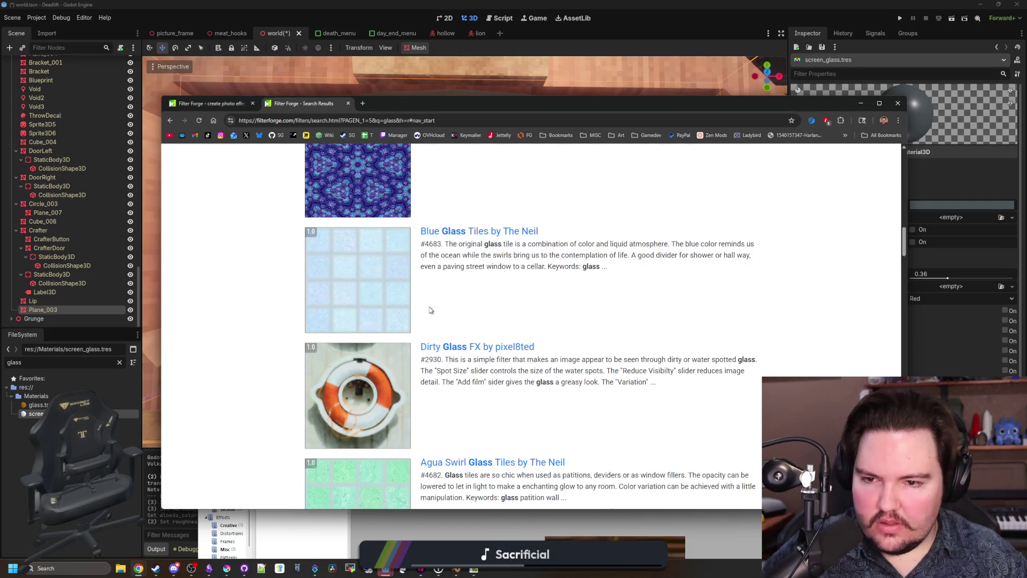
scroll(407, 312, down, 15)
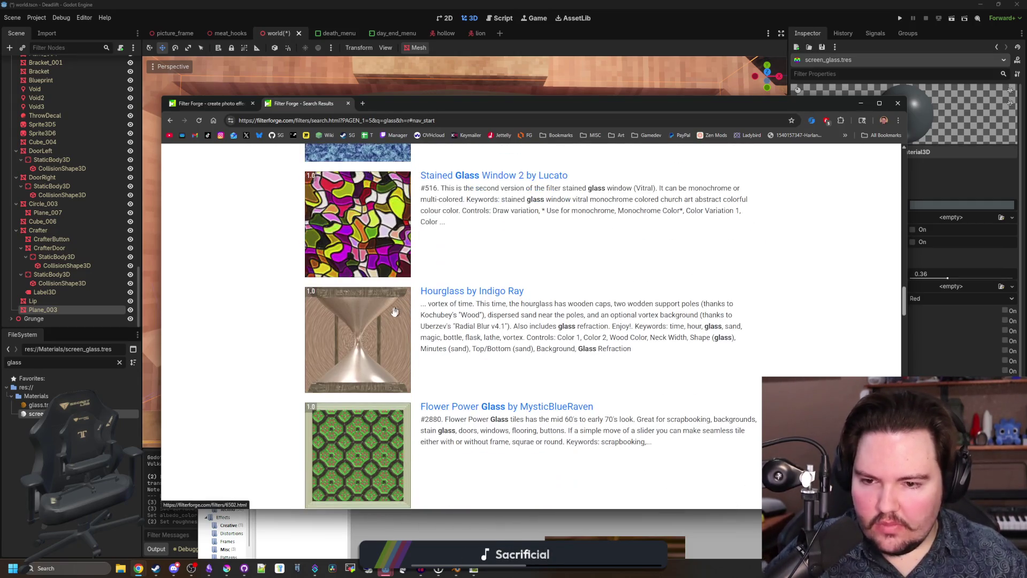
scroll(382, 332, down, 4)
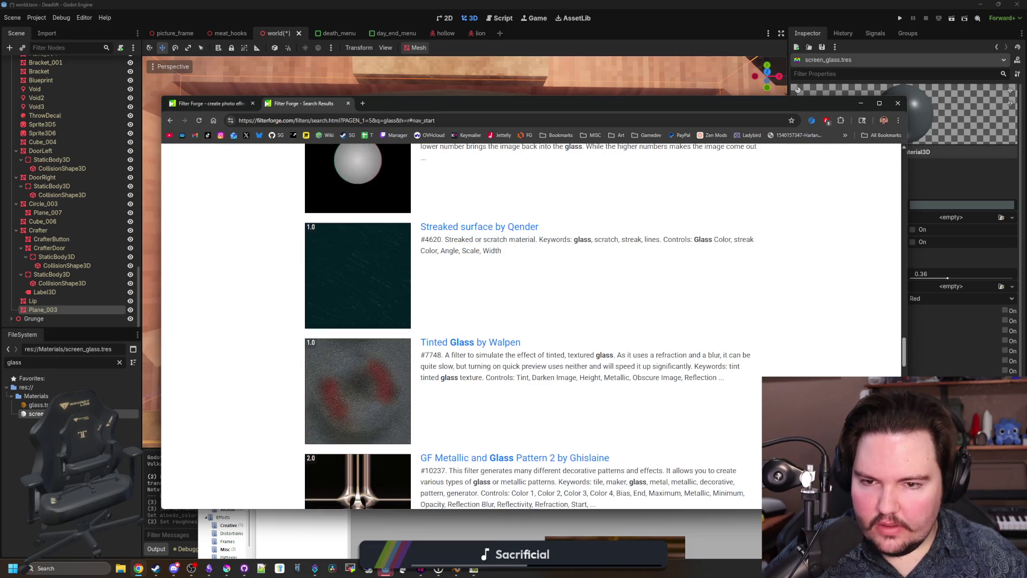
scroll(355, 428, down, 20)
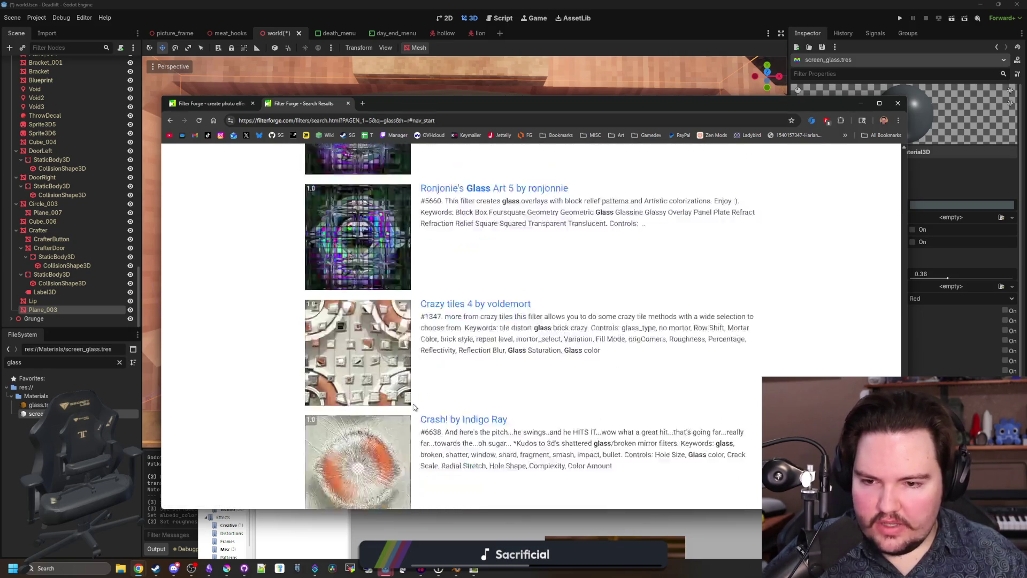
scroll(414, 407, down, 7)
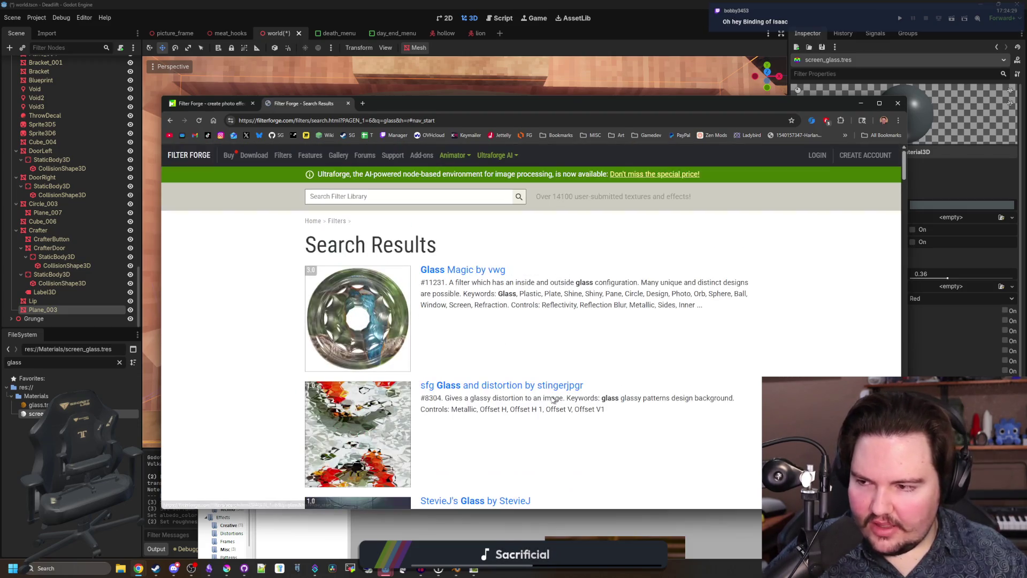
scroll(418, 356, down, 20)
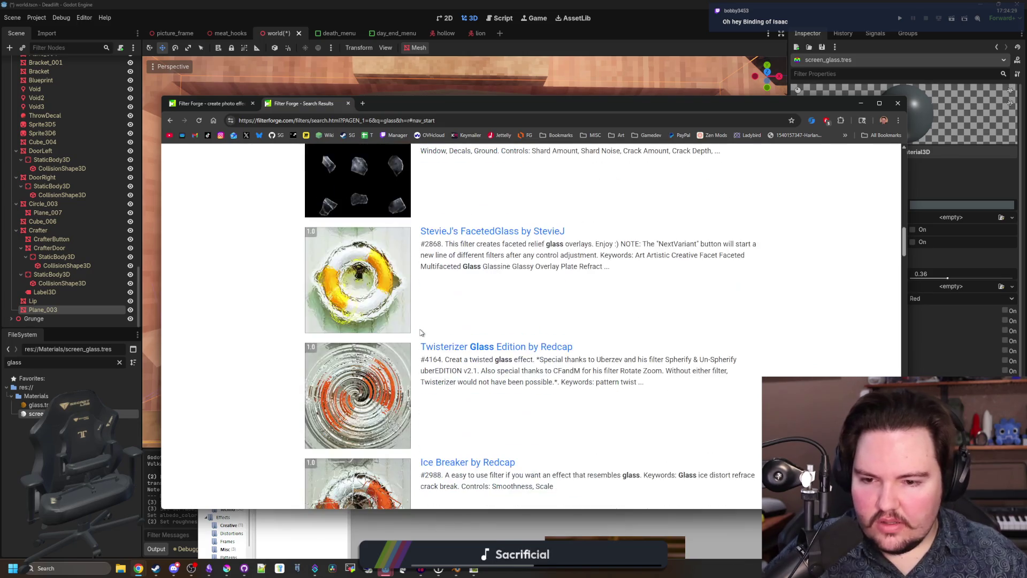
scroll(420, 333, down, 17)
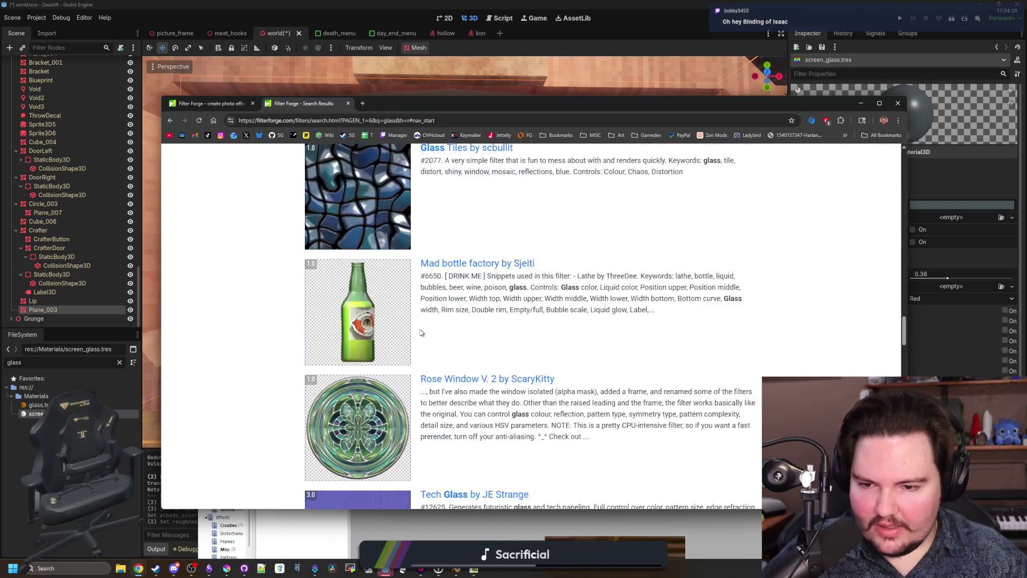
scroll(421, 333, down, 10)
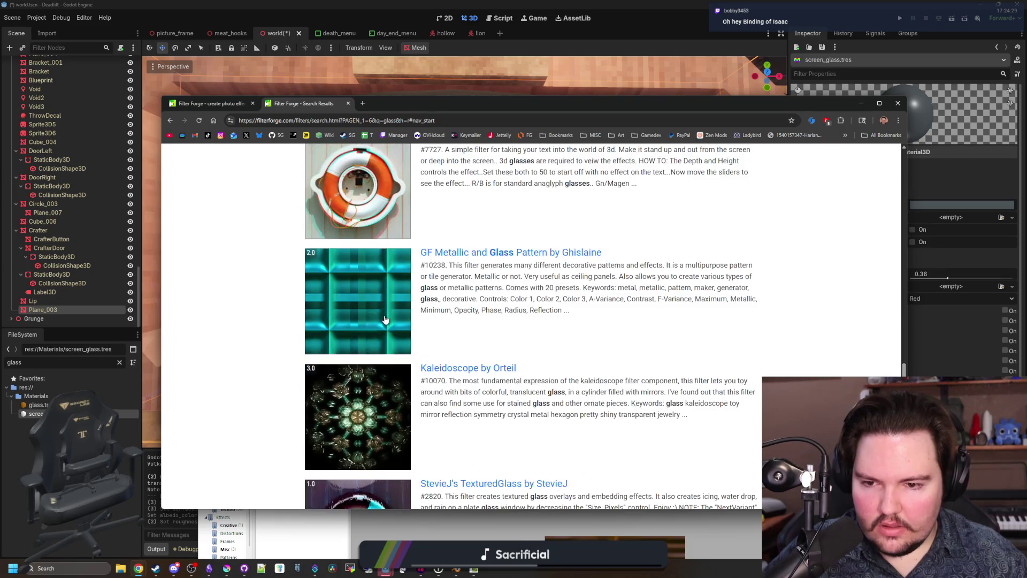
scroll(385, 319, down, 4)
scroll(386, 319, down, 15)
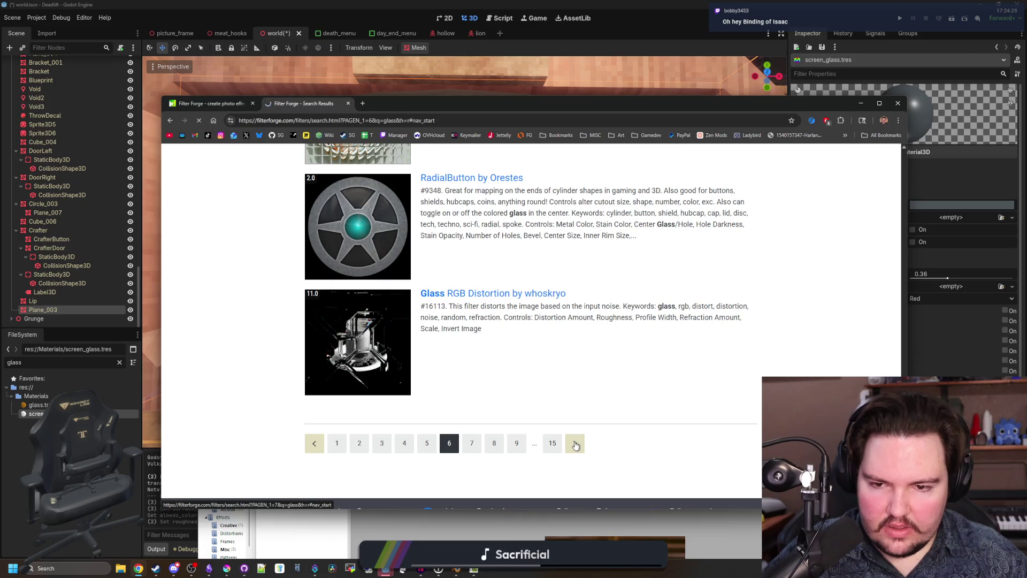
scroll(347, 320, down, 6)
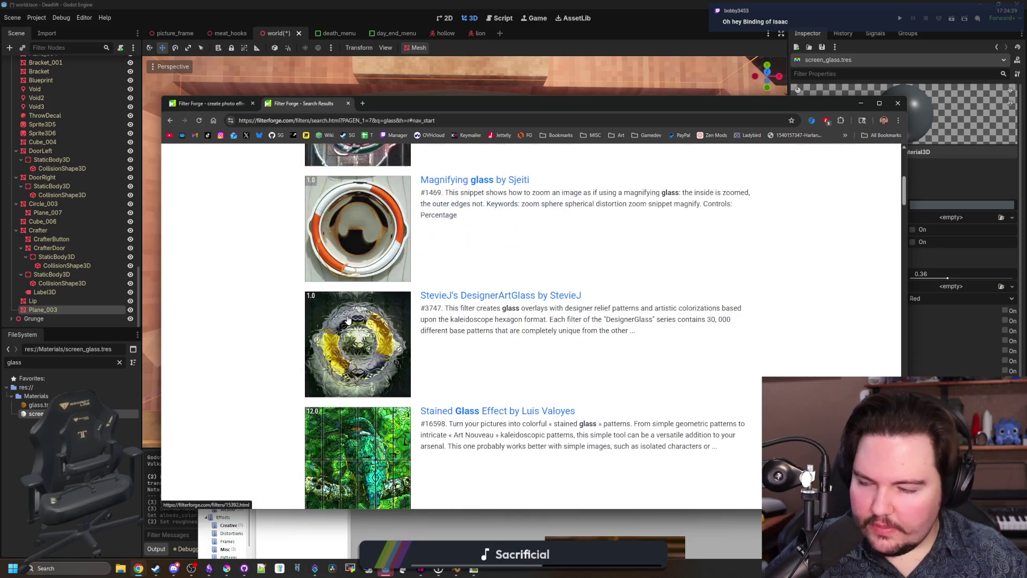
scroll(347, 320, down, 15)
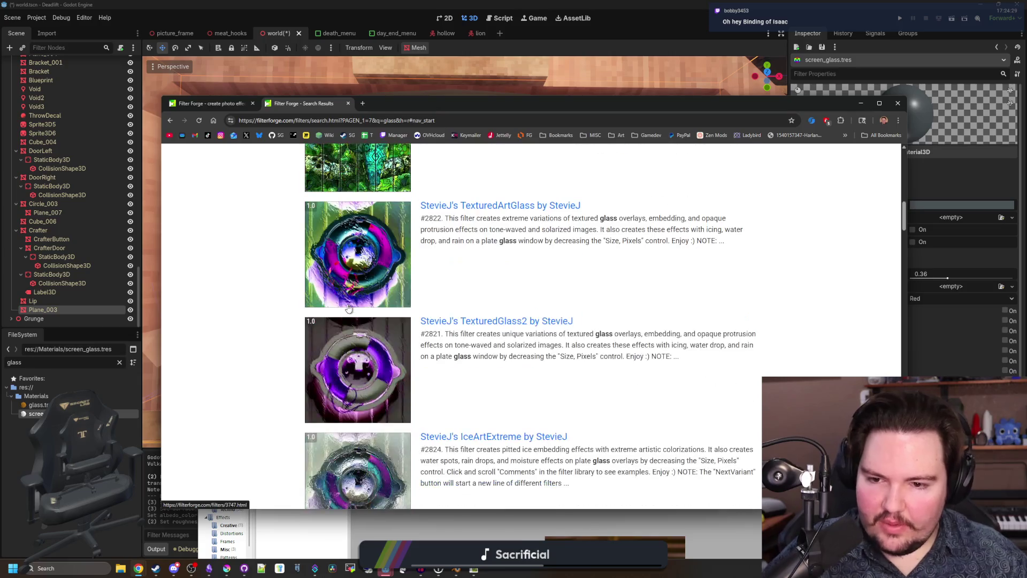
scroll(345, 319, down, 12)
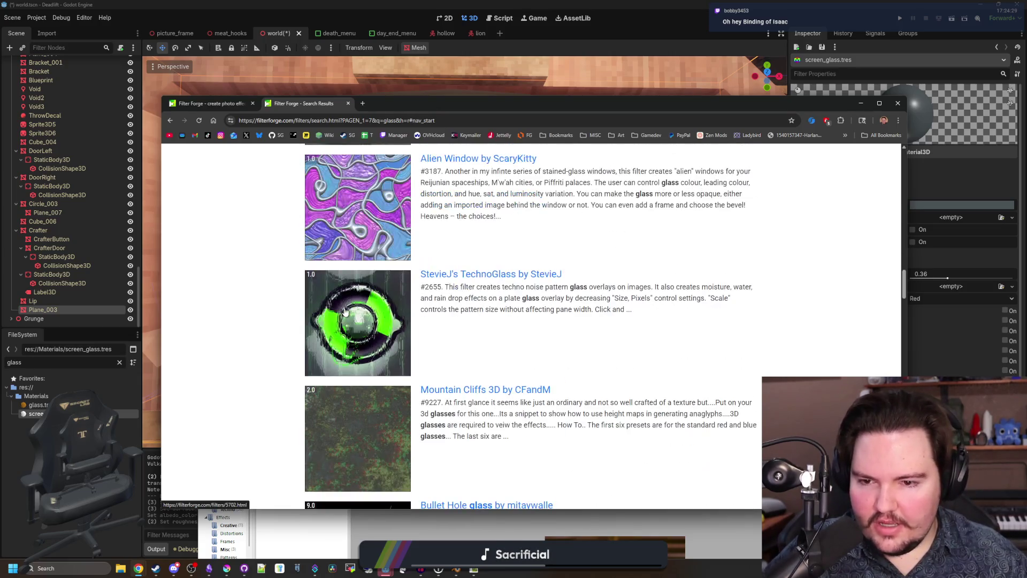
scroll(374, 222, down, 5)
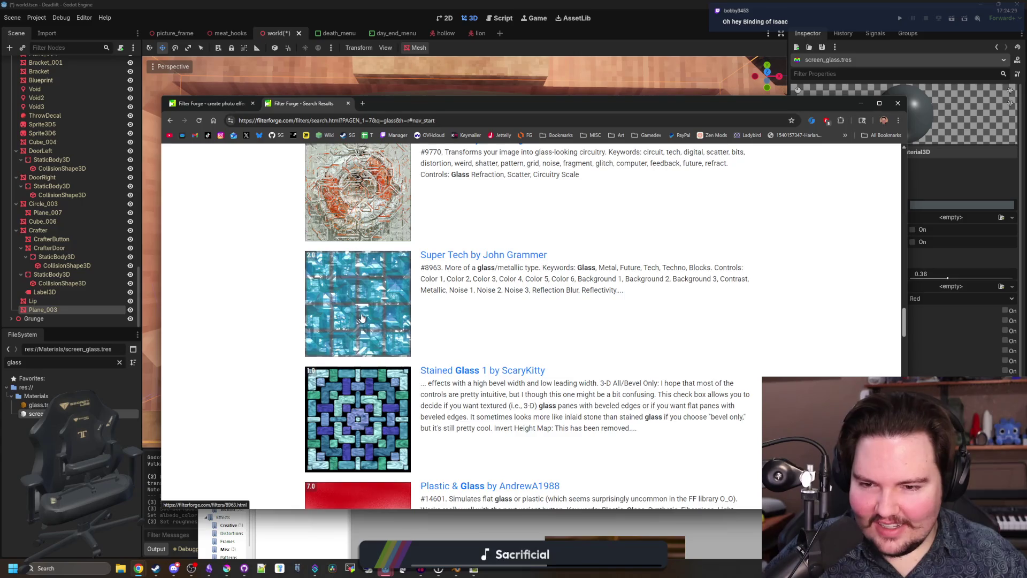
scroll(362, 318, down, 5)
scroll(373, 291, down, 6)
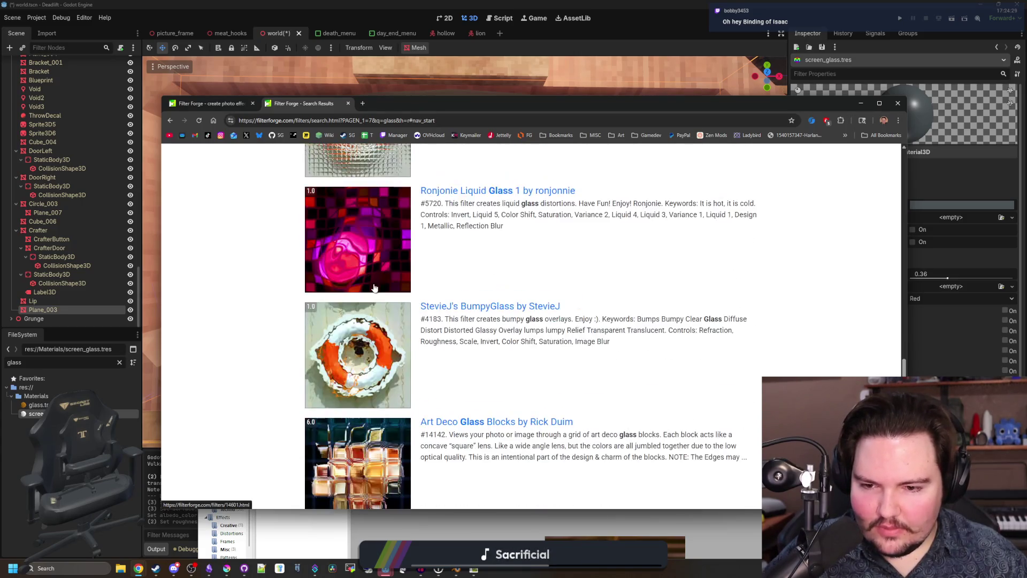
scroll(375, 288, up, 1)
scroll(371, 294, down, 19)
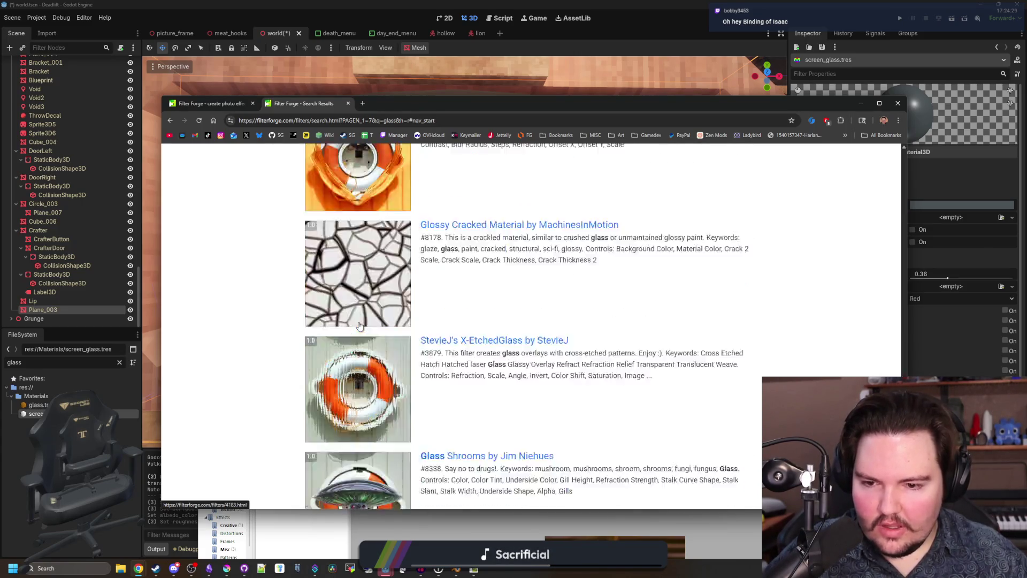
scroll(369, 328, down, 10)
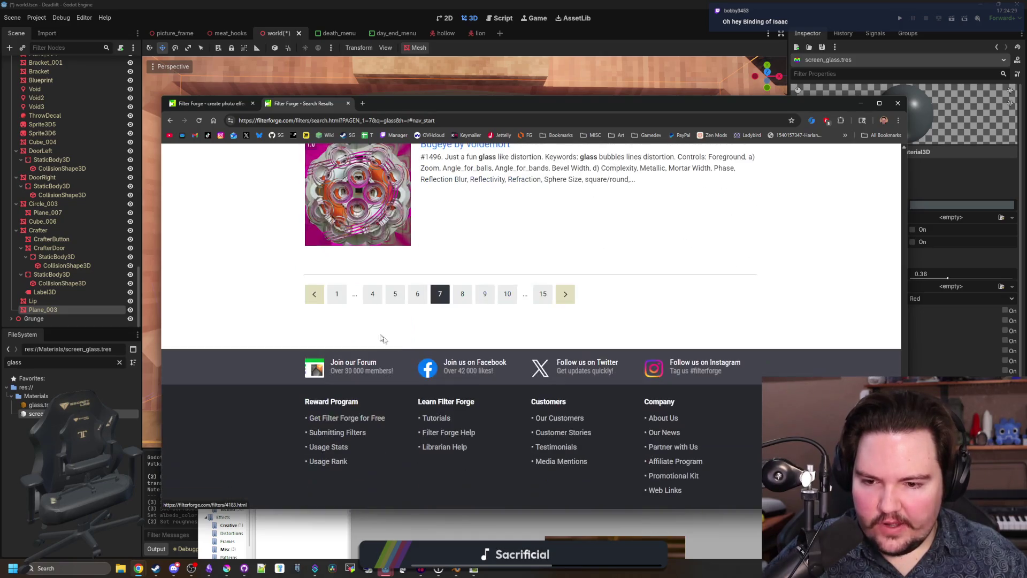
scroll(431, 332, down, 5)
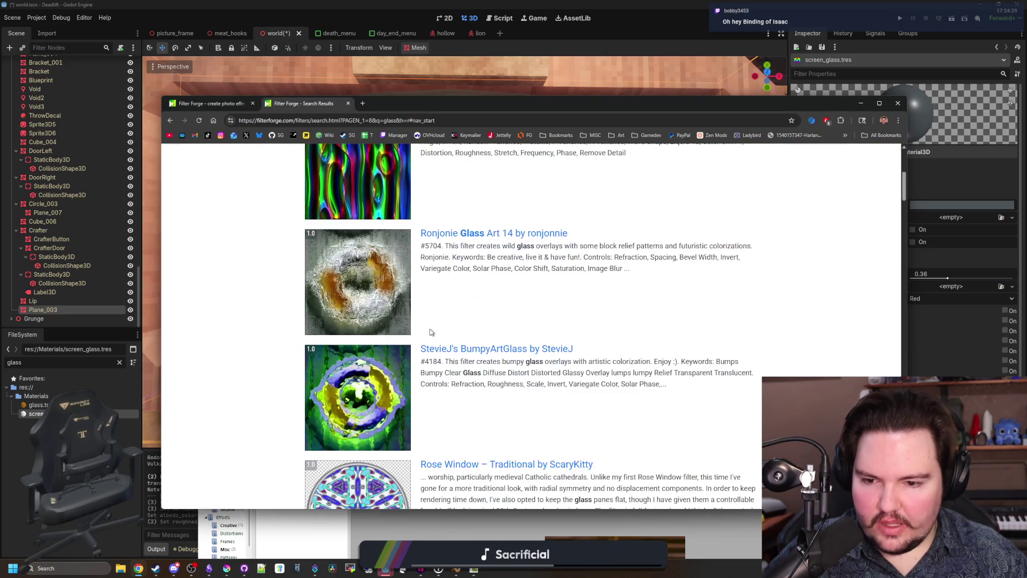
scroll(428, 331, down, 20)
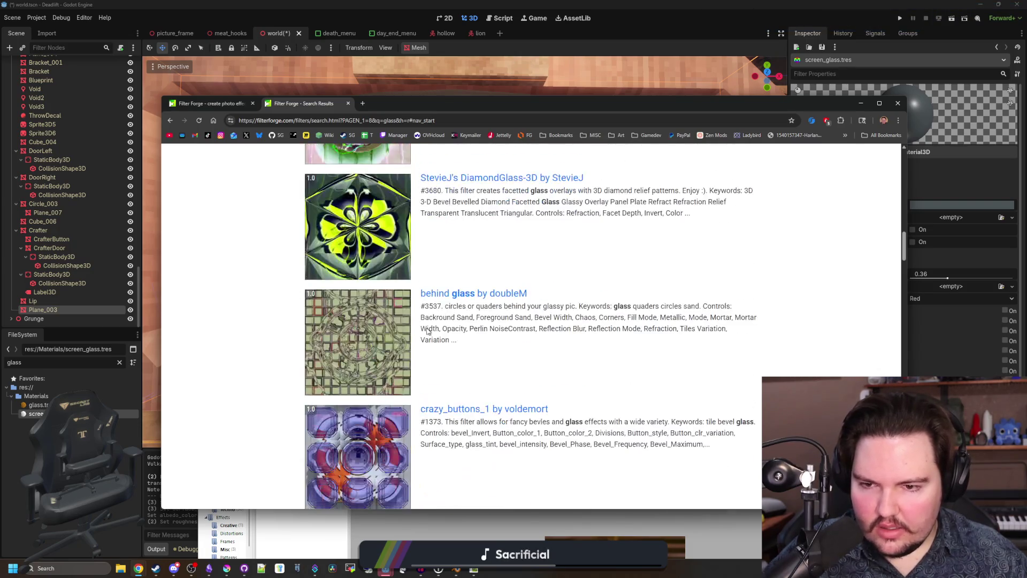
scroll(428, 332, down, 15)
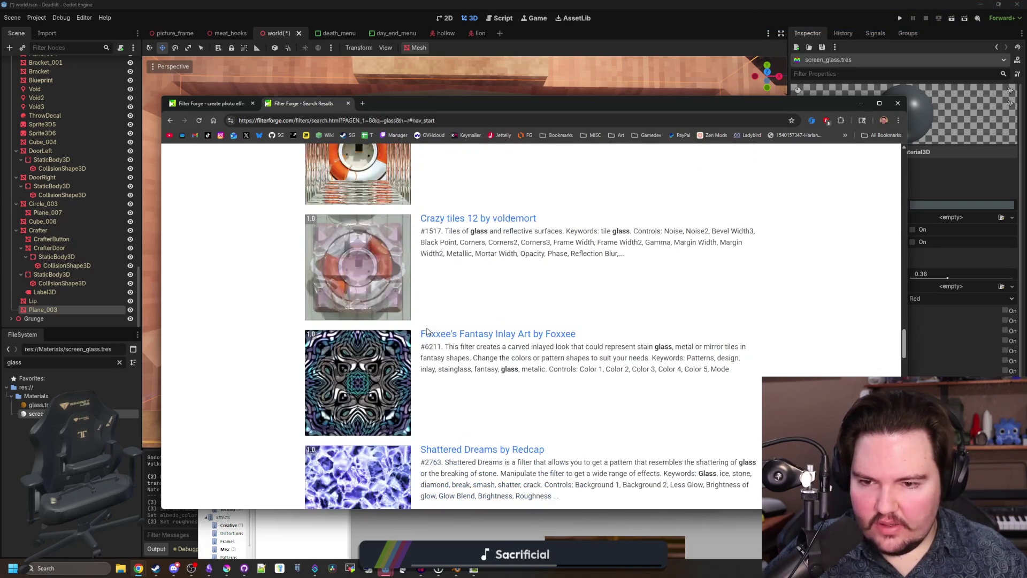
scroll(428, 332, down, 20)
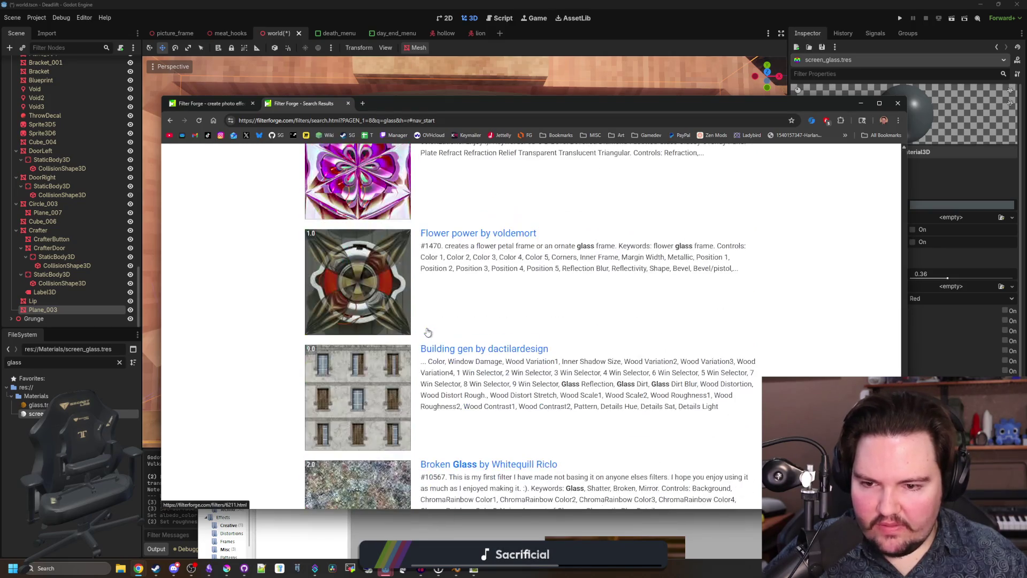
scroll(405, 328, down, 10)
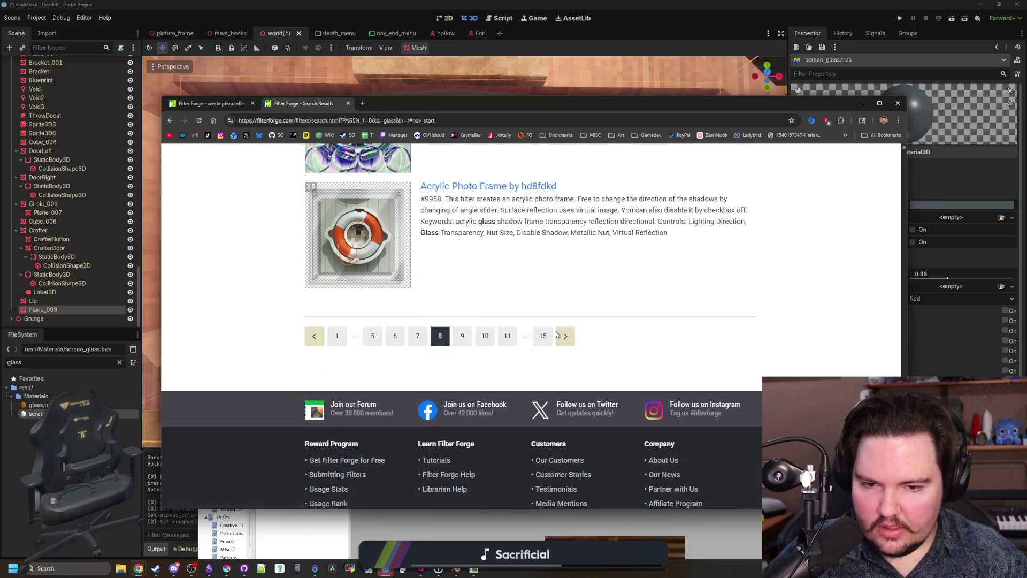
click(562, 334)
Step: Scroll page 9 and advance to the page opening with Rainbow Fairy Ice and Art Zone
scroll(413, 329, down, 10)
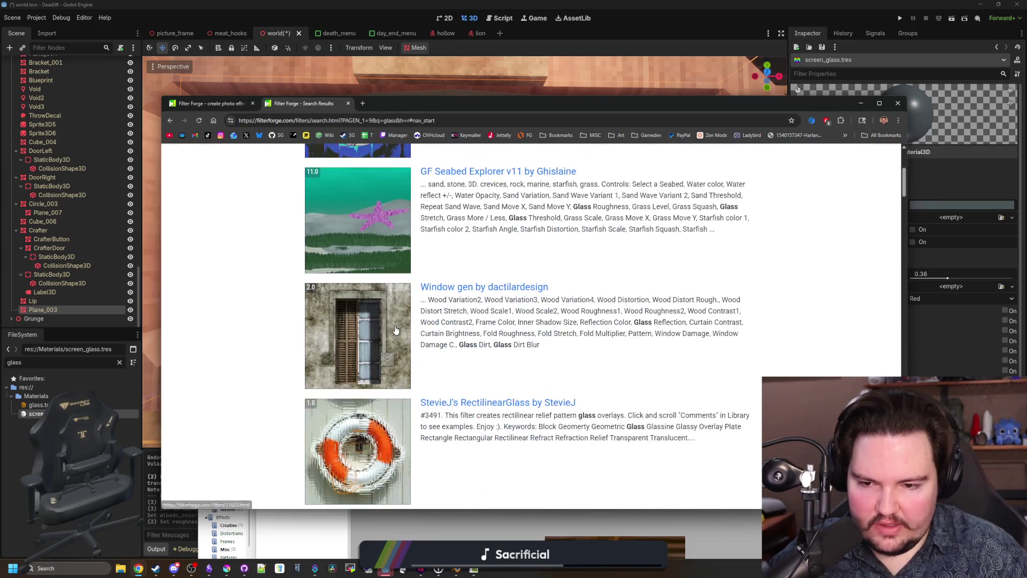
scroll(412, 329, down, 20)
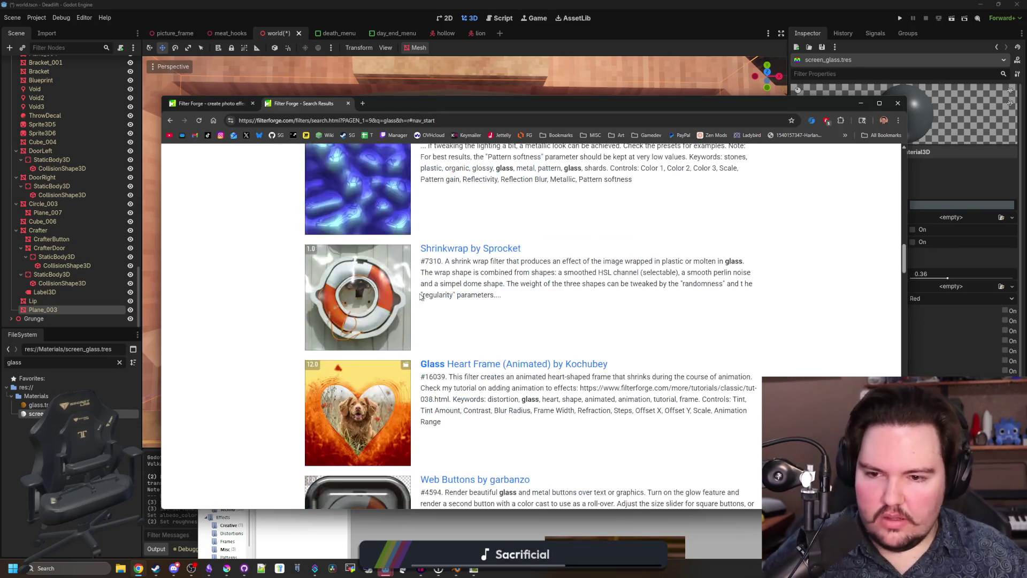
scroll(437, 283, down, 20)
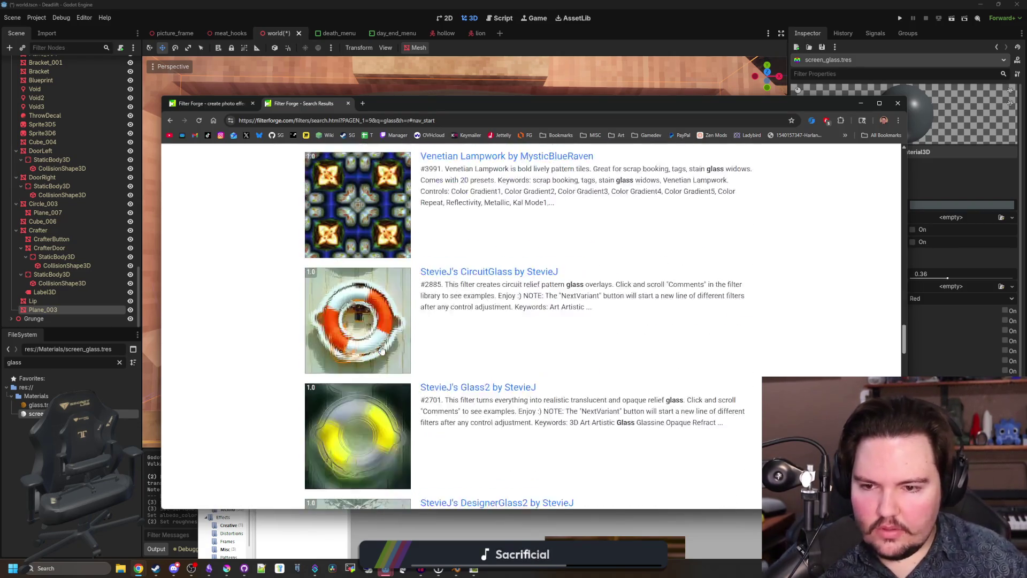
scroll(394, 307, down, 20)
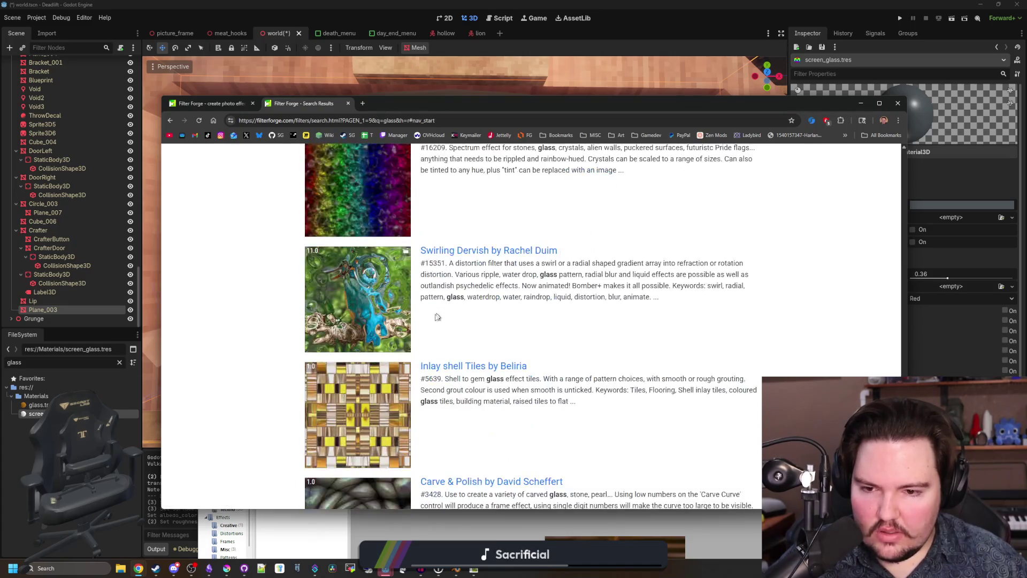
scroll(436, 361, down, 5)
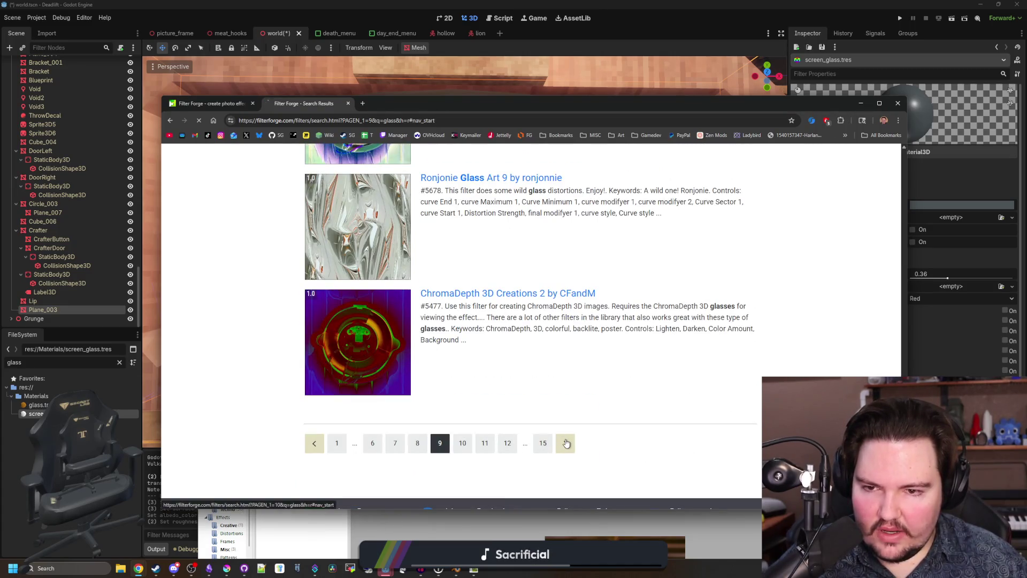
scroll(367, 336, down, 7)
scroll(414, 348, down, 18)
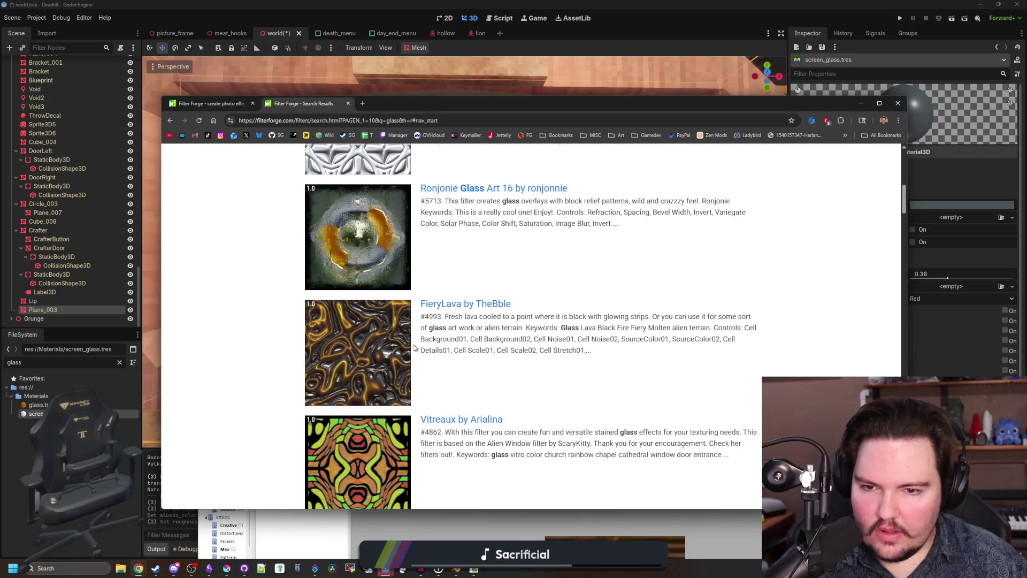
scroll(428, 369, down, 20)
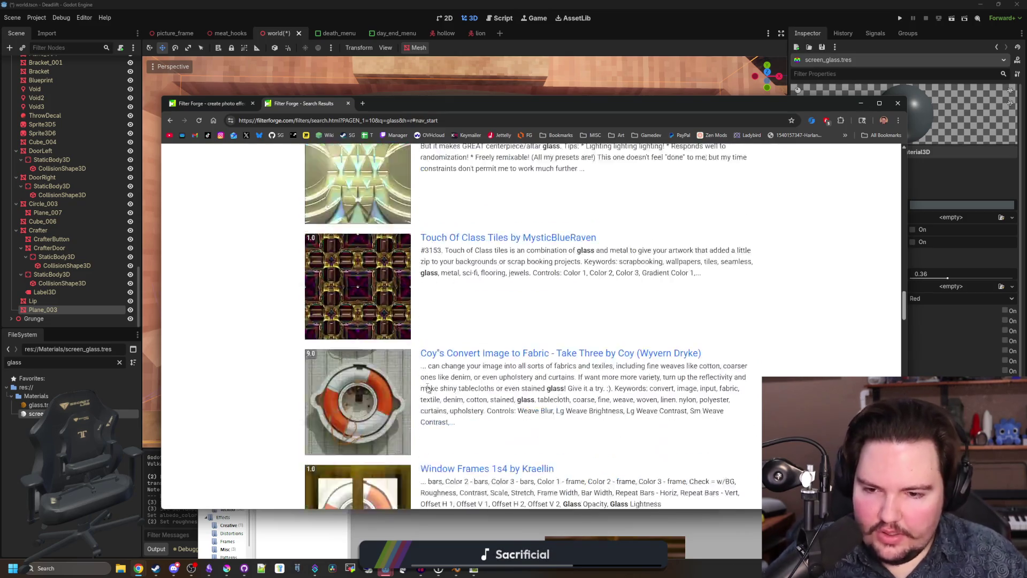
scroll(464, 440, down, 20)
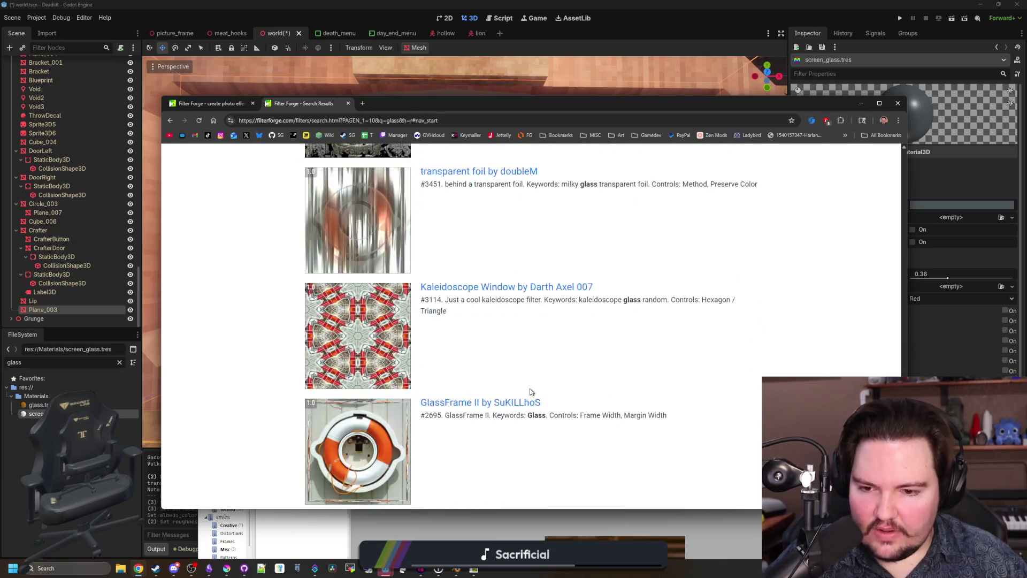
scroll(511, 361, up, 3)
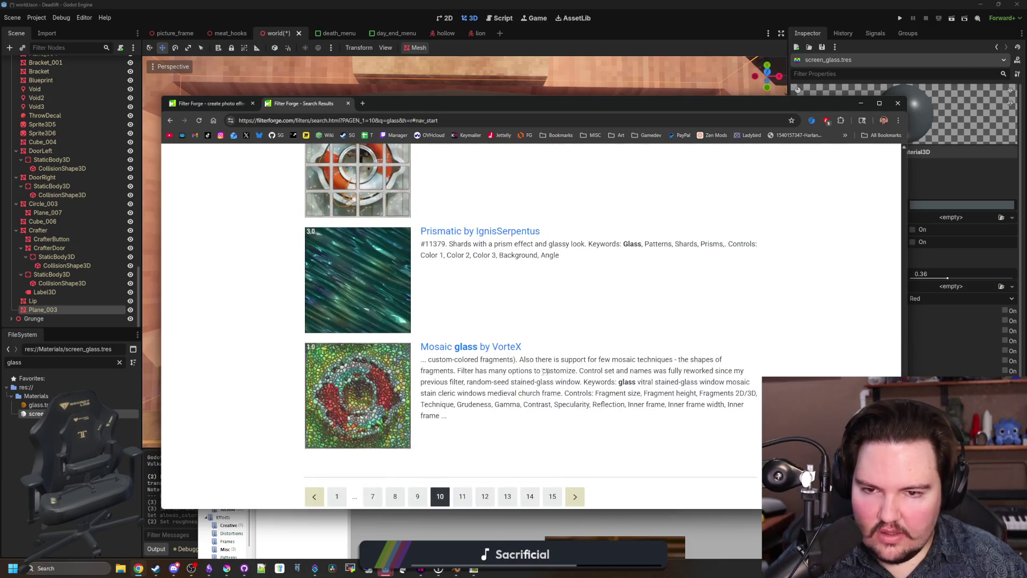
scroll(418, 326, down, 2)
scroll(413, 359, down, 10)
scroll(414, 350, down, 13)
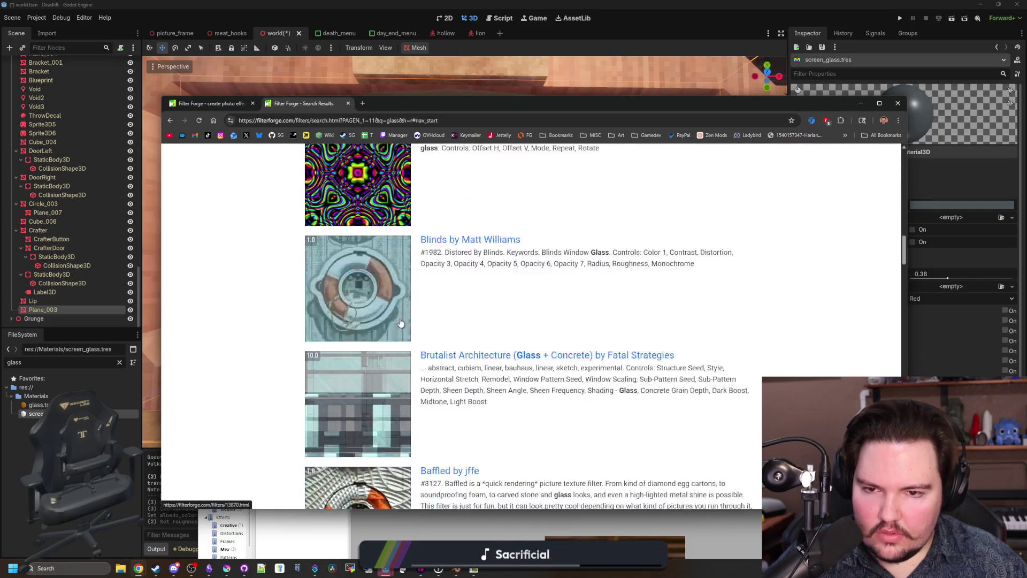
scroll(400, 323, down, 15)
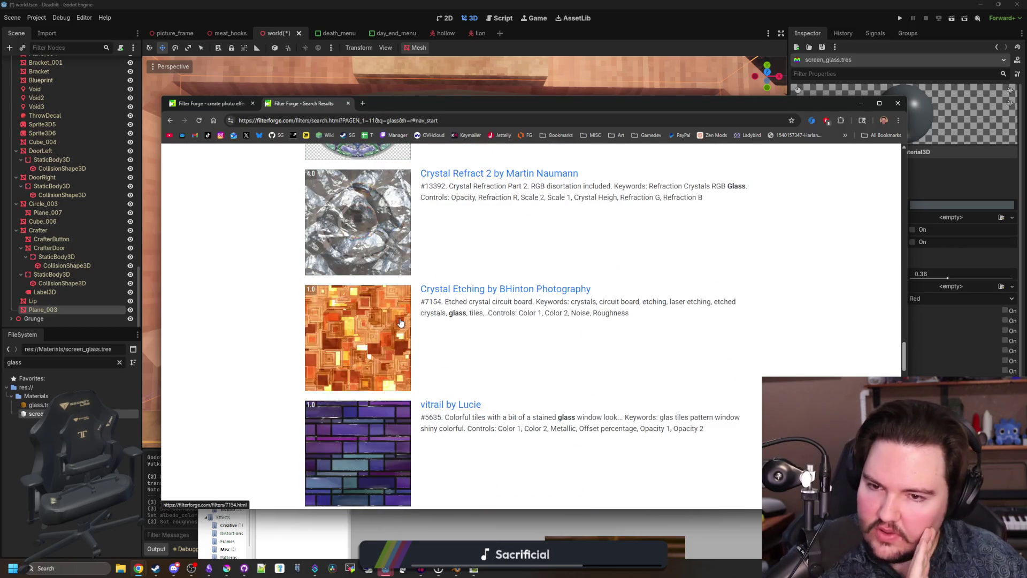
scroll(402, 319, down, 12)
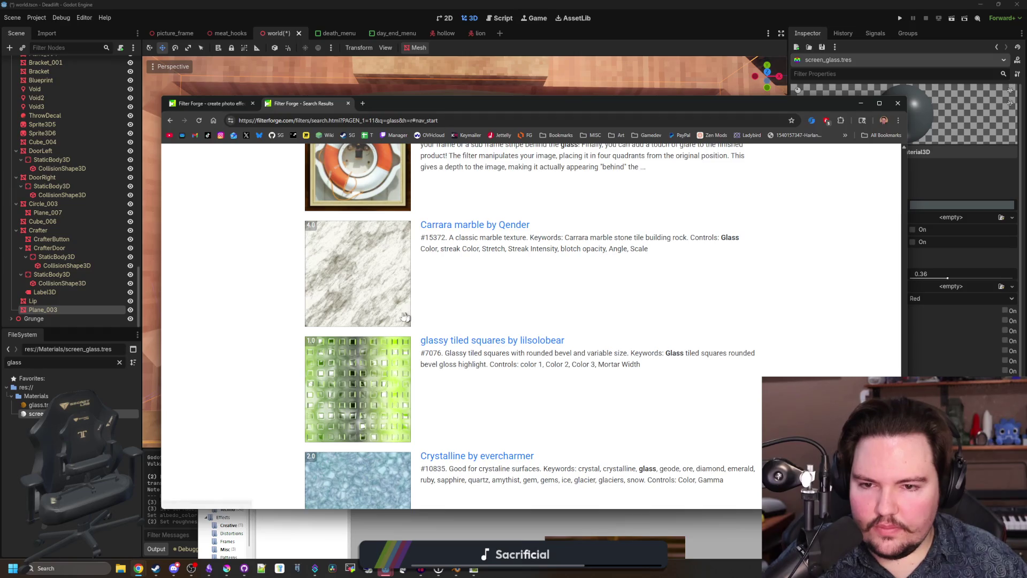
scroll(396, 313, down, 14)
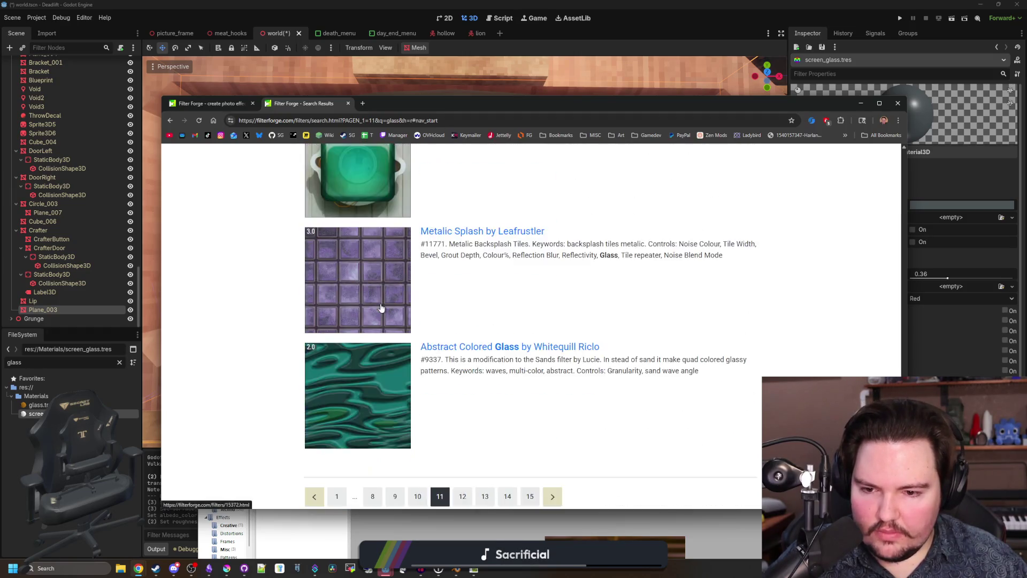
scroll(540, 397, down, 3)
scroll(385, 310, down, 15)
scroll(384, 310, down, 17)
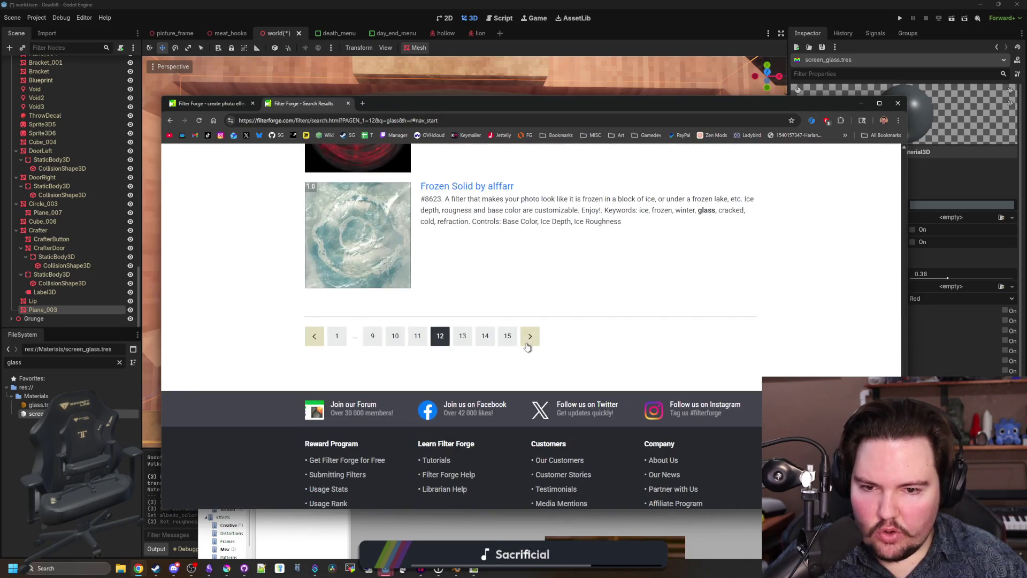
scroll(526, 346, down, 20)
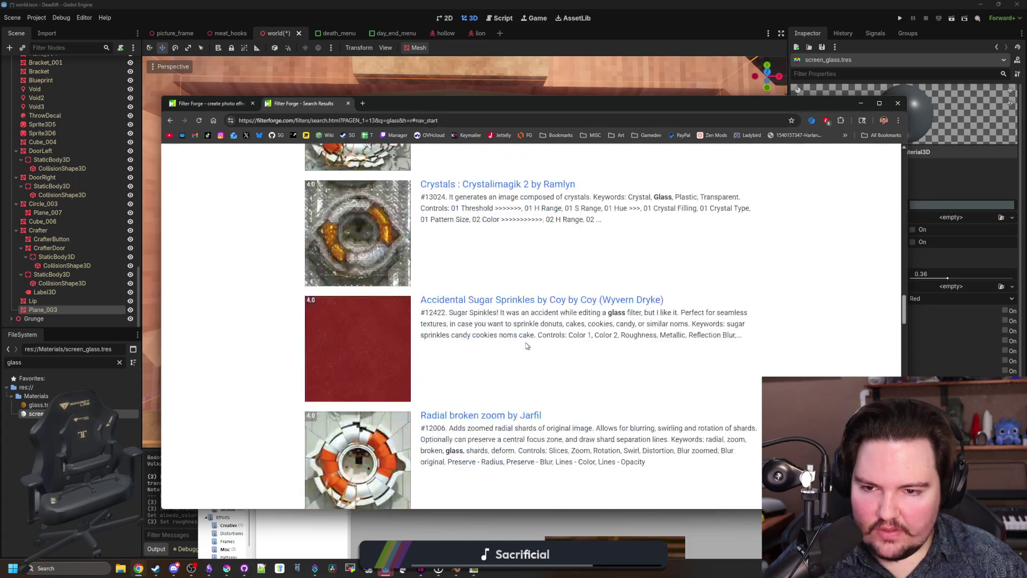
scroll(526, 347, down, 15)
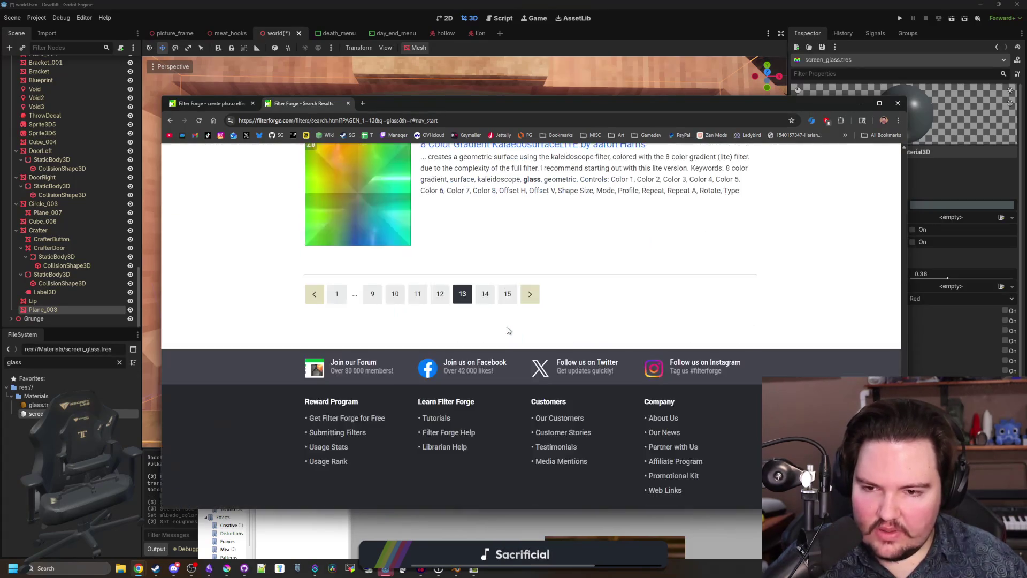
scroll(517, 388, down, 15)
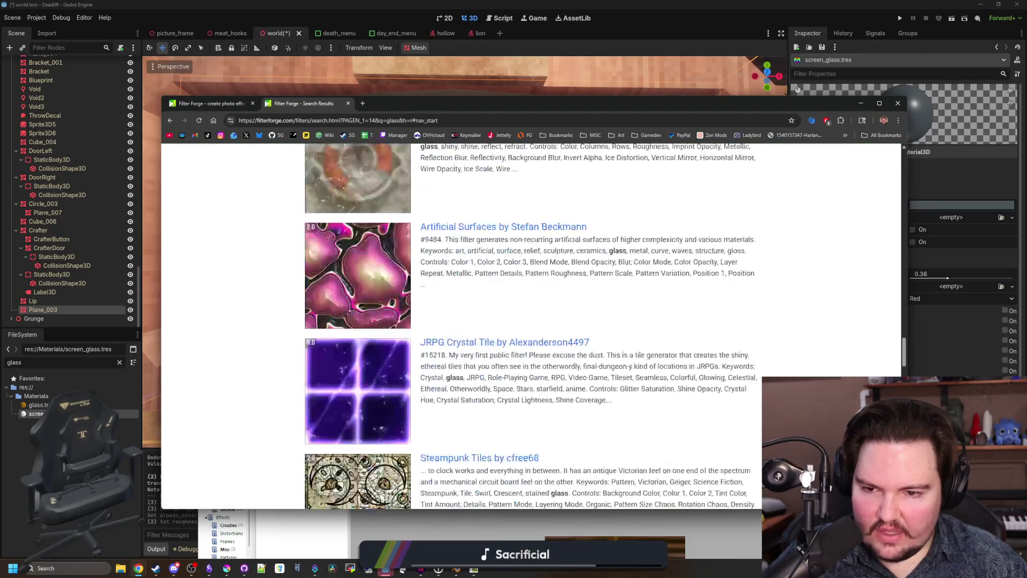
click(533, 442)
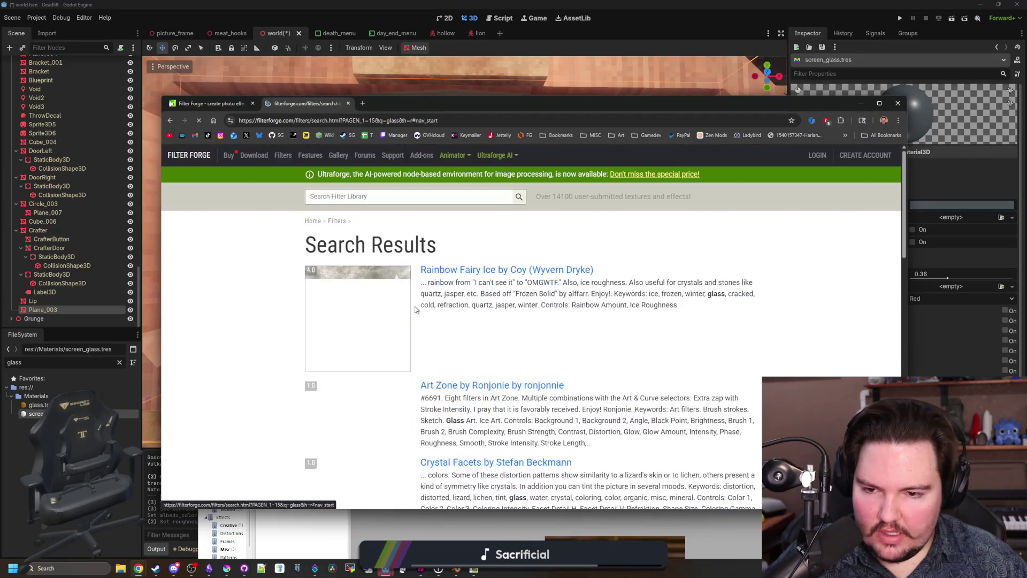
scroll(400, 242, down, 5)
scroll(373, 210, up, 5)
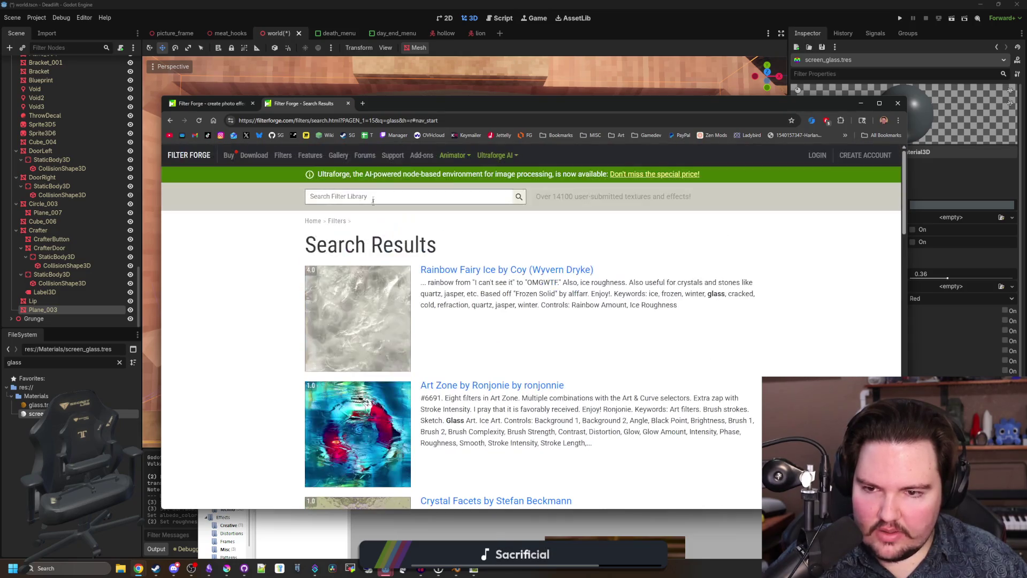
Step: Search filterforge.com for 'metal' and open Steampunk Grunge Panel in the Filter Forge app
text(metal)
key(Return)
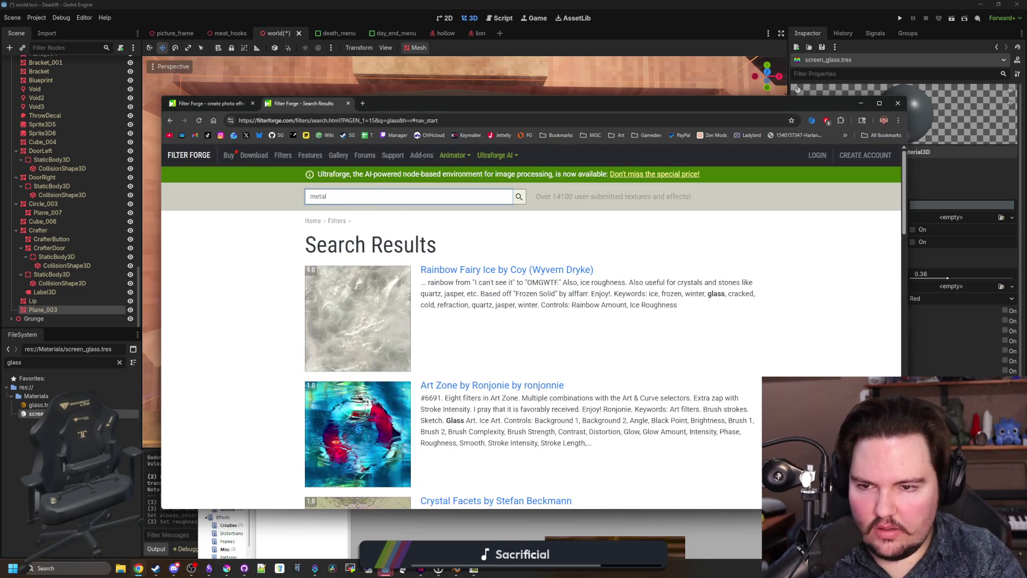
scroll(372, 322, down, 10)
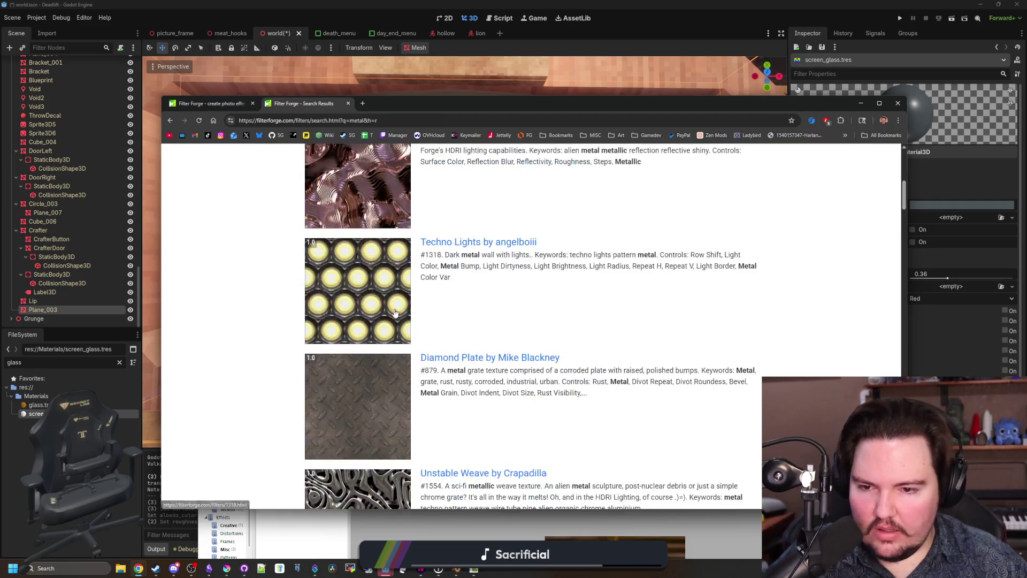
scroll(372, 321, down, 4)
scroll(441, 254, down, 5)
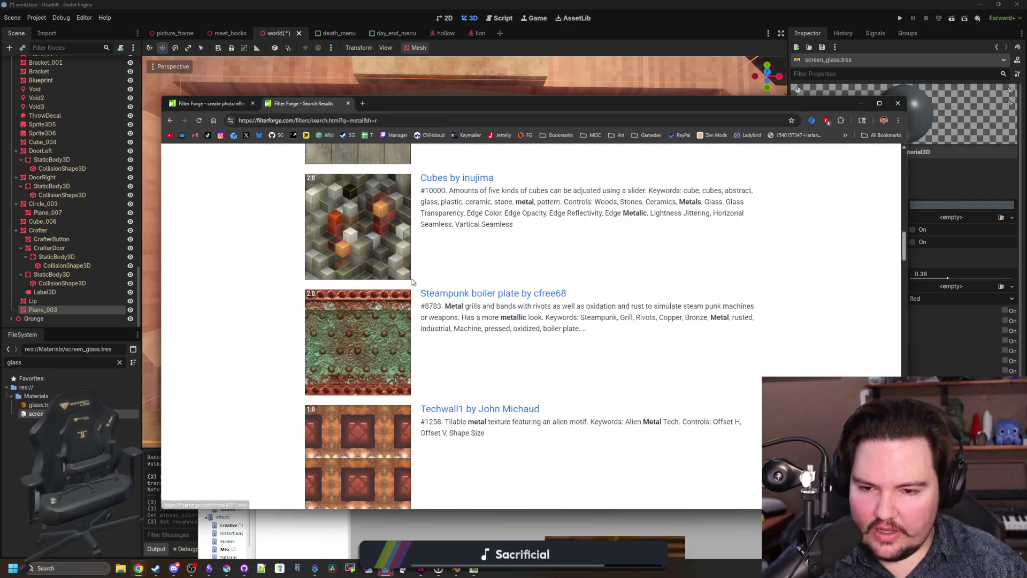
scroll(494, 235, down, 2)
scroll(486, 211, down, 12)
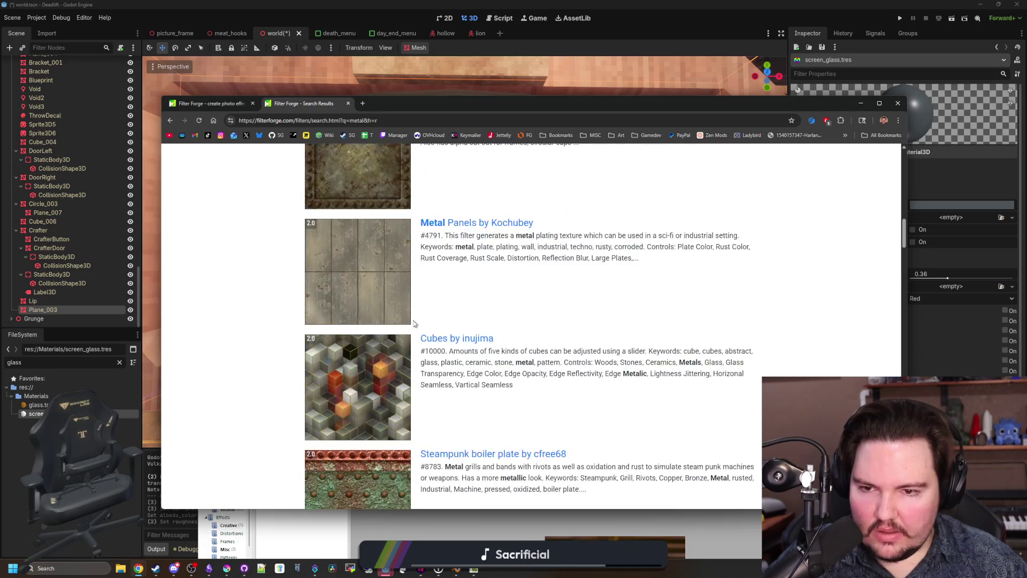
scroll(373, 349, up, 4)
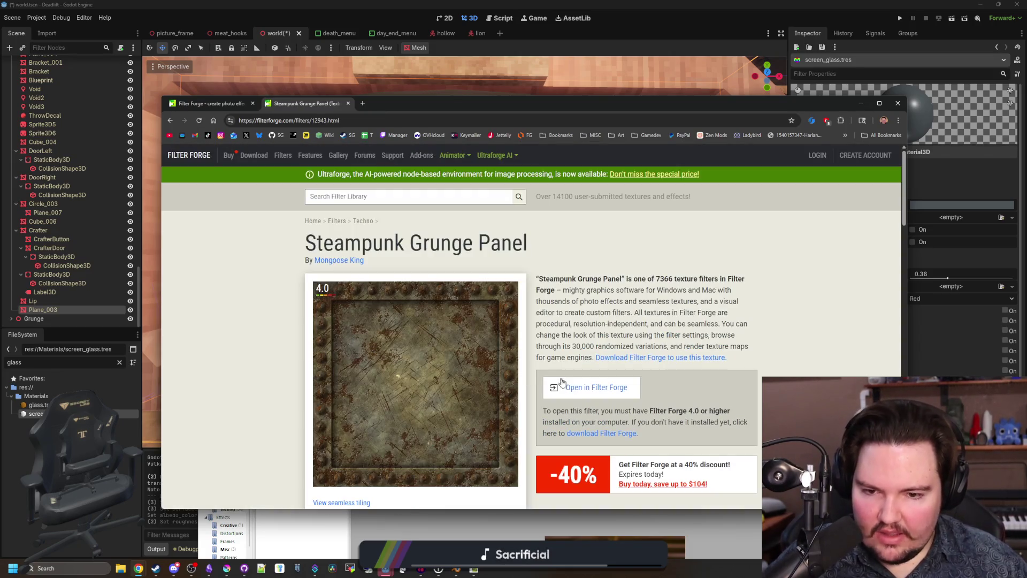
click(570, 389)
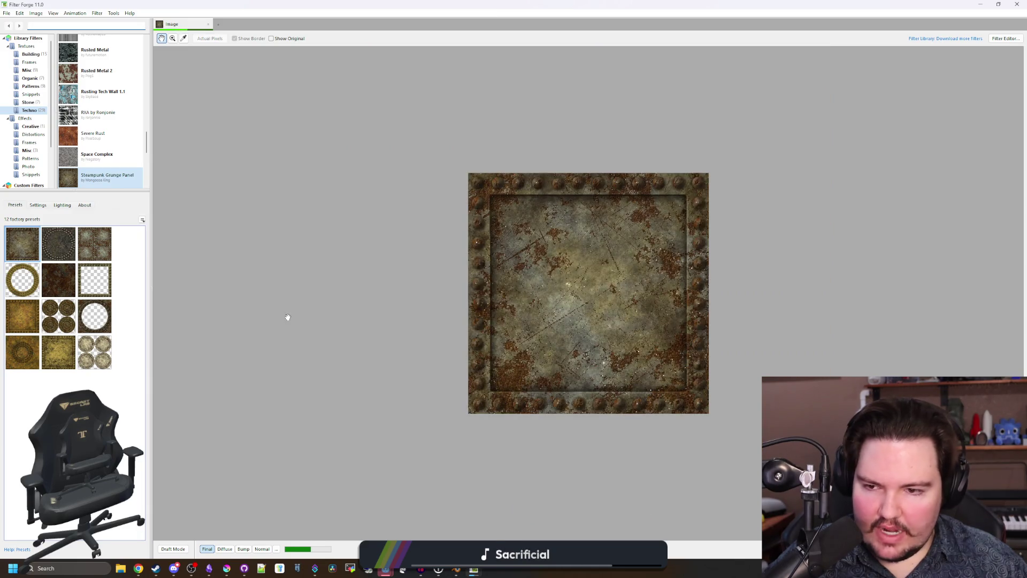
Step: Set Rivet Number to 1 and Rivet Extent, Frame Width and Rust Spread to 0
click(36, 207)
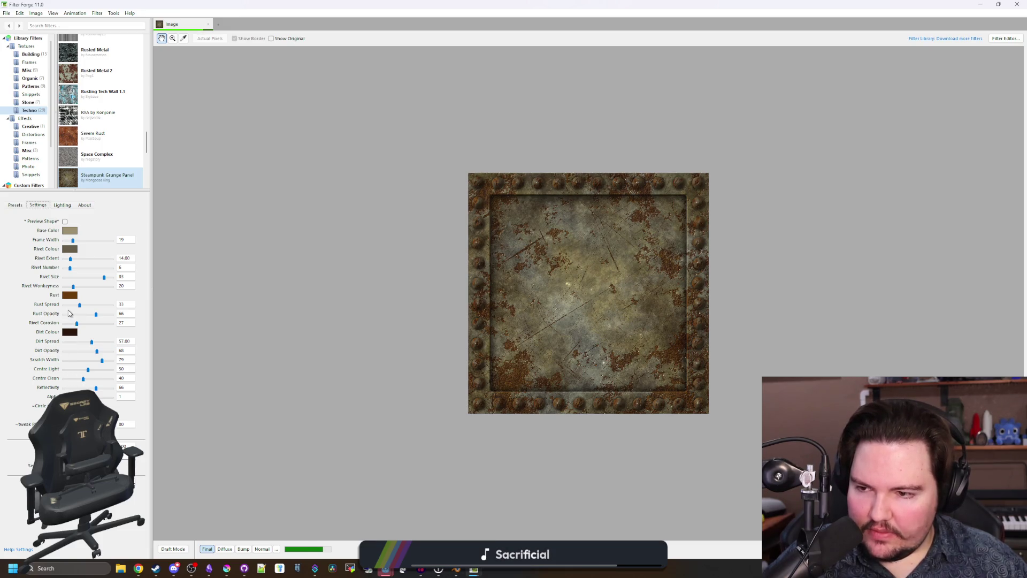
drag(70, 268, 64, 268)
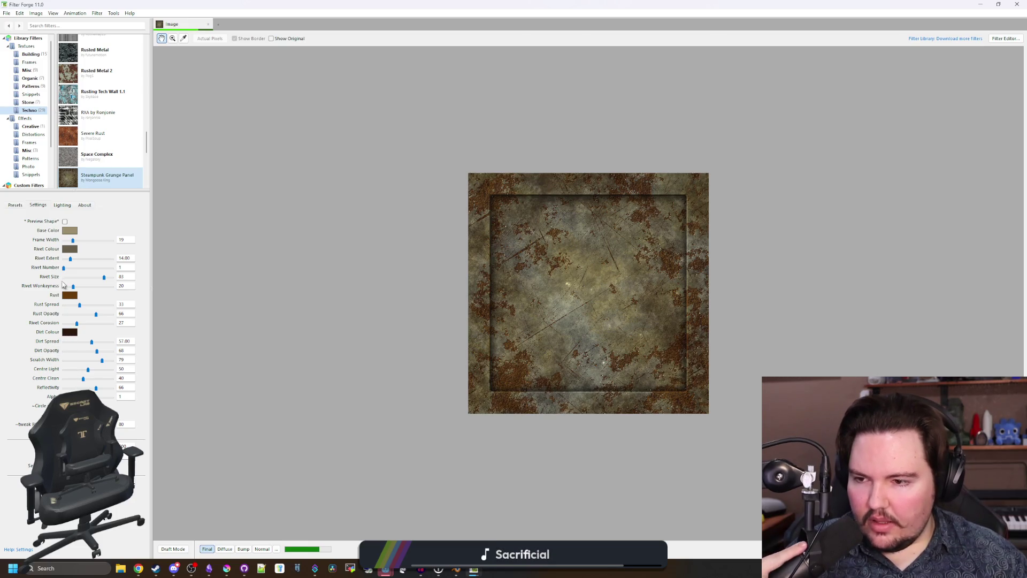
drag(70, 259, 62, 258)
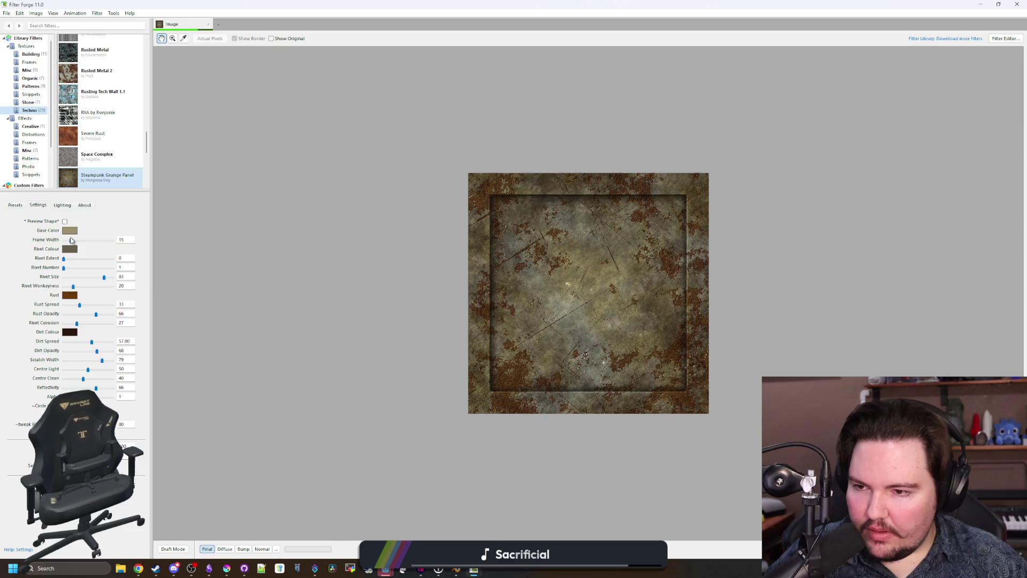
drag(71, 240, 54, 240)
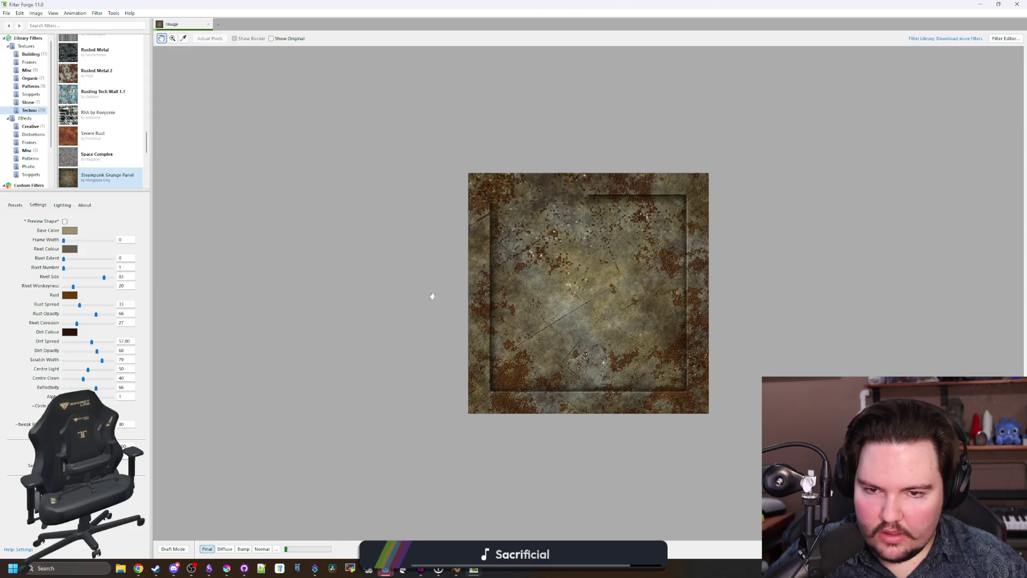
scroll(600, 340, up, 1)
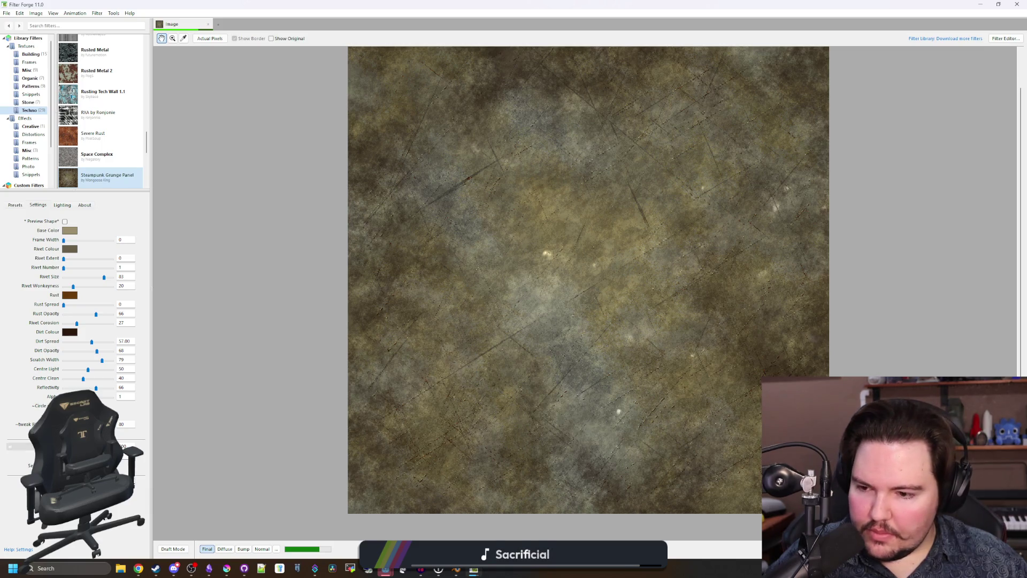
scroll(419, 351, down, 1)
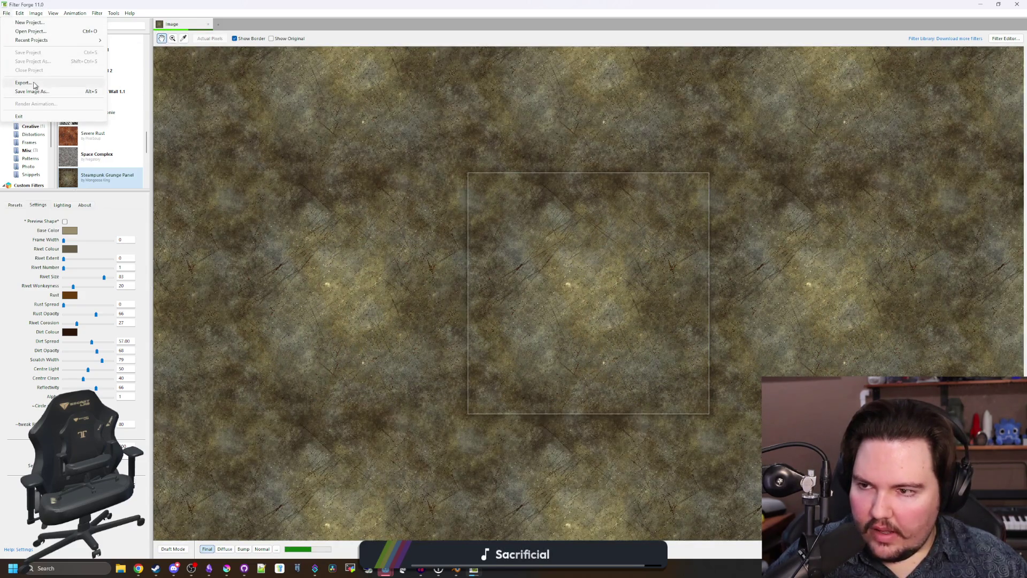
Step: Rename the Filter Forge image tab to 'glass' and export its diffuse and normal PNGs to maze-game/Textures
key(ctrl+s)
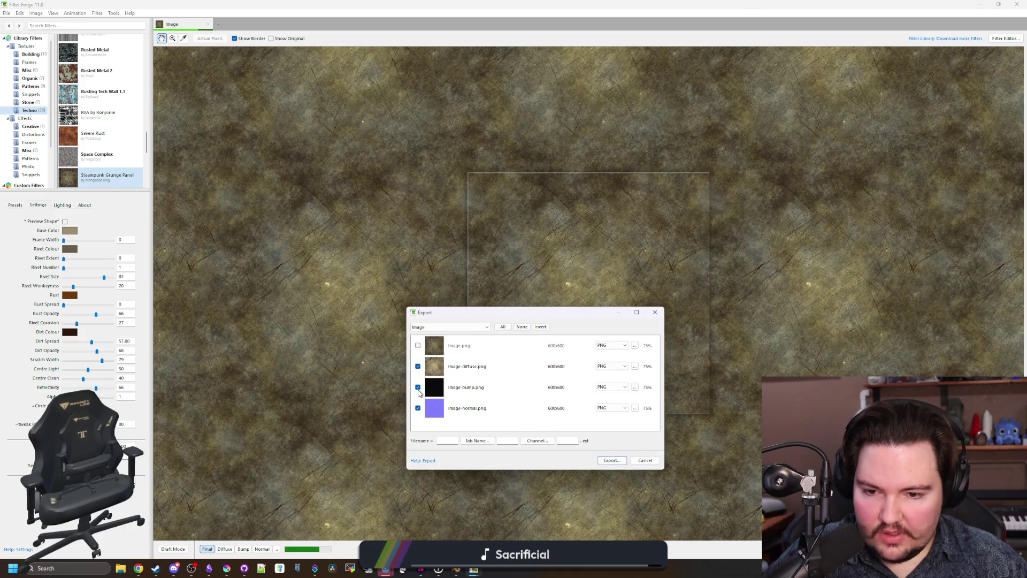
click(606, 459)
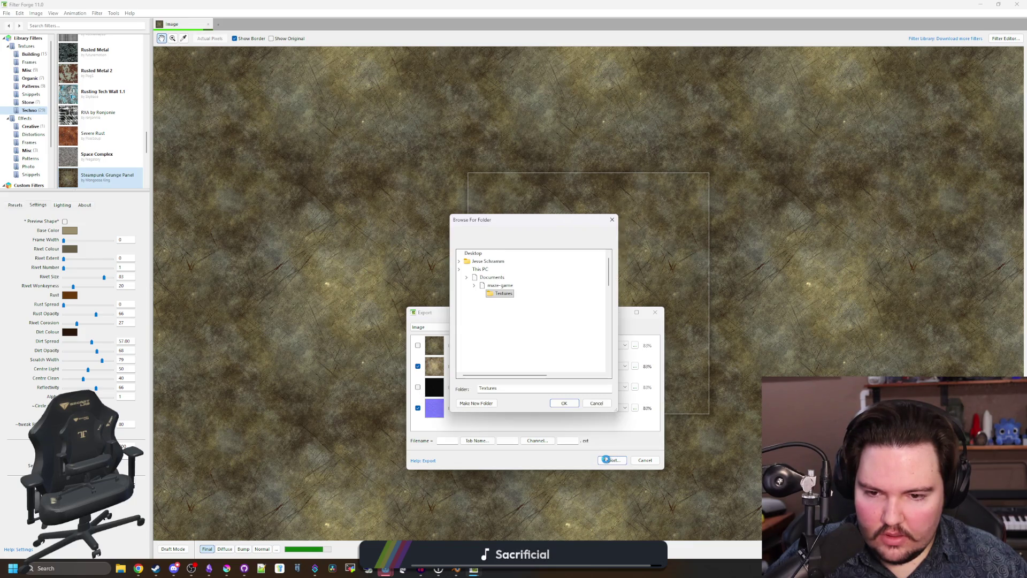
click(589, 406)
click(477, 441)
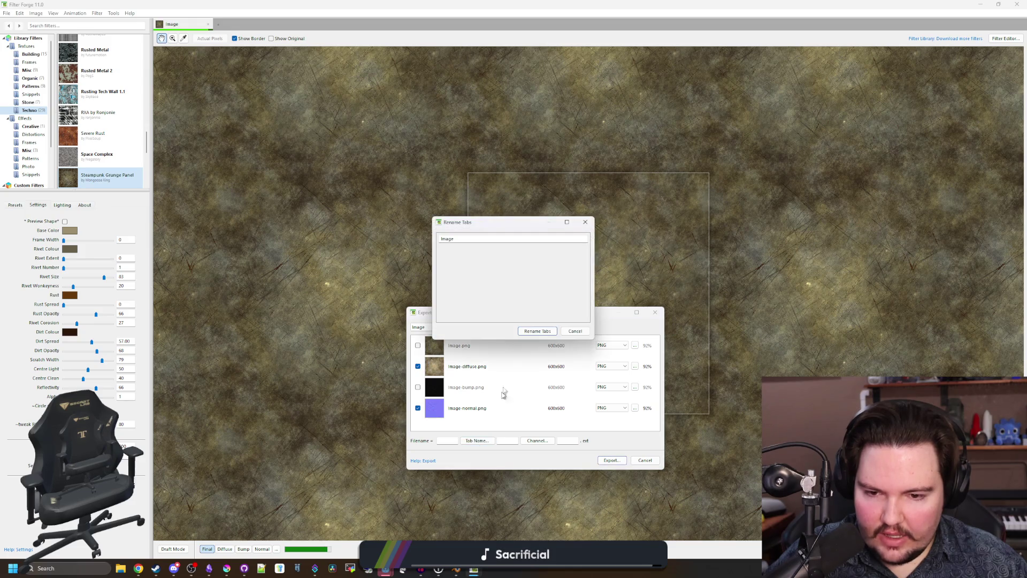
key(ctrl+a)
text(glass)
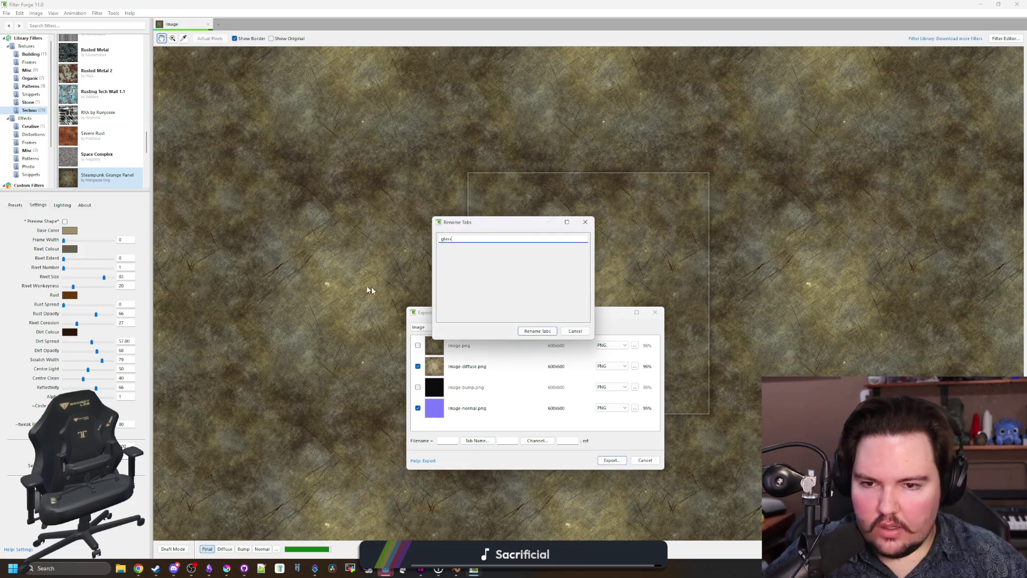
click(536, 331)
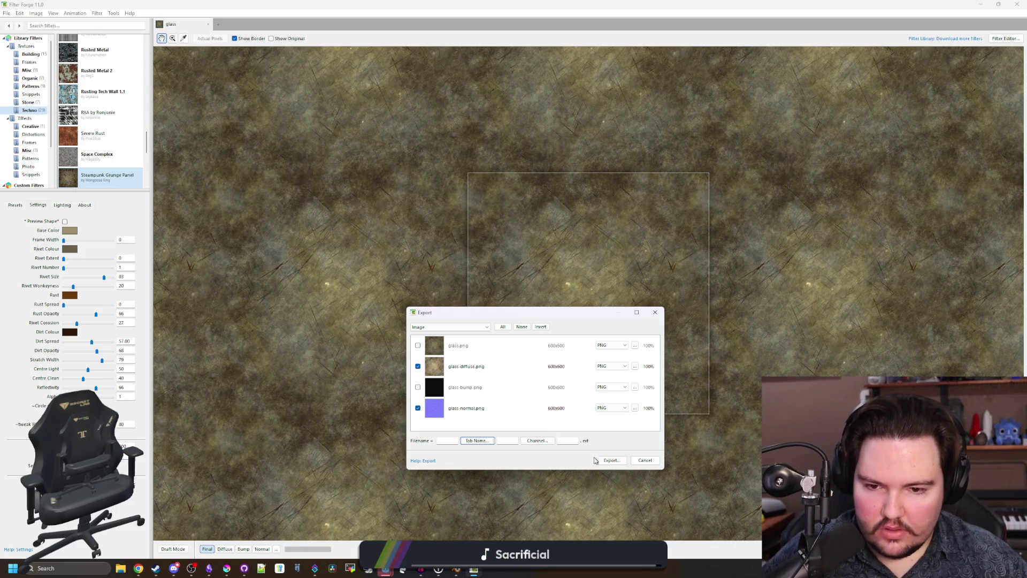
click(612, 460)
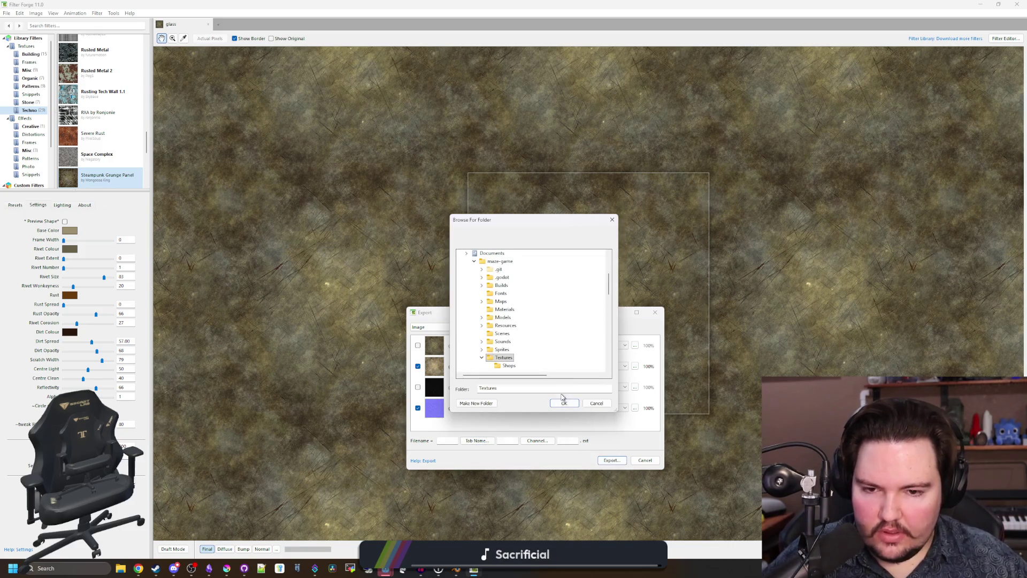
click(564, 404)
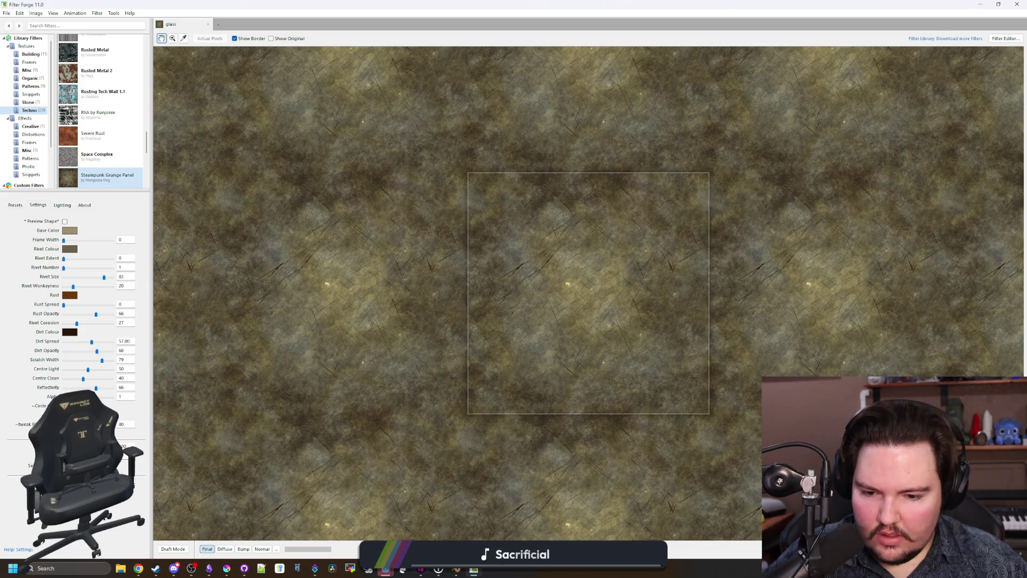
Step: In Krita's open dialog, browse to the maze-game Textures folder
mouse_move(227, 567)
click(227, 543)
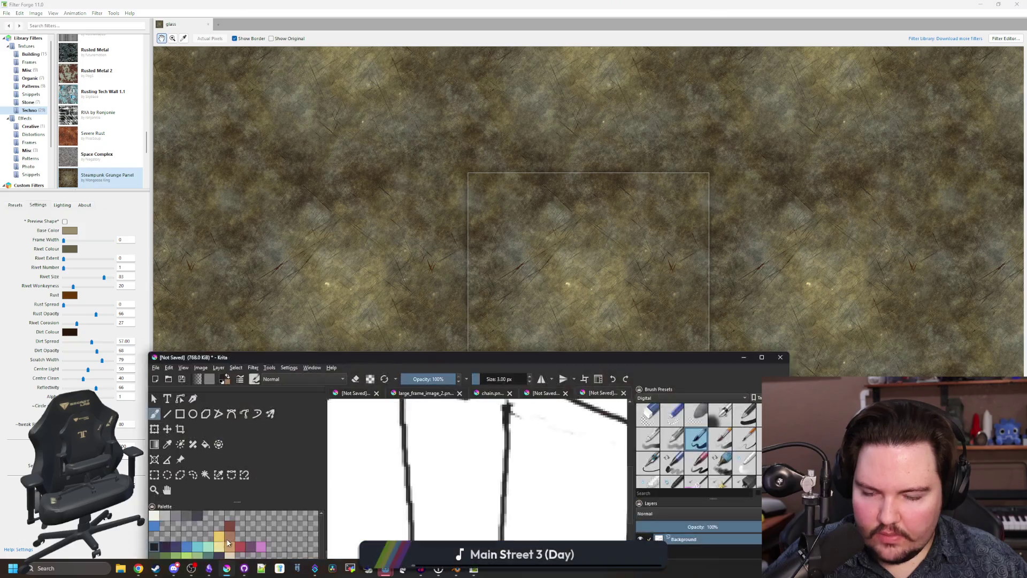
click(155, 367)
click(160, 336)
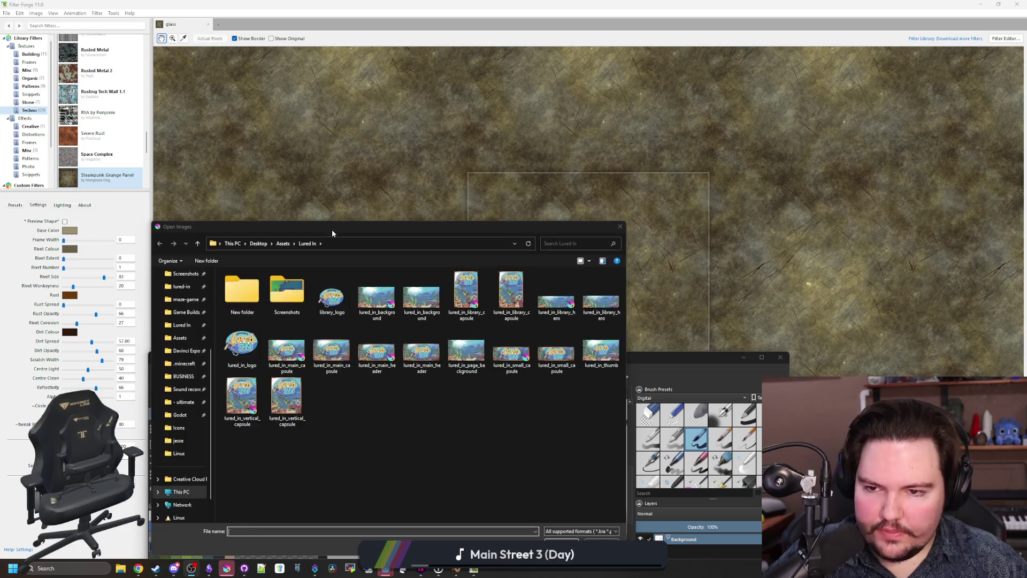
drag(332, 237, 445, 65)
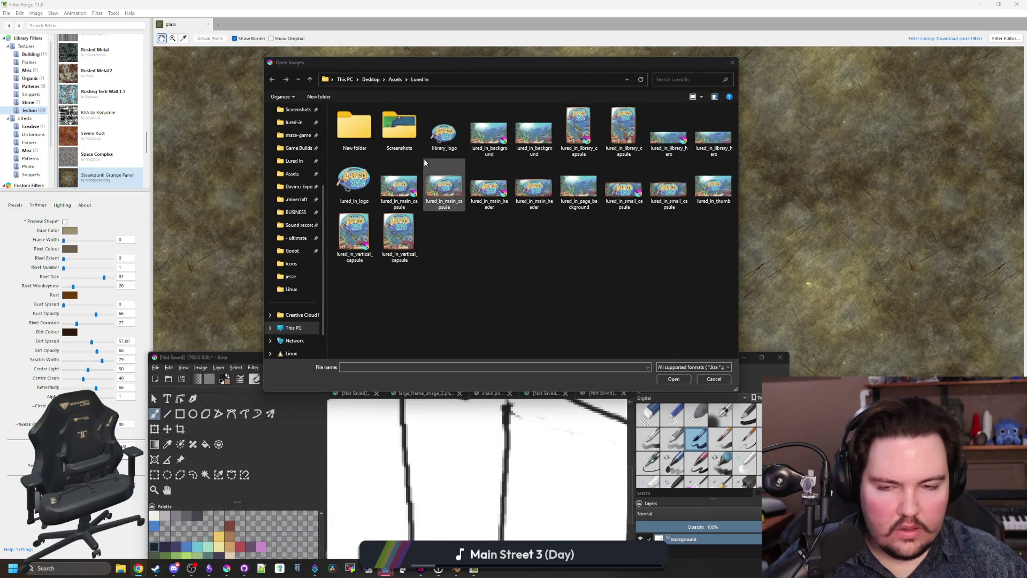
scroll(289, 193, up, 2)
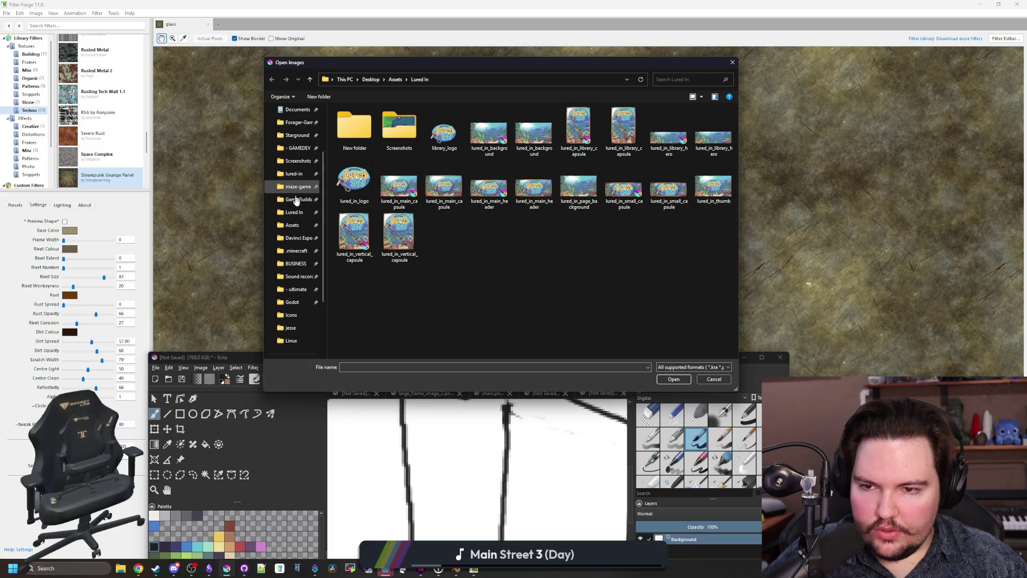
click(283, 197)
click(290, 188)
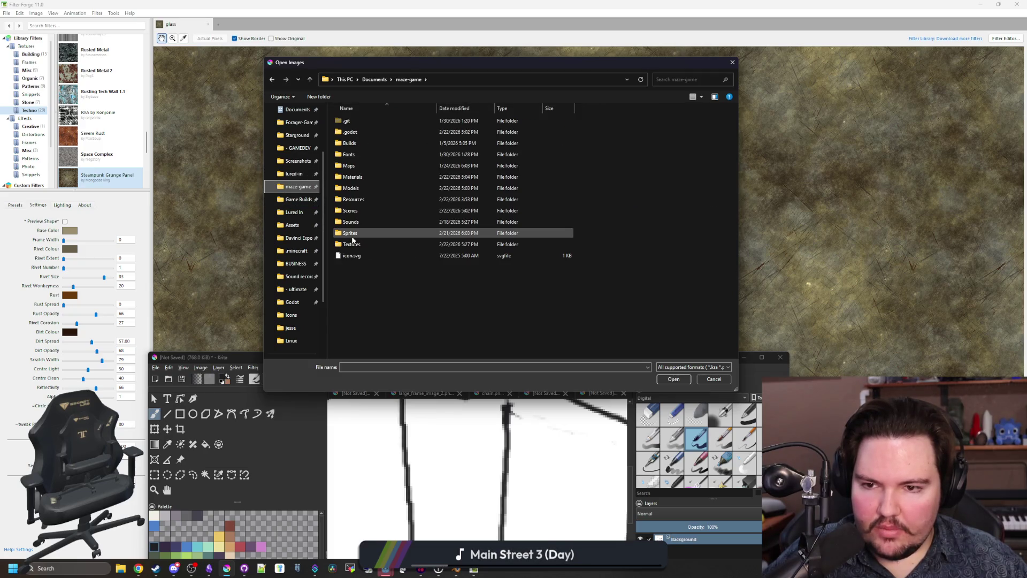
double_click(346, 233)
key(BackSpace)
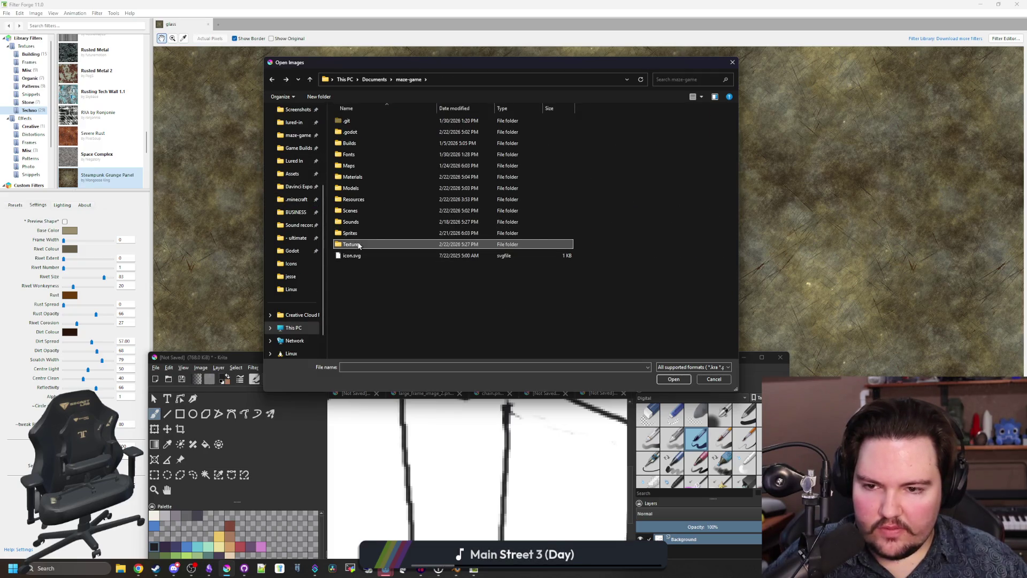
double_click(347, 239)
Step: Open glass-diffuse.png and glass-normal.png and maximize the Krita window
scroll(415, 194, down, 10)
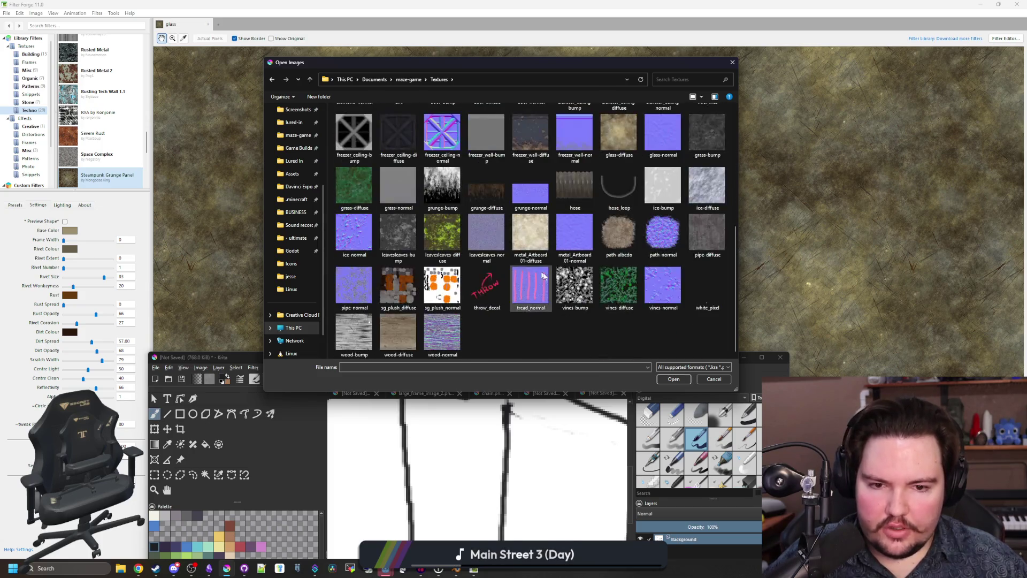
scroll(335, 315, up, 3)
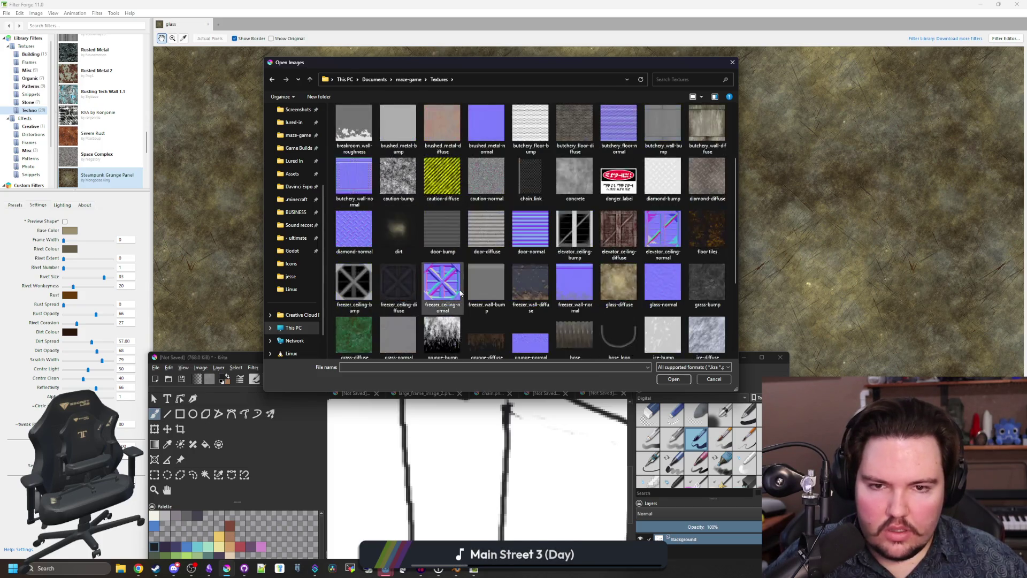
click(607, 284)
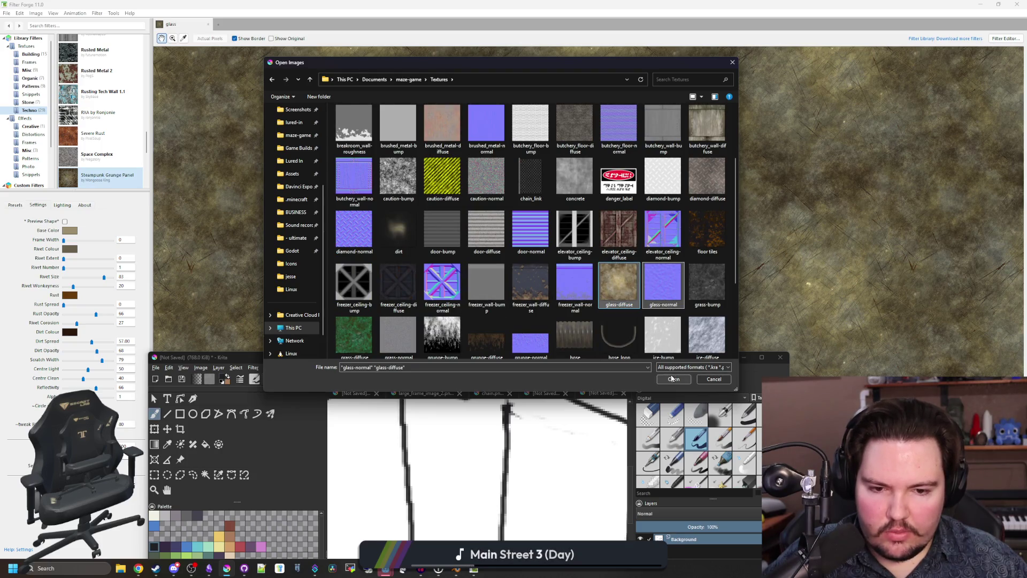
click(673, 379)
double_click(519, 357)
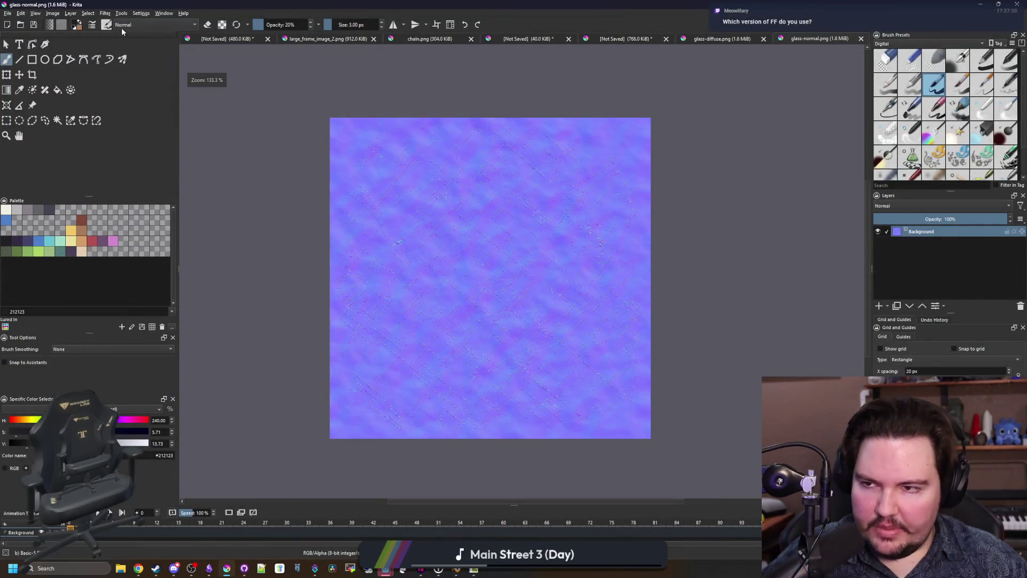
Step: Scale glass-normal.png to 128 px and save it as PNG
click(52, 13)
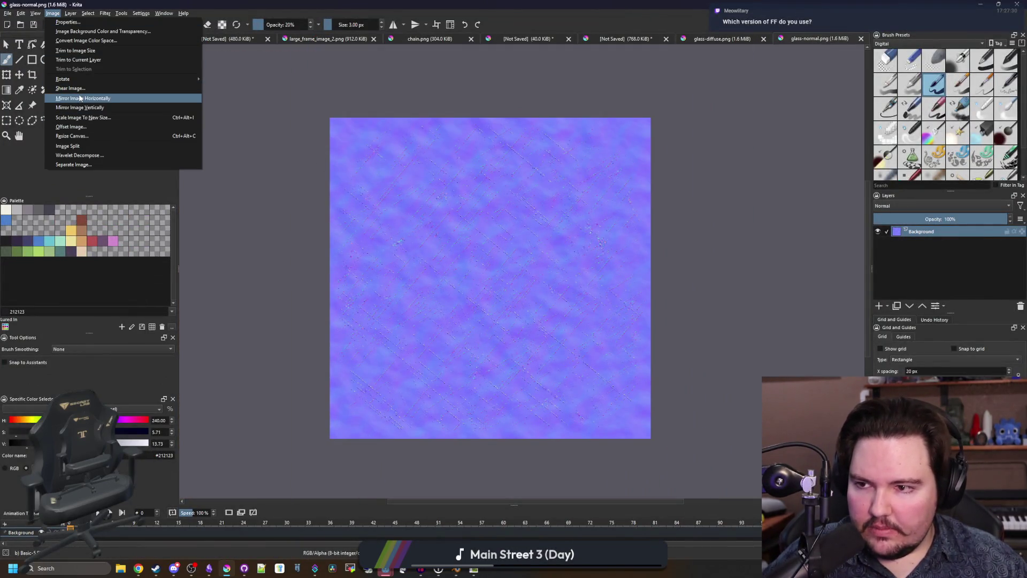
click(84, 119)
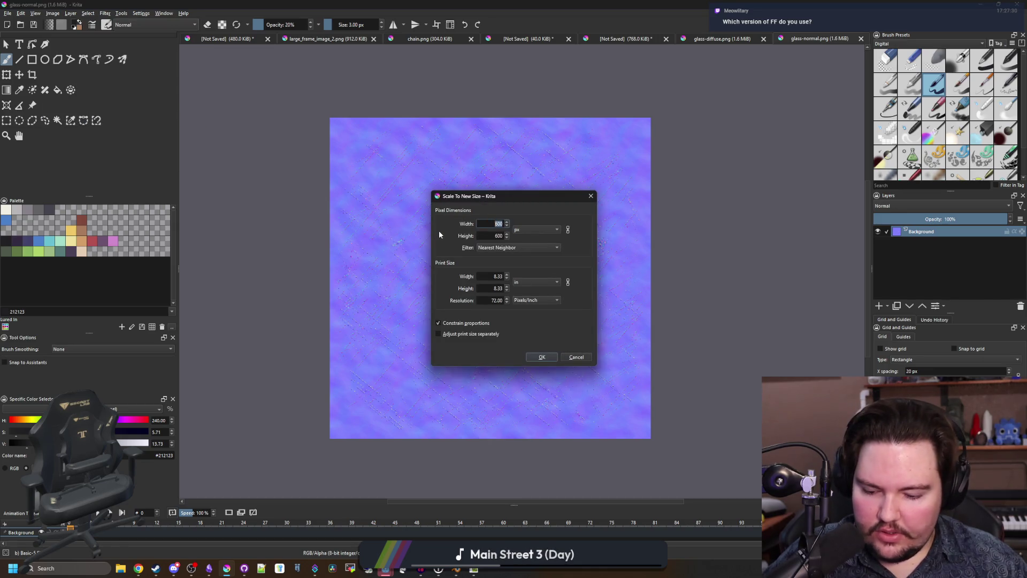
text(128)
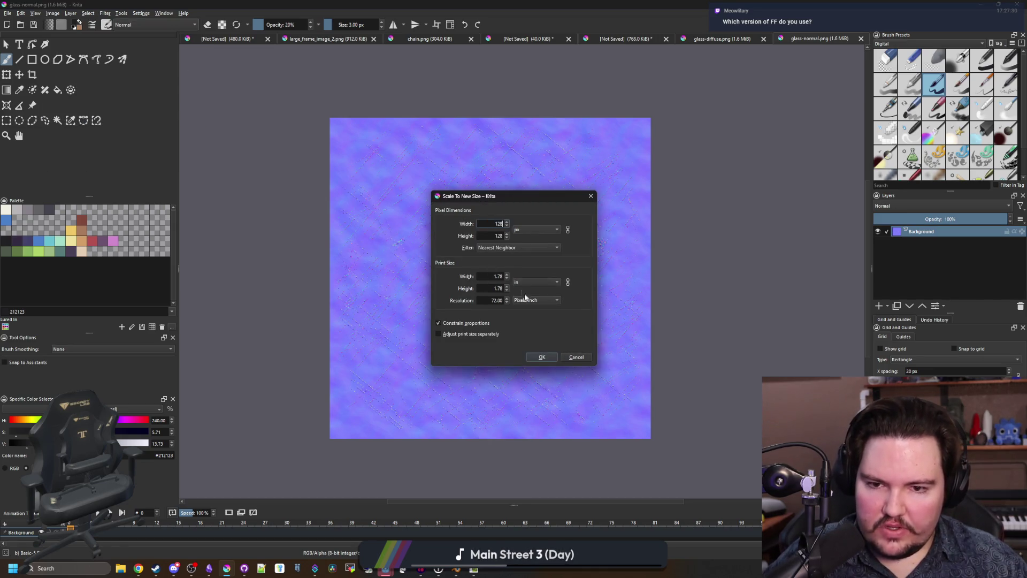
click(543, 358)
scroll(535, 269, up, 5)
scroll(535, 268, down, 1)
key(ctrl+s)
click(549, 362)
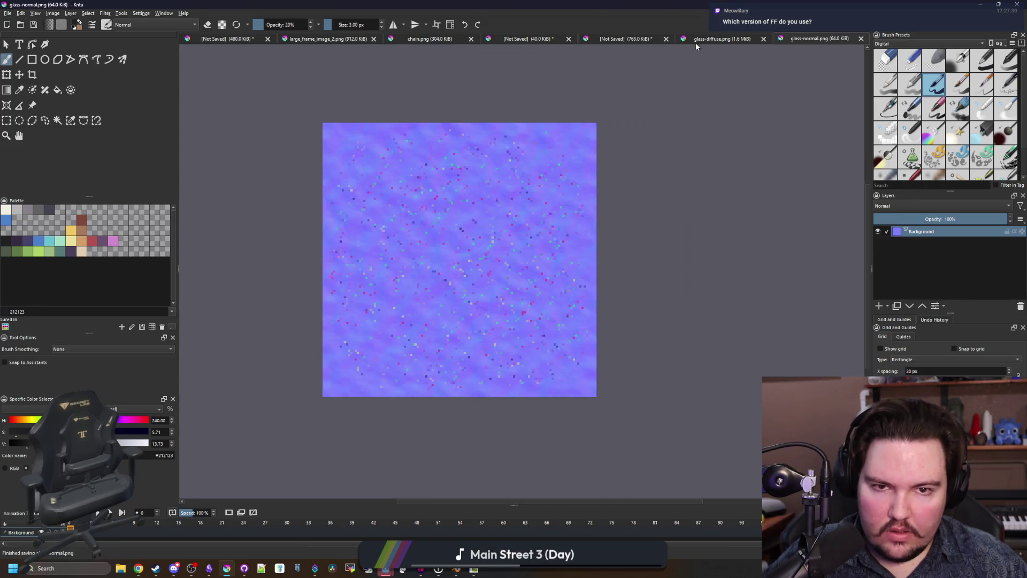
Step: Scale glass-diffuse.png to 128 px, save it as PNG, and minimize Krita
key(ctrl+shift+Tab)
click(53, 13)
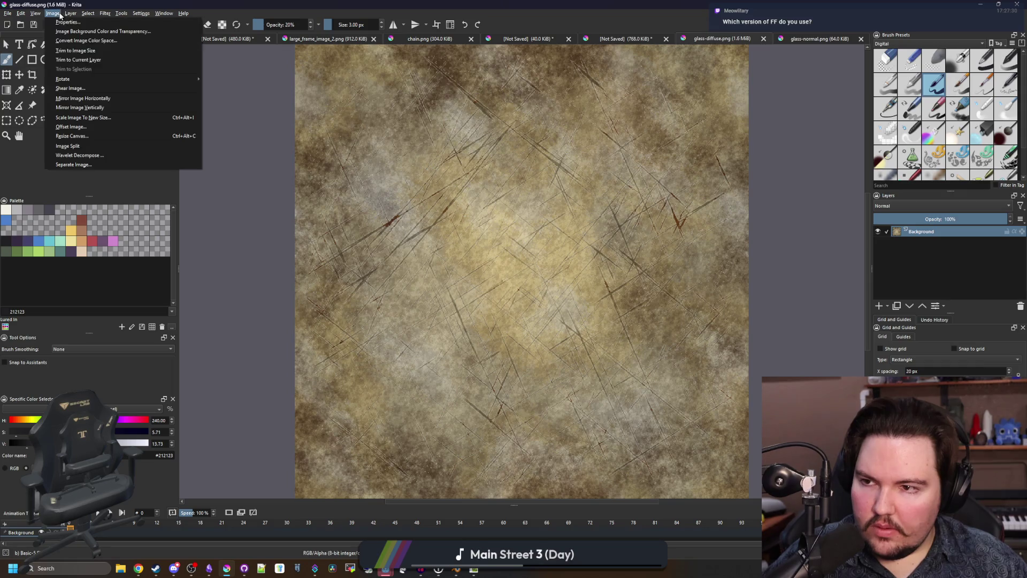
click(80, 117)
text(128)
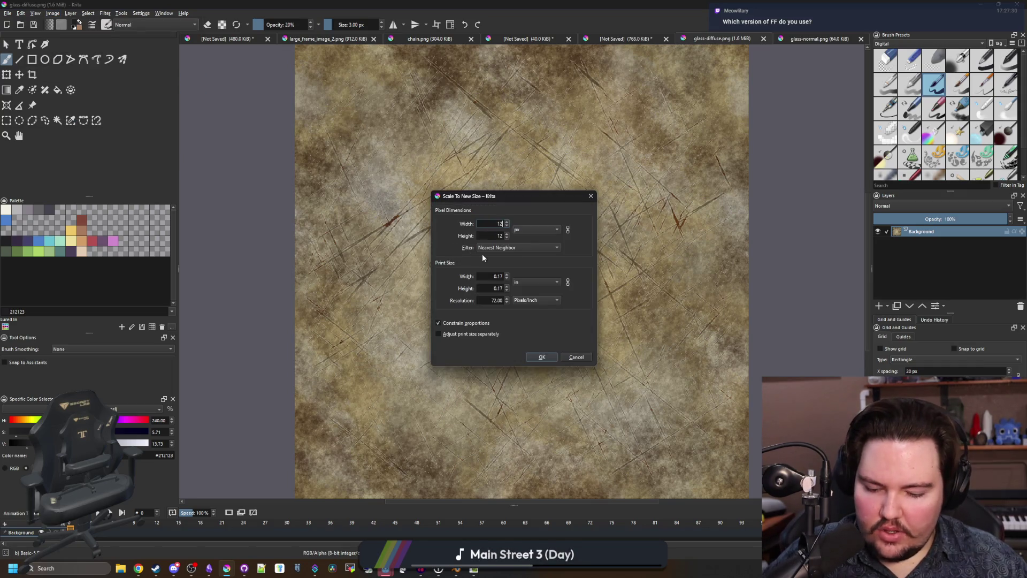
click(542, 357)
scroll(503, 281, up, 6)
key(ctrl+s)
click(551, 363)
click(980, 4)
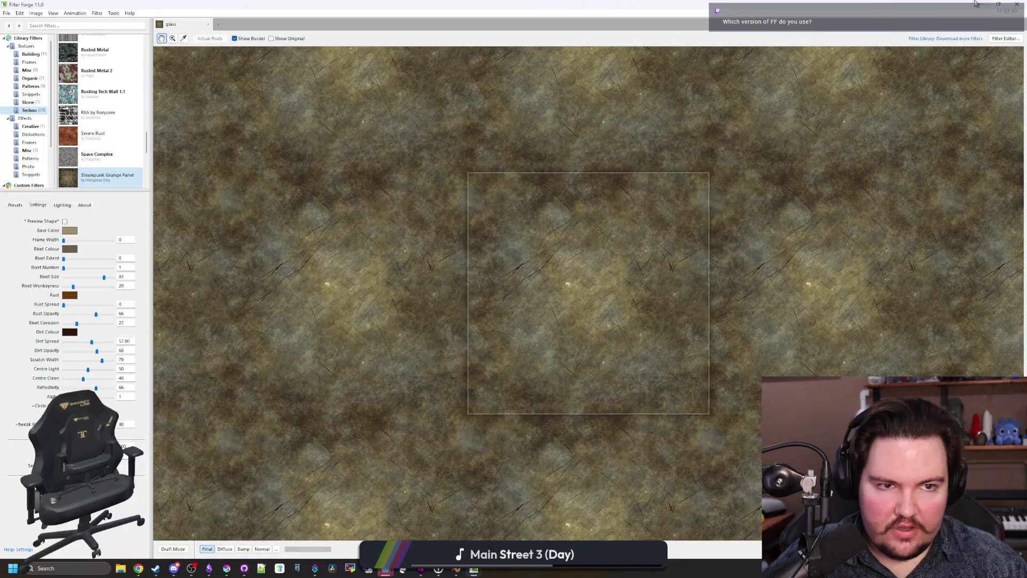
Step: Back in Godot, load glass-diffuse.png into screen_glass's Albedo texture
click(975, 5)
click(742, 113)
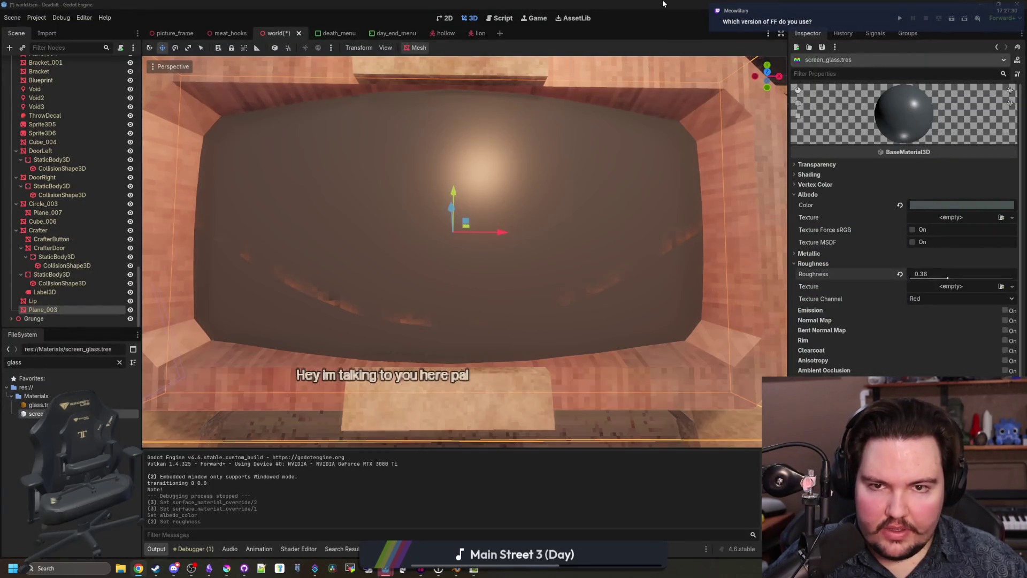
scroll(602, 235, down, 3)
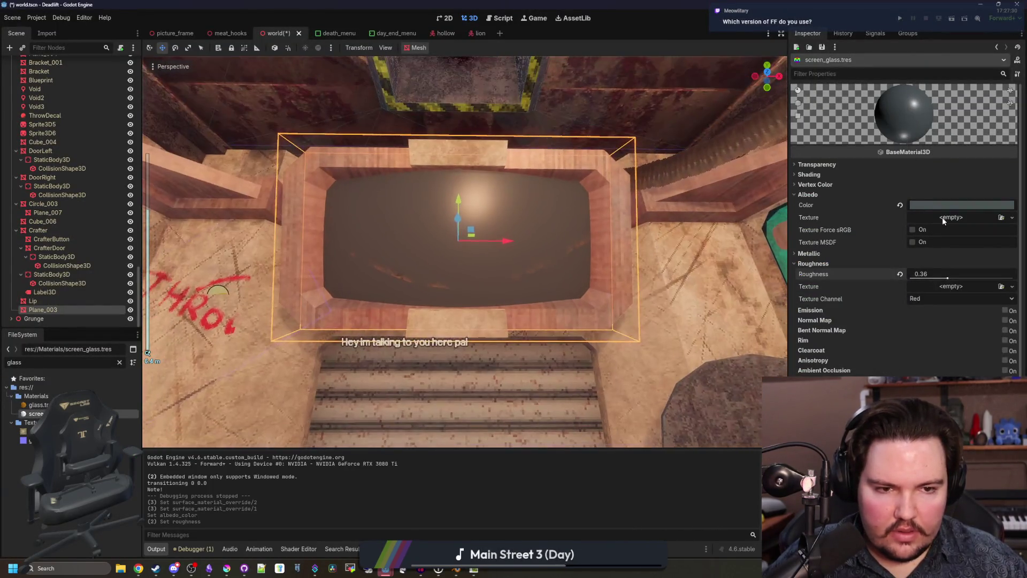
click(943, 221)
click(941, 267)
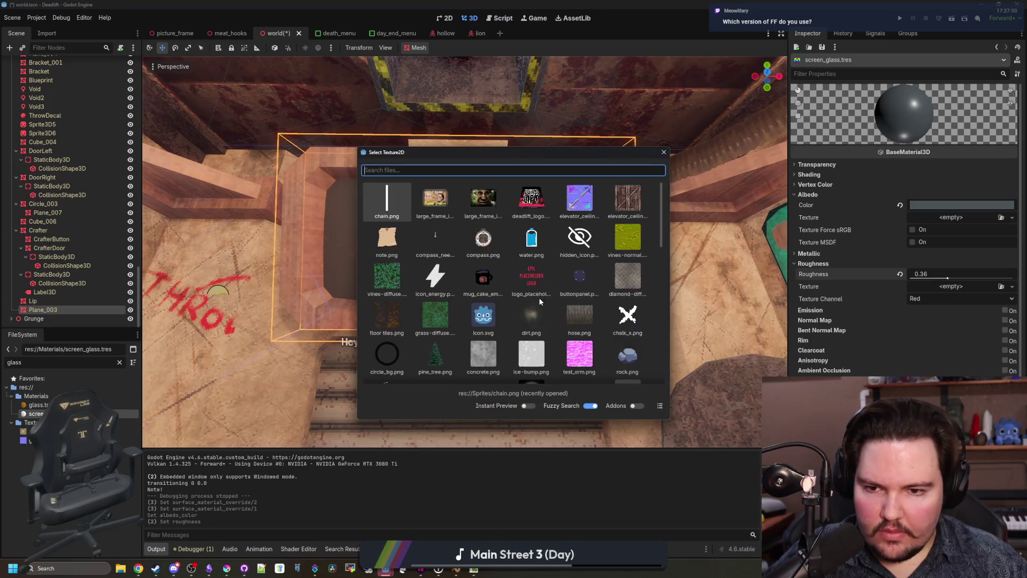
text(glass)
click(435, 194)
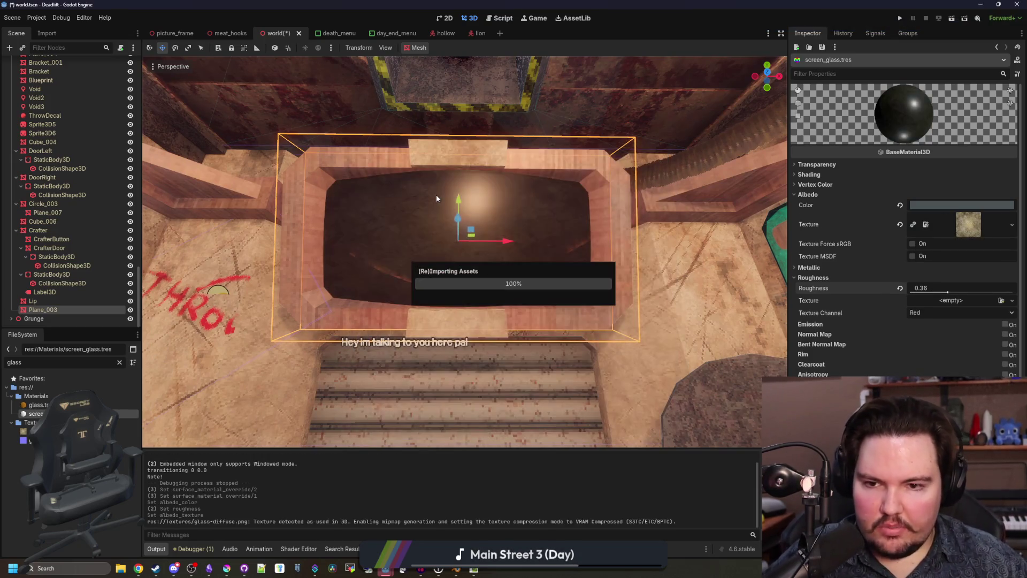
Step: Enable the Normal Map section of the screen_glass material
scroll(535, 252, up, 2)
scroll(575, 269, down, 2)
scroll(524, 270, up, 2)
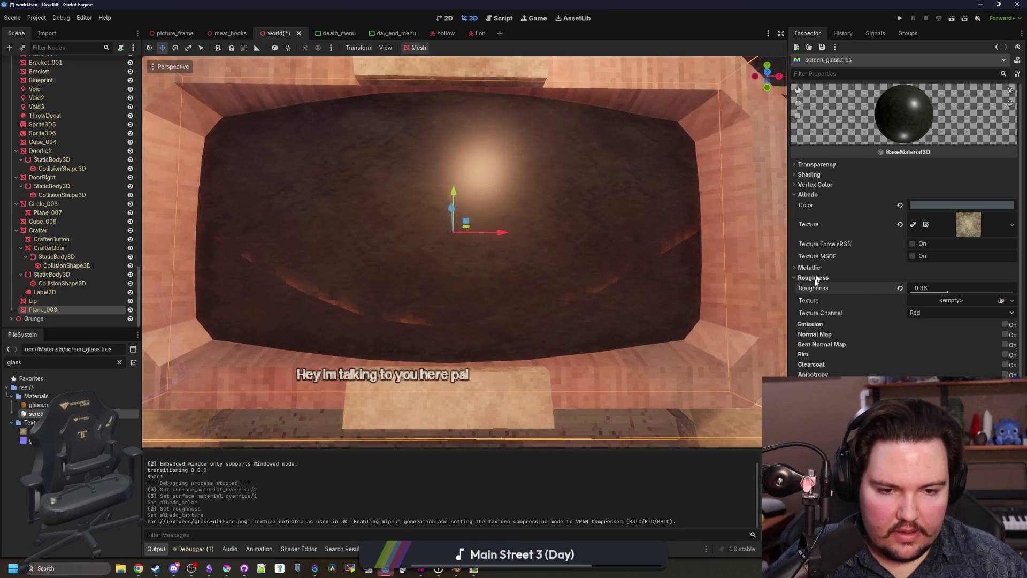
click(1005, 334)
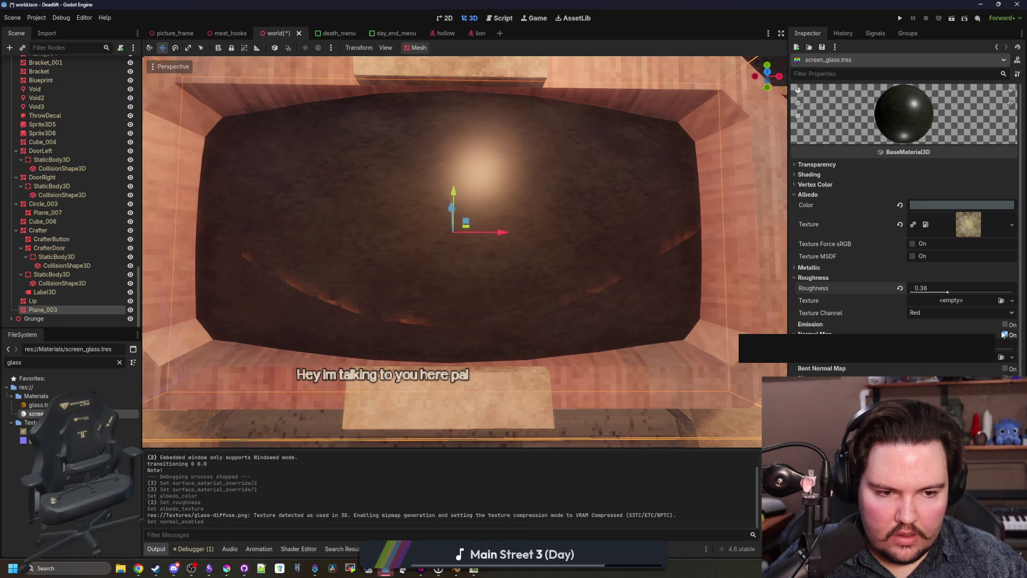
Step: Load glass-normal.png as the material's normal map texture
click(947, 357)
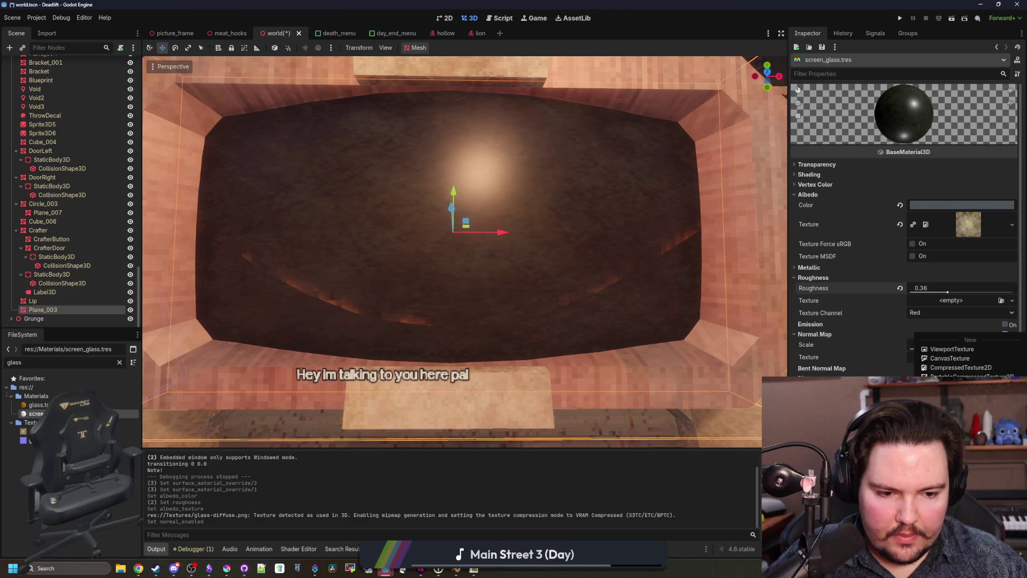
click(952, 465)
text(glass)
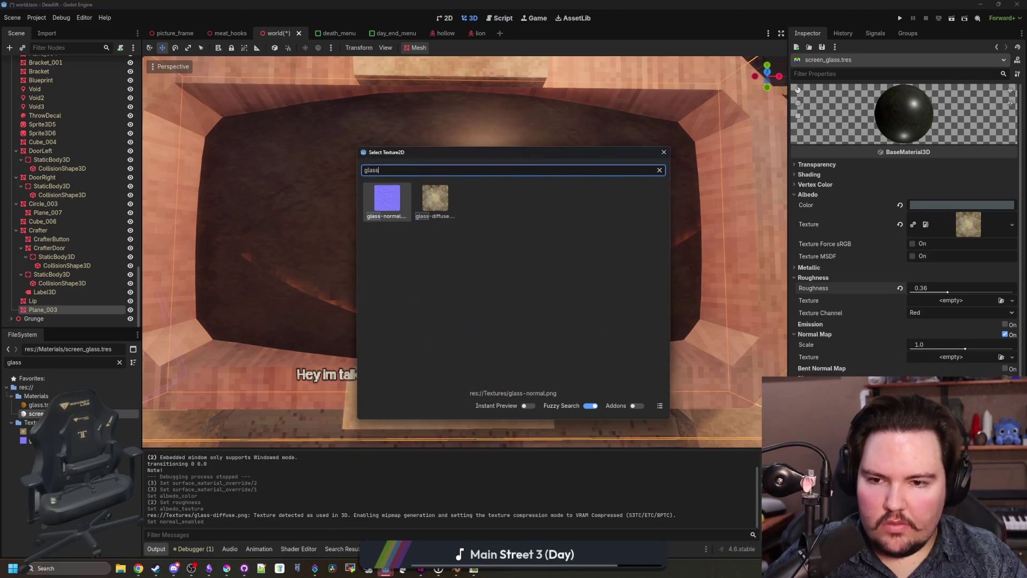
key(Return)
scroll(567, 314, down, 5)
scroll(567, 315, up, 5)
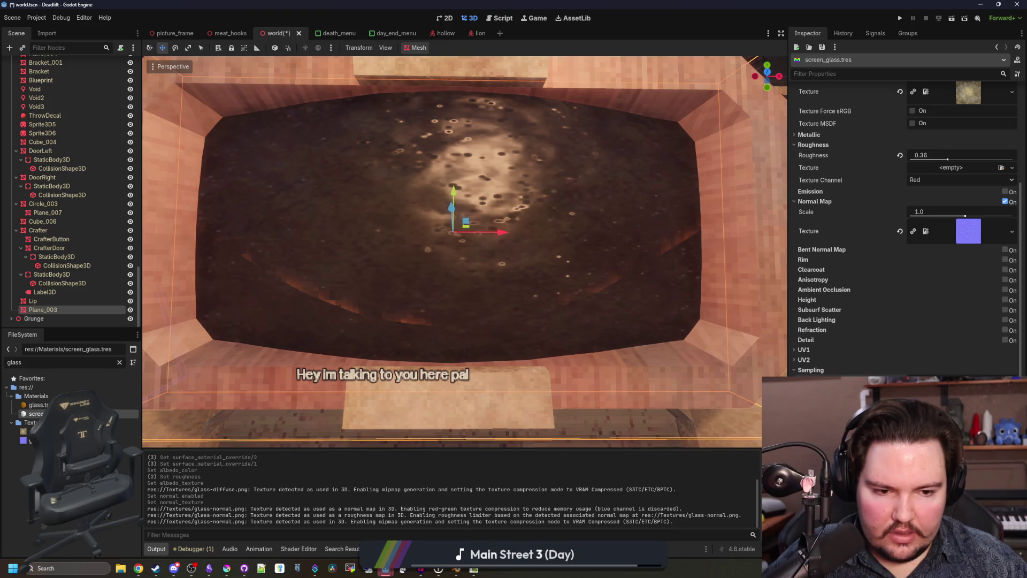
Step: Set texture sampling to Nearest and enable UV1 Triplanar mapping
click(960, 381)
click(809, 351)
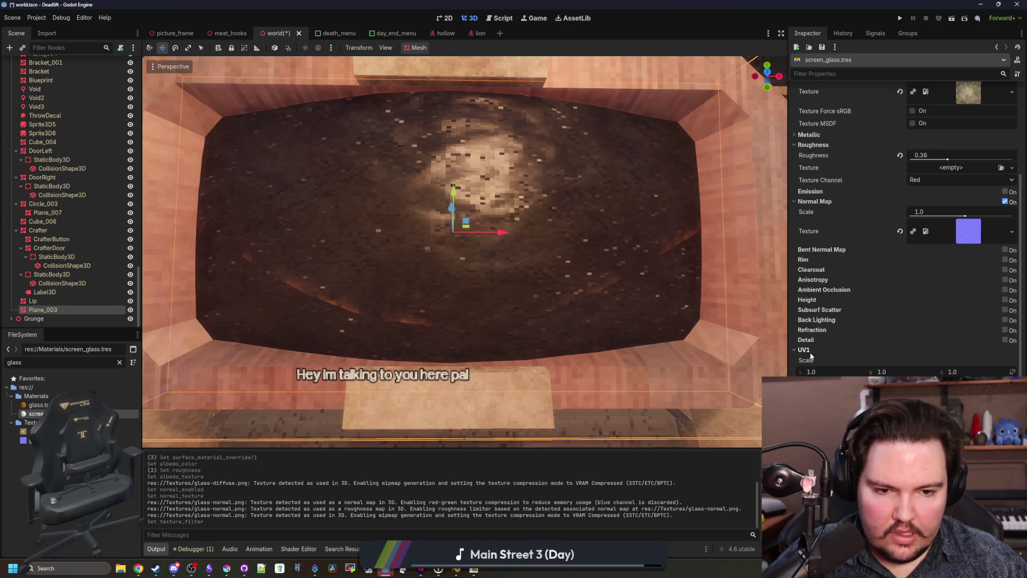
click(1006, 405)
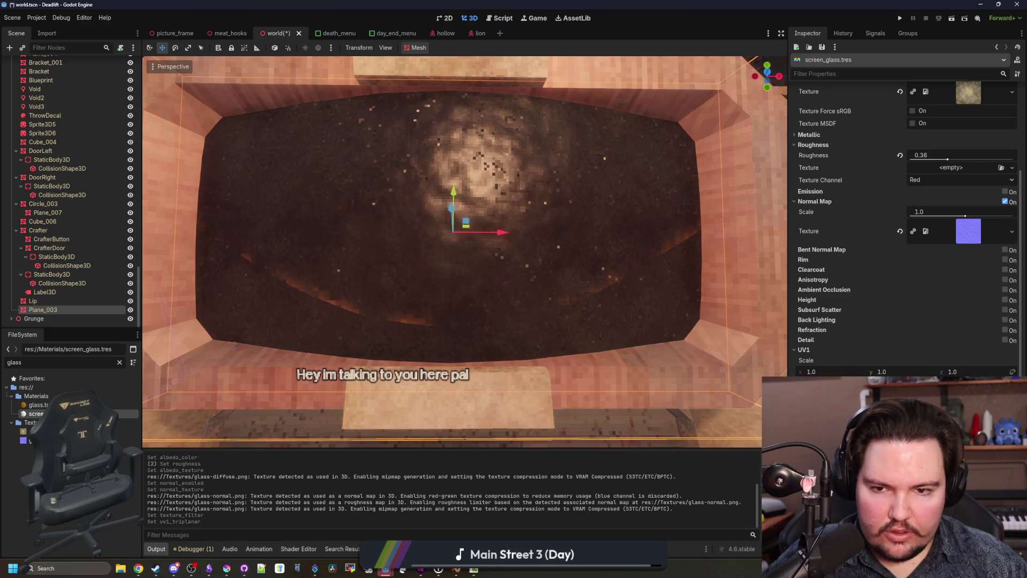
scroll(465, 251, up, 3)
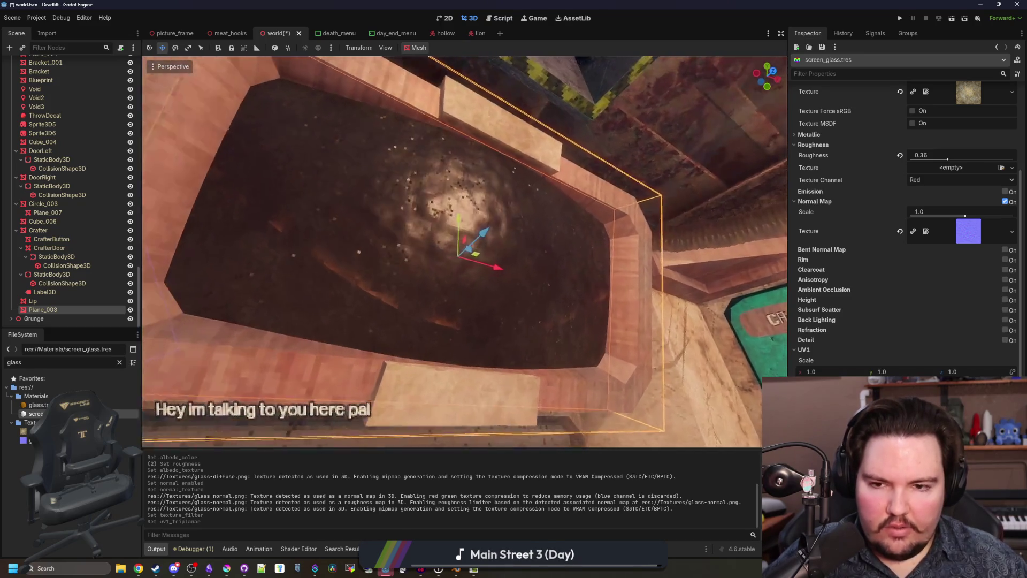
click(935, 212)
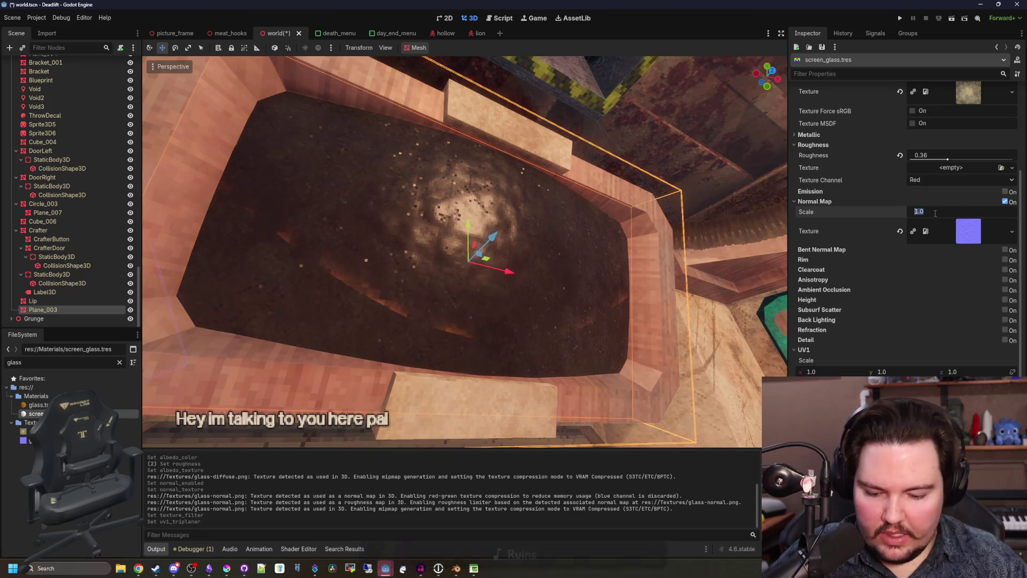
Step: Set the normal map scale to 0.1 after briefly trying 0.2
text(0.1)
key(Return)
click(935, 212)
text(0.2)
key(Return)
scroll(465, 251, down, 5)
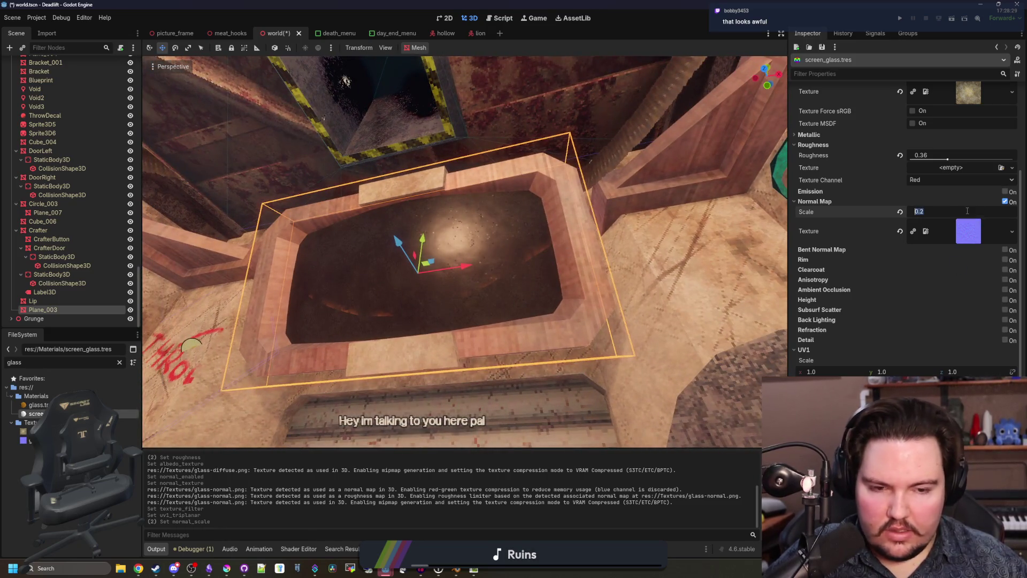
text(0.1)
key(Return)
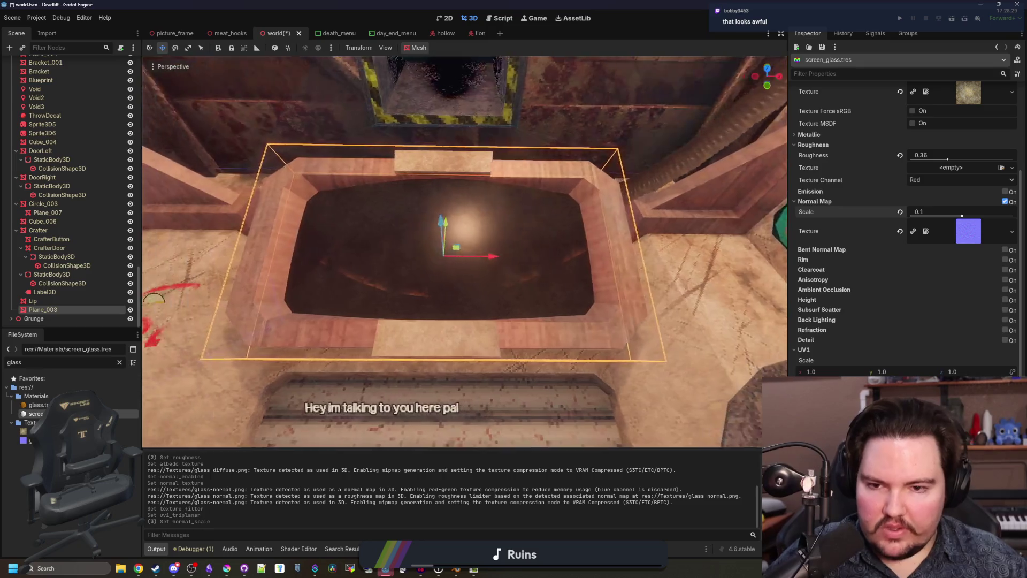
scroll(465, 251, up, 5)
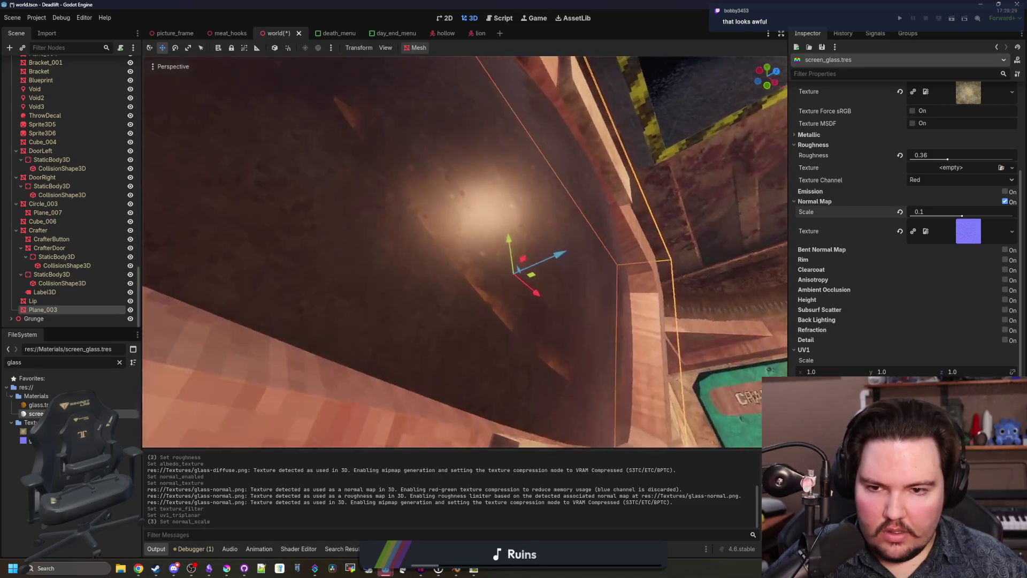
scroll(465, 251, down, 5)
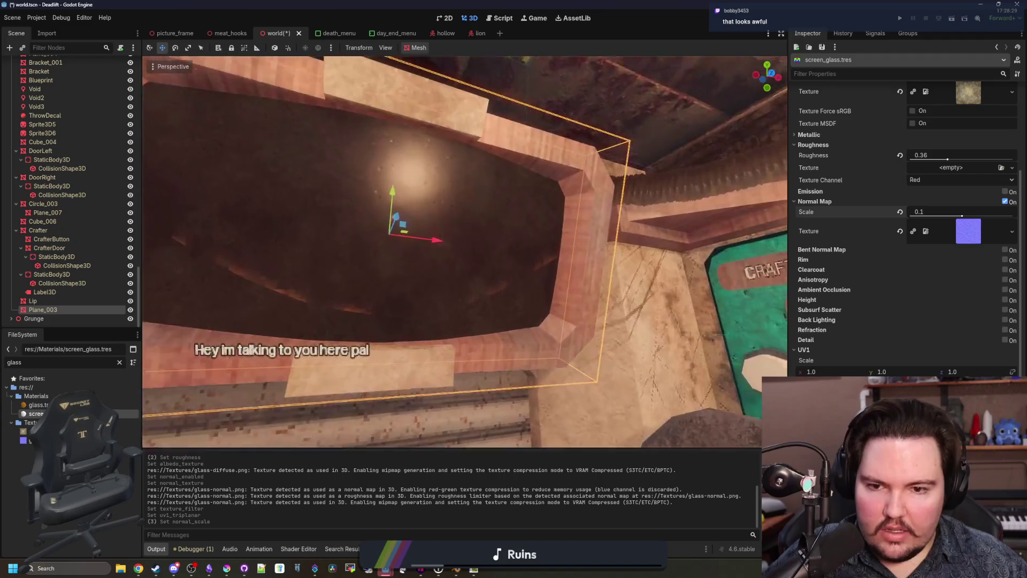
scroll(465, 251, up, 5)
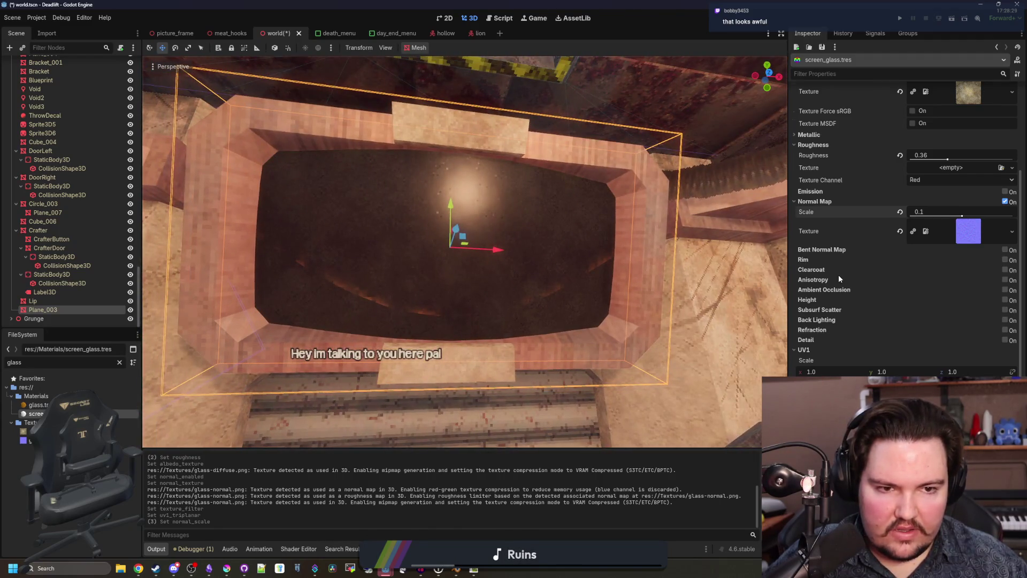
scroll(899, 275, up, 3)
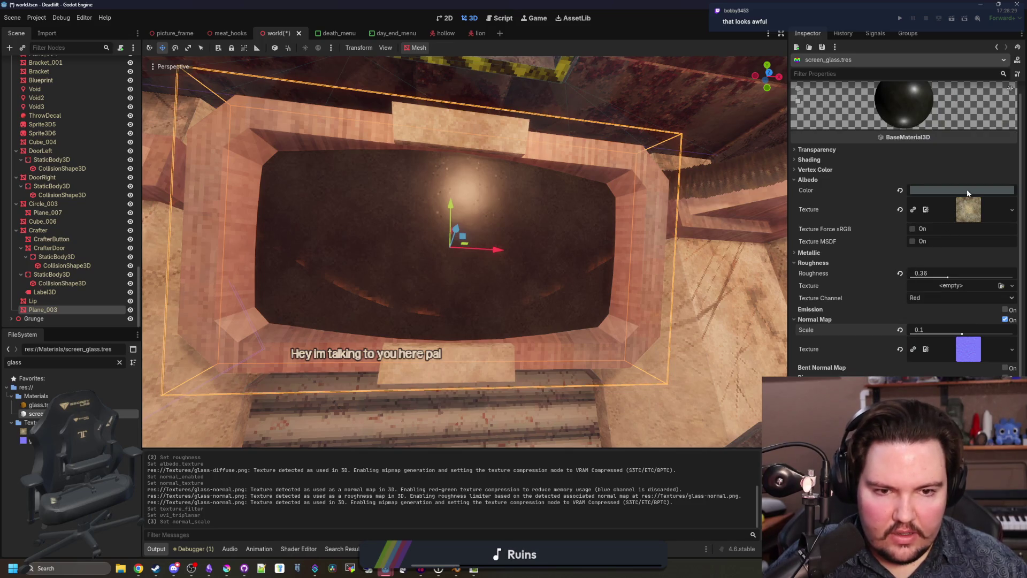
Step: Make the albedo colour white and turn on clearcoat for the glass
click(967, 191)
mouse_move(1010, 271)
mouse_down()
mouse_move(1011, 194)
mouse_move(1015, 305)
mouse_move(1014, 261)
mouse_move(1012, 274)
mouse_up()
click(602, 521)
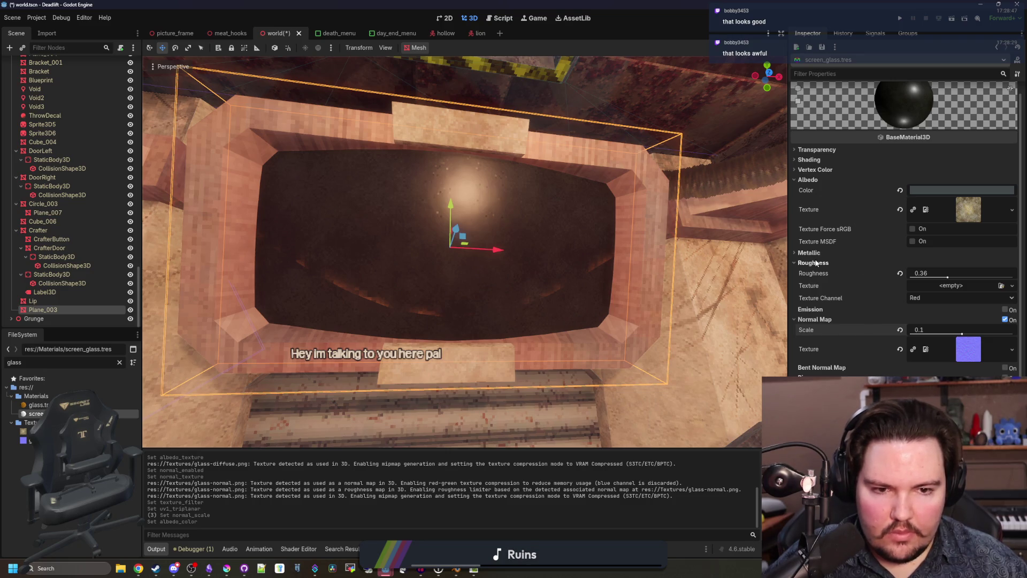
scroll(823, 275, down, 3)
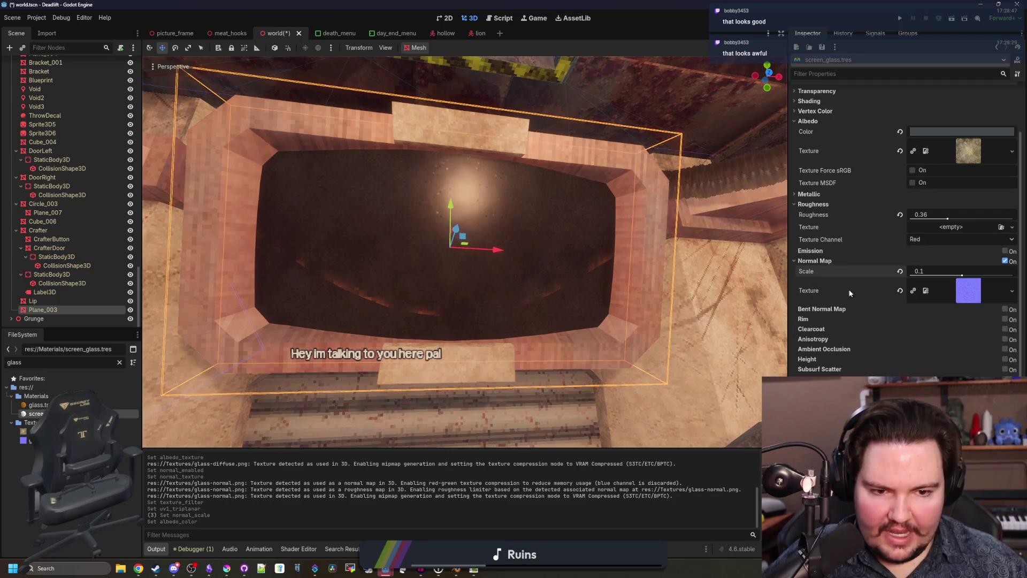
scroll(825, 376, down, 3)
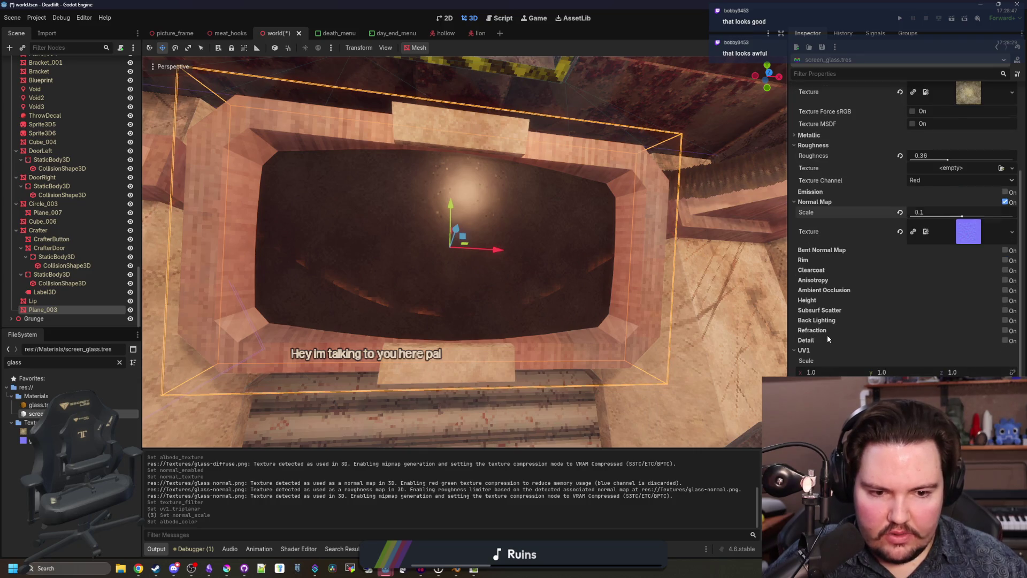
scroll(827, 335, down, 3)
scroll(827, 323, down, 3)
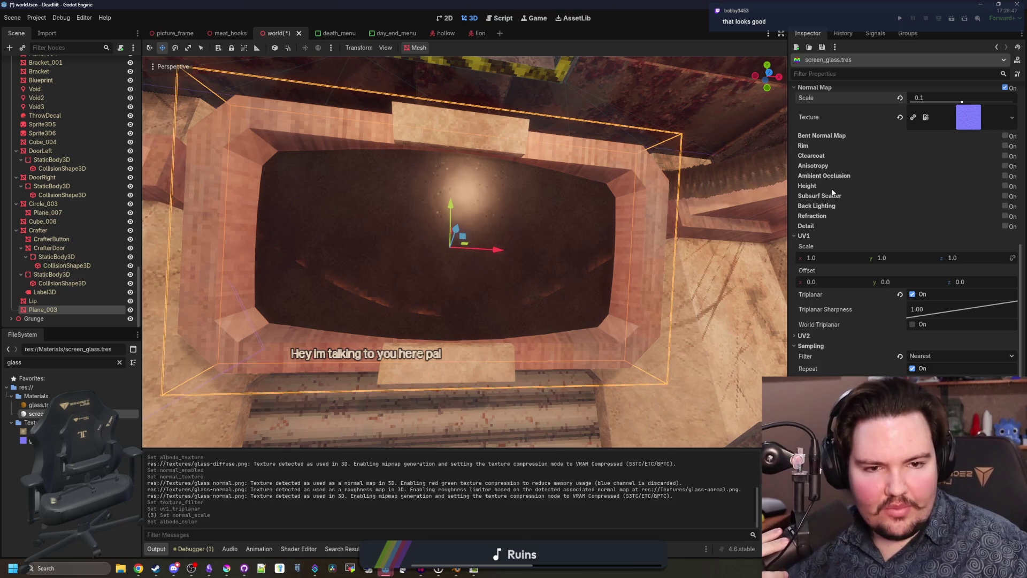
scroll(831, 201, up, 2)
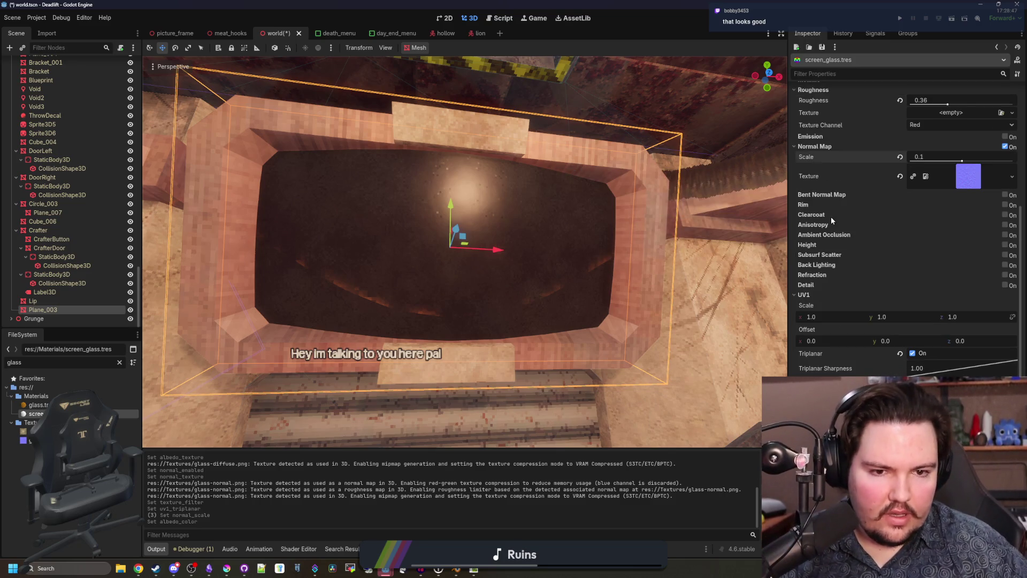
click(1004, 215)
Step: Compare the glass with clearcoat off and on, leaving clearcoat enabled
click(882, 215)
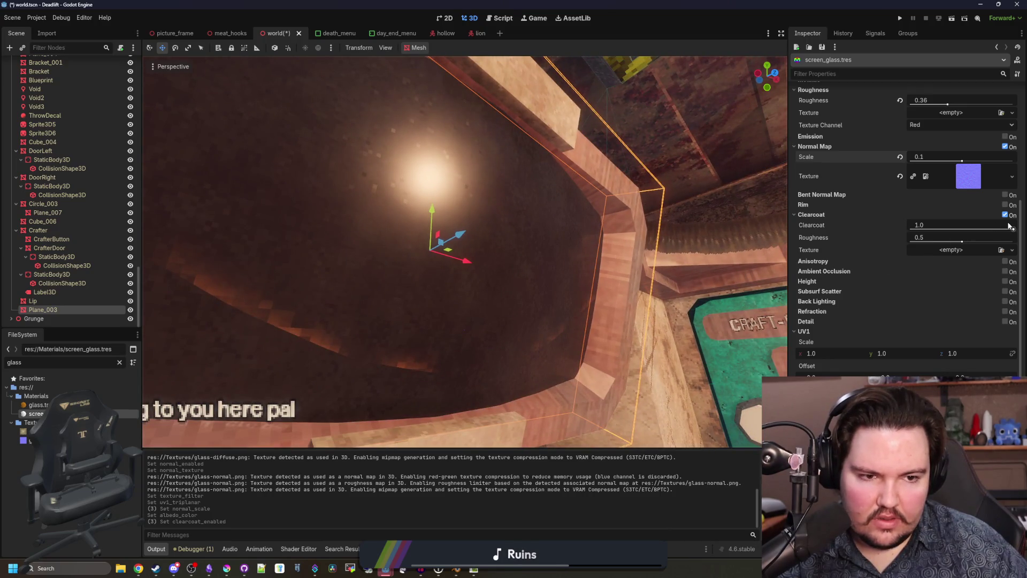
mouse_move(1013, 230)
mouse_down()
mouse_move(868, 222)
mouse_move(1020, 234)
mouse_move(837, 249)
mouse_move(1015, 231)
mouse_up()
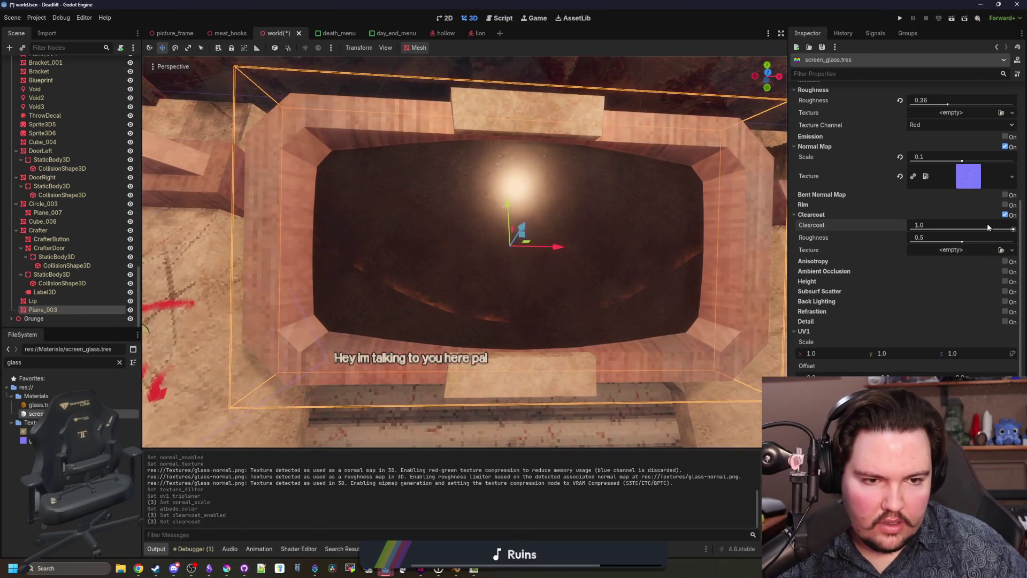
click(1005, 215)
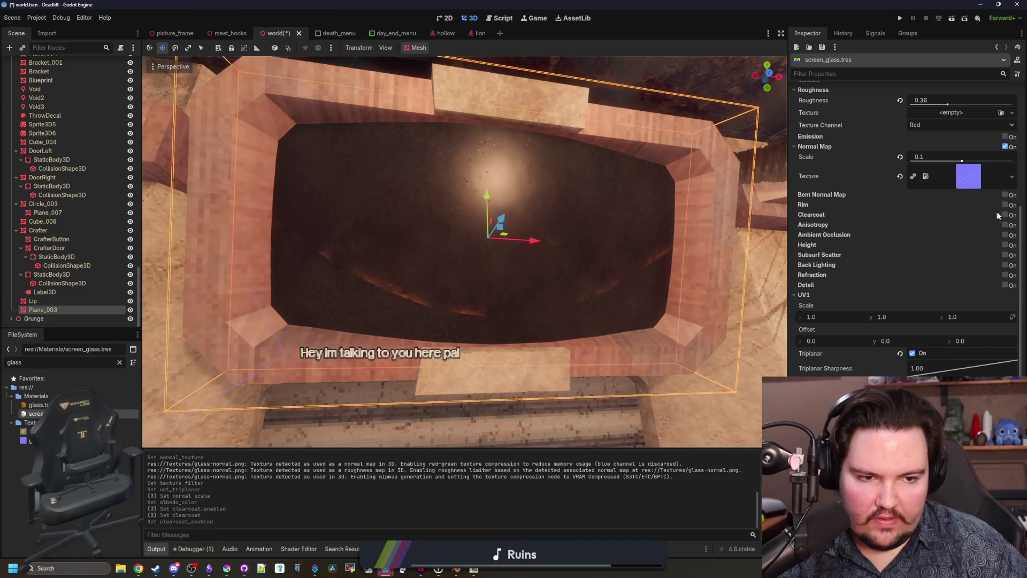
click(1004, 215)
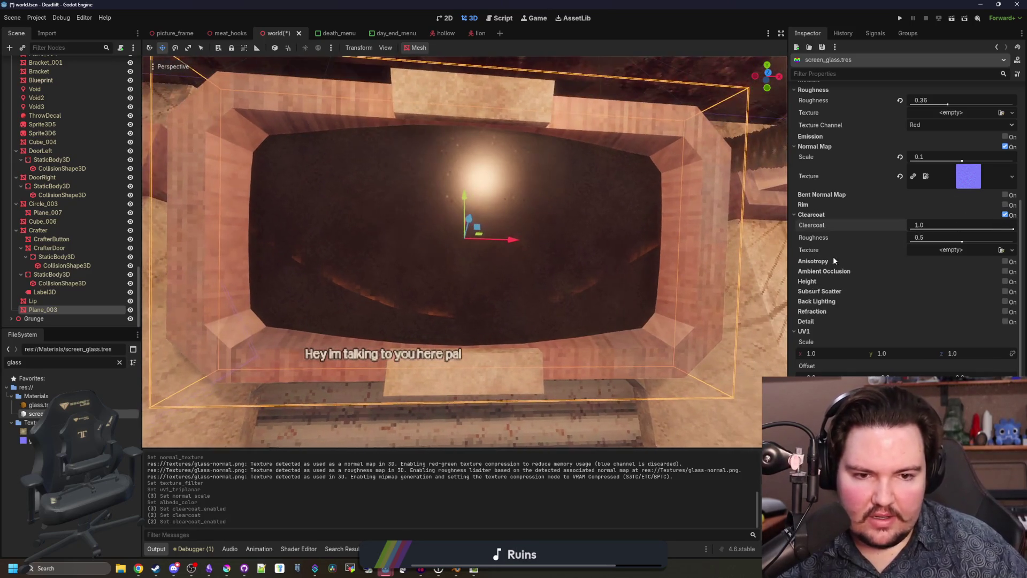
scroll(833, 256, up, 3)
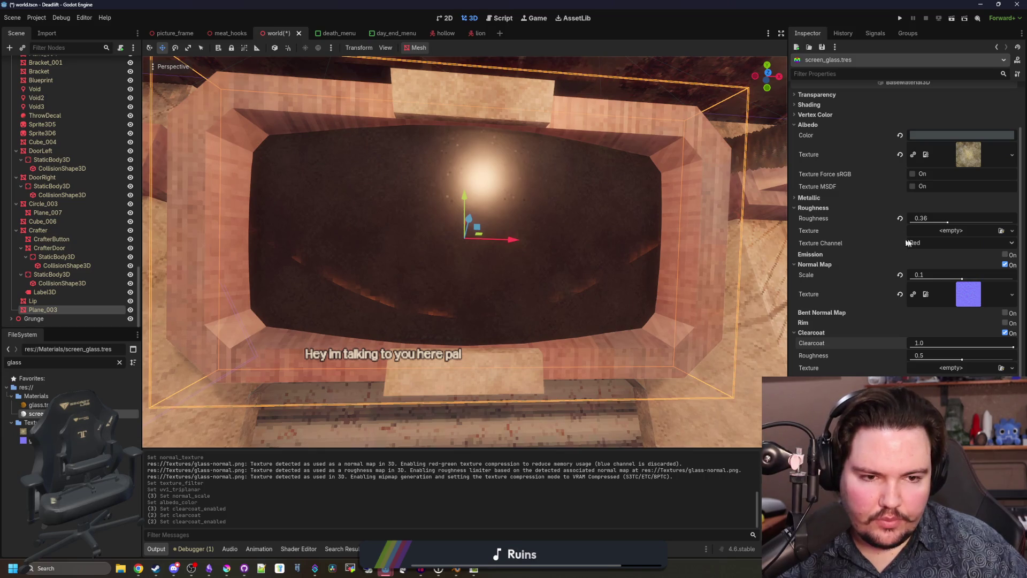
Step: Use glass-diffuse.png as the roughness texture and set roughness to about 0.55
mouse_move(946, 223)
mouse_down()
mouse_move(900, 221)
mouse_move(922, 222)
mouse_up()
click(950, 230)
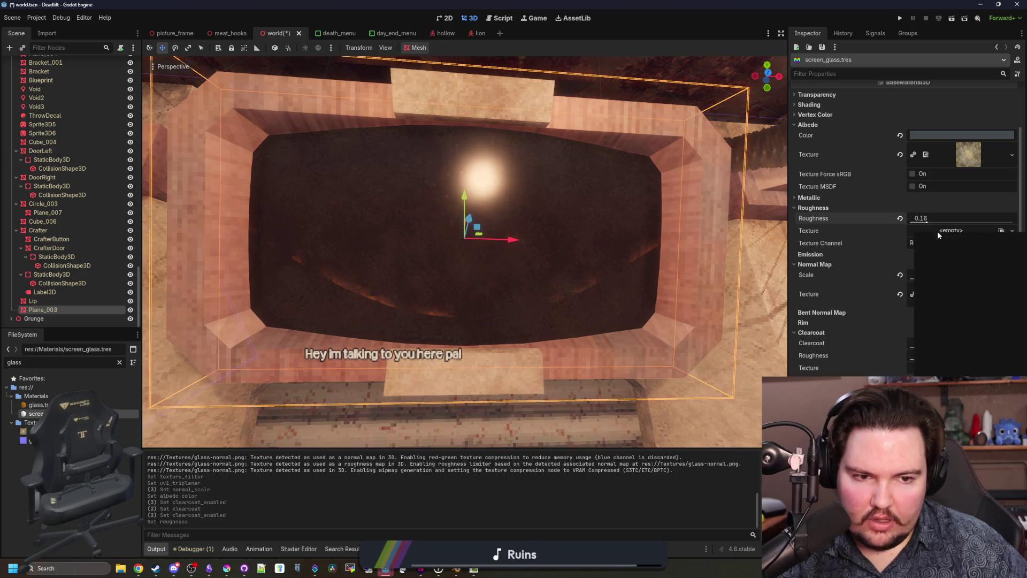
click(957, 436)
double_click(432, 195)
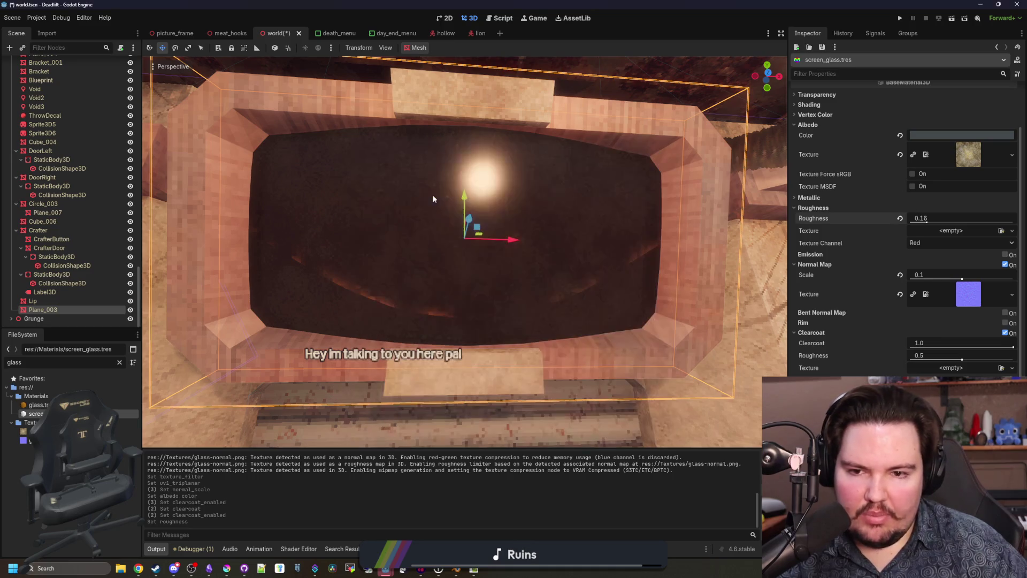
mouse_move(492, 233)
mouse_down()
mouse_move(482, 225)
mouse_move(494, 241)
mouse_up()
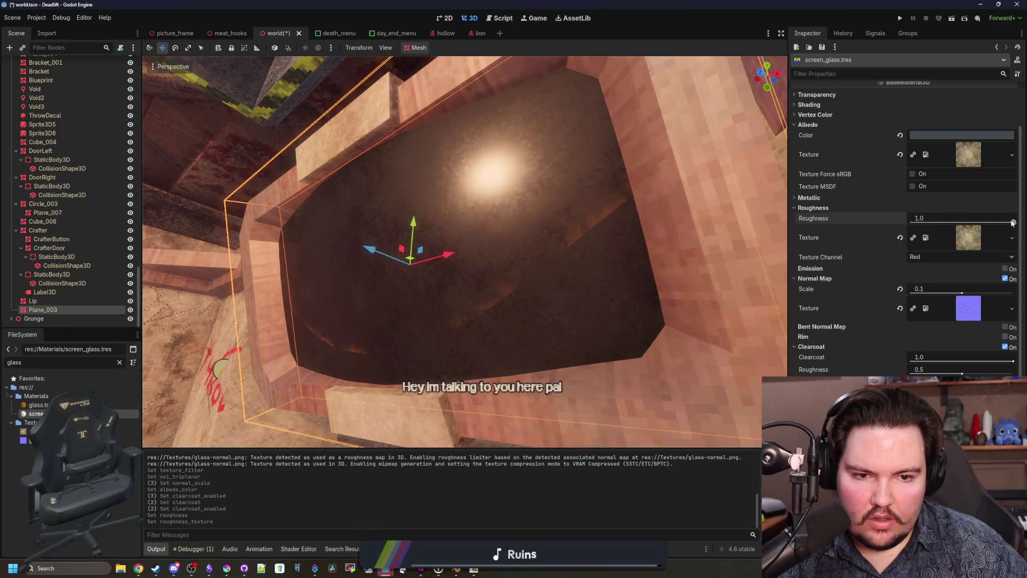
mouse_move(1012, 222)
mouse_down()
mouse_move(894, 222)
mouse_move(964, 220)
mouse_up()
drag(597, 241, 554, 247)
Step: Save the Godot scene, then in Blender add a single loop cut around the screen rim
key(ctrl+s)
click(457, 570)
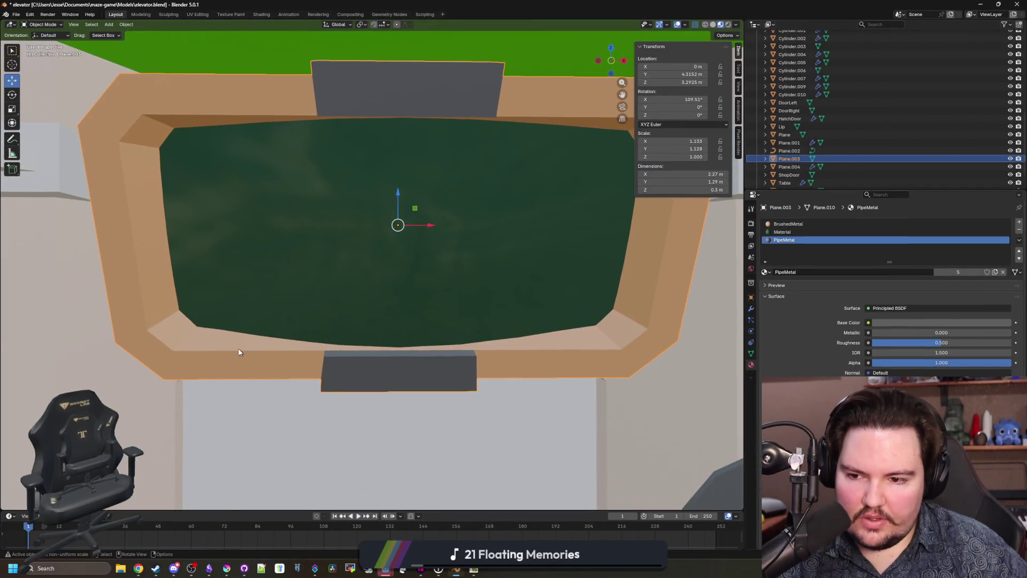
key(Tab)
click(12, 227)
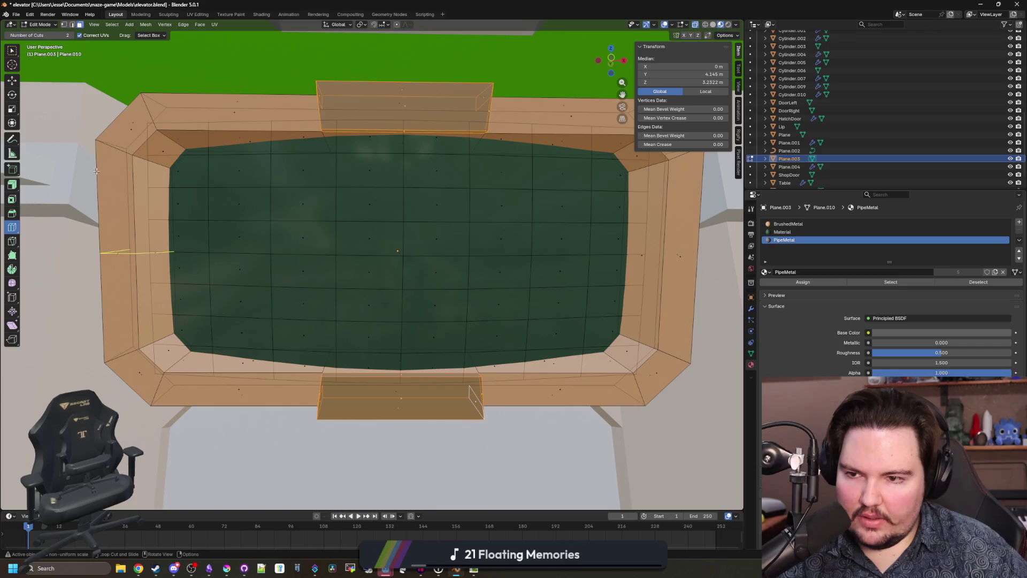
drag(150, 161, 147, 159)
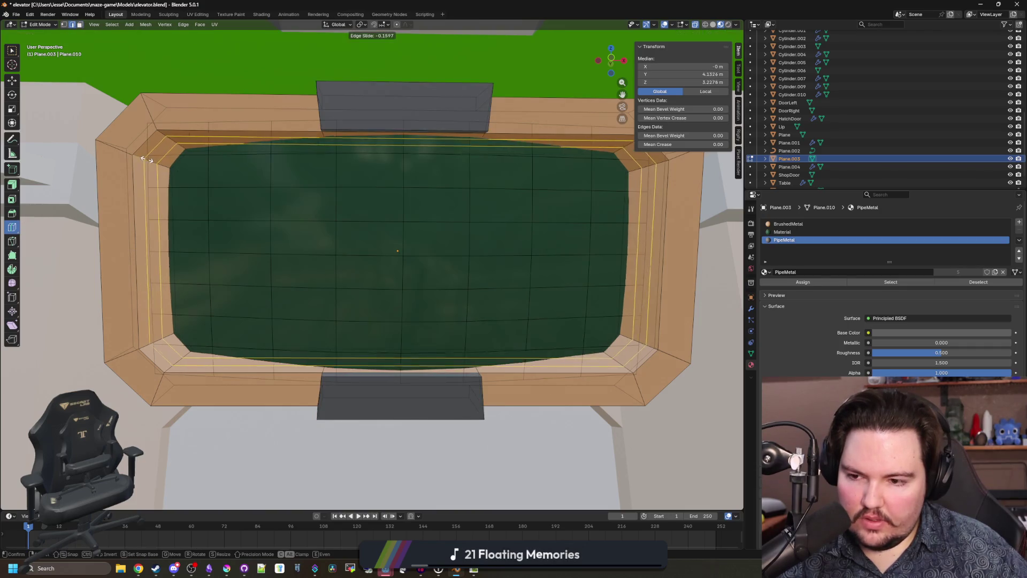
click(147, 159)
drag(63, 36, 54, 35)
drag(154, 159, 133, 159)
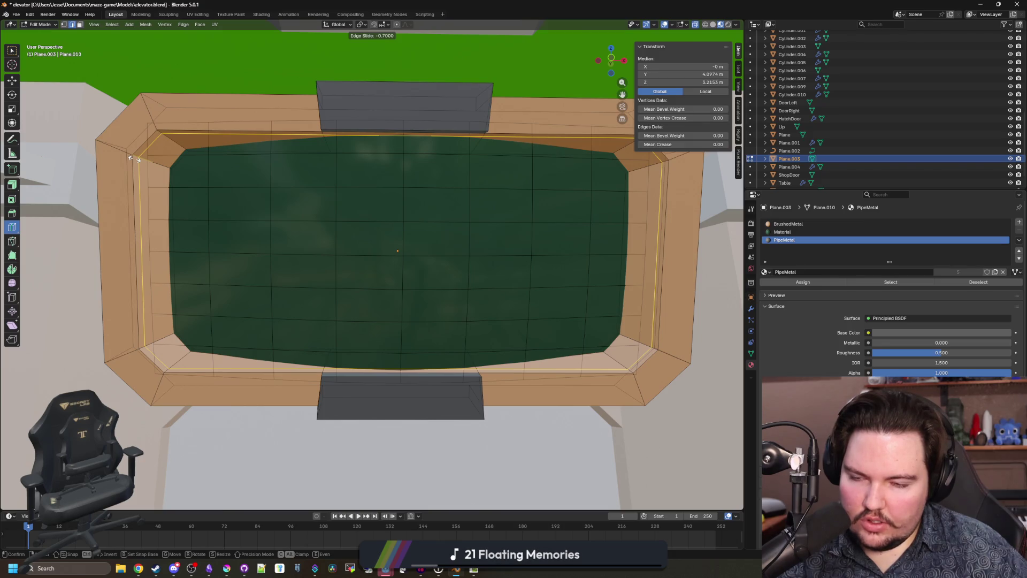
drag(133, 159, 133, 159)
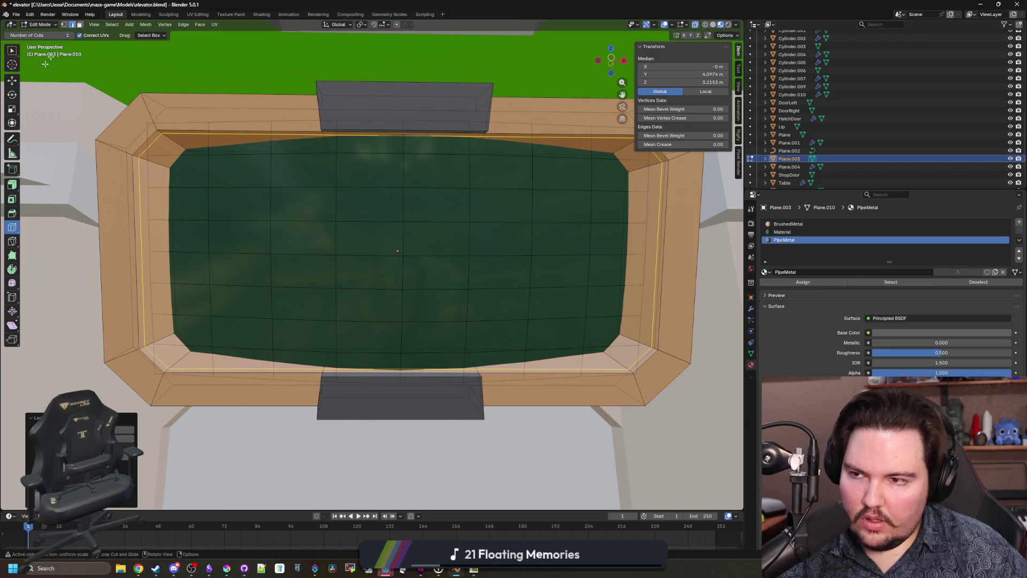
Step: Select the inner rim wall faces all around the screen
click(81, 25)
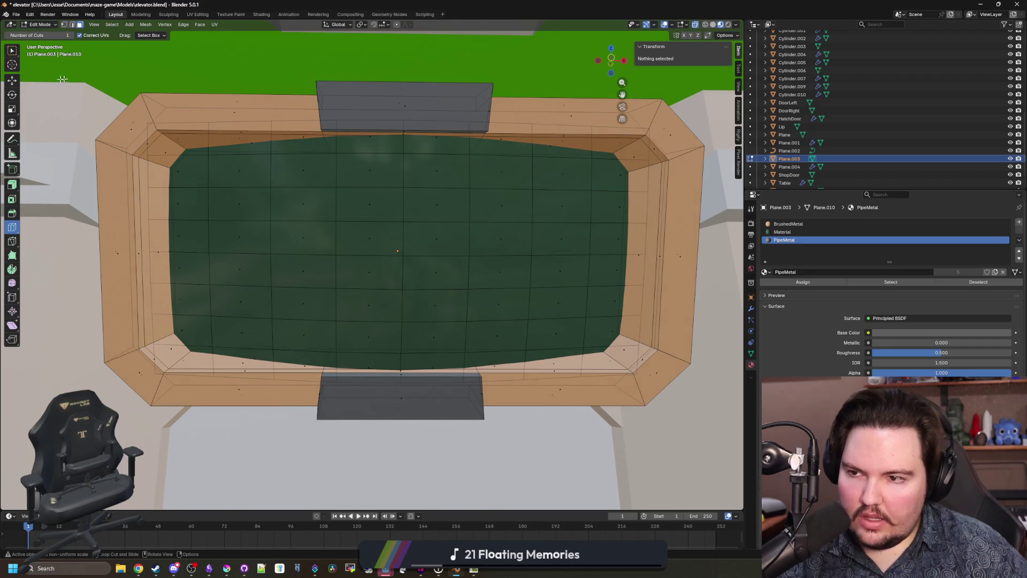
click(10, 52)
alt+click(160, 241)
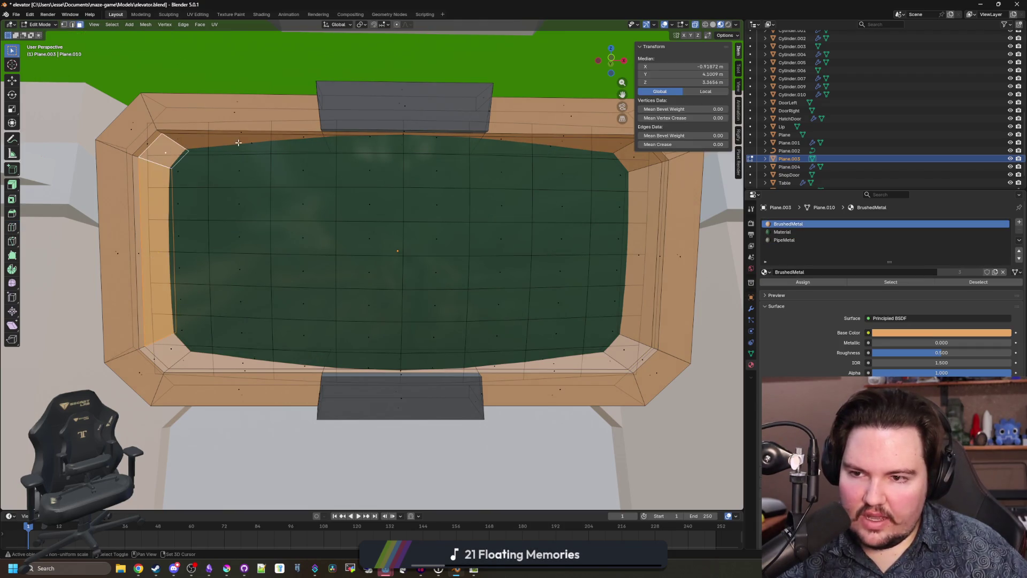
drag(376, 236, 243, 169)
click(243, 169)
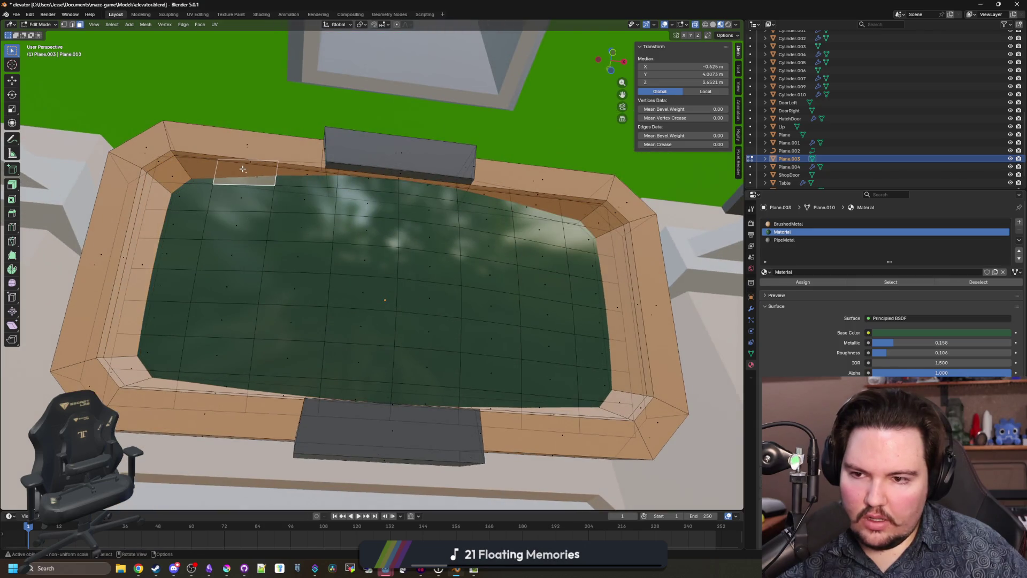
click(169, 176)
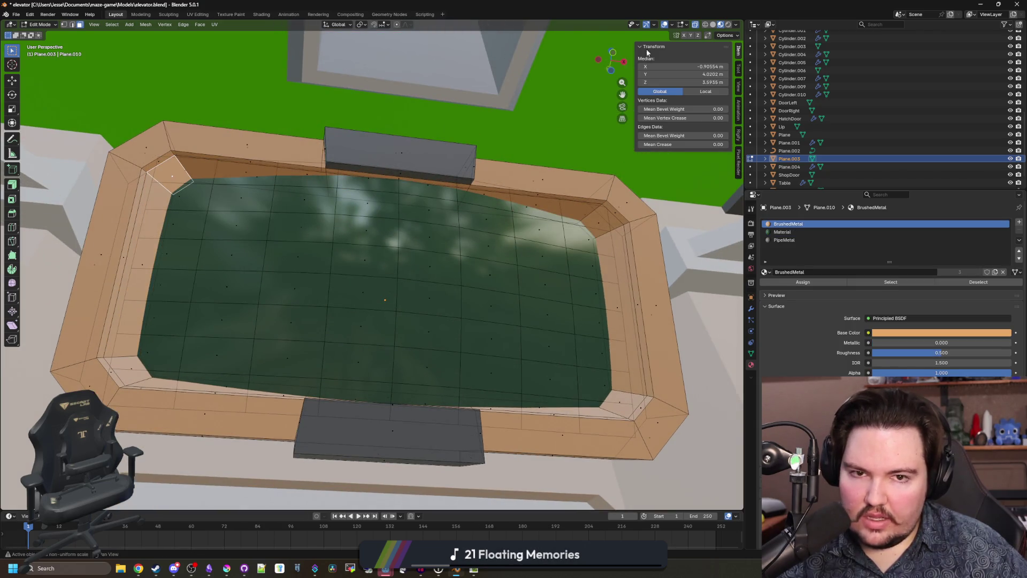
shift+click(423, 184)
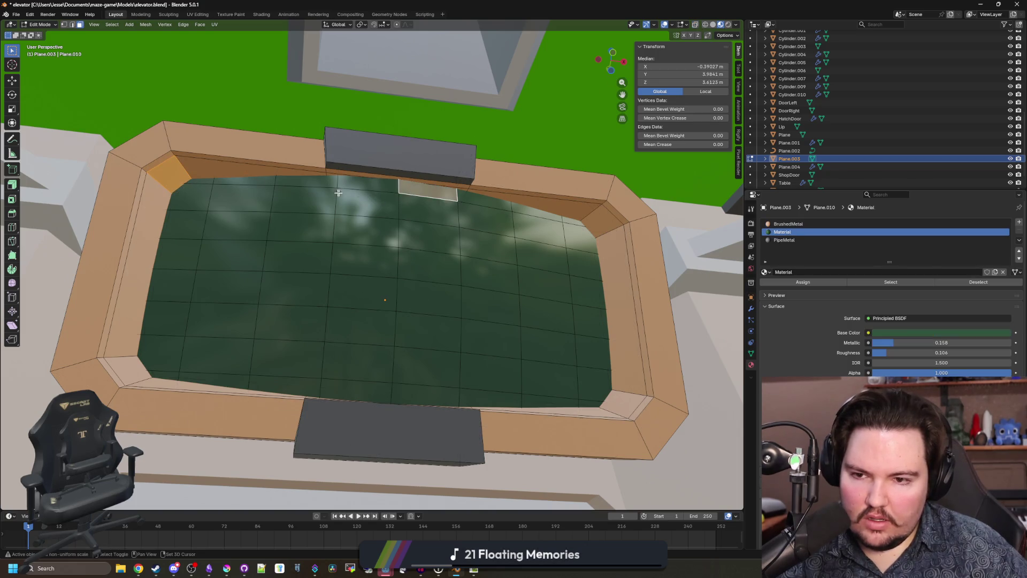
shift+click(422, 184)
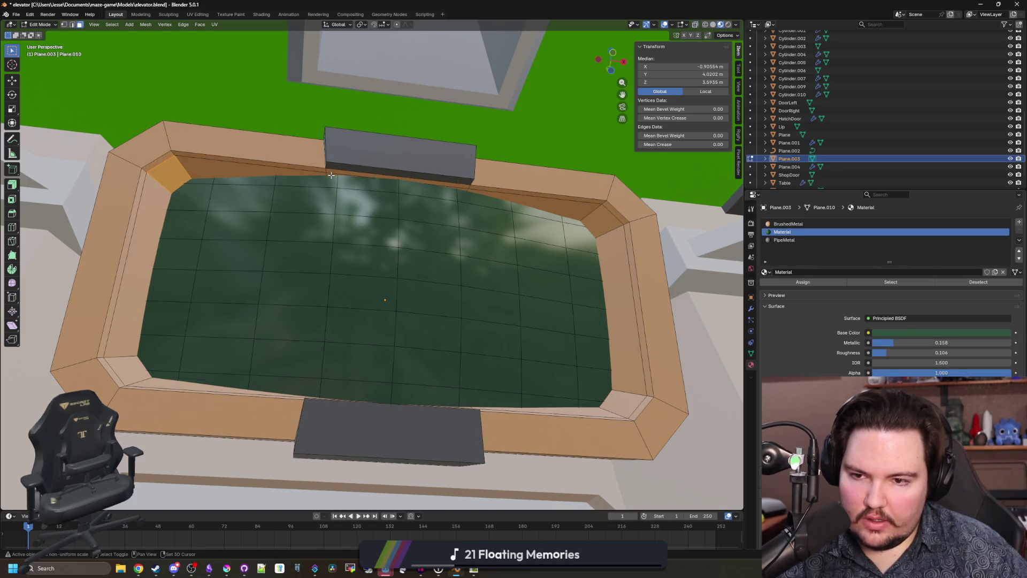
shift+click(321, 174)
shift+click(534, 200)
shift+click(604, 222)
shift+click(604, 264)
shift+click(556, 347)
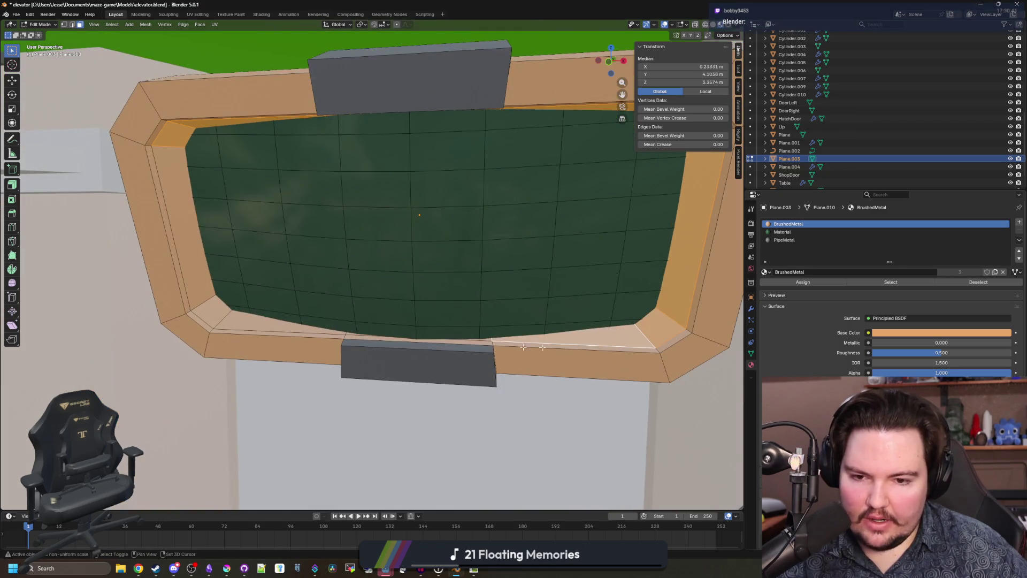
shift+click(394, 347)
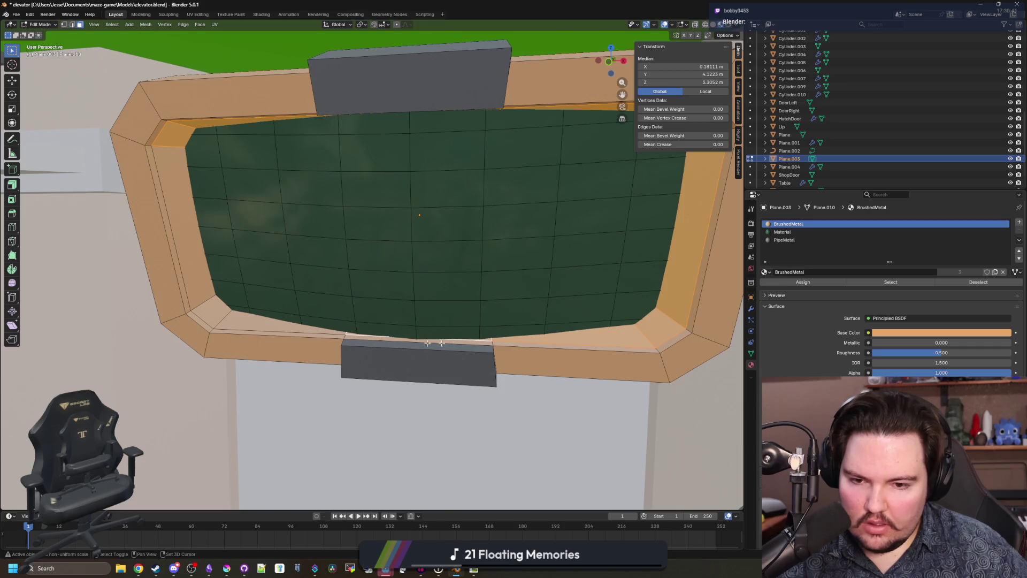
shift+click(275, 321)
shift+click(171, 230)
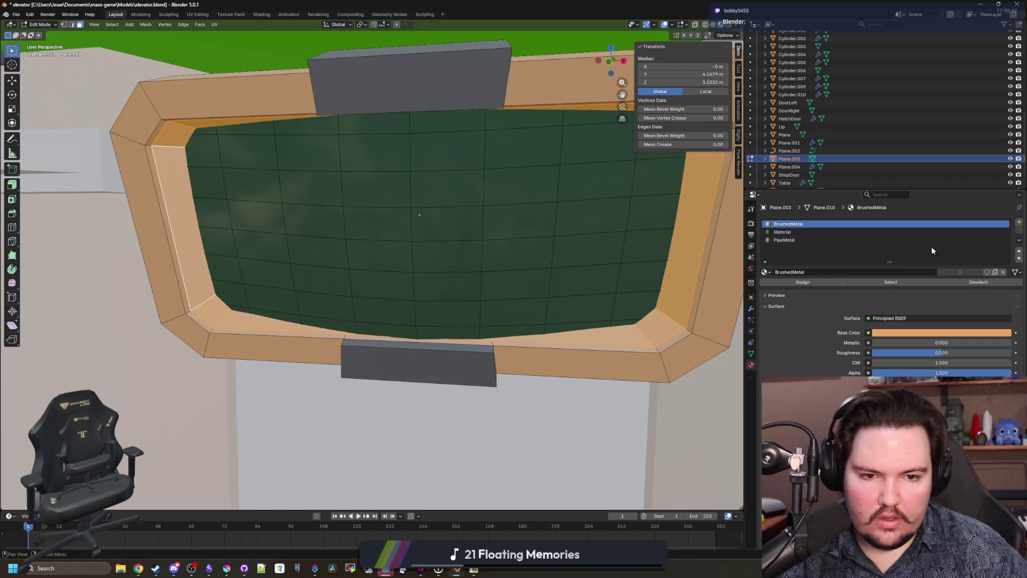
Step: Add a fourth material slot with rubber and assign it to the selected faces
click(1017, 222)
click(765, 272)
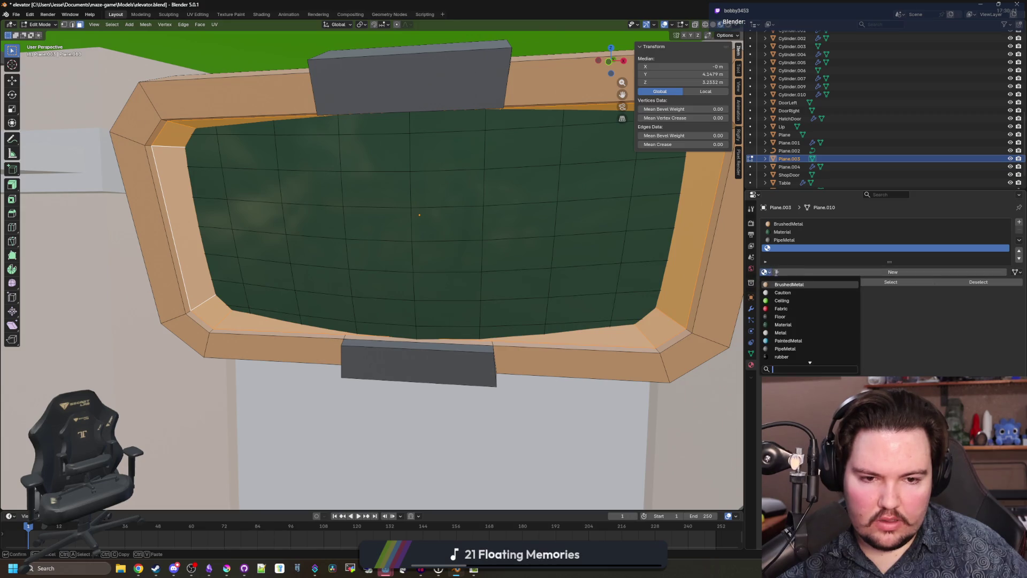
click(782, 356)
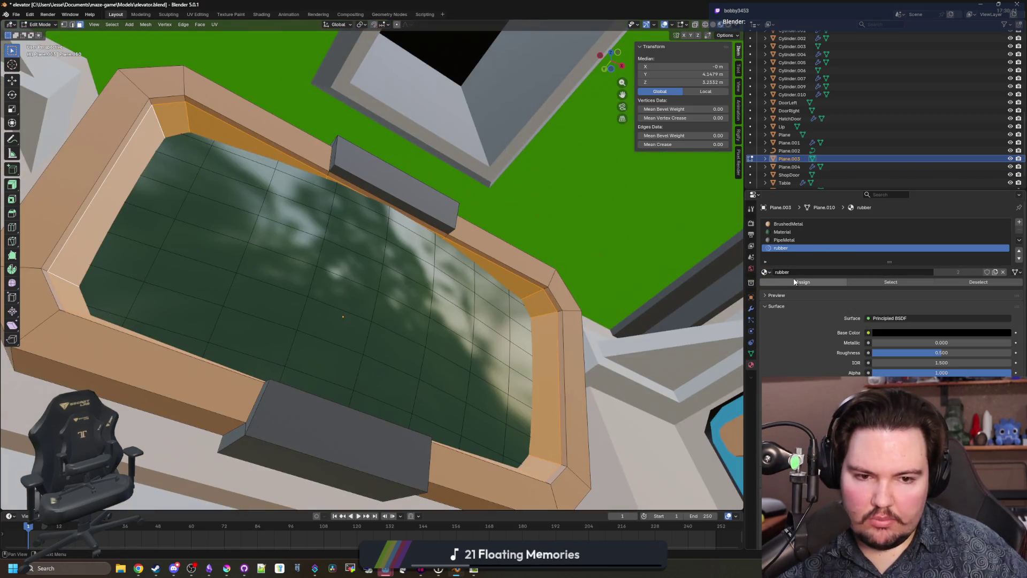
click(802, 282)
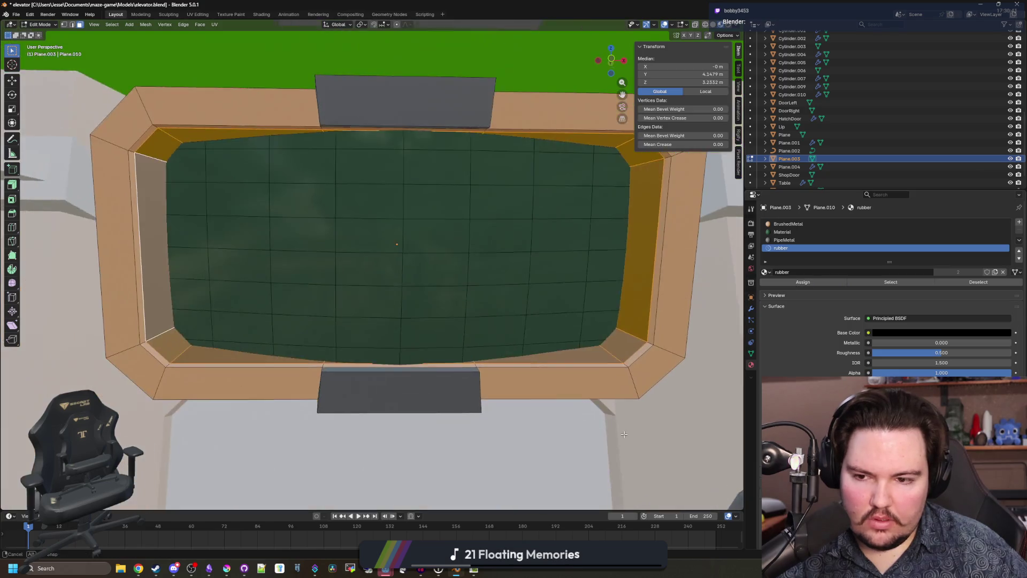
Step: Select the whole linked glass surface of the screen mesh and switch to Local transform orientation
key(alt+a)
key(Tab)
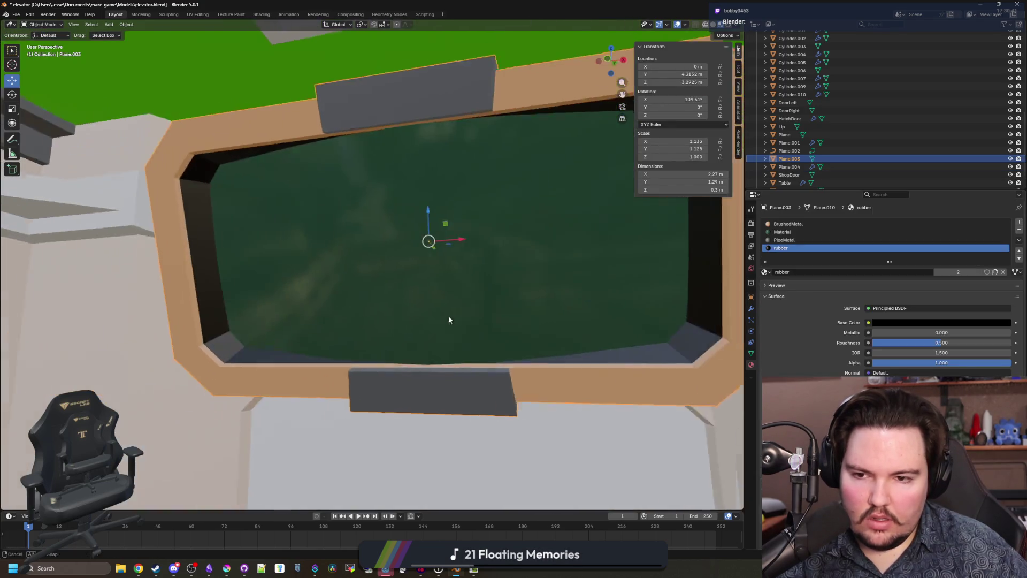
key(Tab)
click(451, 222)
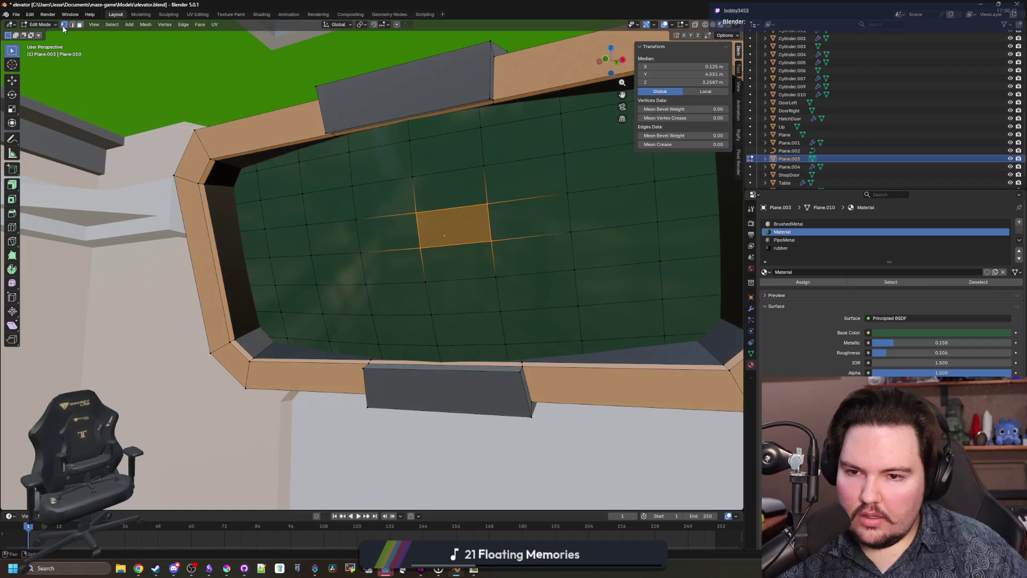
click(411, 179)
click(112, 24)
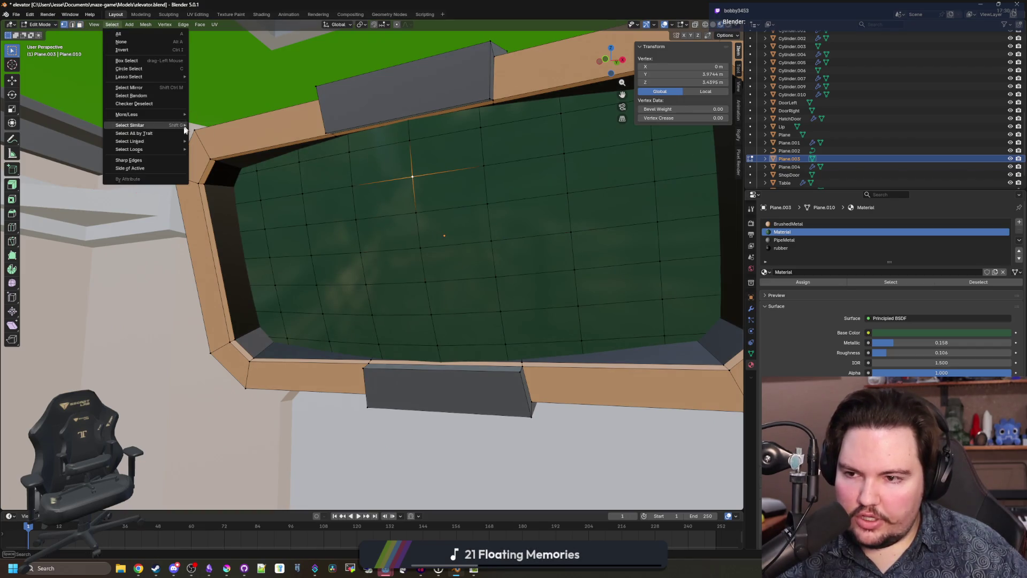
mouse_move(177, 144)
click(208, 140)
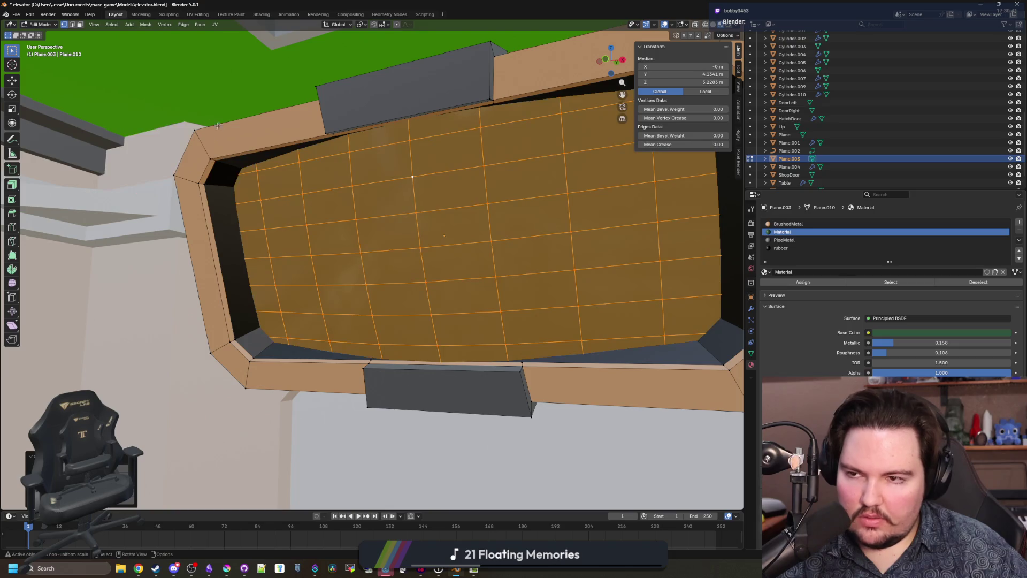
key(KP_Decimal)
click(337, 24)
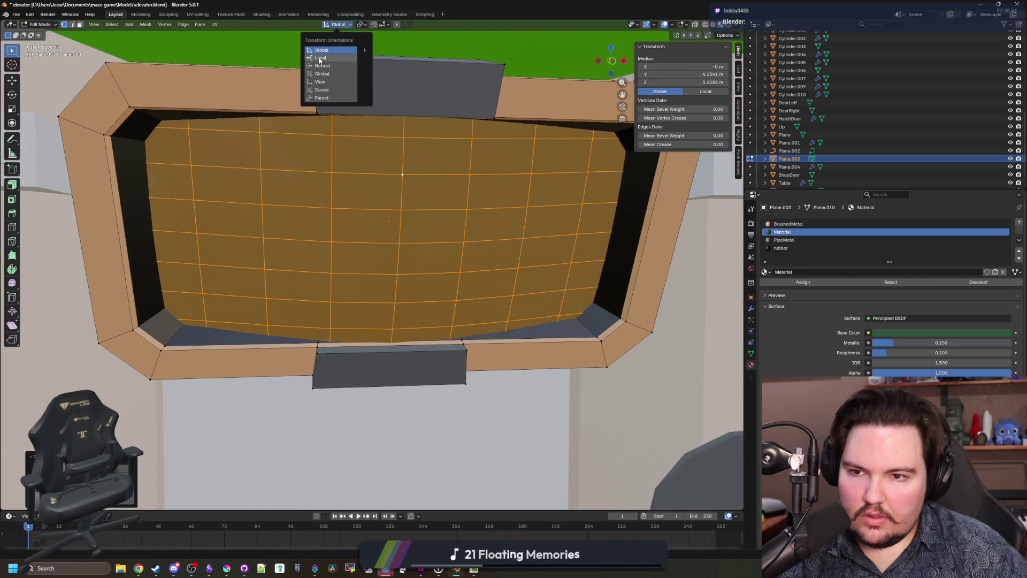
click(349, 60)
Step: Scale the screen face along its local Z axis to 0.9003
key(s)
key(y)
key(x)
key(y)
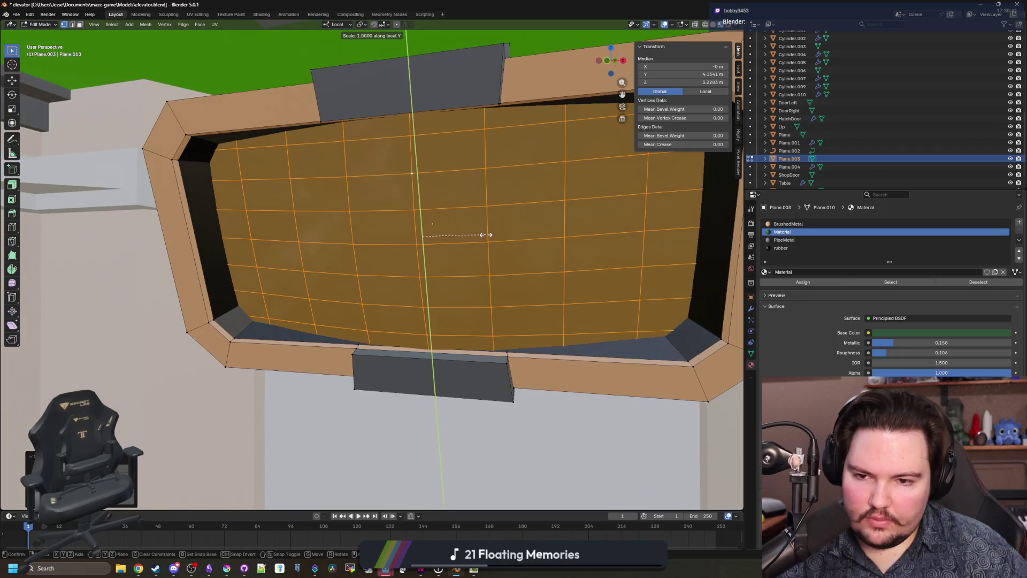
key(z)
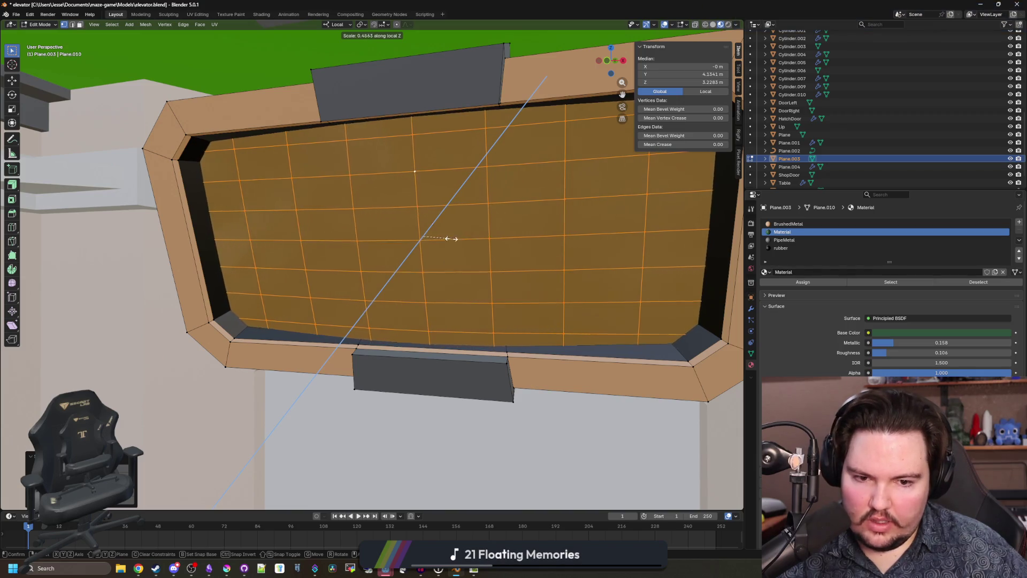
key(Escape)
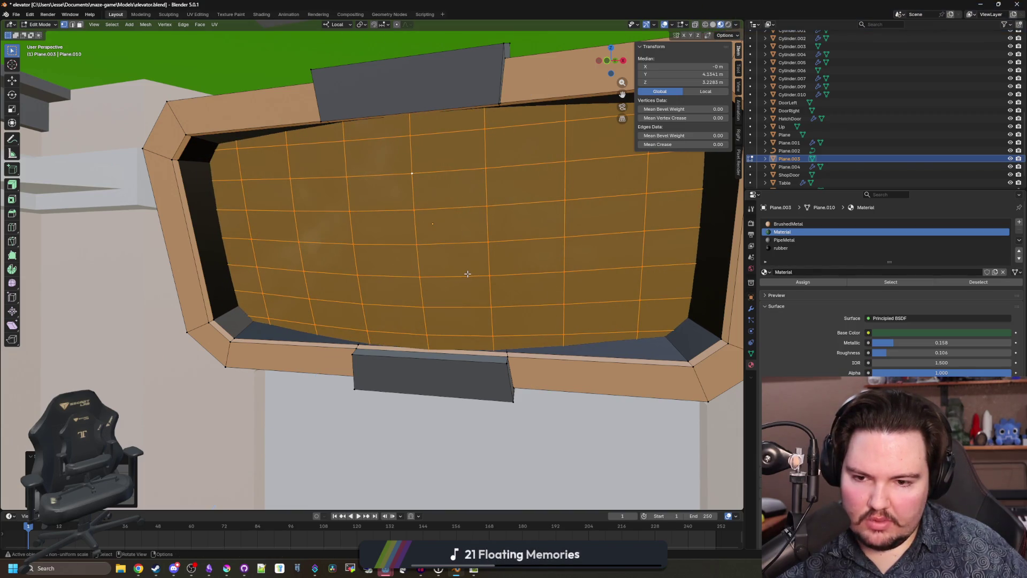
key(s)
key(x)
key(z)
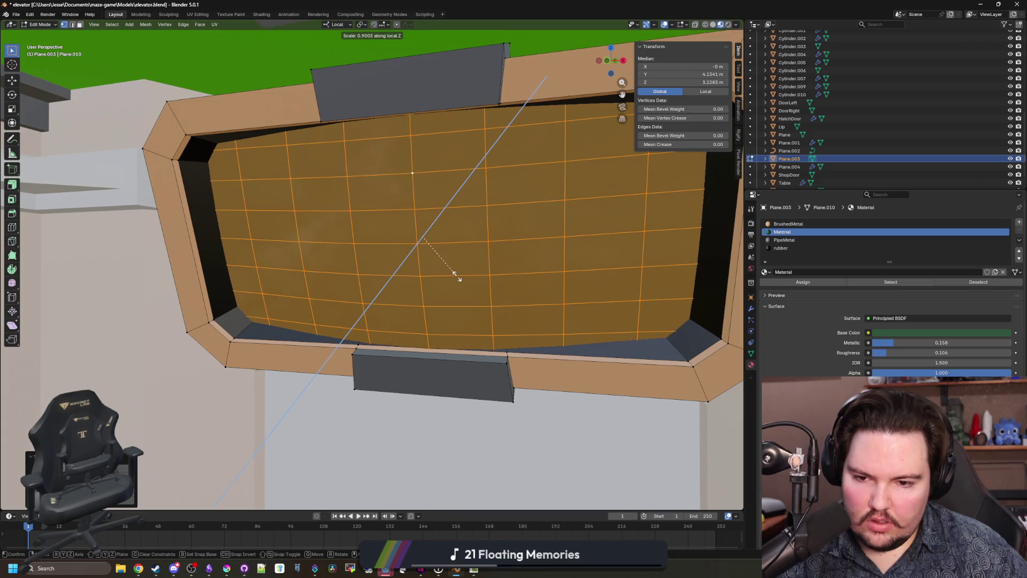
click(454, 273)
Step: Return to Object Mode, select the Plane.003 glass plane and save elevator.blend
key(Tab)
click(484, 426)
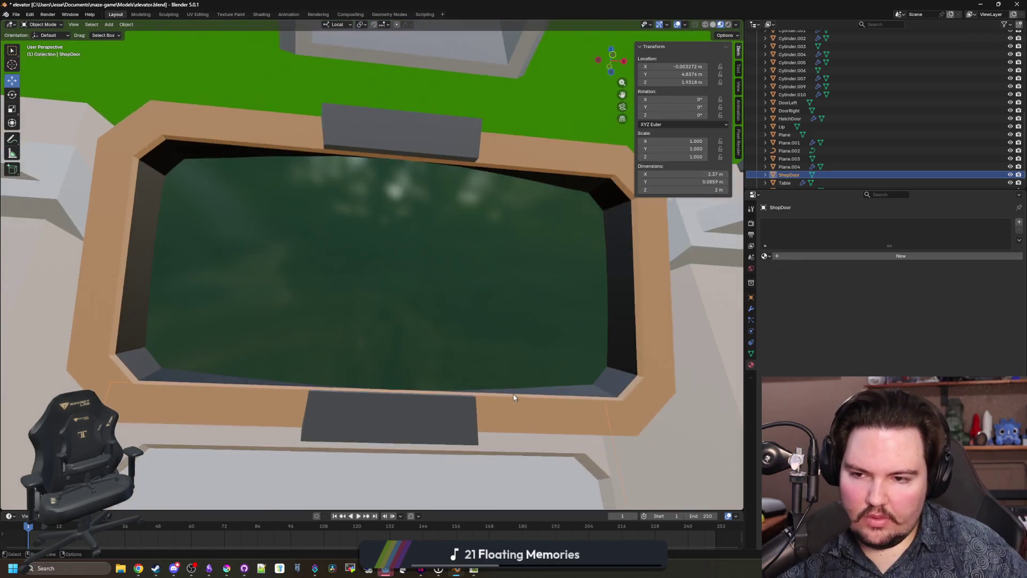
scroll(513, 397, down, 3)
click(534, 326)
key(ctrl+s)
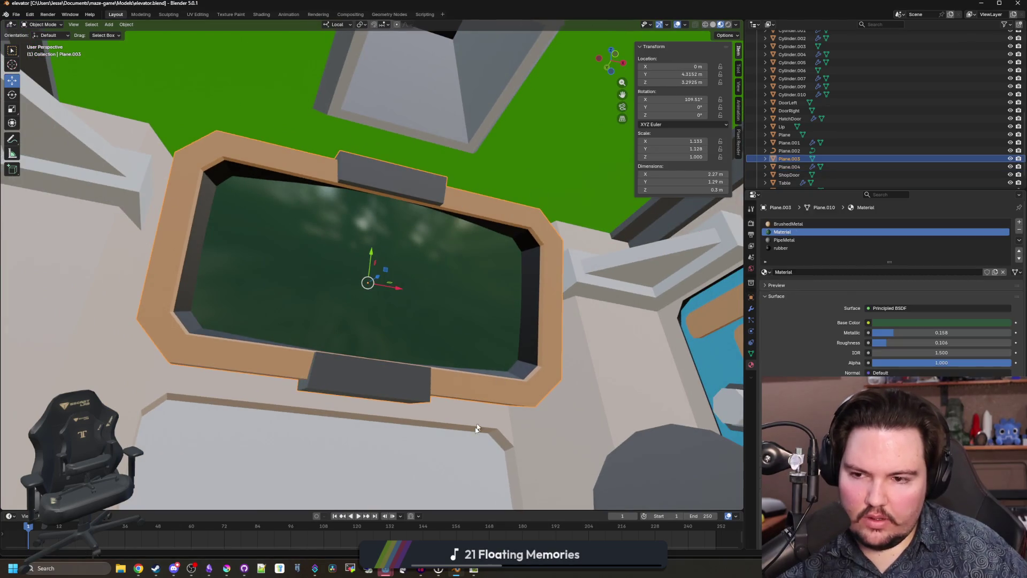
key(alt+Tab)
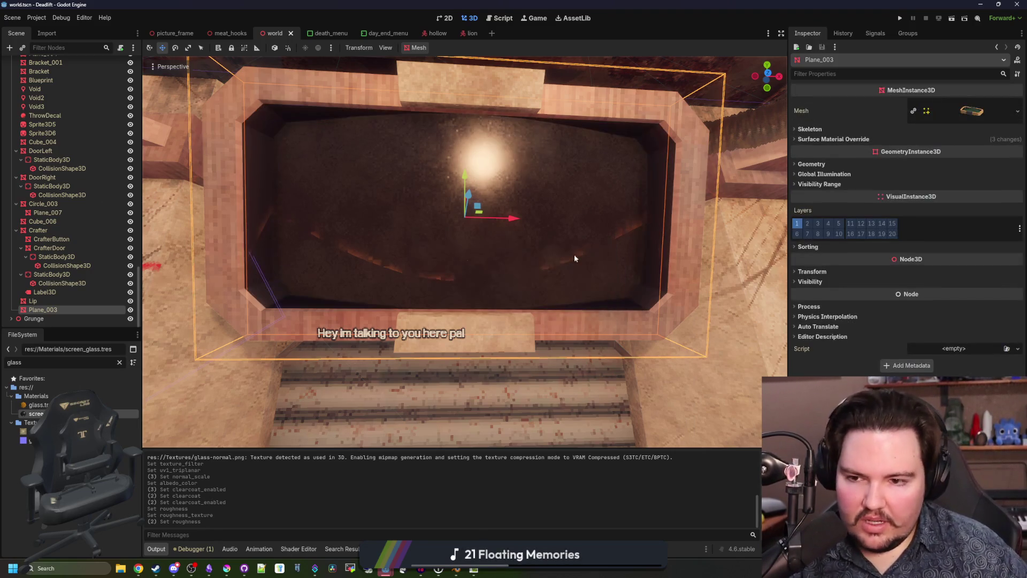
Step: Expand Plane_003's Surface Material Override to show all four slots, with slot 1 collapsed
click(907, 140)
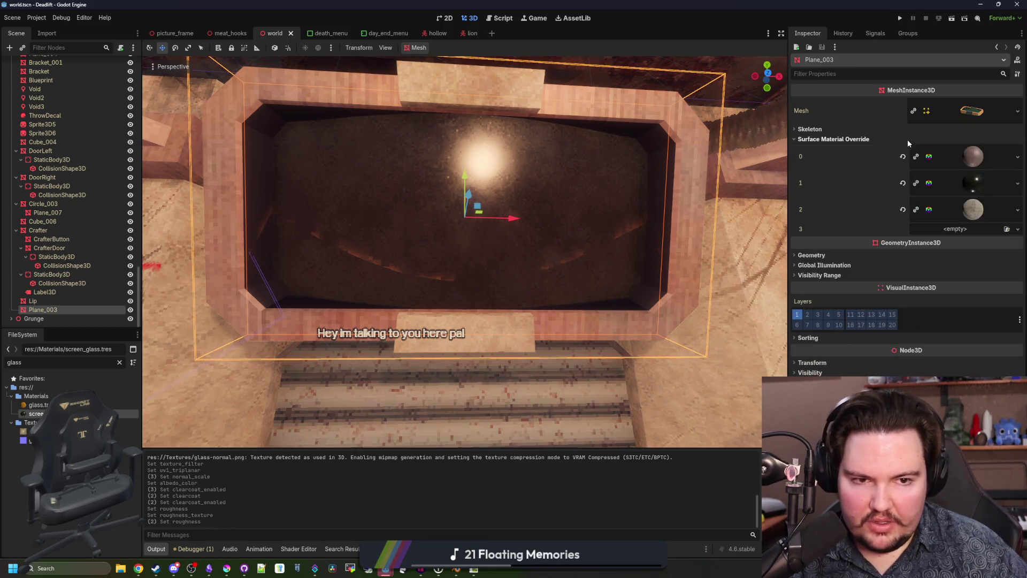
click(986, 182)
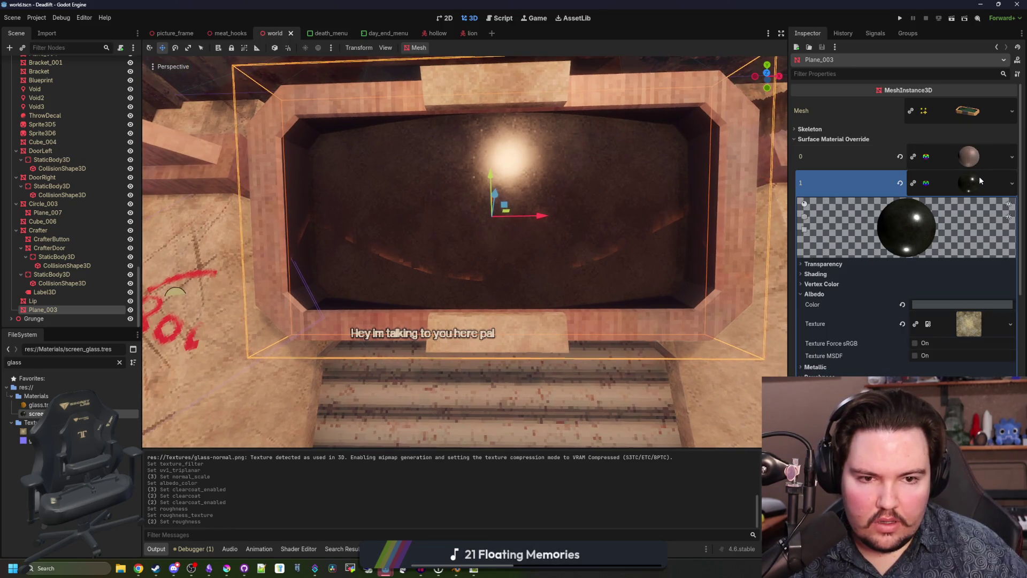
click(978, 177)
key(w)
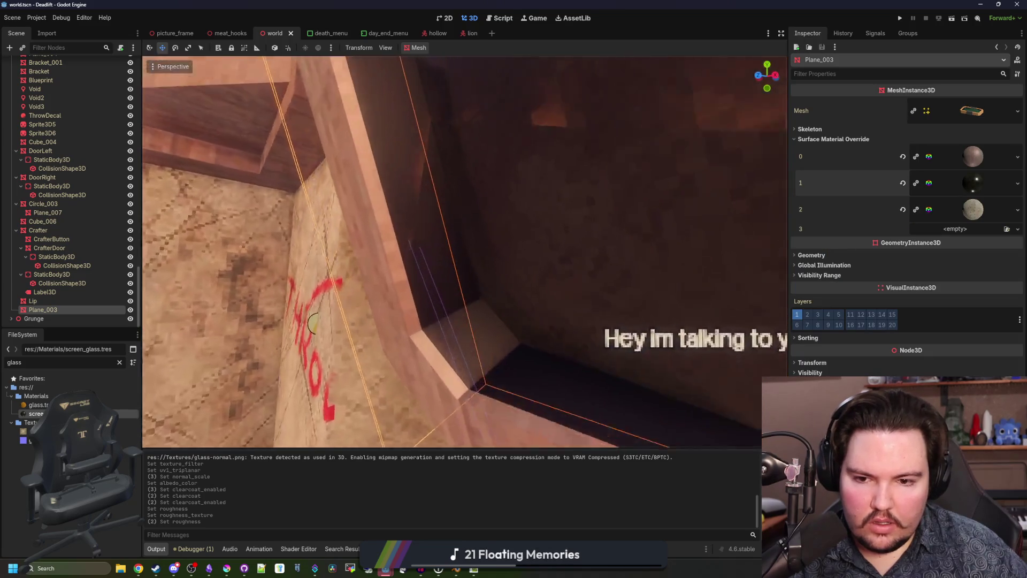
key(s)
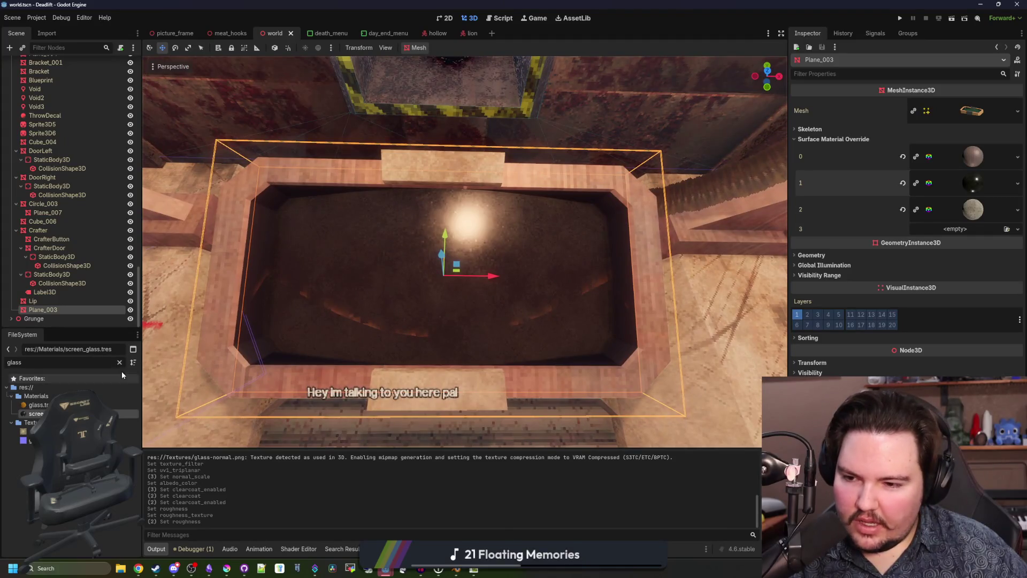
Step: Clear the 'glass' FileSystem filter and collapse Maps to reveal the Materials folder
click(119, 362)
scroll(70, 455, up, 7)
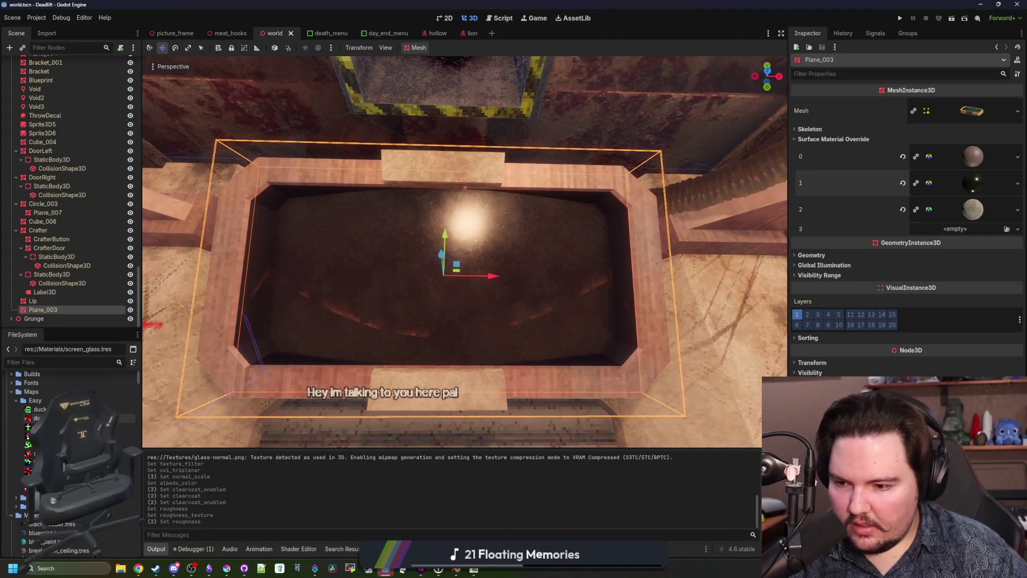
click(12, 392)
Step: Try black_rubber.tres, then caution, in Plane_003's fourth surface override slot
mouse_move(37, 409)
mouse_down()
mouse_move(952, 249)
mouse_move(961, 231)
mouse_up()
scroll(348, 319, up, 5)
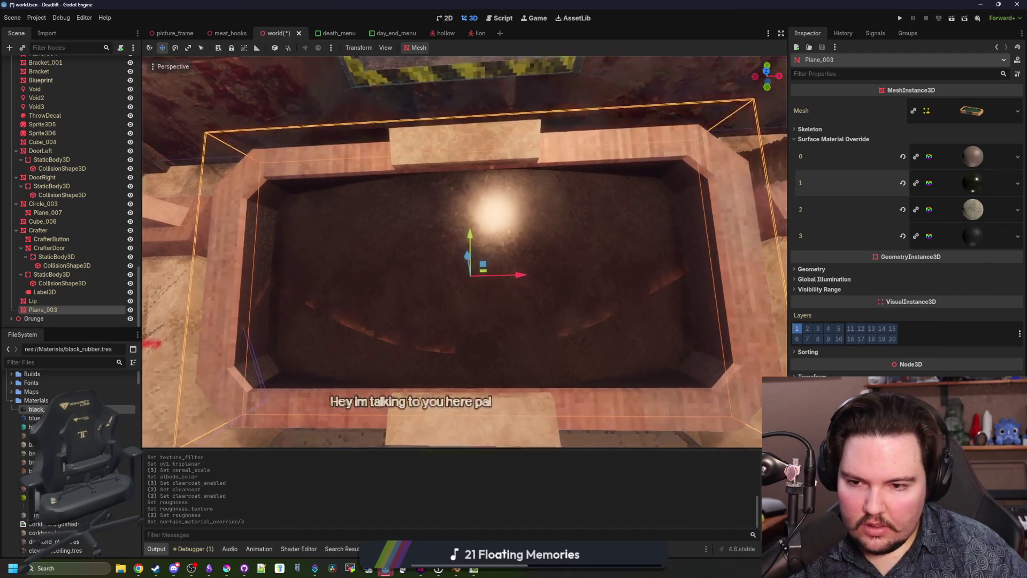
scroll(464, 251, down, 3)
scroll(70, 455, down, 2)
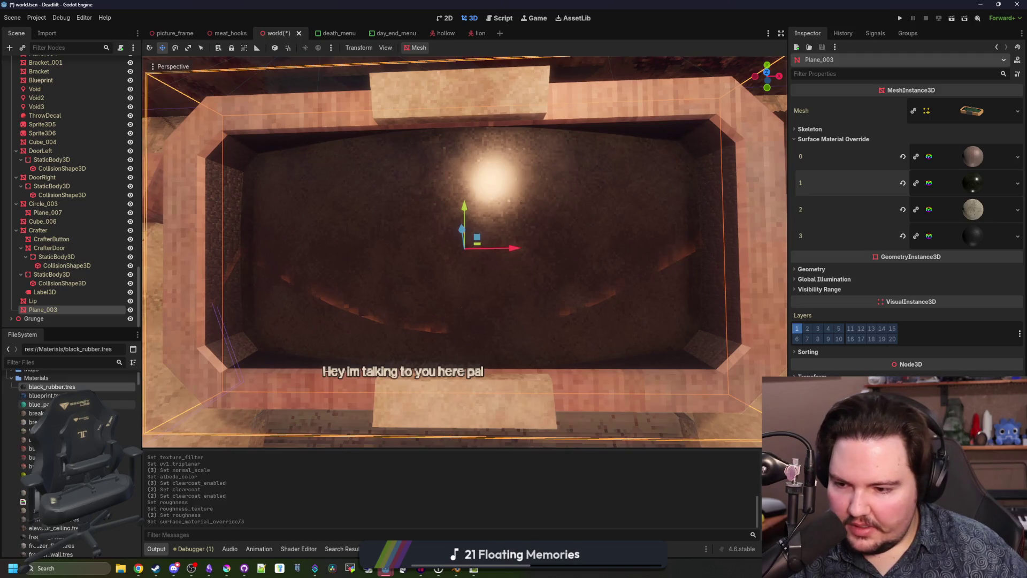
drag(31, 453, 893, 266)
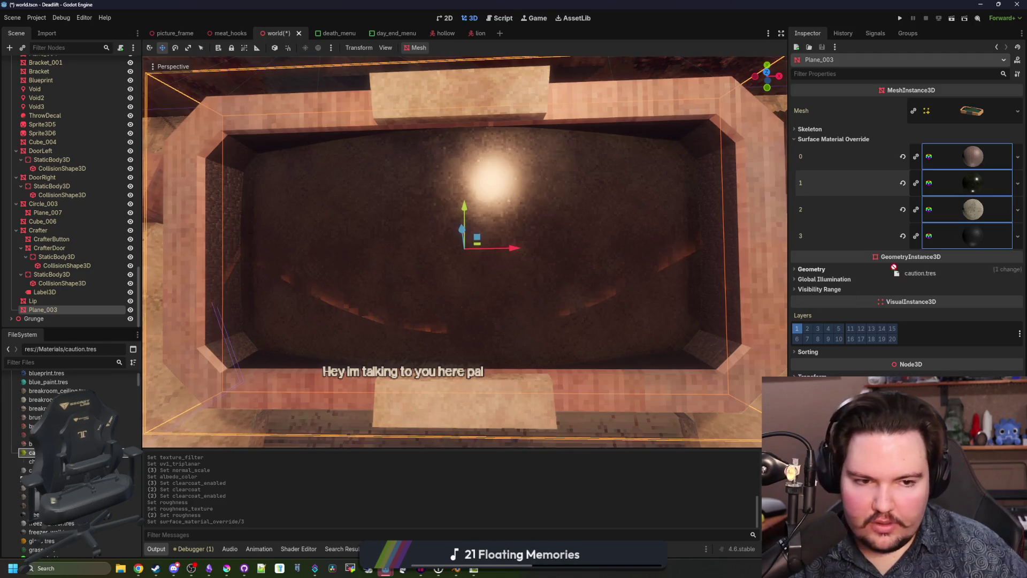
drag(970, 239, 969, 239)
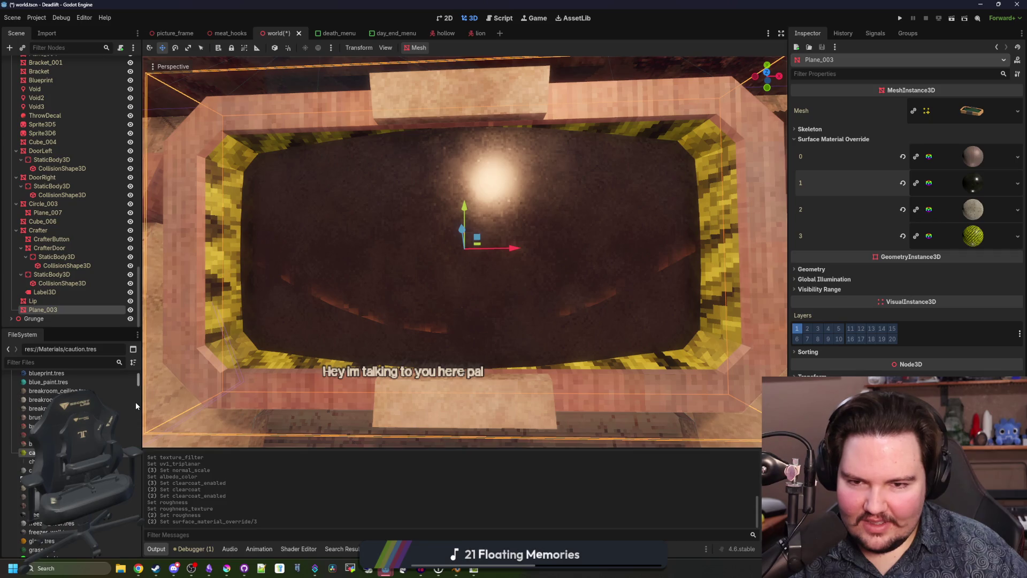
Step: Try the concrete material in the fourth override slot instead
scroll(464, 252, down, 5)
mouse_move(465, 252)
mouse_down()
mouse_move(374, 279)
mouse_move(177, 376)
mouse_up()
scroll(177, 376, up, 2)
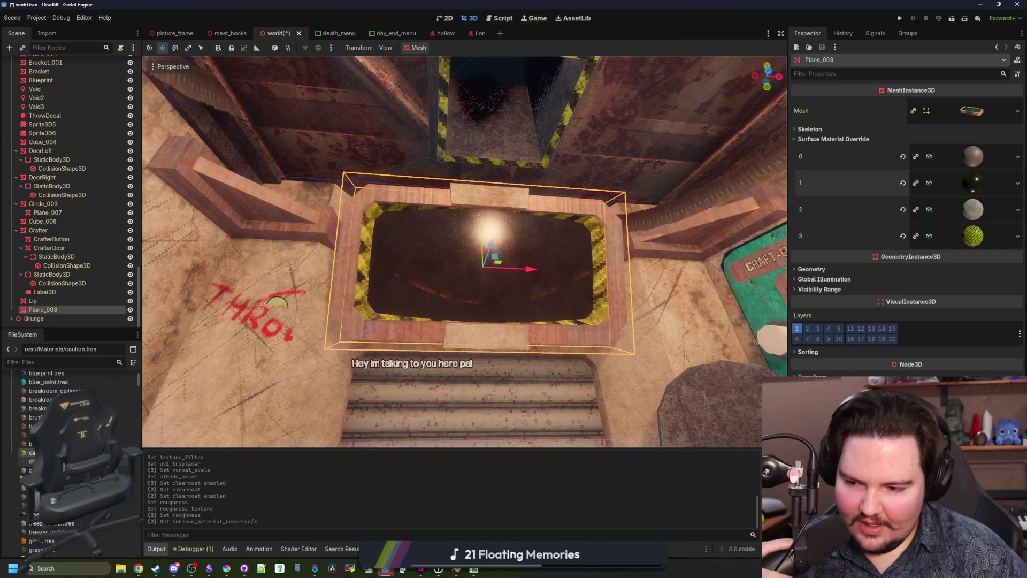
click(31, 471)
drag(31, 470, 949, 232)
scroll(464, 251, up, 2)
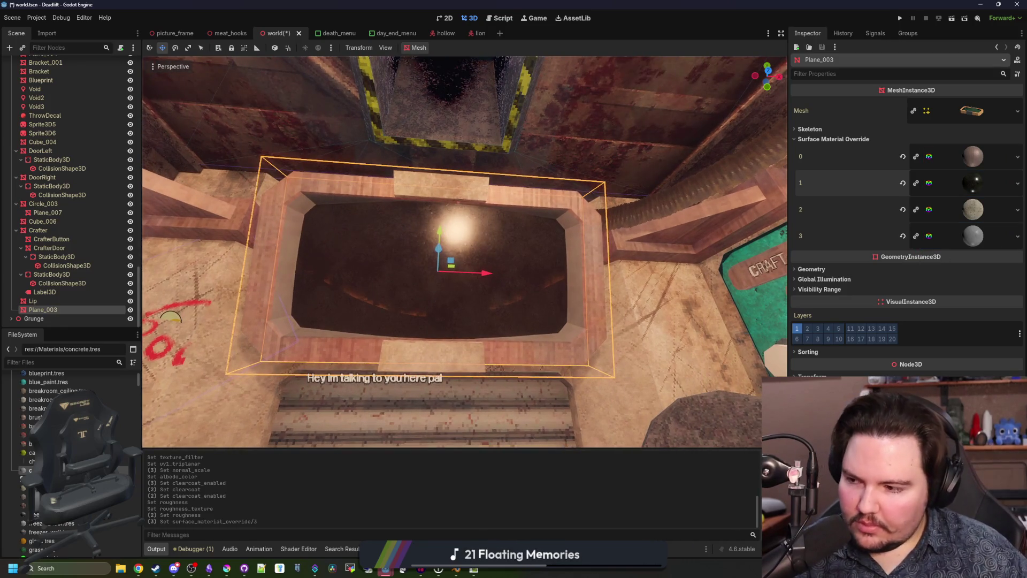
scroll(70, 460, down, 2)
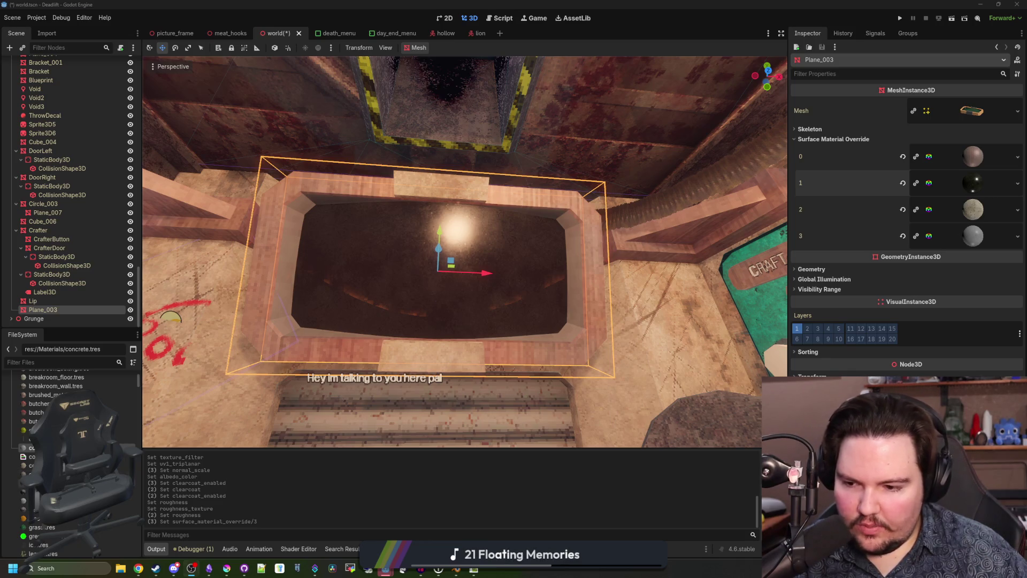
Step: Assign elevator_ceiling.tres to the fourth override slot and save the scene
drag(32, 474, 1019, 283)
drag(1002, 239, 1002, 239)
scroll(465, 251, up, 5)
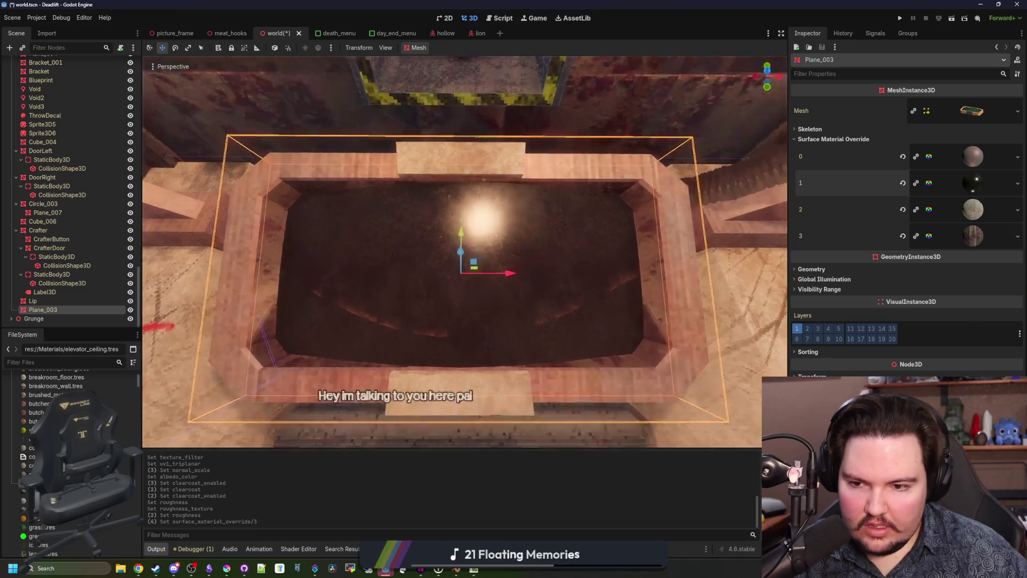
scroll(464, 251, down, 6)
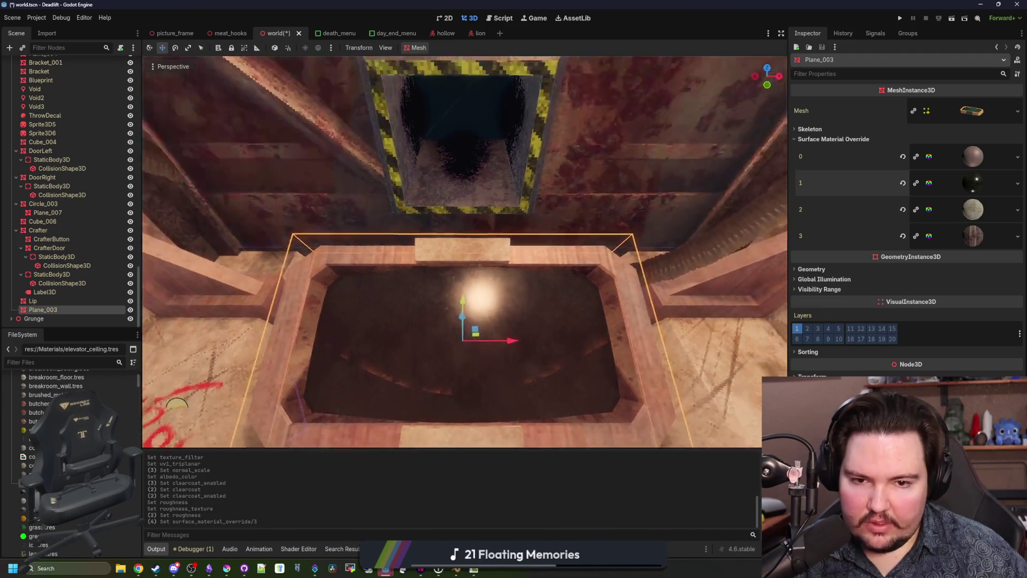
scroll(410, 316, up, 1)
scroll(27, 448, down, 3)
scroll(69, 460, down, 1)
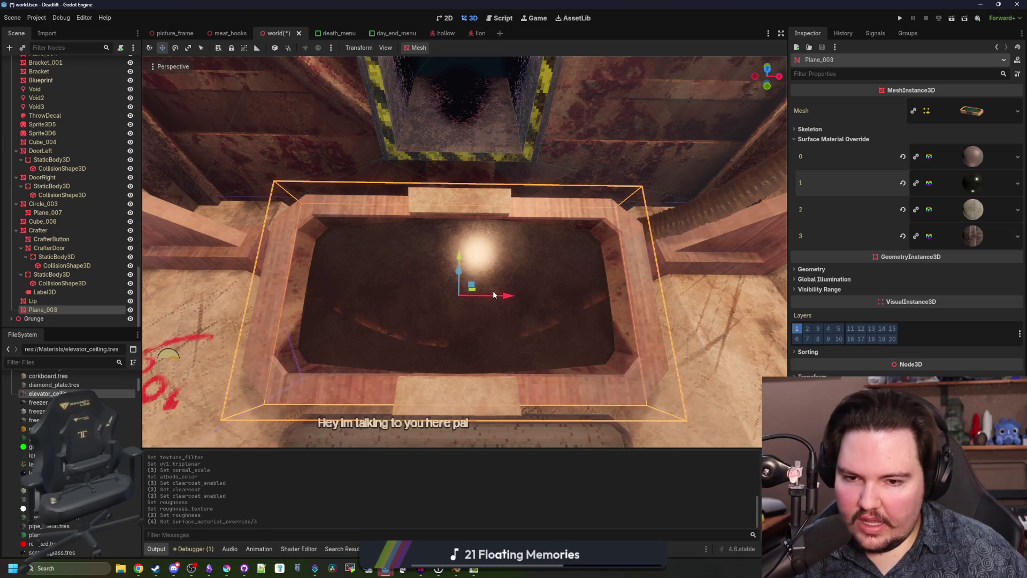
key(ctrl+s)
scroll(544, 249, down, 5)
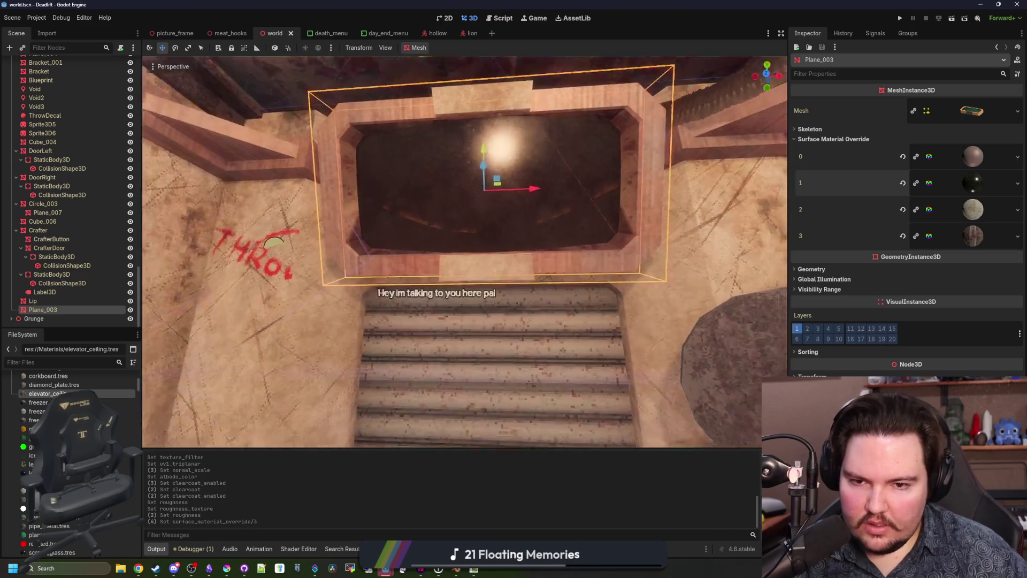
Step: Center the view on the screen frame, save, and open slot 1's screen_glass.tres material
drag(544, 249, 543, 245)
key(ctrl+s)
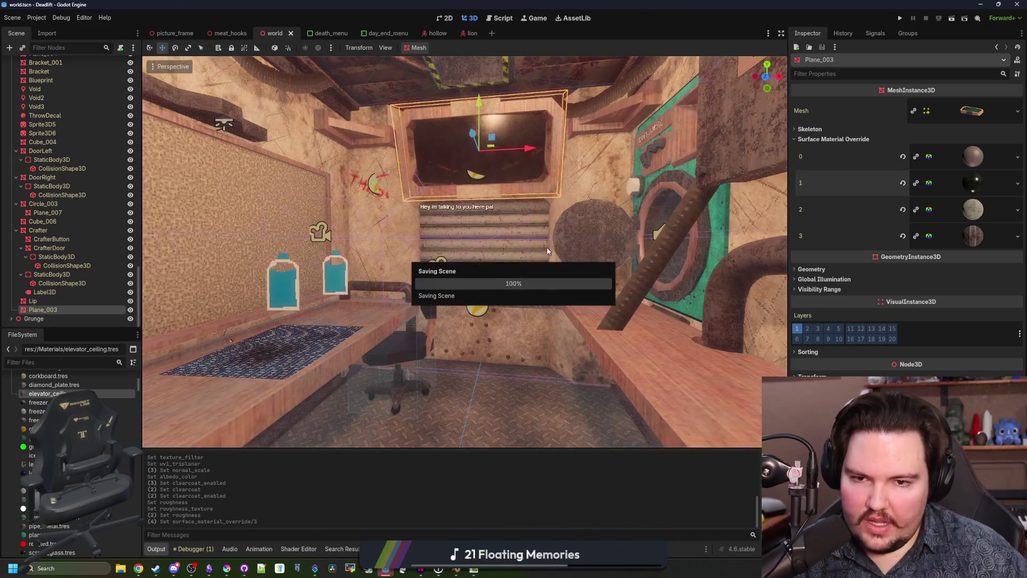
key(f)
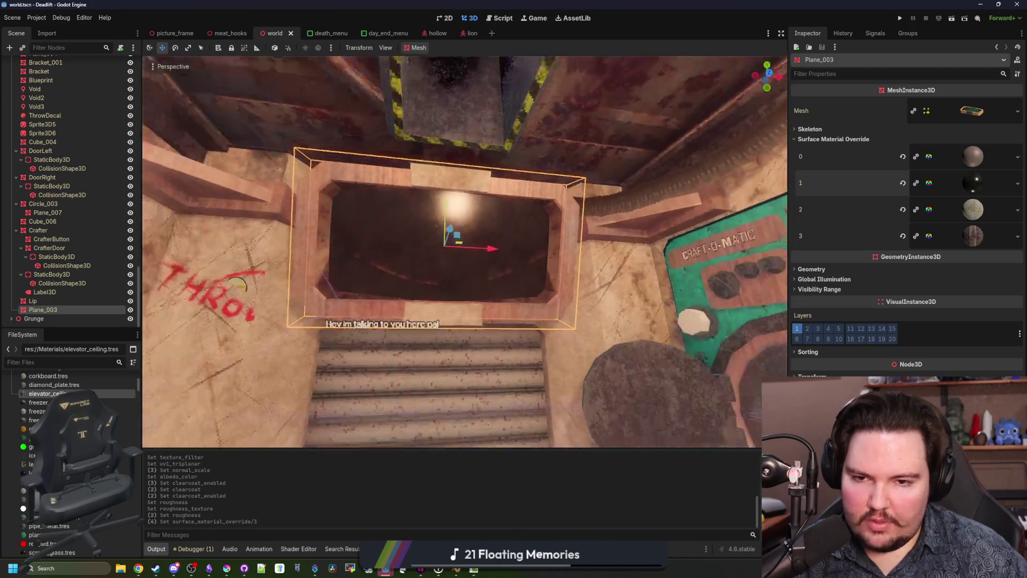
key(ctrl+s)
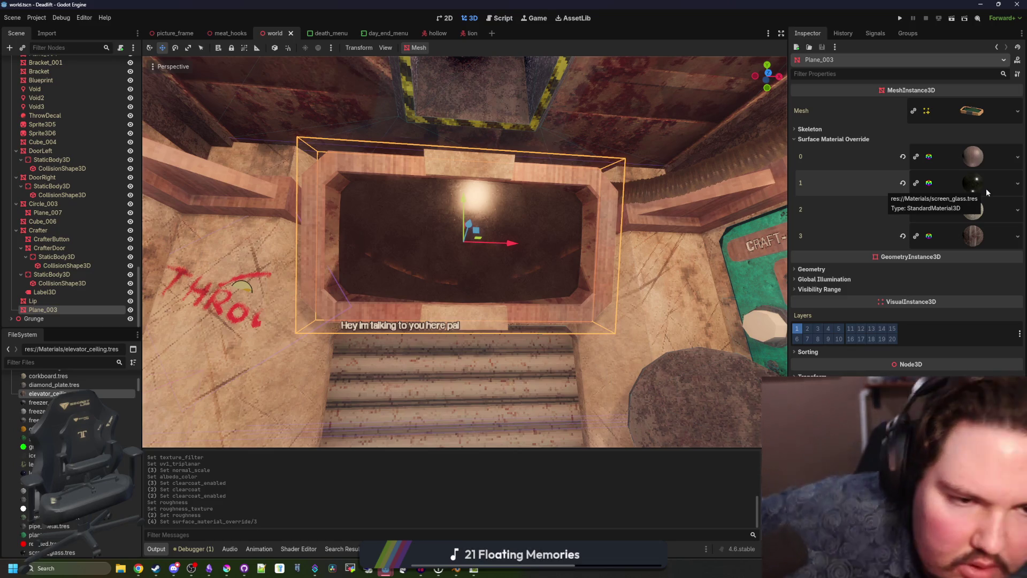
click(986, 188)
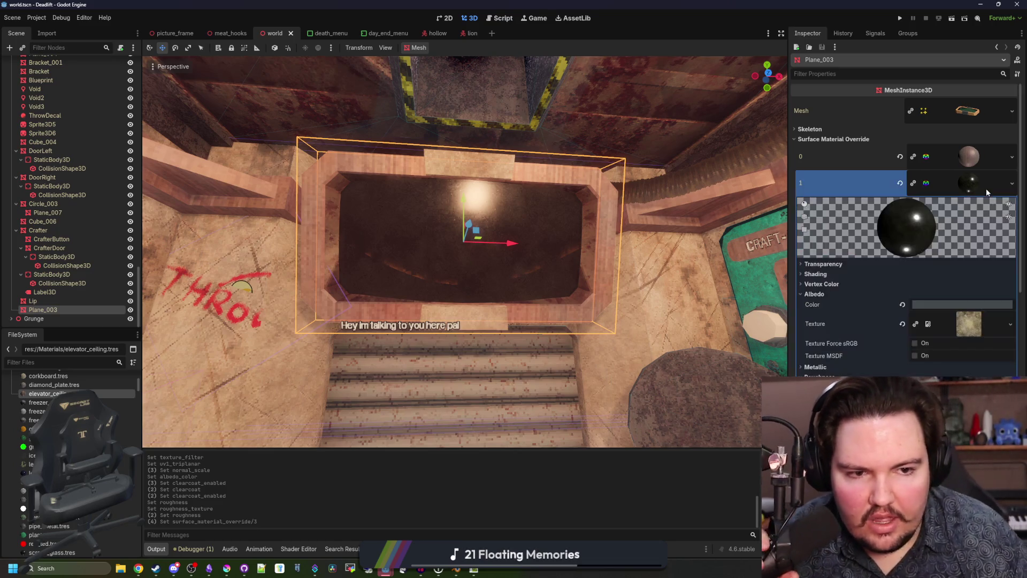
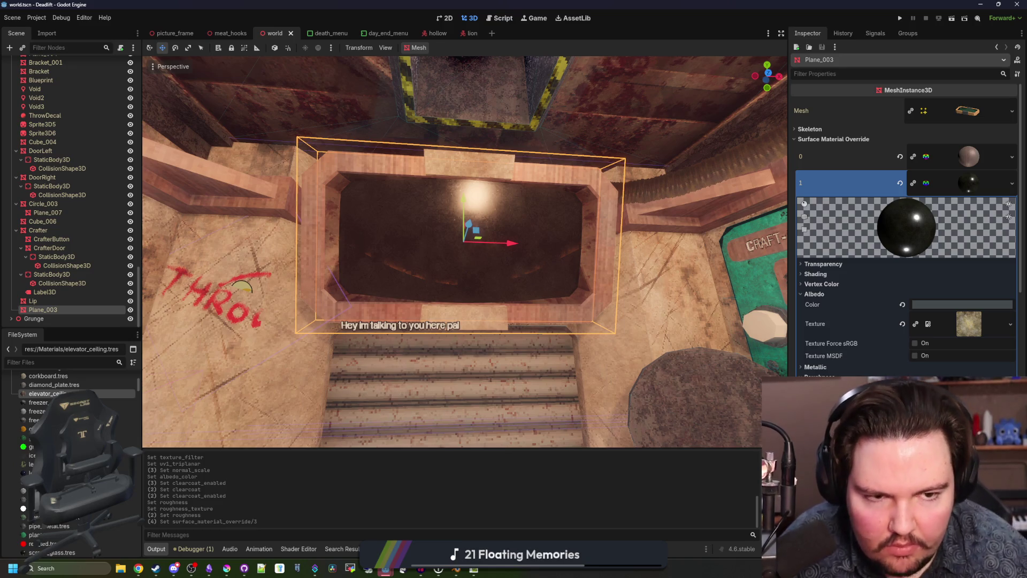
Step: Filter the FileSystem dock for 'glass' and select the screen_glass material
click(61, 362)
text(crt)
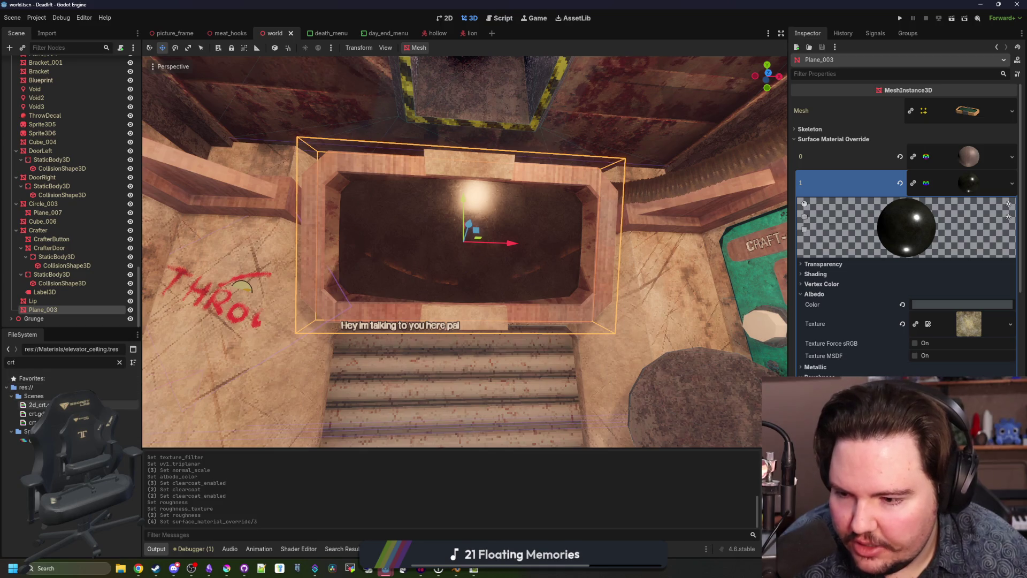
click(119, 362)
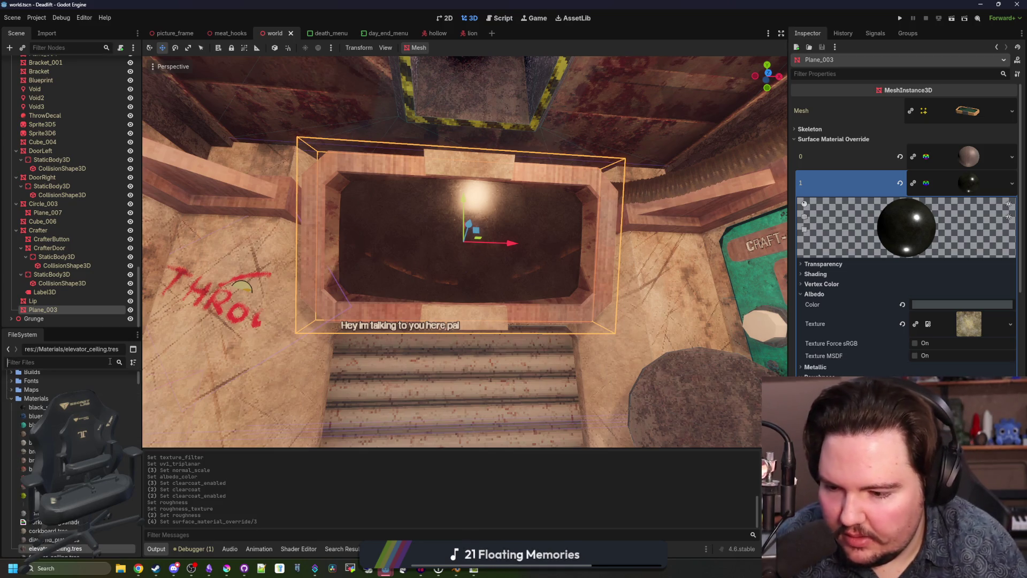
text(glass)
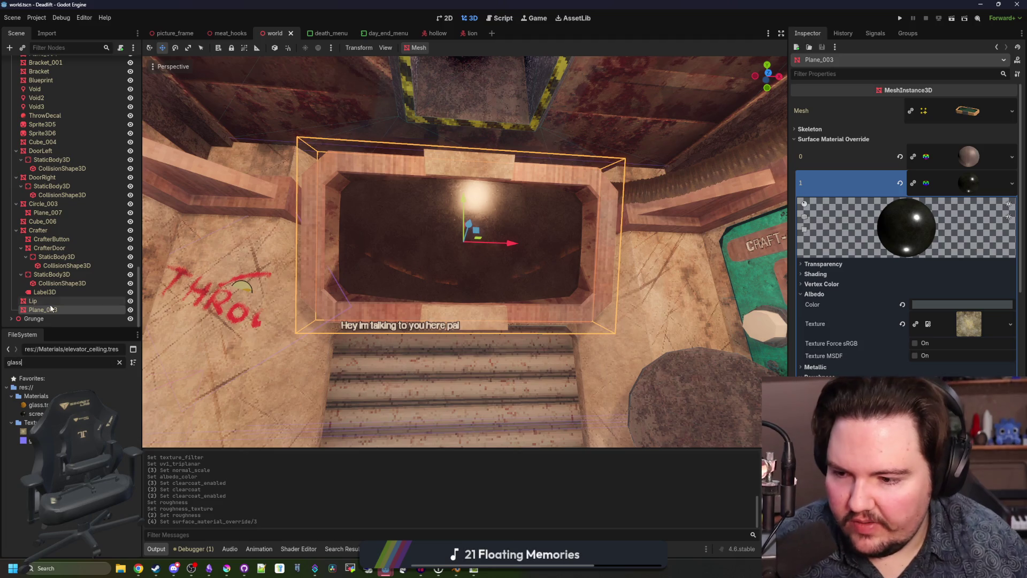
click(36, 413)
Step: Convert screen_glass to a ShaderMaterial and open its converted shader code
right_click(46, 413)
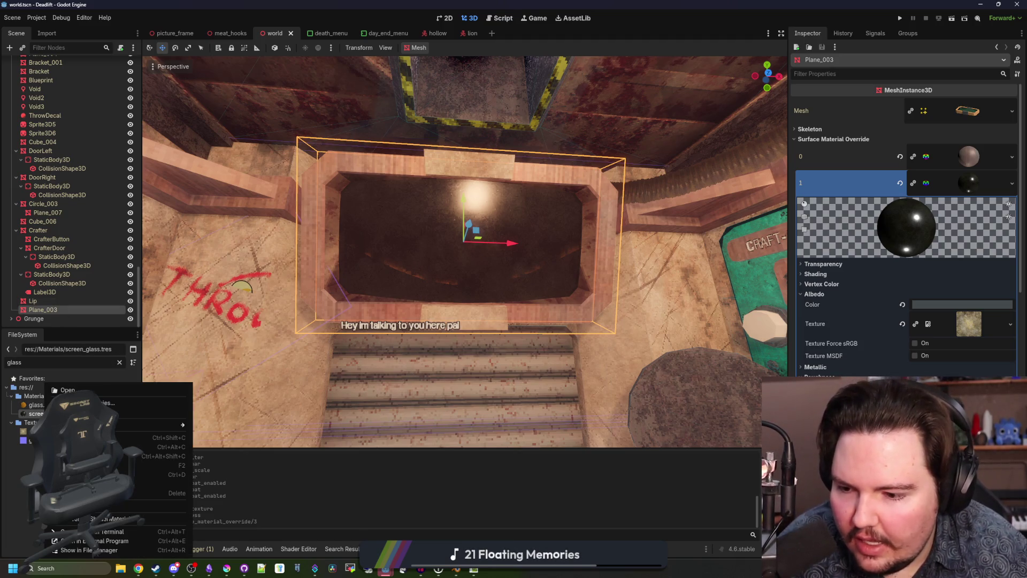
click(172, 493)
click(465, 298)
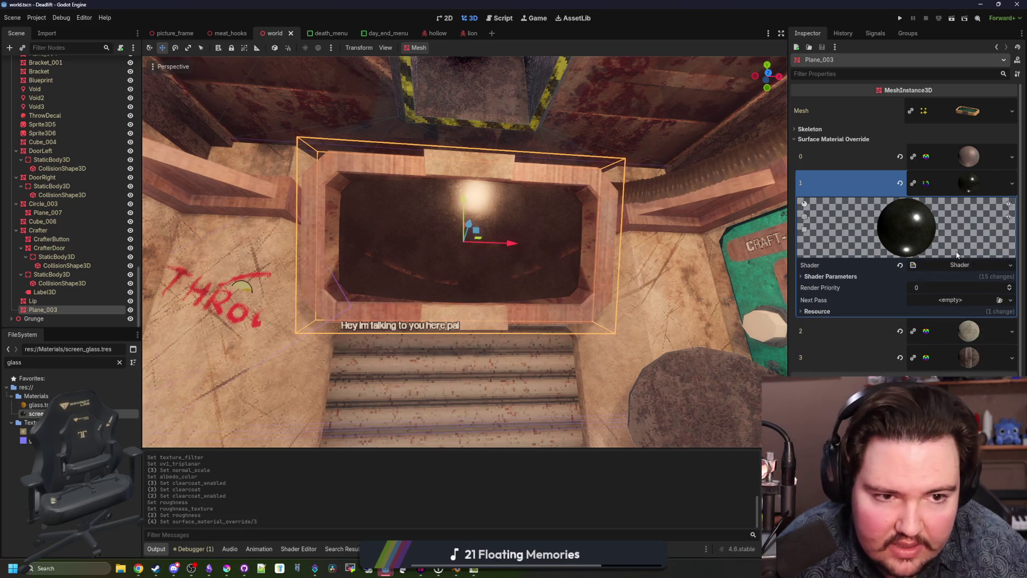
click(965, 265)
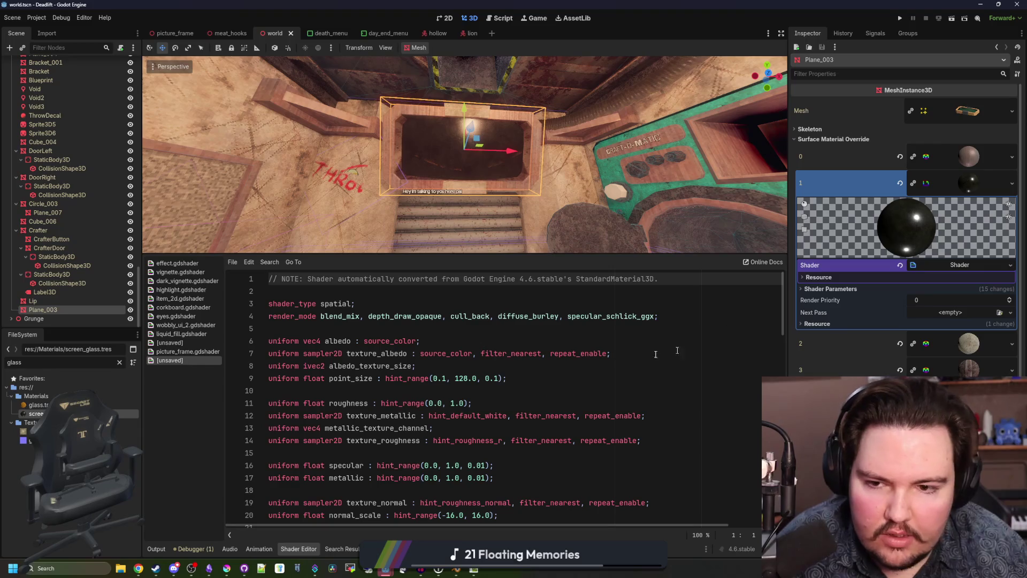
Step: Add 'uniform sampler2D screen_texture;' on line 6 of the glass shader
click(455, 328)
key(ctrl+s)
click(361, 391)
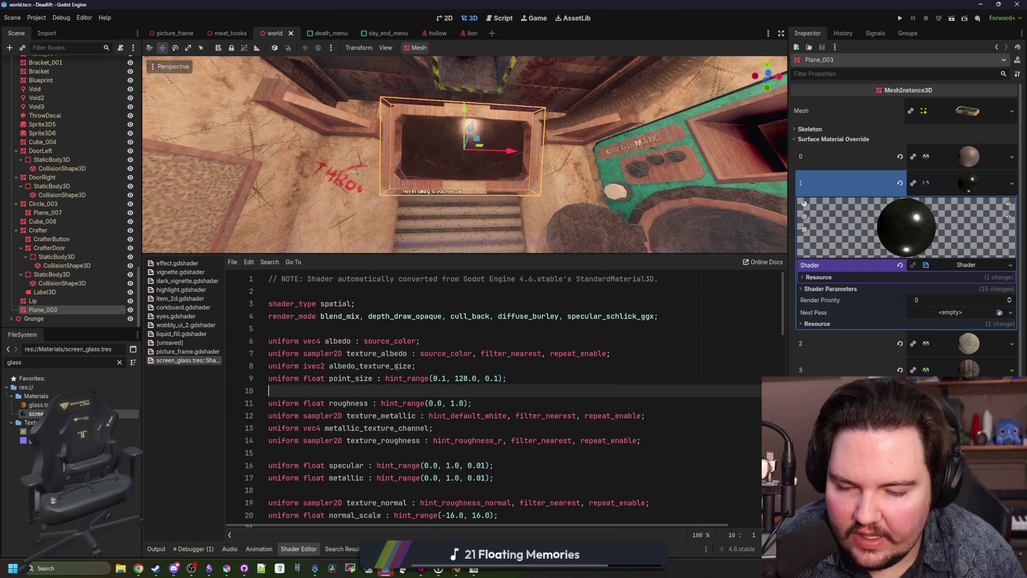
click(353, 330)
key(Return)
text(uniform sampler2D screen_texture;)
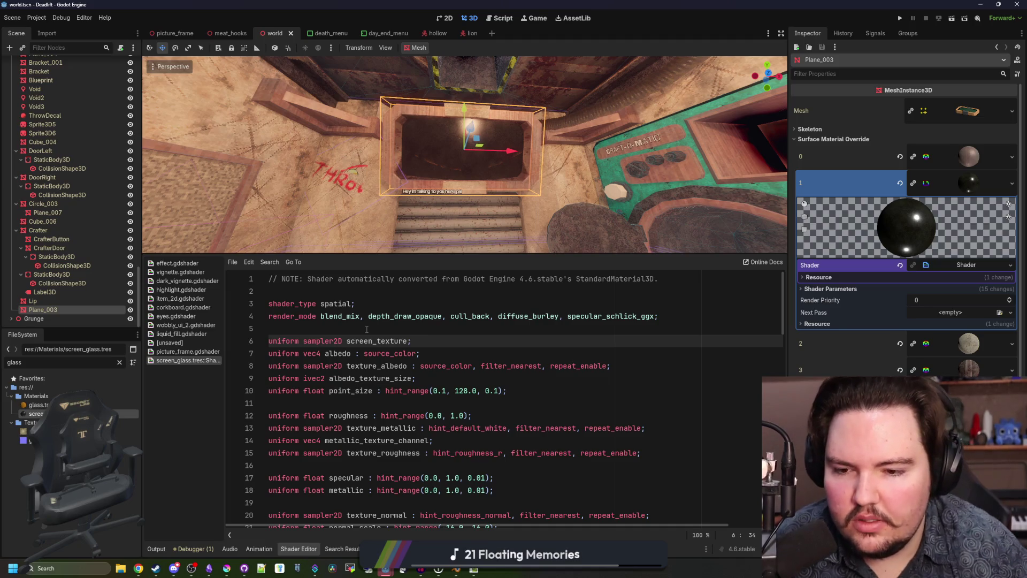
click(367, 329)
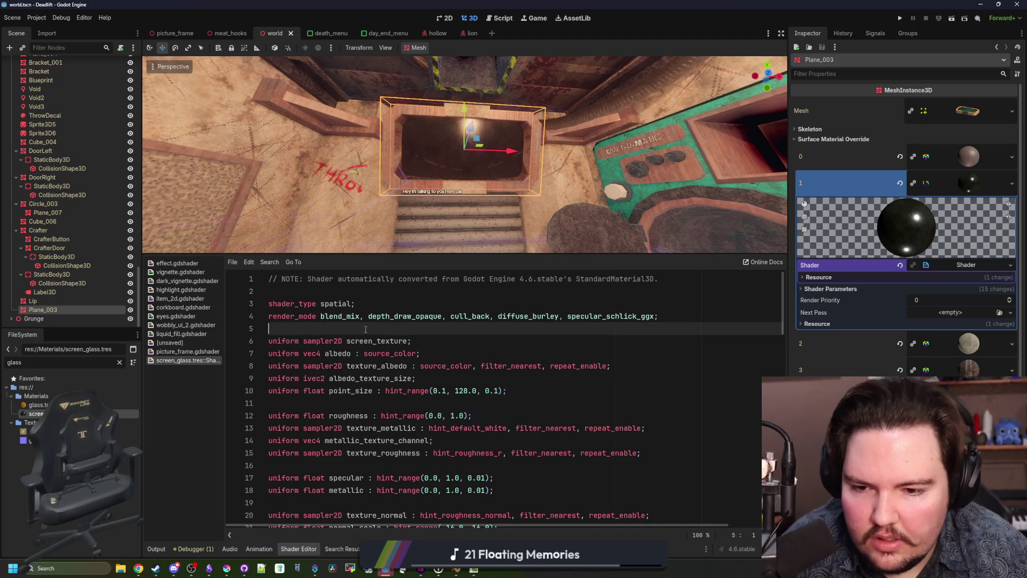
double_click(380, 341)
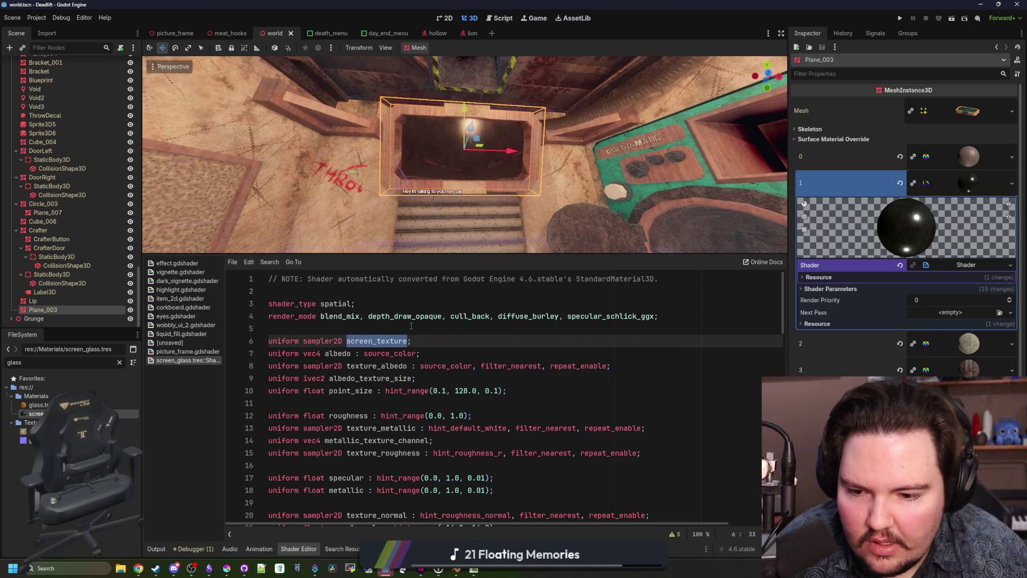
scroll(411, 326, down, 15)
scroll(397, 359, down, 6)
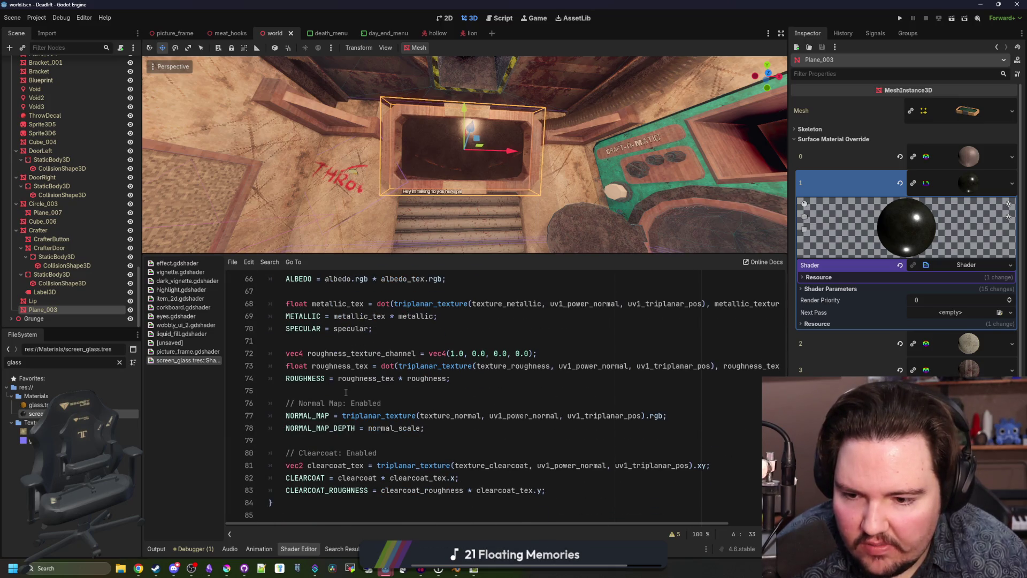
scroll(346, 392, up, 1)
scroll(324, 375, up, 1)
Step: Append '+ texture(screen_texture, UV).rgb' to the ALBEDO line in the fragment code
click(361, 364)
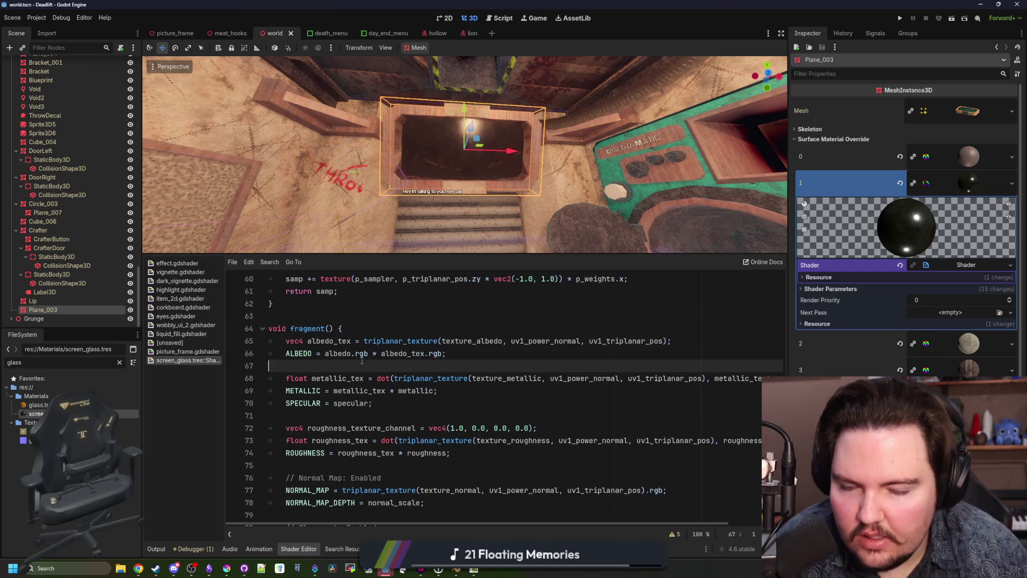
key(Return)
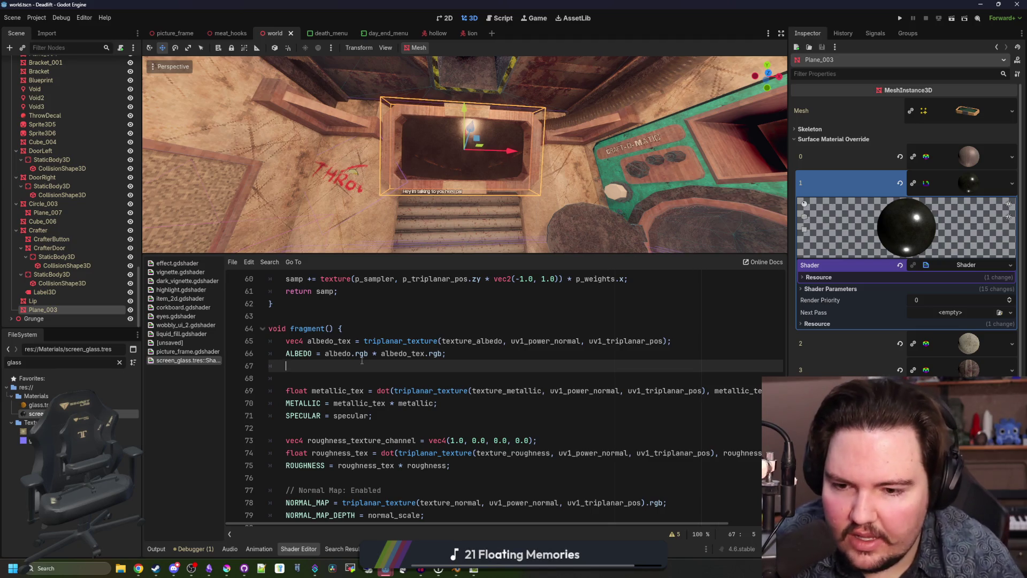
click(442, 356)
text(+)
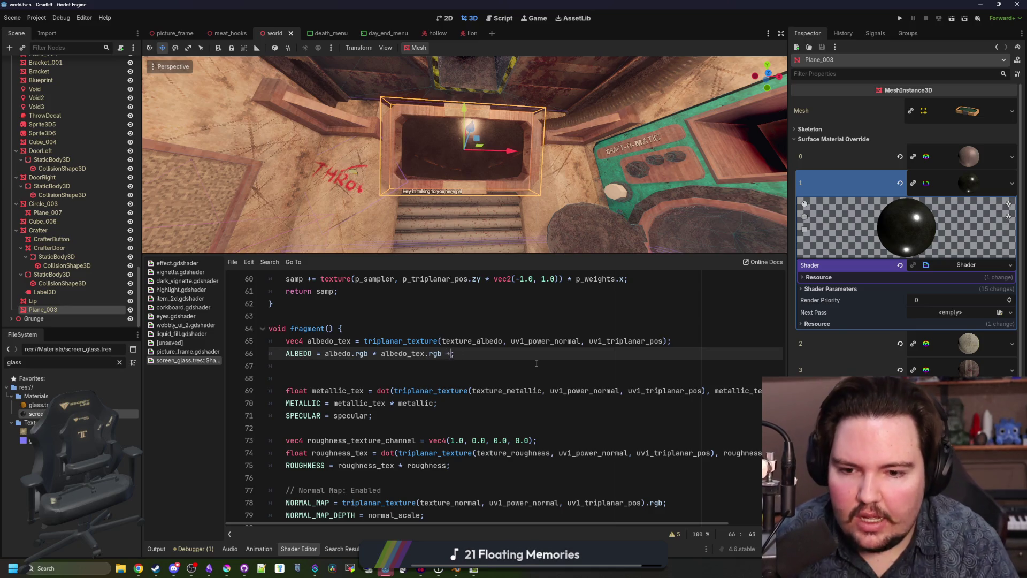
text(tex)
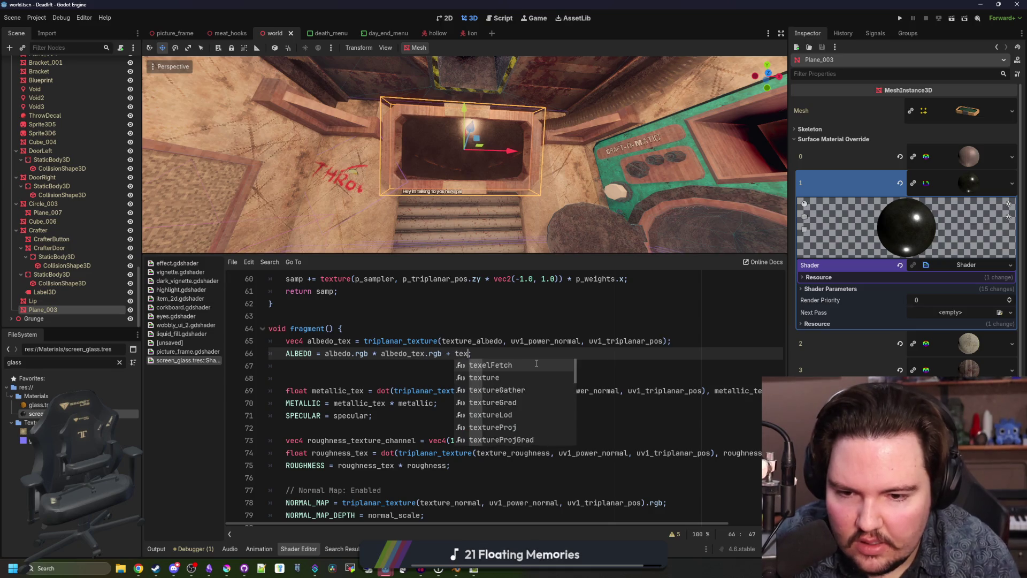
key(BackSpace)
key(BackSpace)
text(exture)
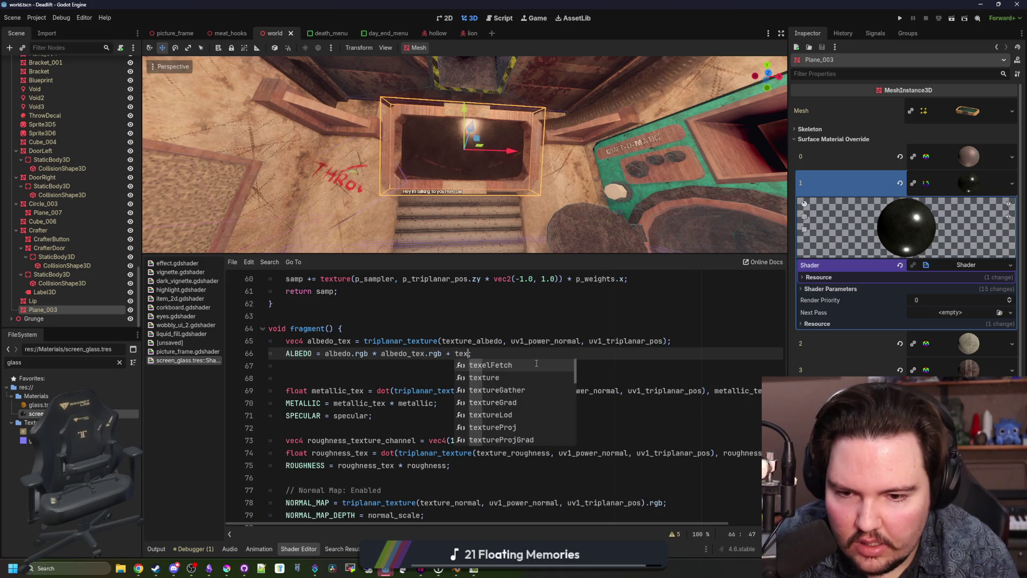
text((screen)
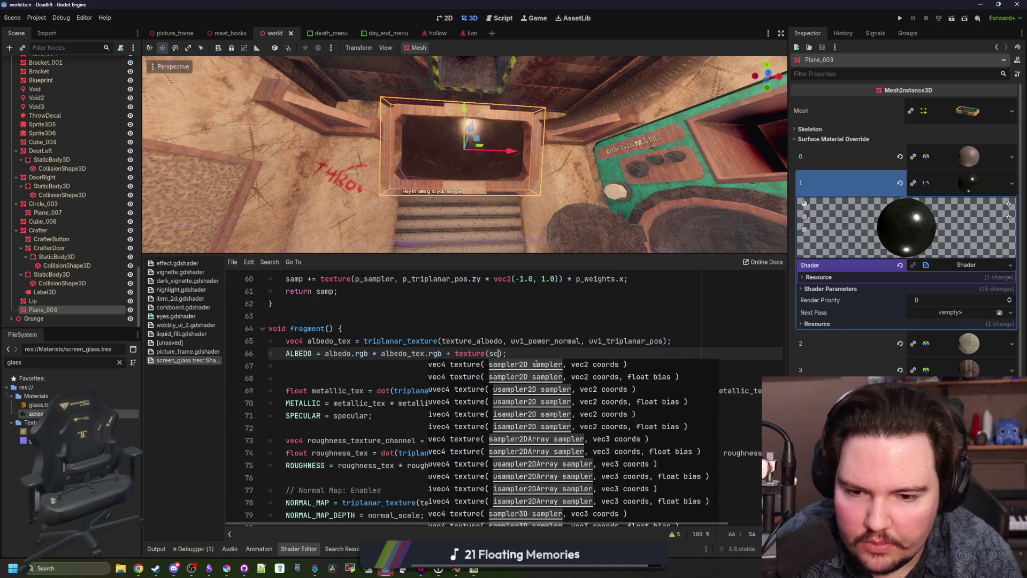
key(Return)
text(UV)
click(536, 363)
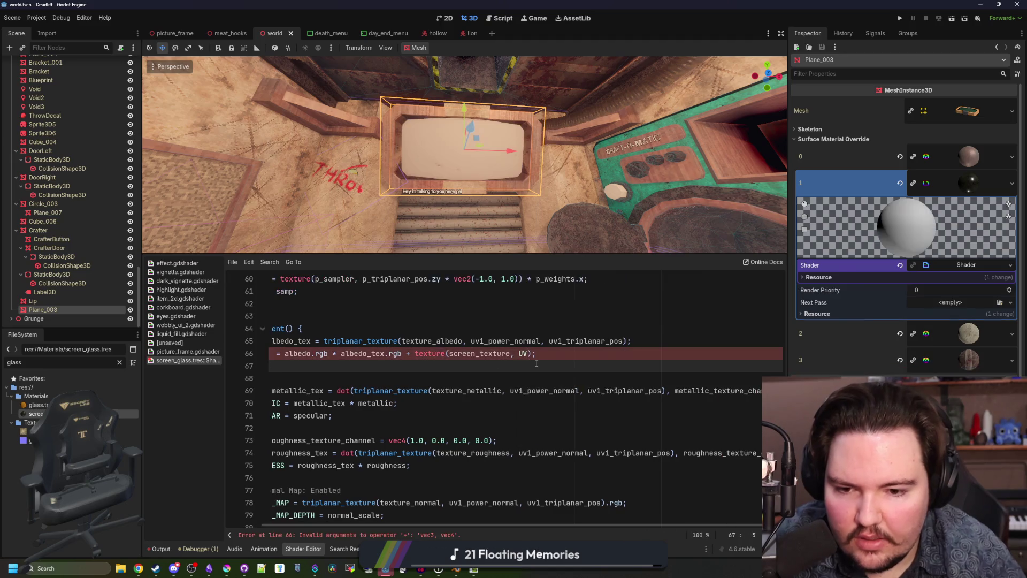
scroll(507, 514, left, 2)
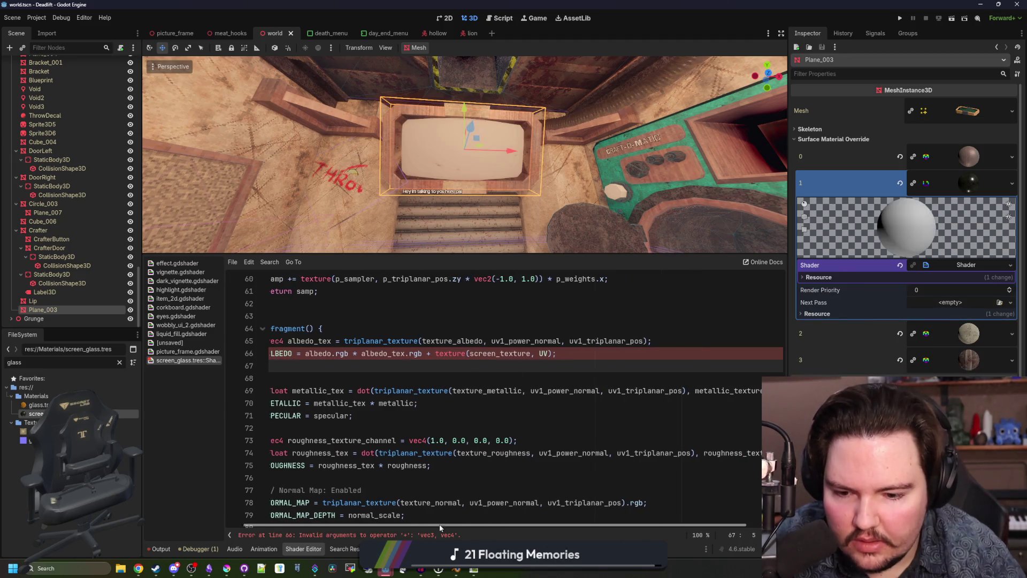
click(571, 354)
text(.rgb)
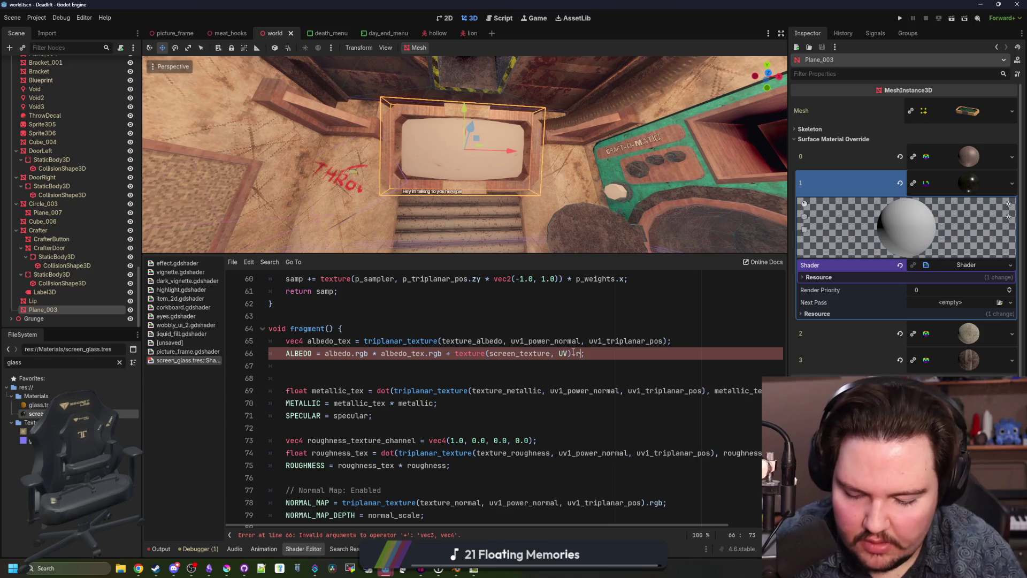
click(511, 331)
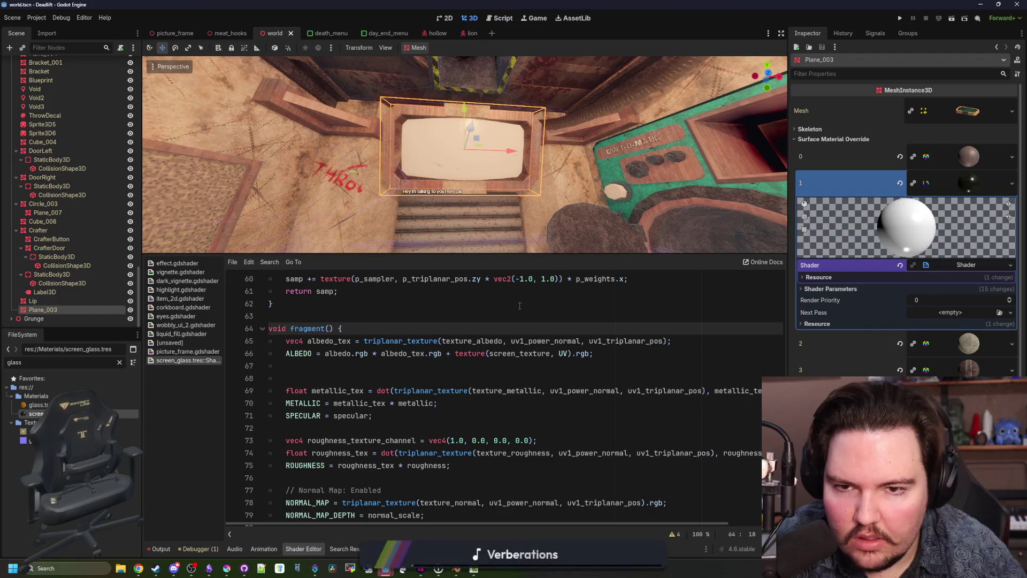
scroll(499, 173, up, 5)
Step: Quick Load the face image into the shader's Screen Texture parameter
scroll(498, 172, down, 2)
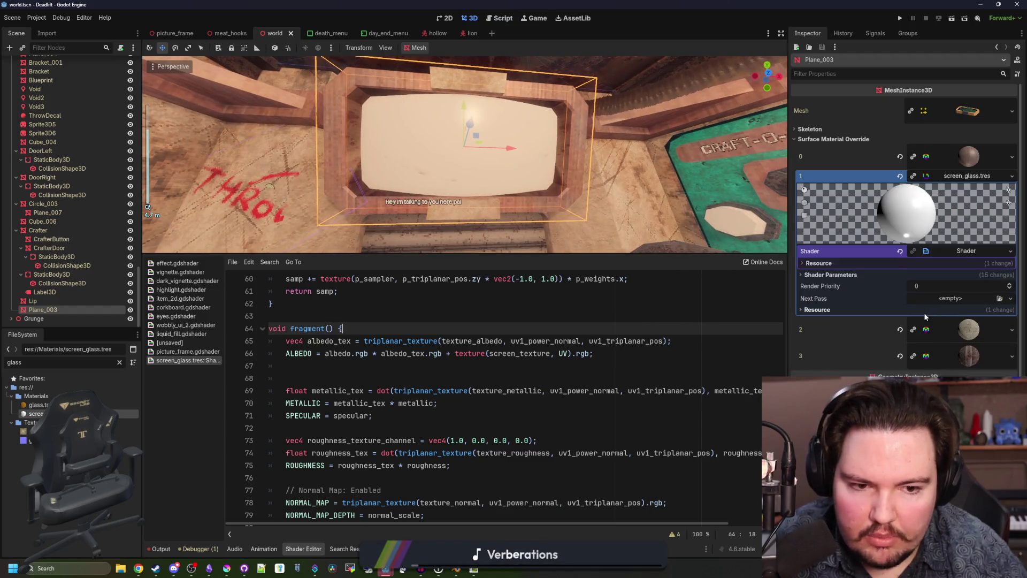
click(830, 289)
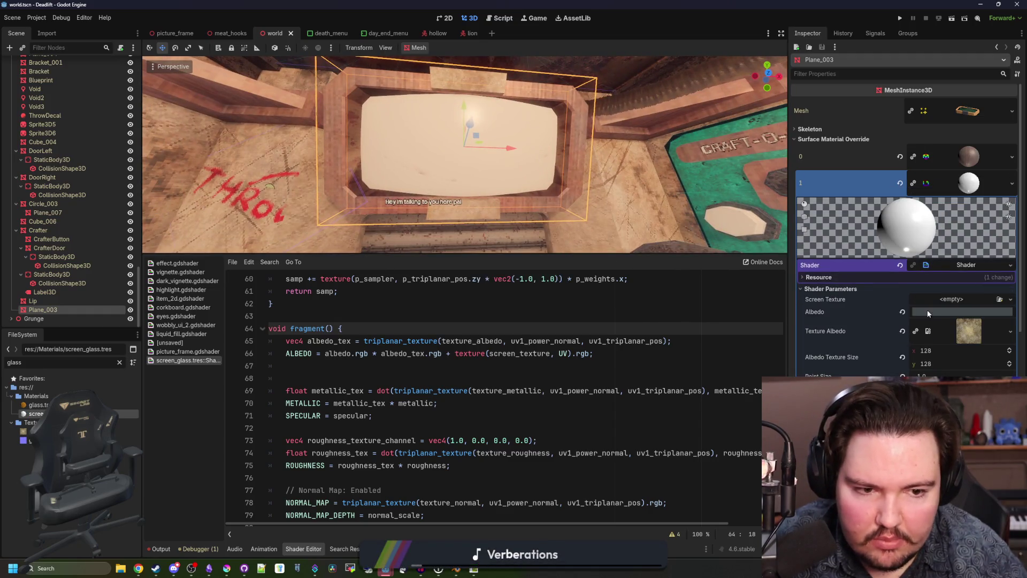
click(952, 300)
click(946, 391)
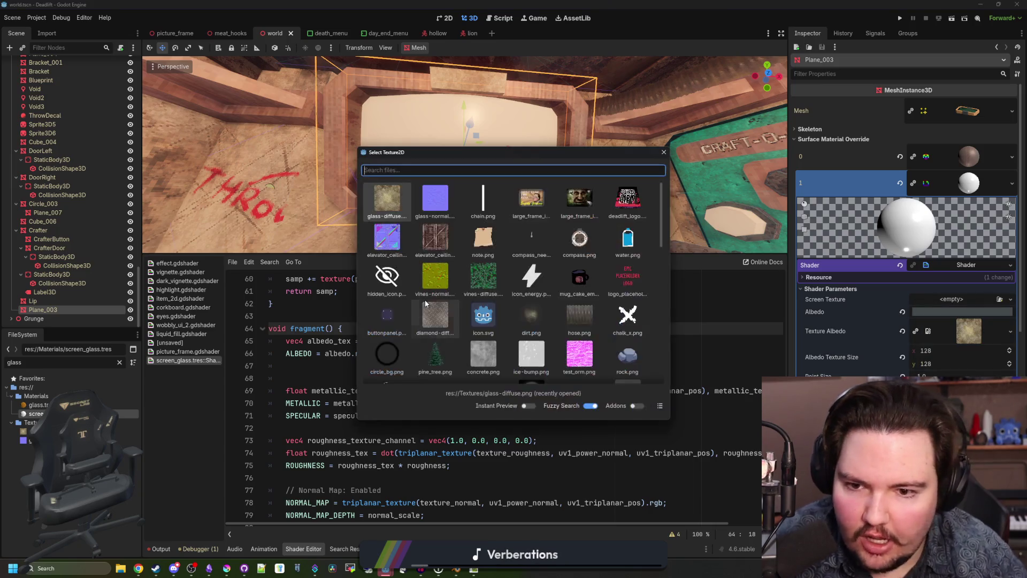
double_click(529, 206)
scroll(498, 129, up, 3)
scroll(499, 139, down, 3)
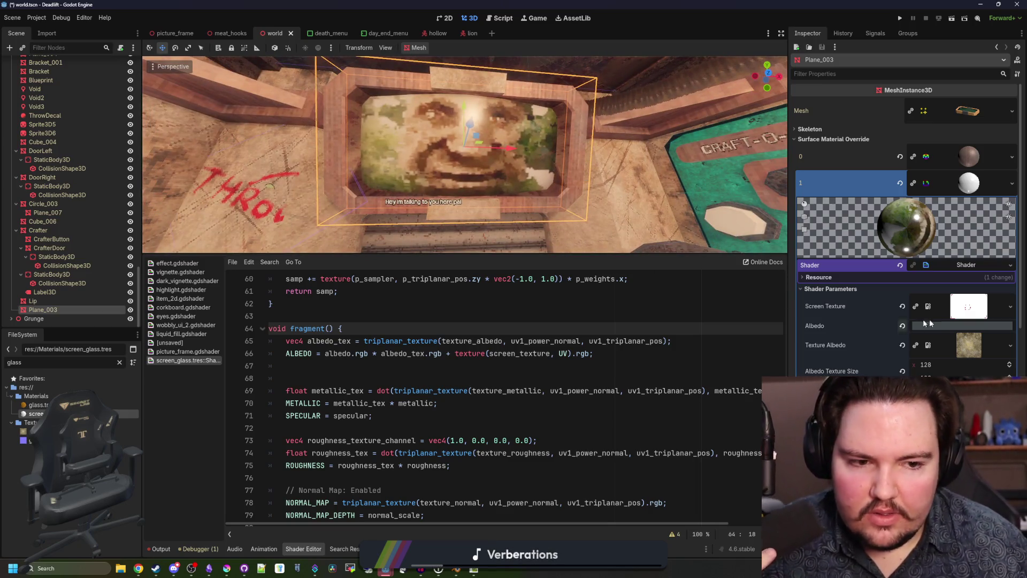
scroll(456, 353, up, 20)
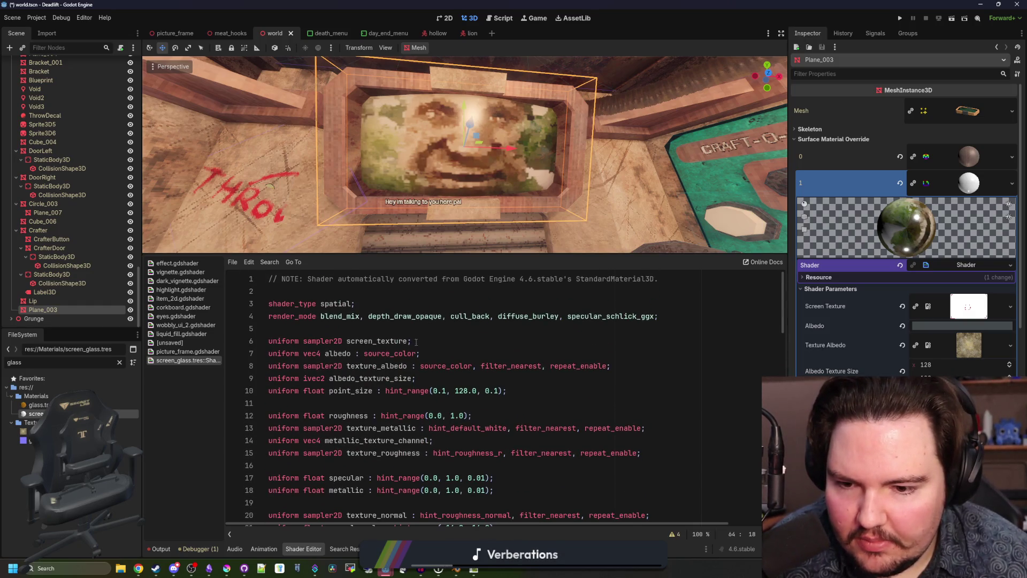
Step: Add the ': filter_nearest' hint to the screen_texture uniform and save the scene
click(408, 342)
text(: filter_ne)
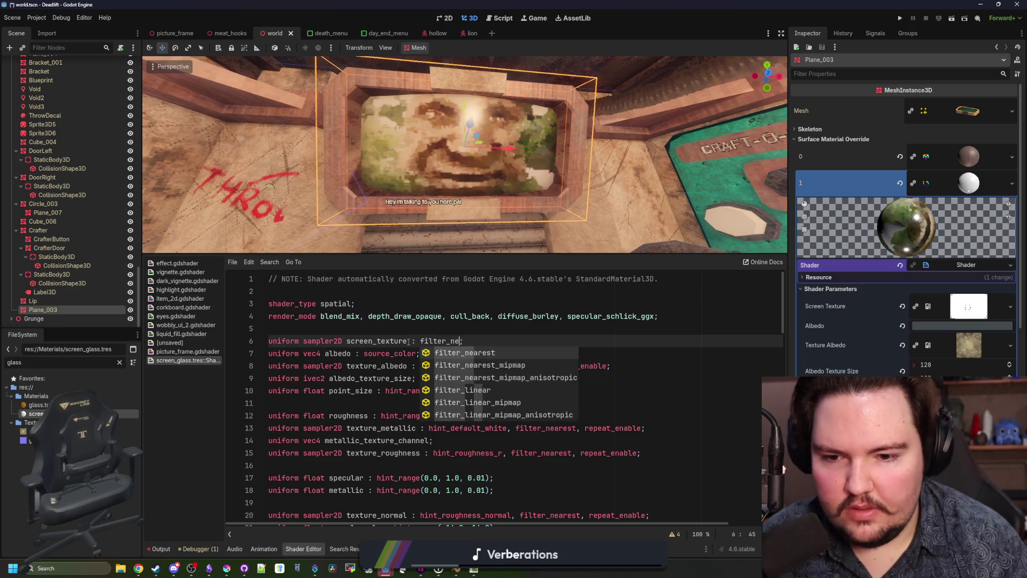
key(Return)
click(381, 321)
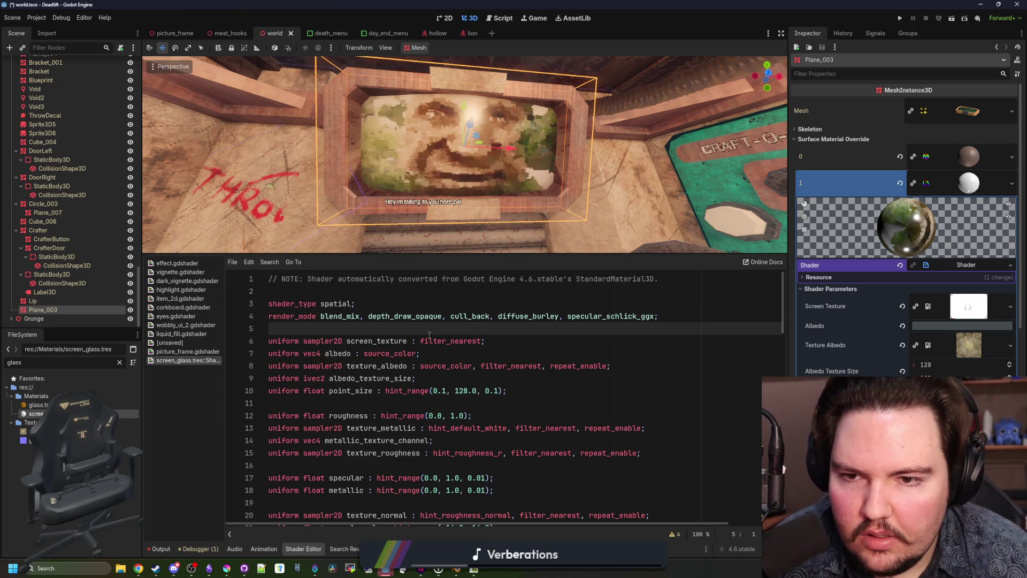
key(ctrl+s)
key(alt+Tab)
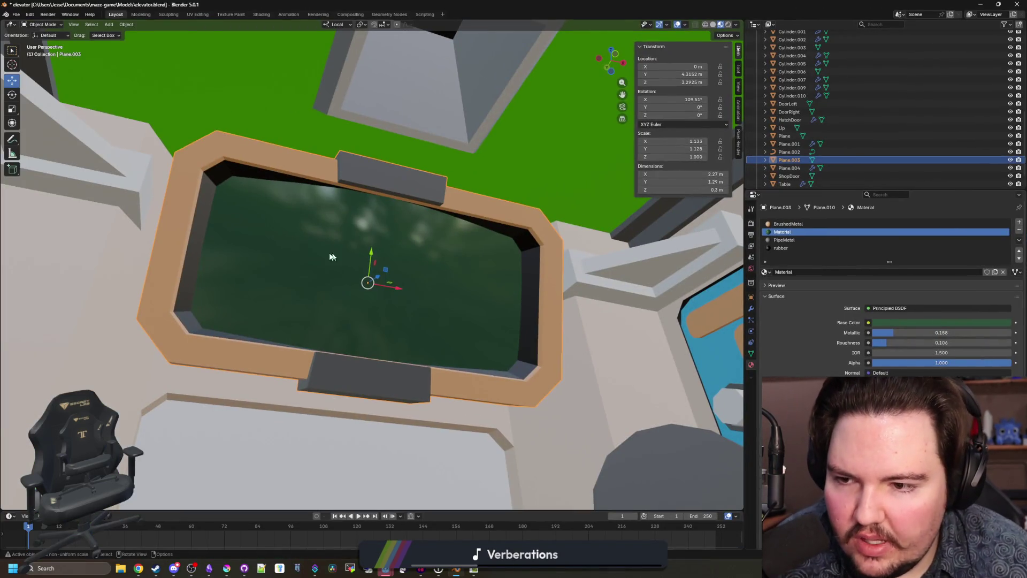
Step: In Edit Mode, select the whole inner glass grid with Select Linked
key(Tab)
drag(320, 254, 298, 280)
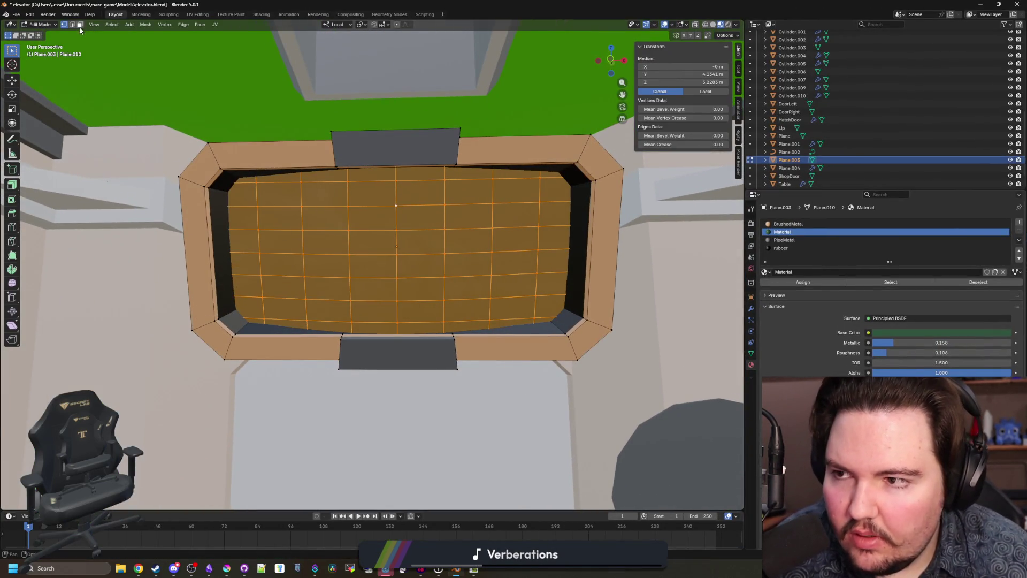
click(257, 244)
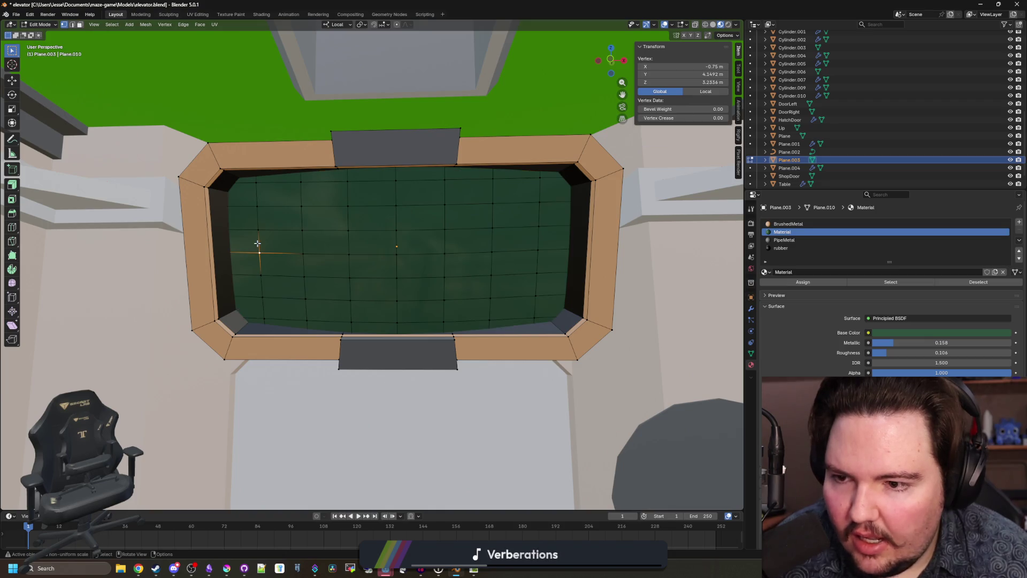
click(233, 242)
mouse_move(238, 252)
mouse_down()
mouse_move(314, 276)
mouse_move(280, 264)
mouse_move(259, 236)
mouse_up()
key(a)
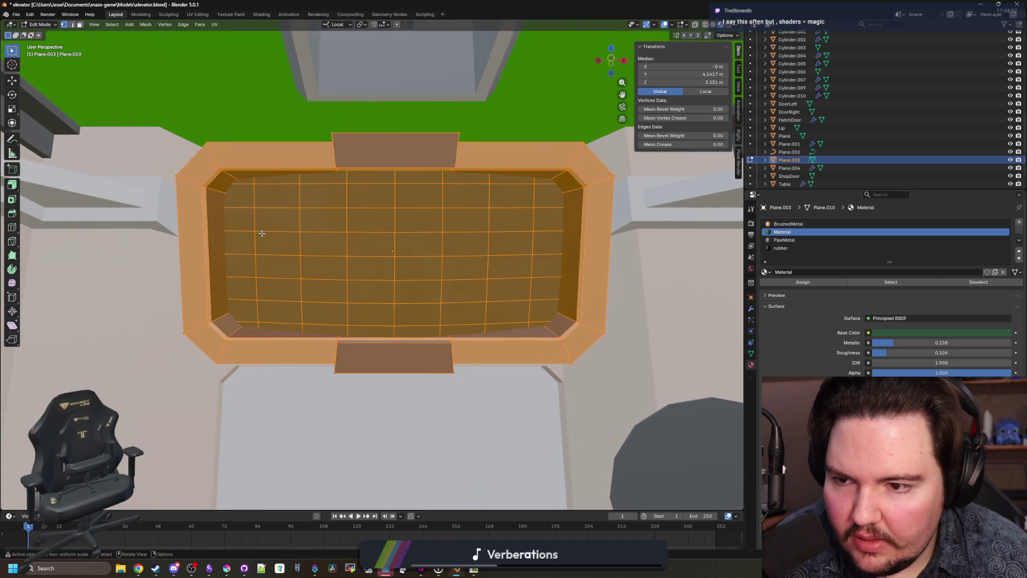
key(Tab)
key(Tab)
click(261, 215)
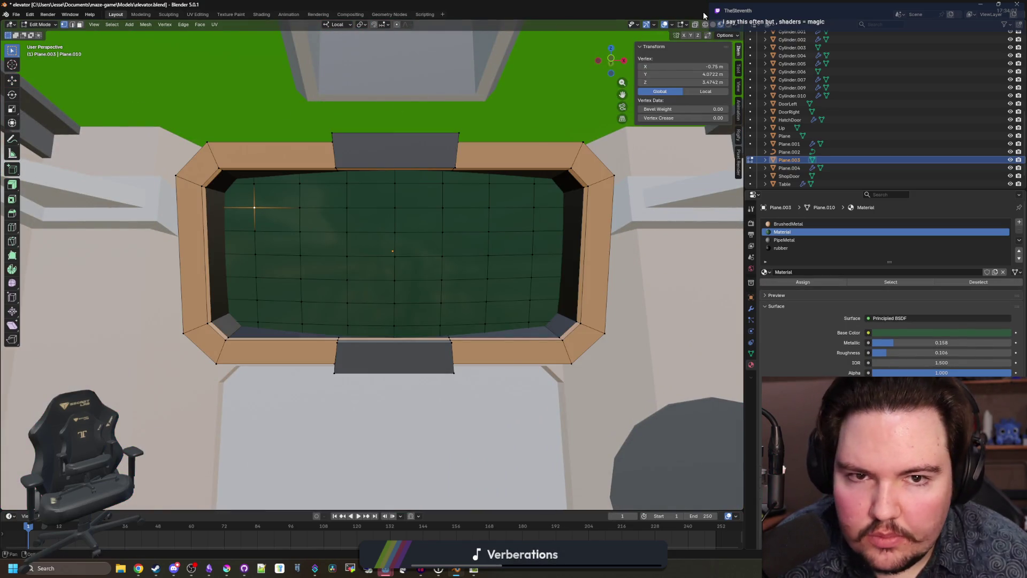
mouse_move(240, 243)
mouse_down()
mouse_move(245, 262)
mouse_move(240, 246)
mouse_move(360, 267)
mouse_move(402, 294)
mouse_up()
click(399, 298)
click(111, 24)
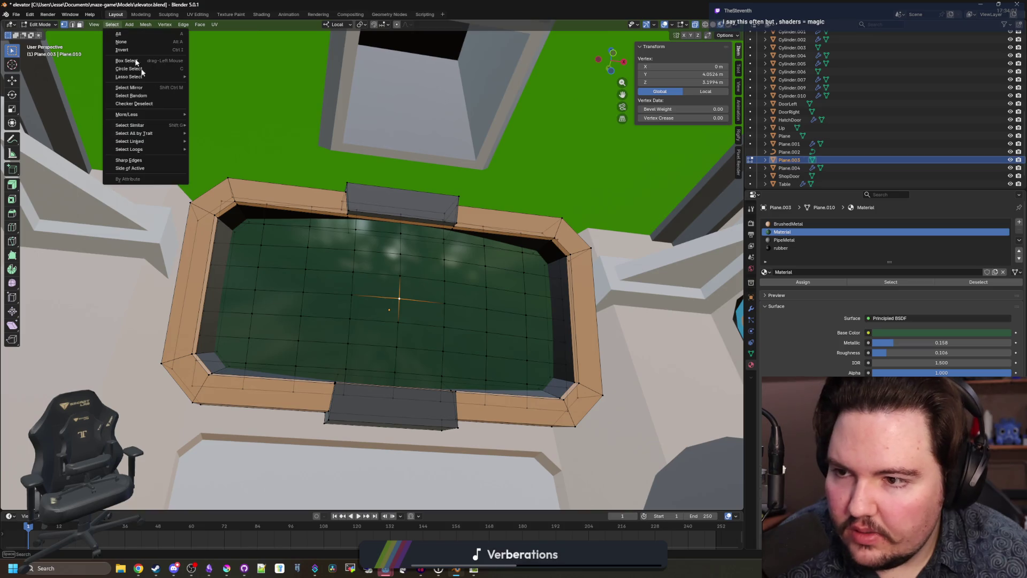
mouse_move(141, 141)
click(214, 140)
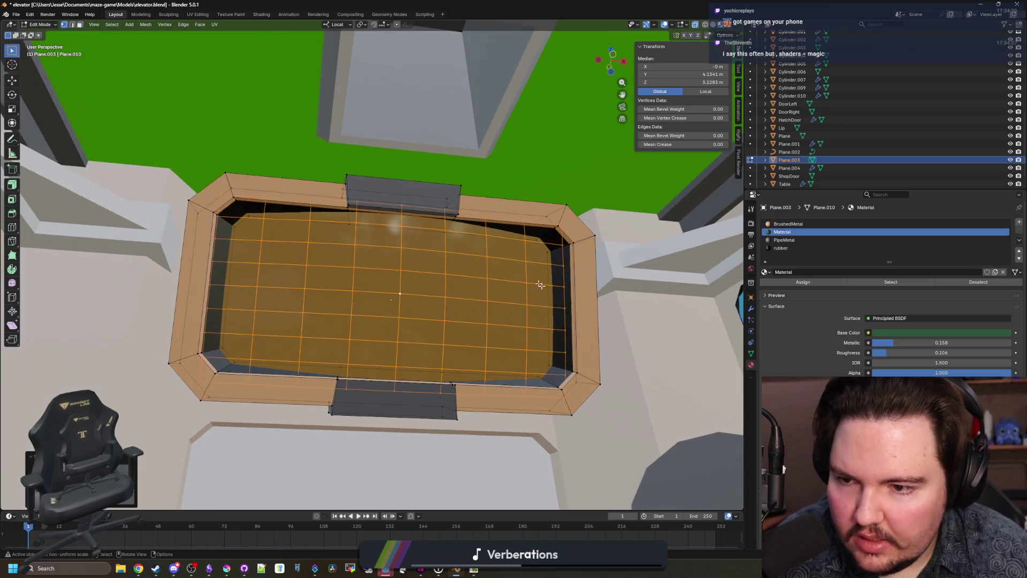
scroll(534, 278, up, 4)
Step: Scale the inner grid along local Y to about 0.887 and return to Object Mode
key(s)
key(x)
key(x)
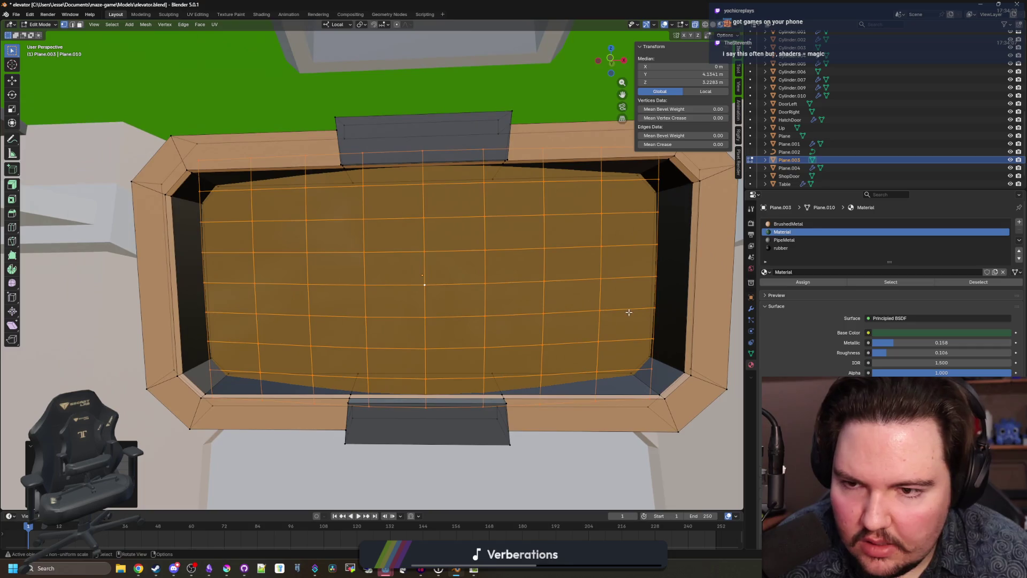
key(z)
key(z)
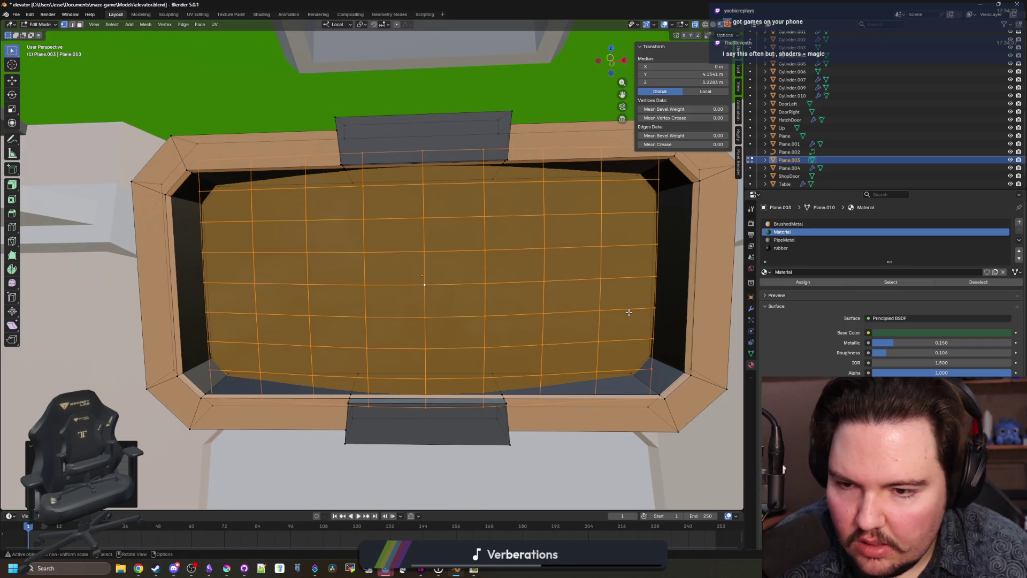
key(y)
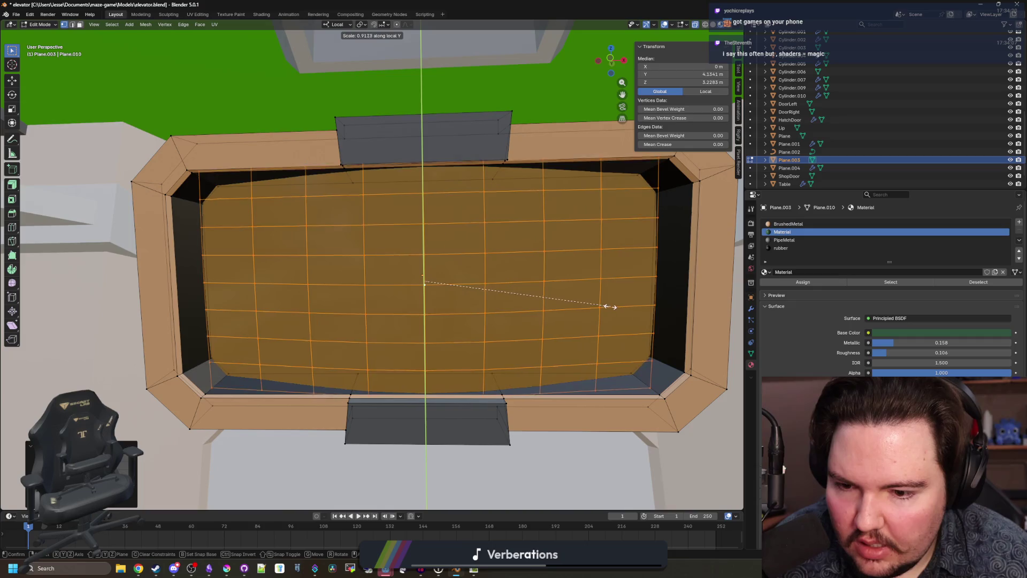
click(606, 300)
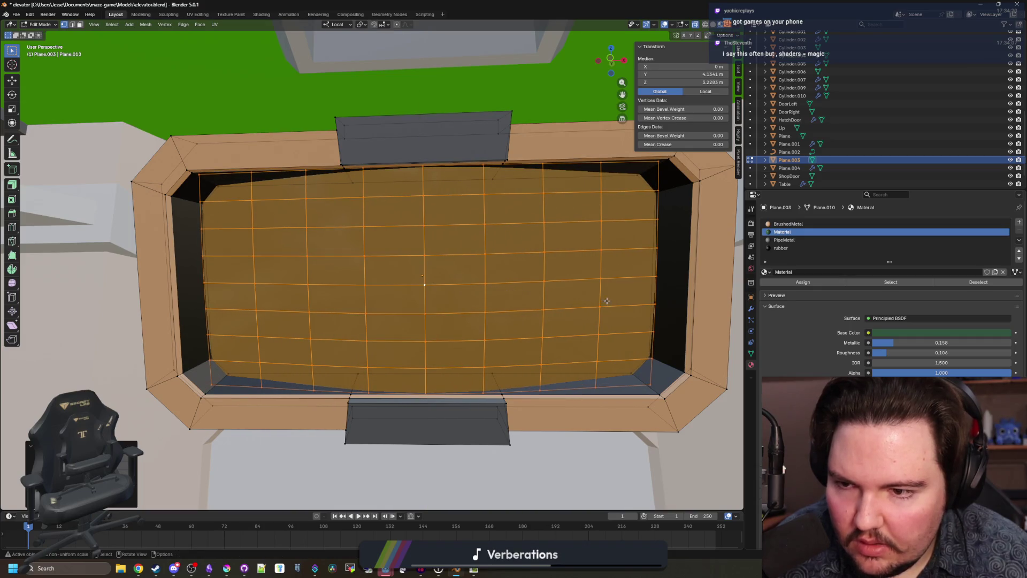
key(Tab)
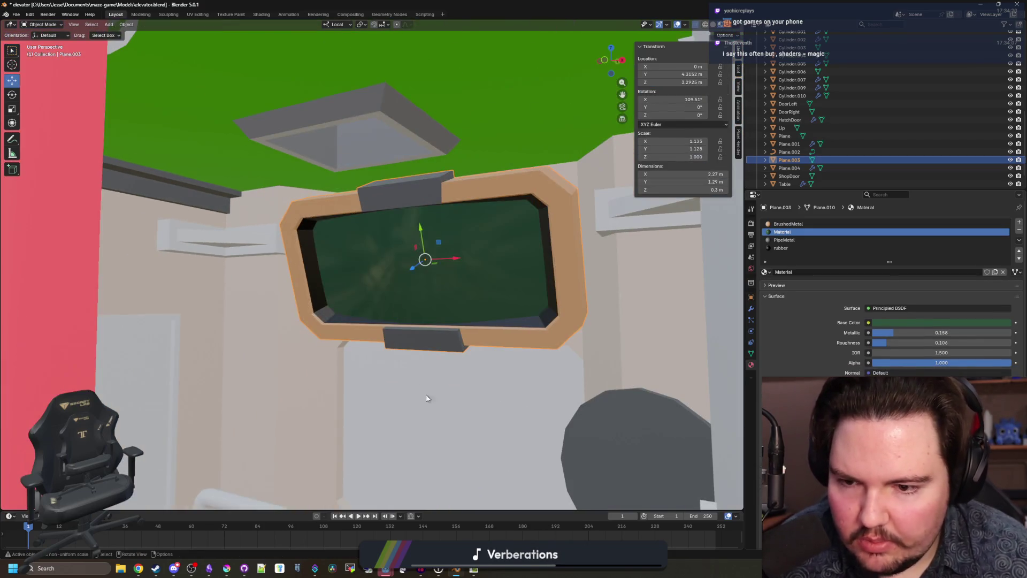
click(421, 389)
key(alt+Tab)
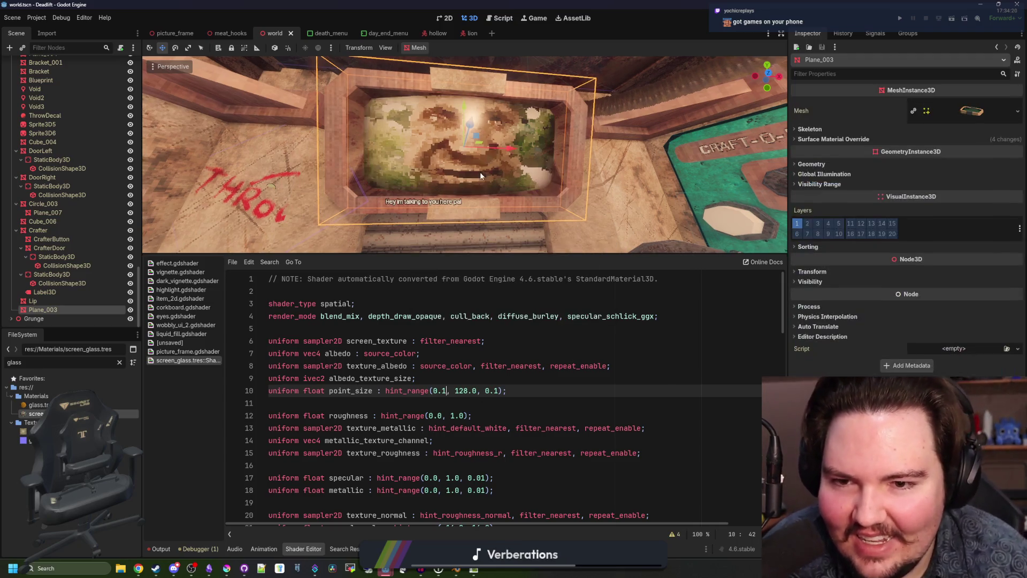
Step: Accept the elevator.blend re-import and widen the Inspector panel
click(529, 351)
scroll(567, 201, up, 5)
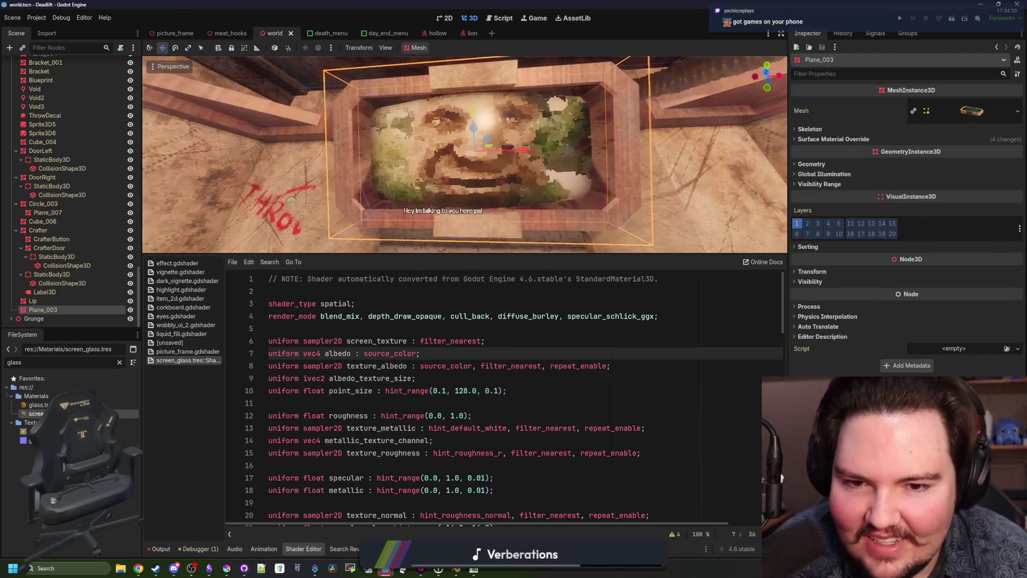
scroll(464, 155, down, 5)
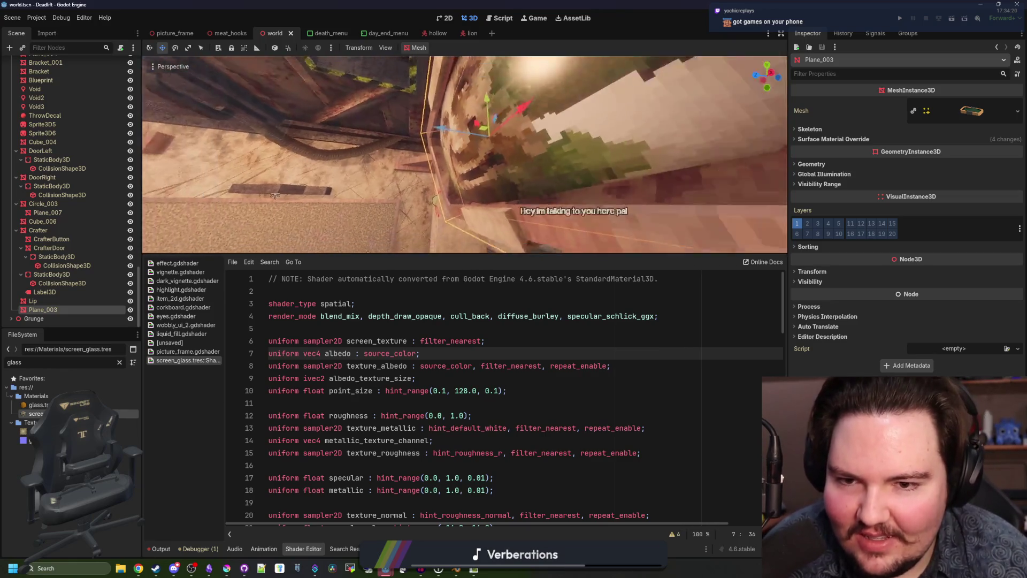
click(447, 415)
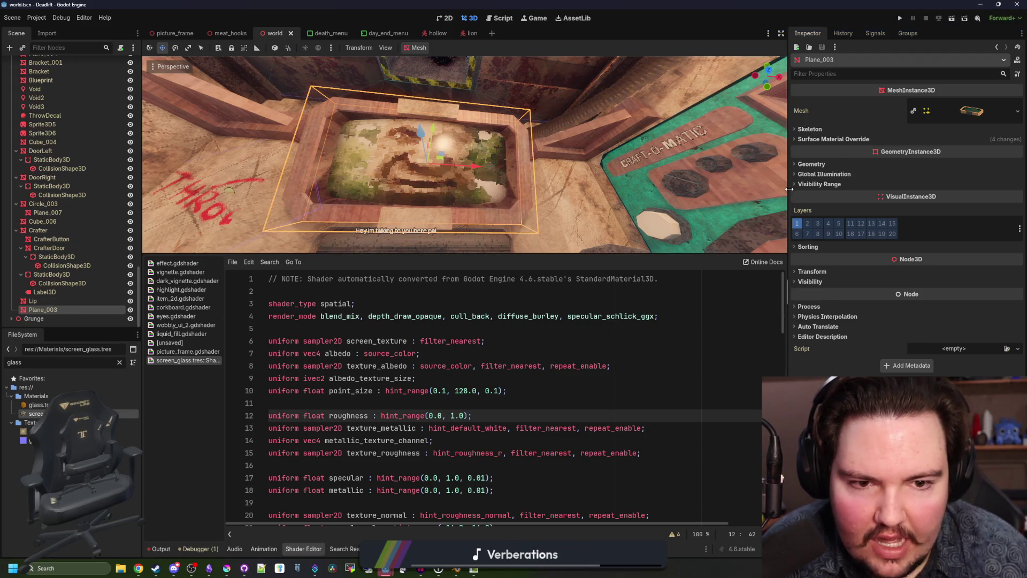
drag(789, 192, 747, 191)
click(589, 307)
Step: Filter the FileSystem dock for 'tablet' and open tablet.tscn
double_click(86, 362)
text(crt)
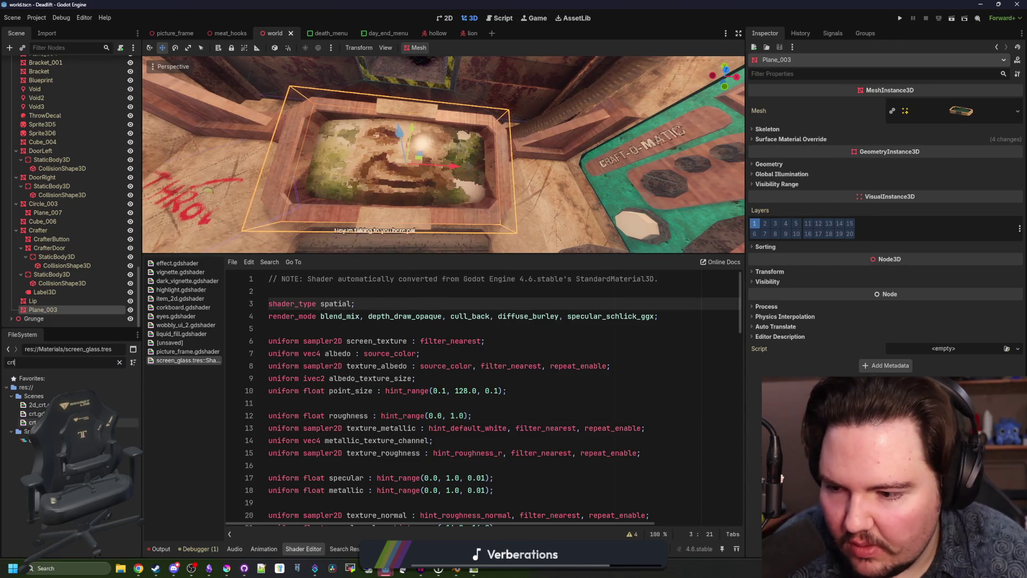
click(120, 362)
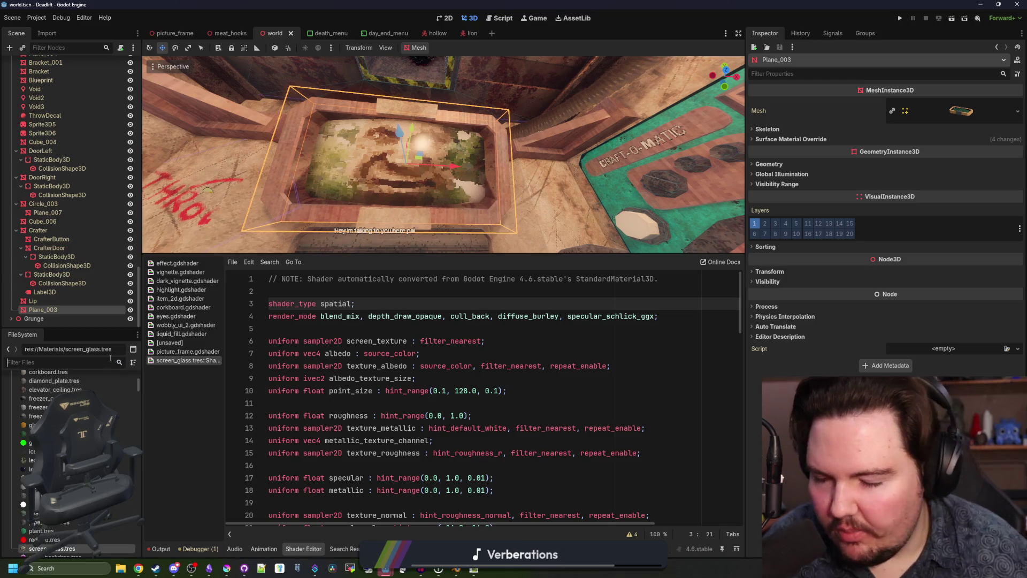
click(110, 359)
text(tablet)
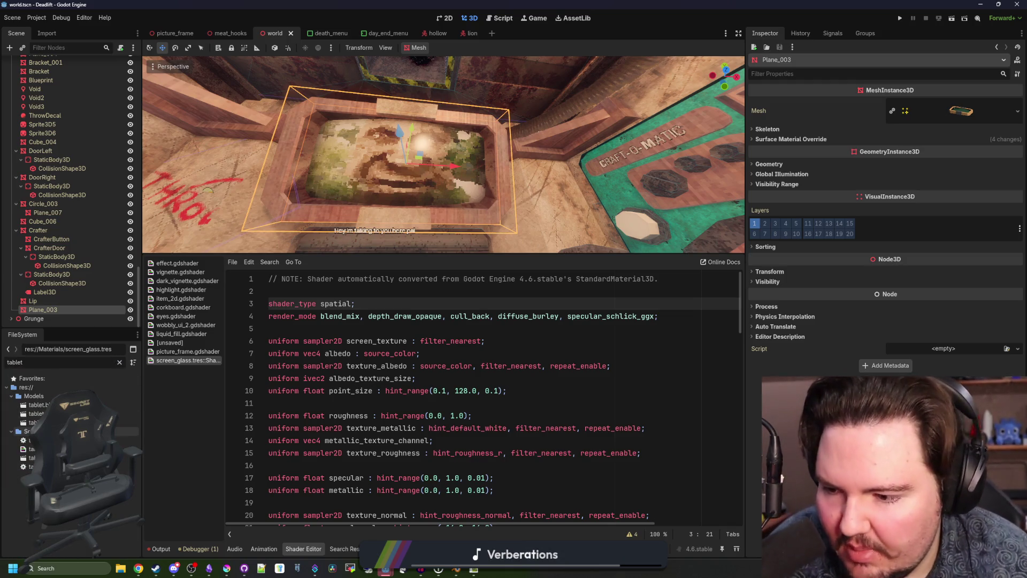
click(30, 458)
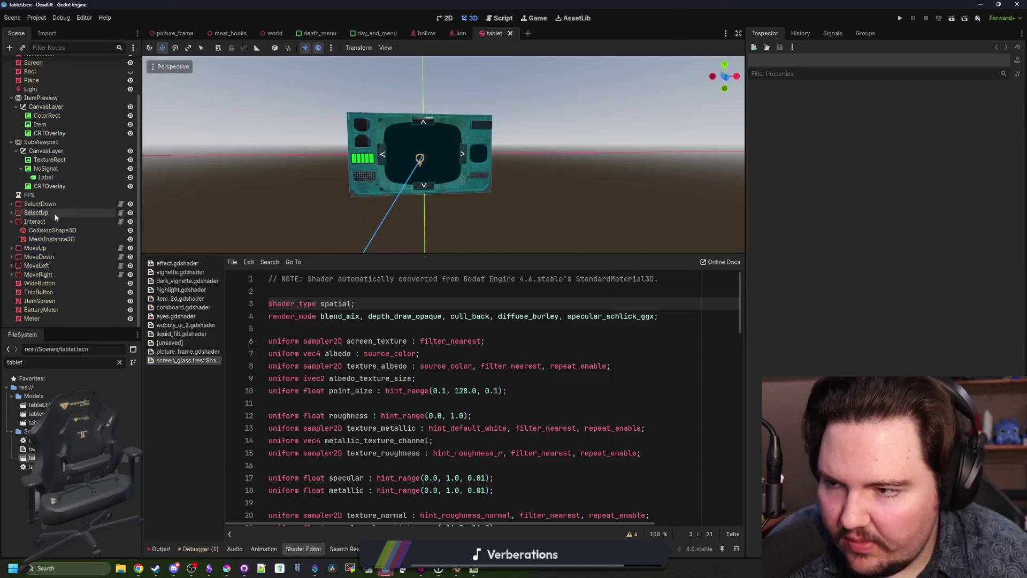
Step: Copy the Screen's surface override material and open tablet.gdshader in the Shader Editor
scroll(85, 96, up, 2)
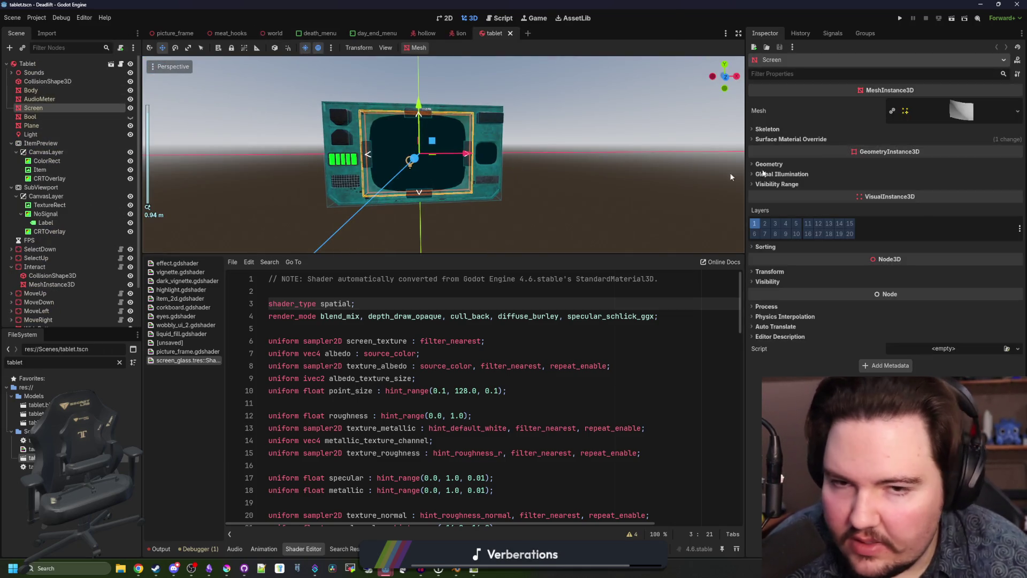
click(842, 138)
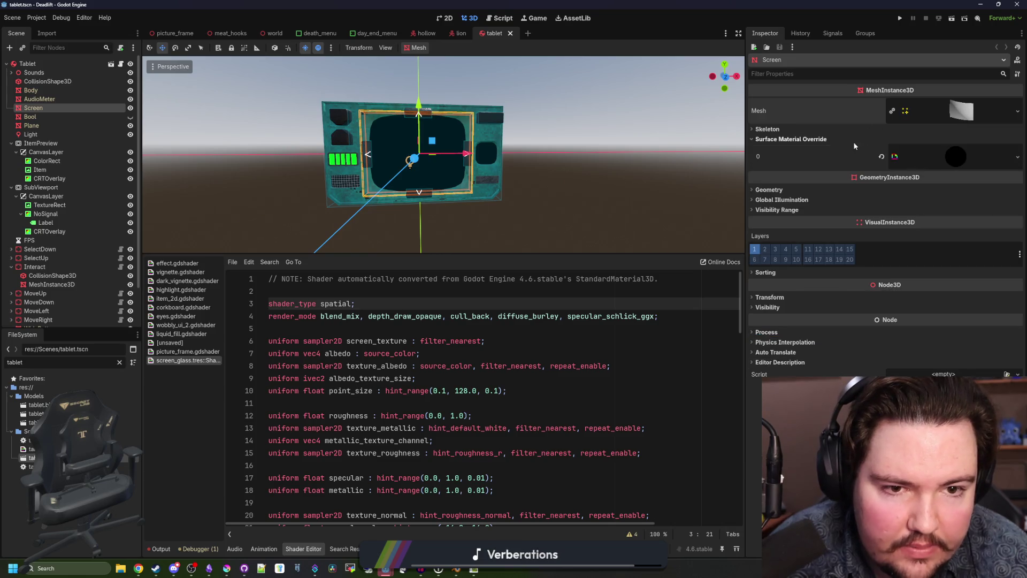
click(941, 158)
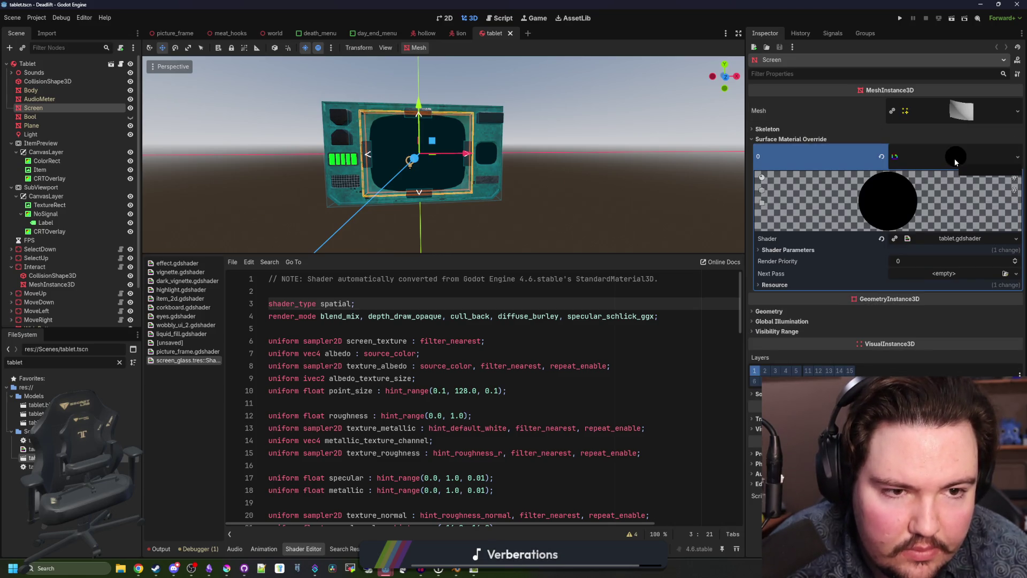
right_click(954, 158)
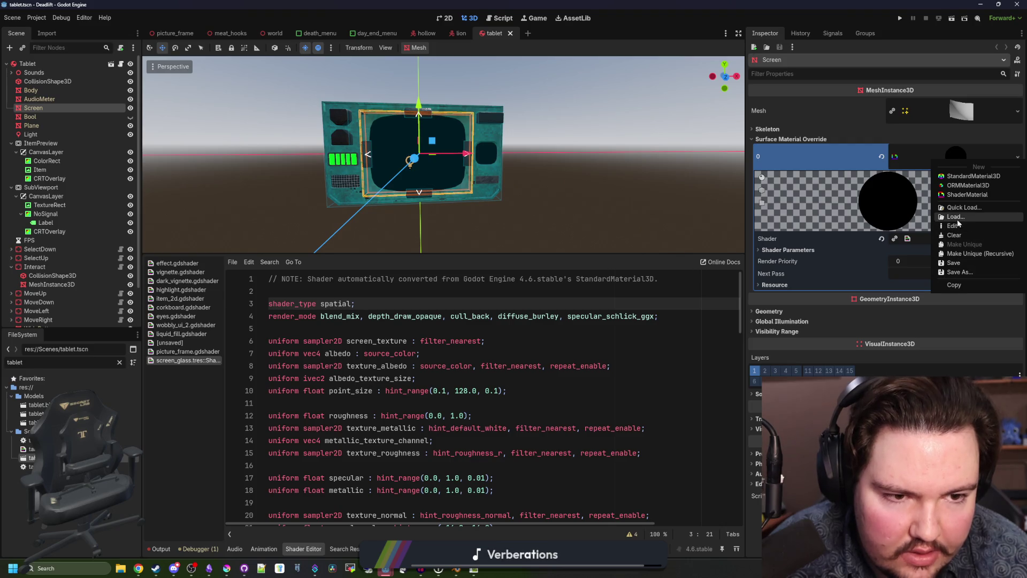
click(965, 281)
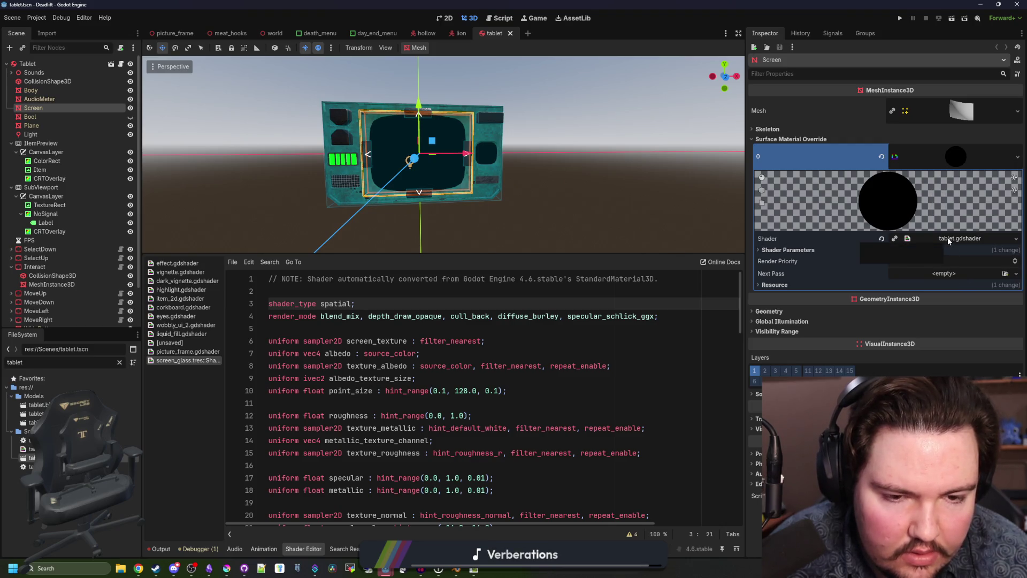
click(799, 249)
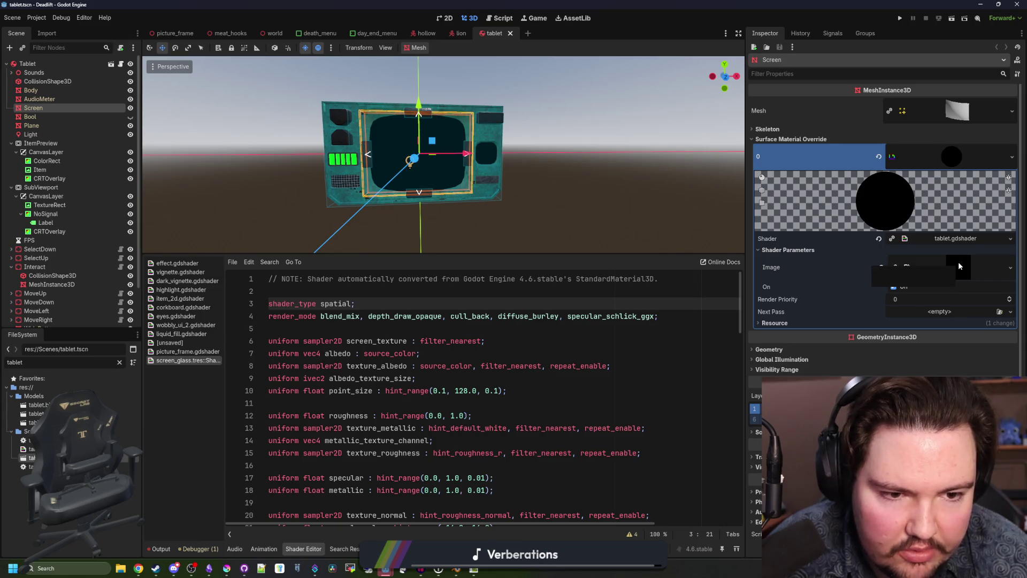
scroll(530, 176, up, 5)
scroll(534, 178, down, 3)
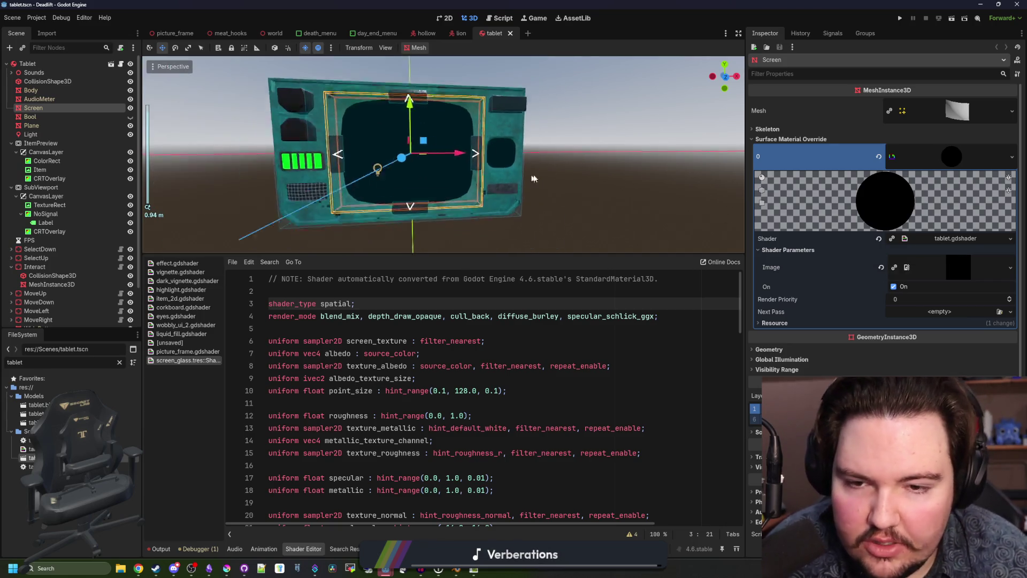
scroll(534, 177, down, 2)
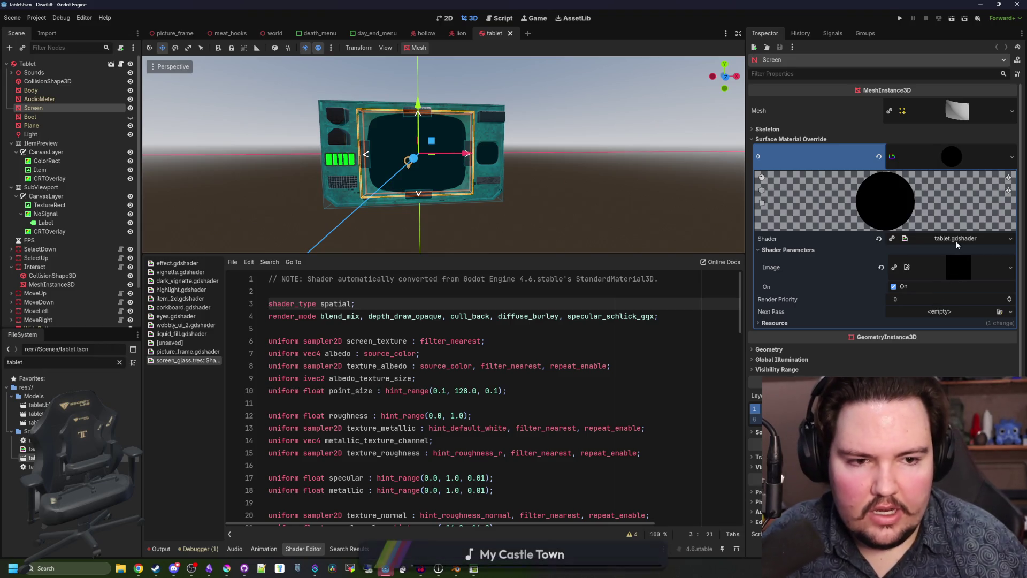
click(955, 241)
Step: Save the tablet scene and select the CRTOverlay node under NoSignal
scroll(572, 385, down, 2)
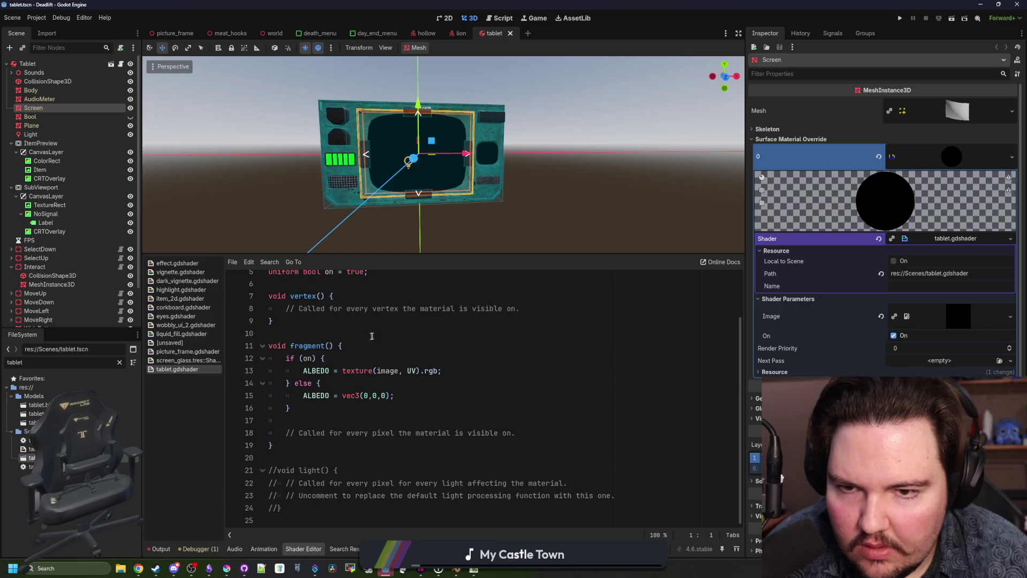
scroll(371, 336, up, 2)
scroll(332, 377, down, 2)
click(342, 333)
key(ctrl+s)
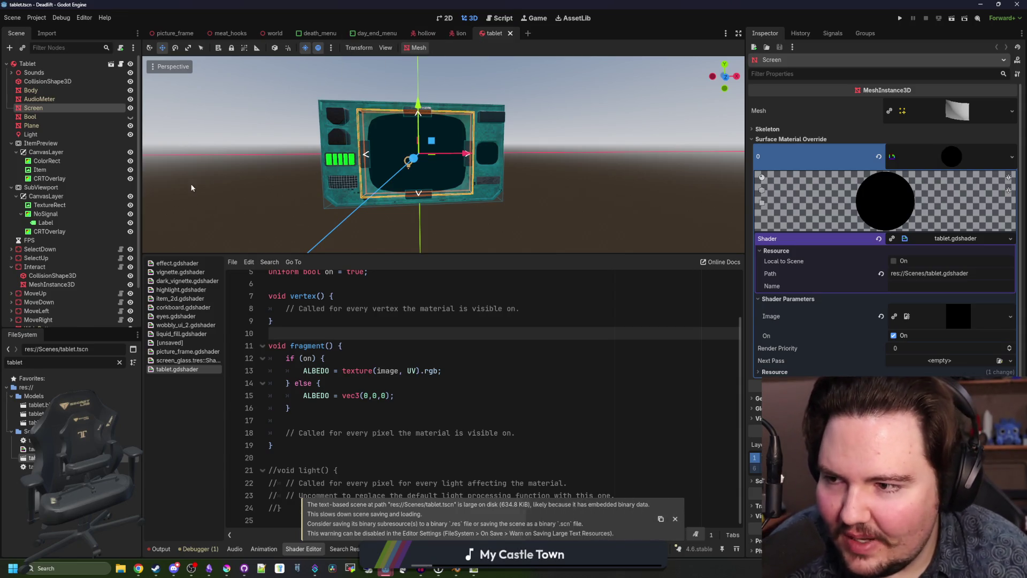
click(55, 169)
click(52, 173)
key(Escape)
click(49, 231)
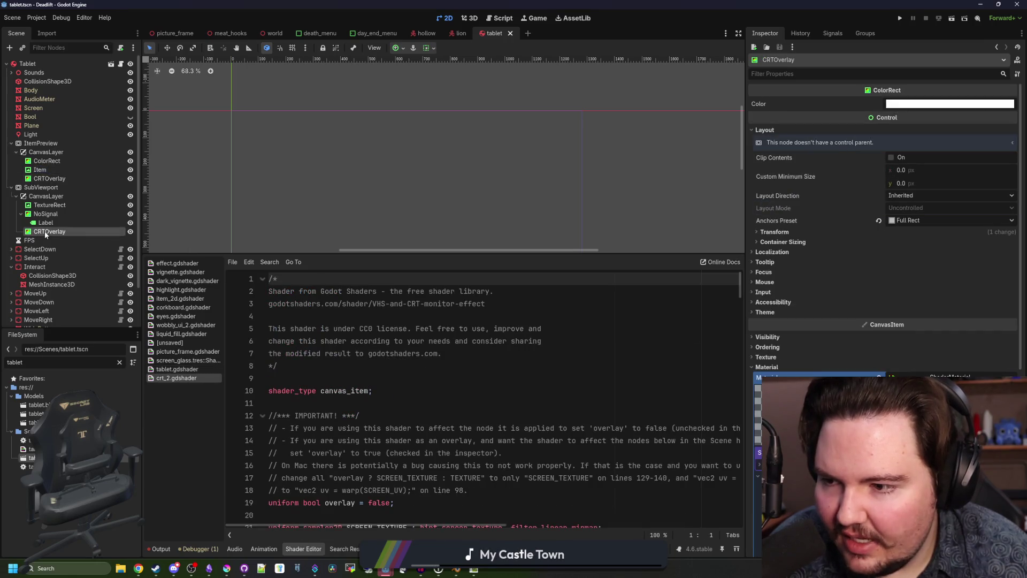
Step: Copy the CRTOverlay node from the tablet scene
right_click(51, 232)
click(73, 304)
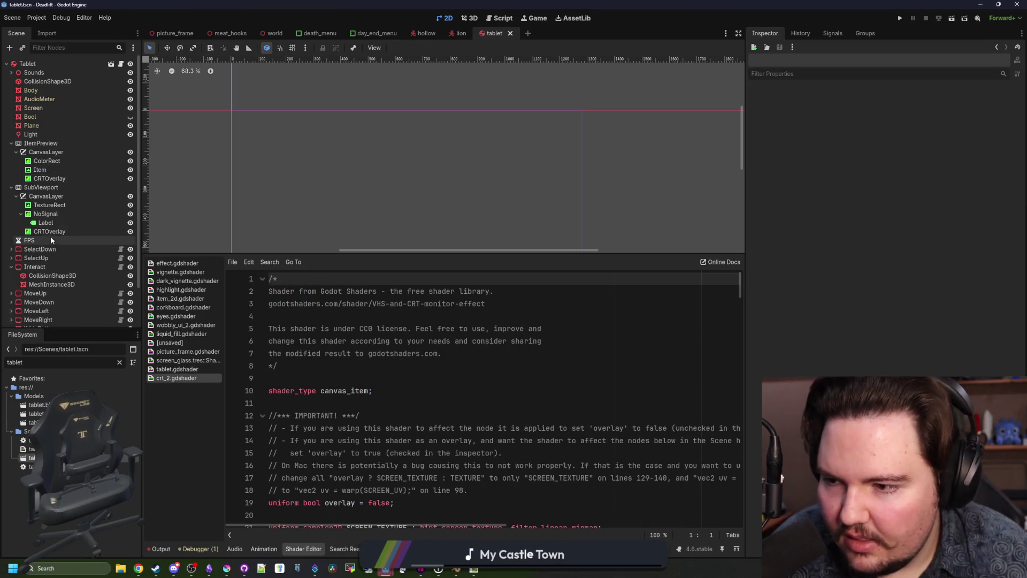
click(49, 233)
right_click(49, 233)
click(89, 299)
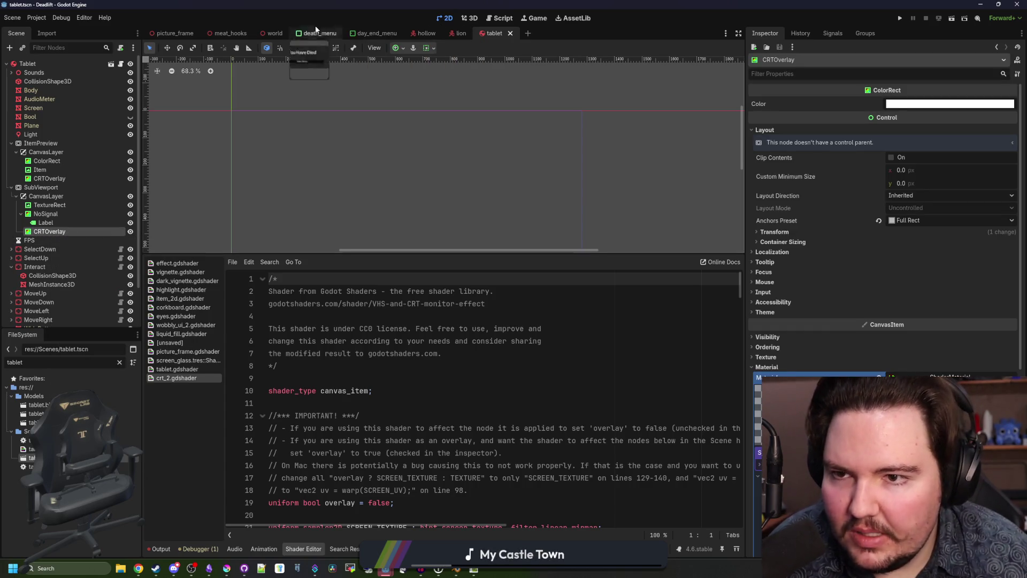
Step: In the world scene, add a SubViewport child node under World
click(273, 33)
scroll(40, 131, down, 5)
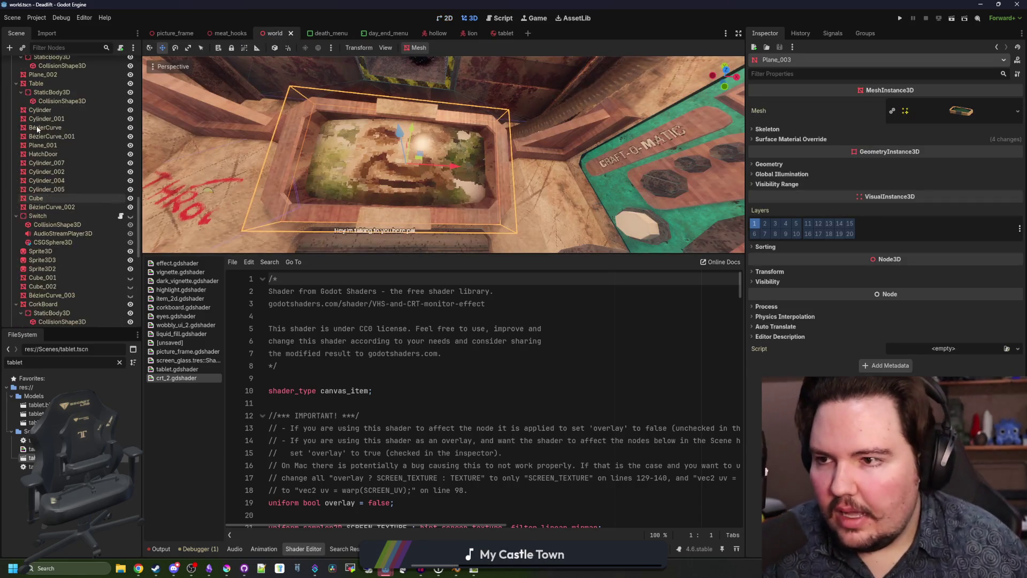
scroll(41, 131, up, 10)
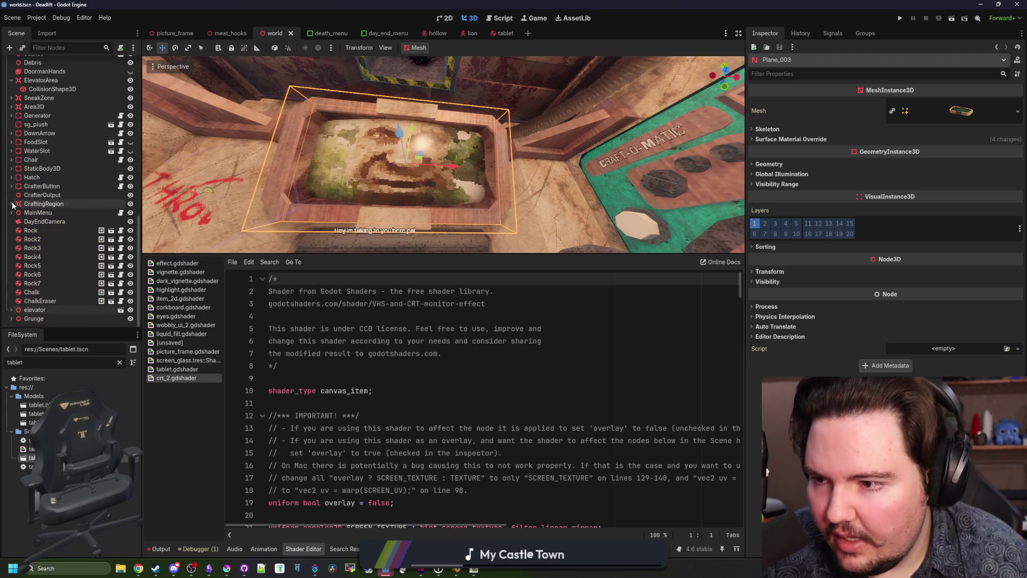
click(27, 63)
right_click(26, 62)
click(64, 78)
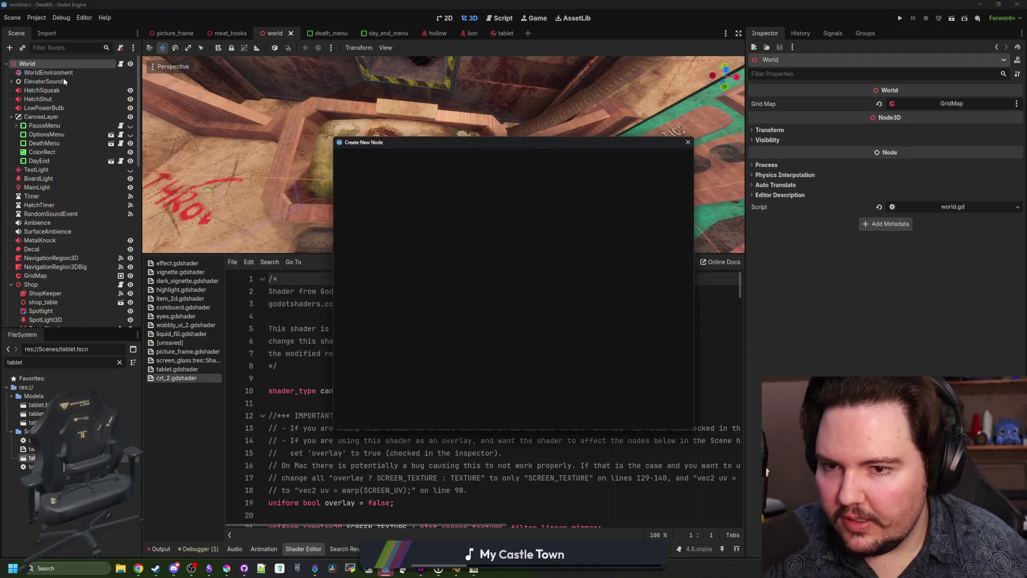
text(view[port)
key(BackSpace)
key(BackSpace)
text(port)
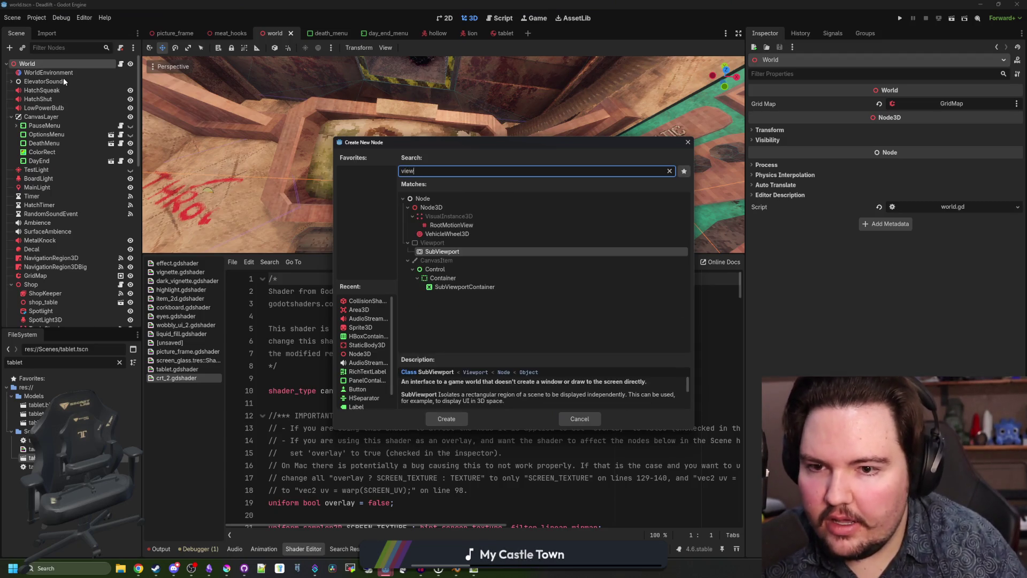
key(Return)
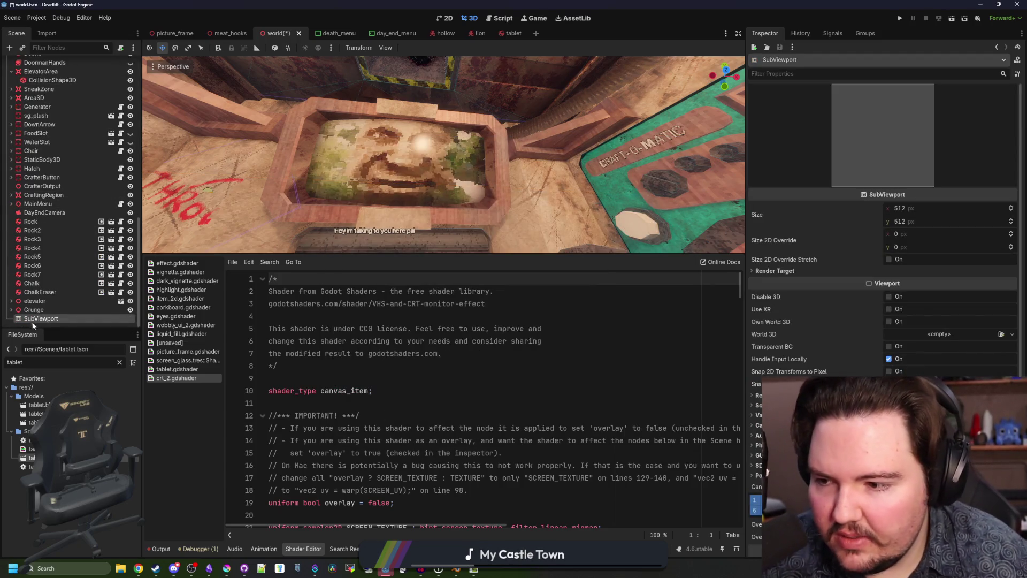
Step: Paste the CRTOverlay under the SubViewport and check its layout properties
right_click(48, 320)
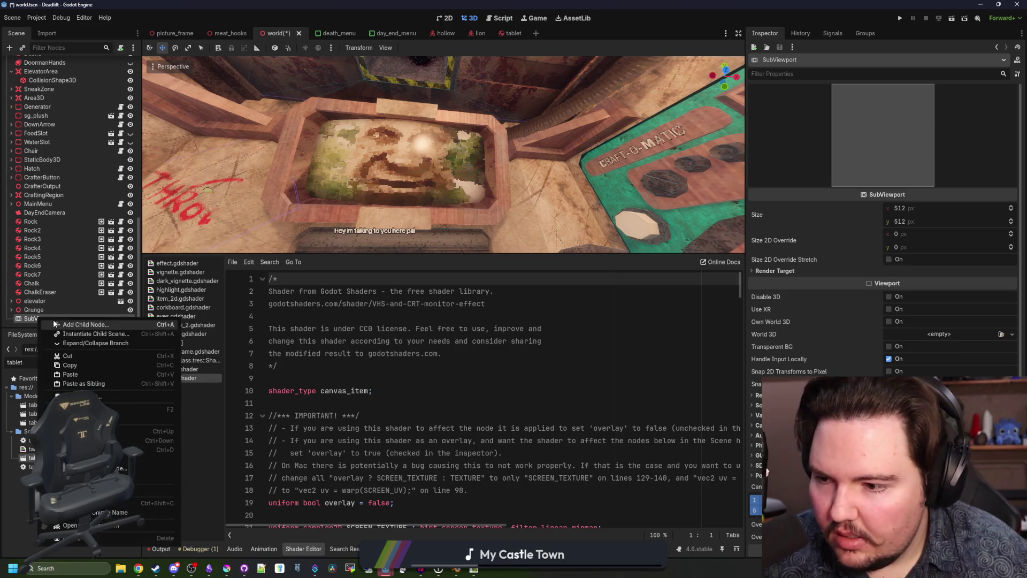
click(70, 373)
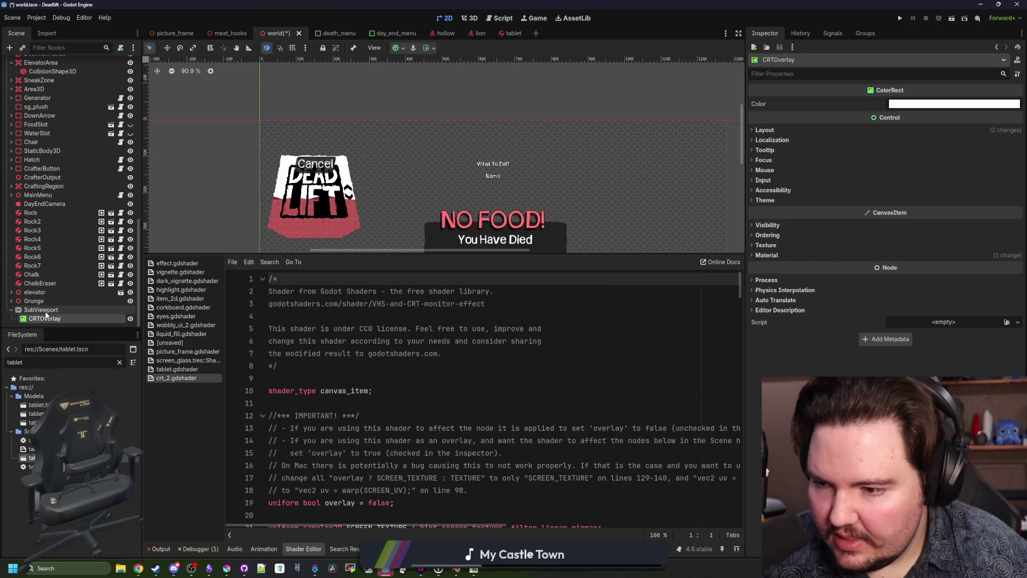
scroll(343, 121, down, 6)
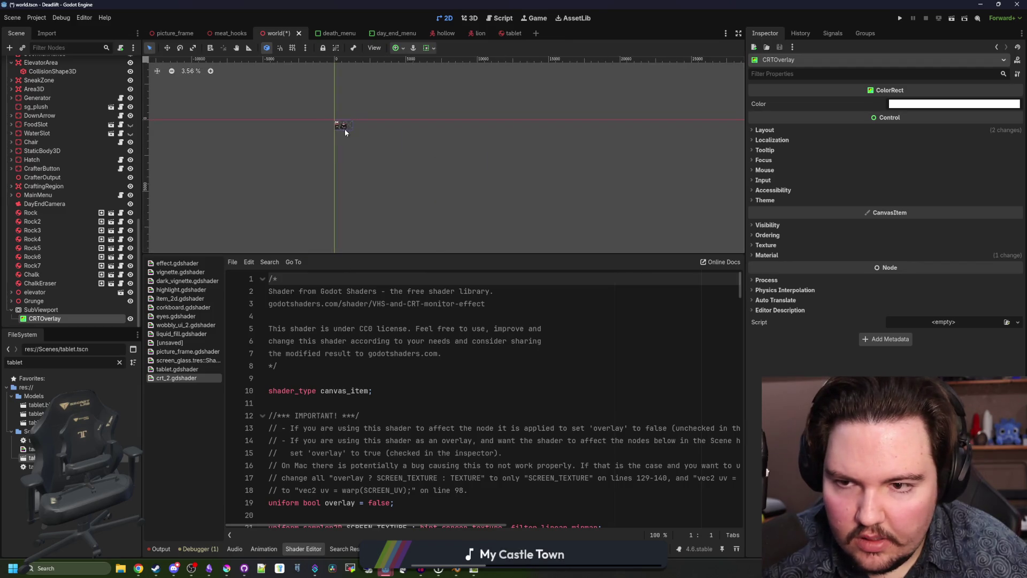
scroll(280, 129, up, 3)
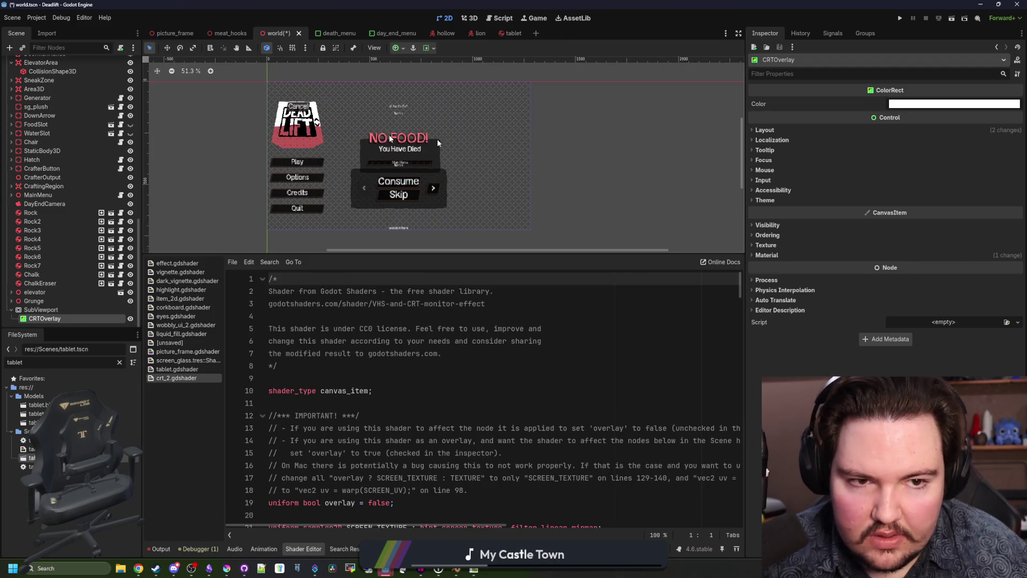
click(765, 130)
scroll(253, 110, up, 2)
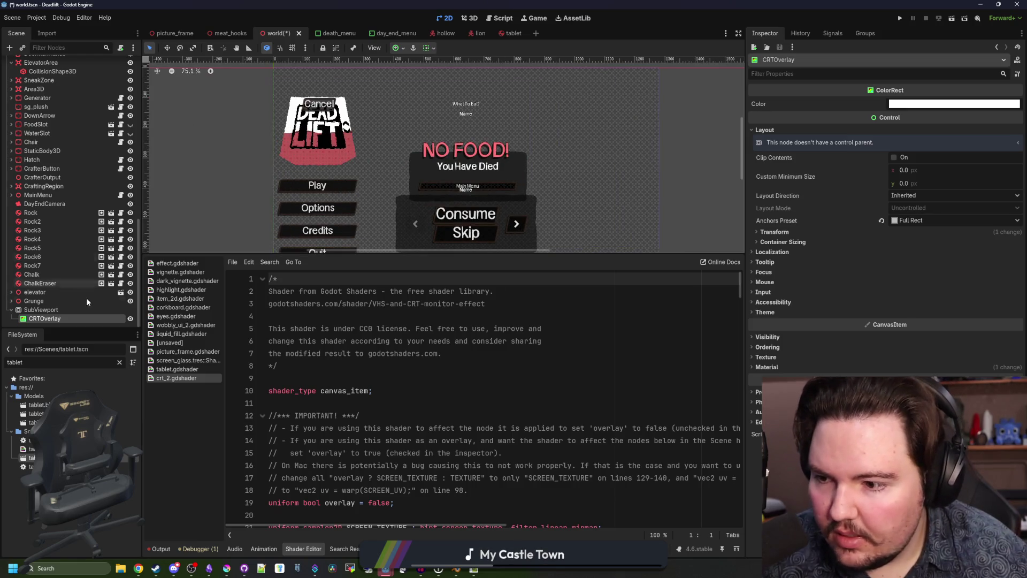
Step: Add a TextureRect above CRTOverlay with icon_energy.png as its texture
click(46, 311)
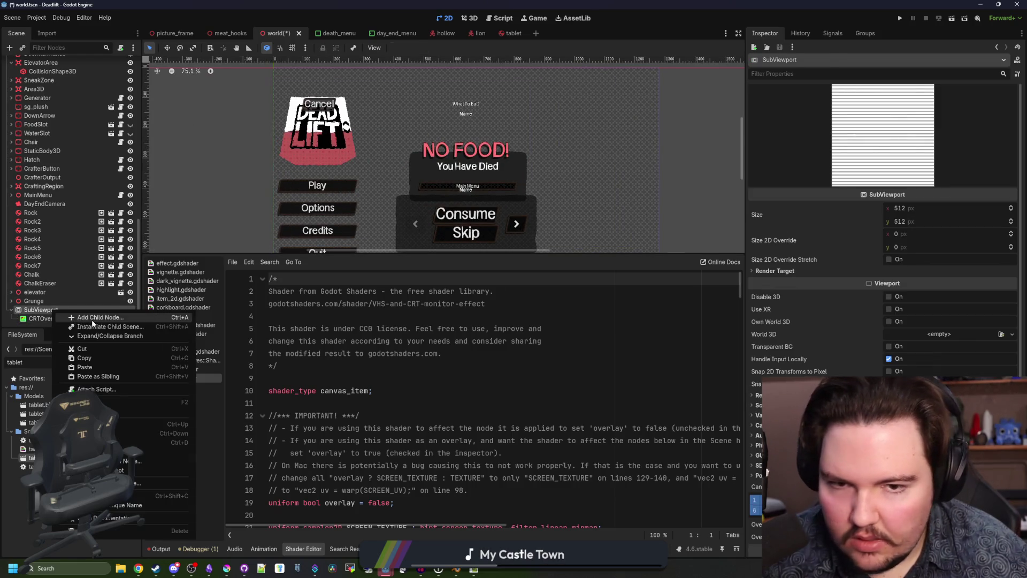
click(75, 318)
text(texture)
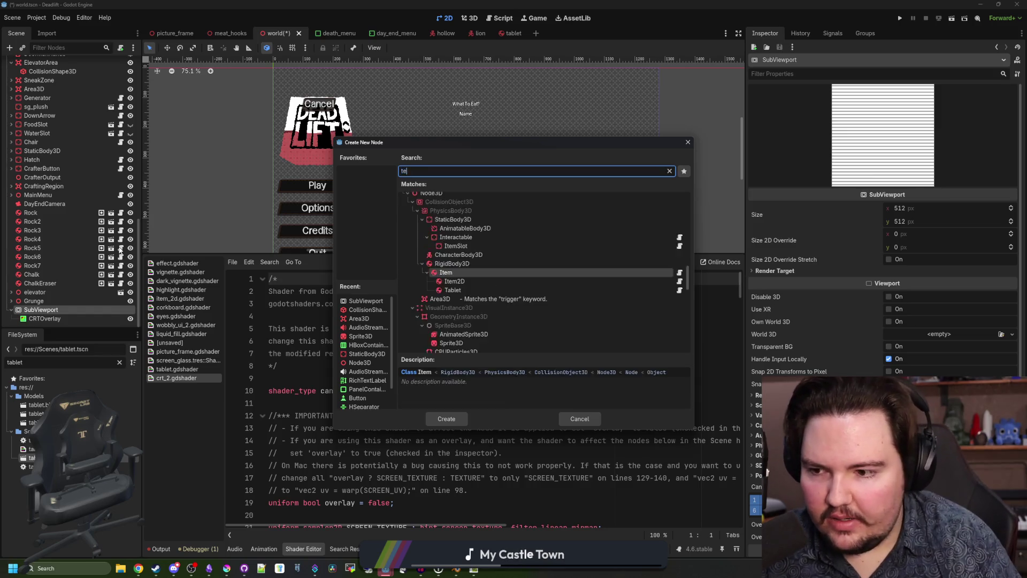
key(Return)
drag(53, 319, 46, 312)
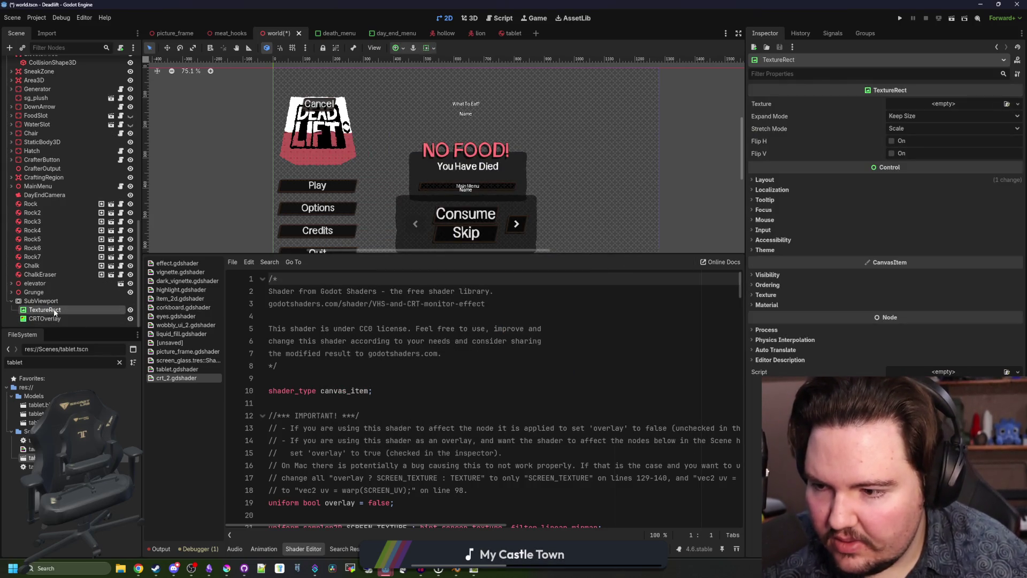
click(950, 106)
click(960, 289)
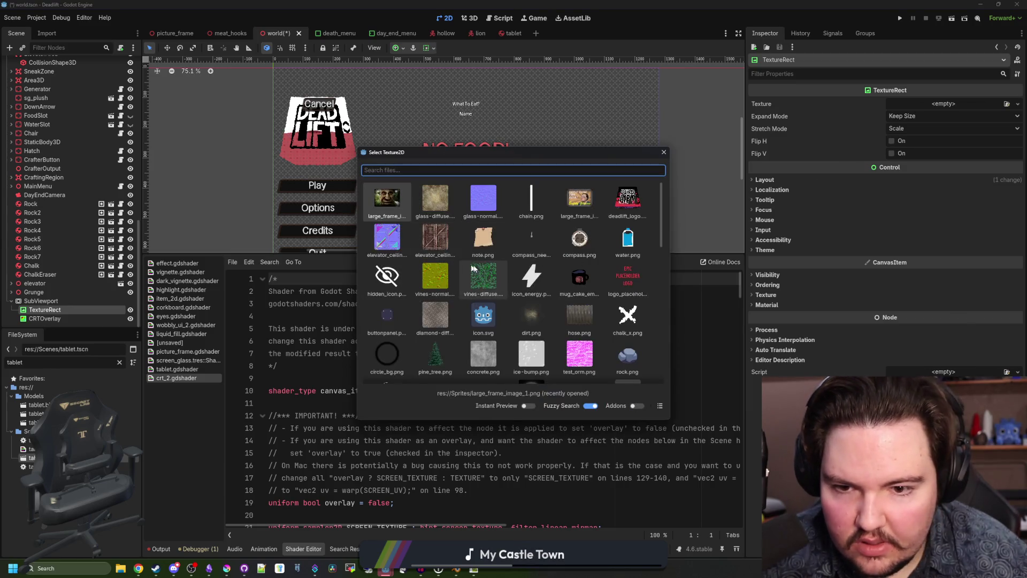
double_click(531, 276)
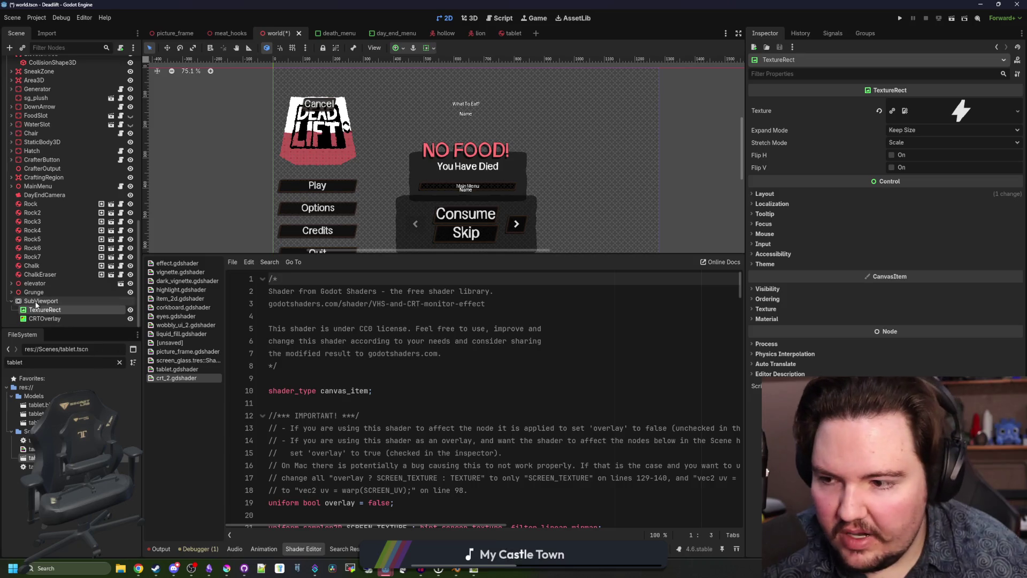
Step: Save the world scene and select the ceiling glass plane Plane_003 in 3D view
click(37, 303)
key(ctrl+s)
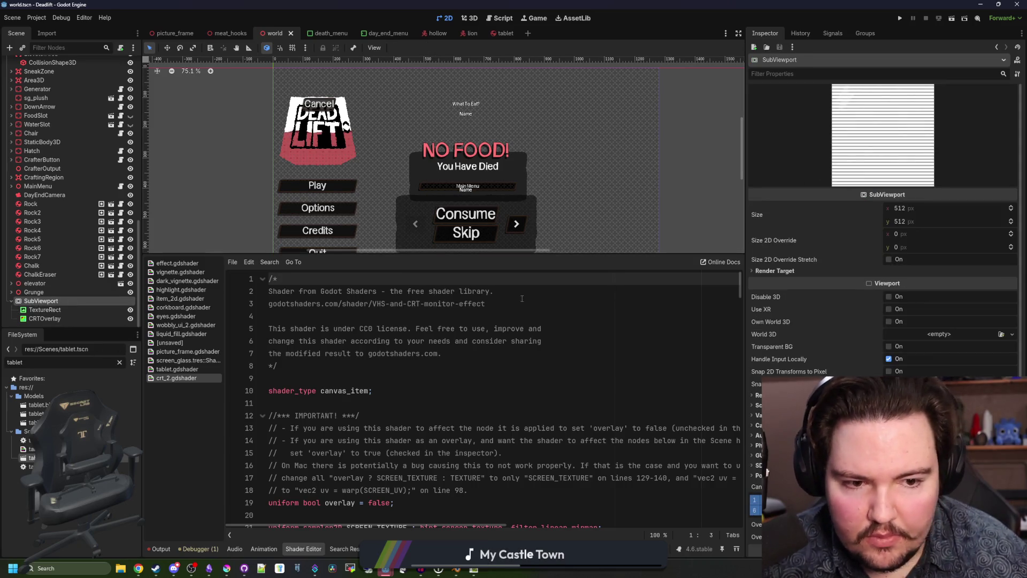
click(44, 309)
key(ctrl+s)
scroll(273, 133, up, 2)
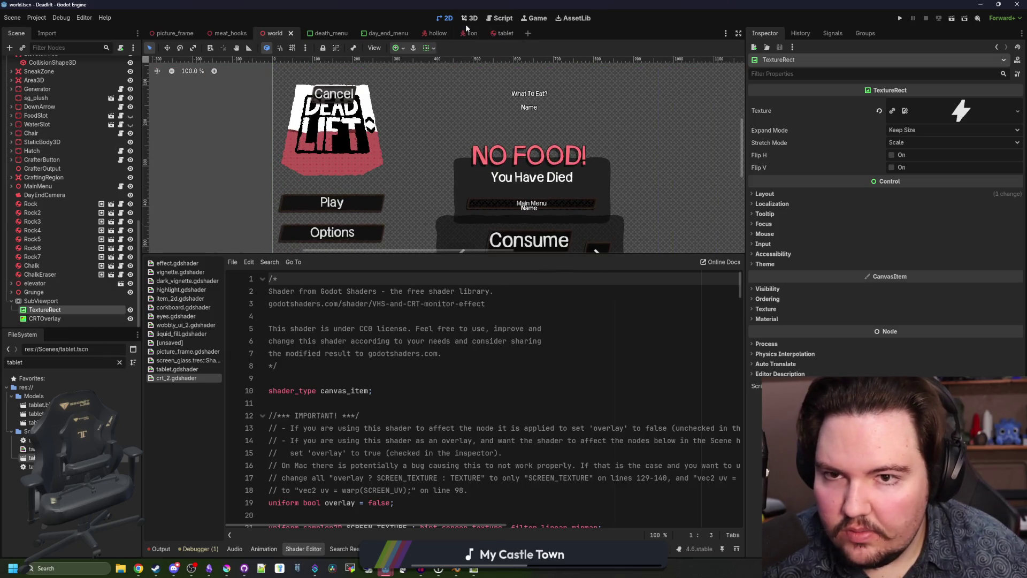
click(468, 20)
click(444, 173)
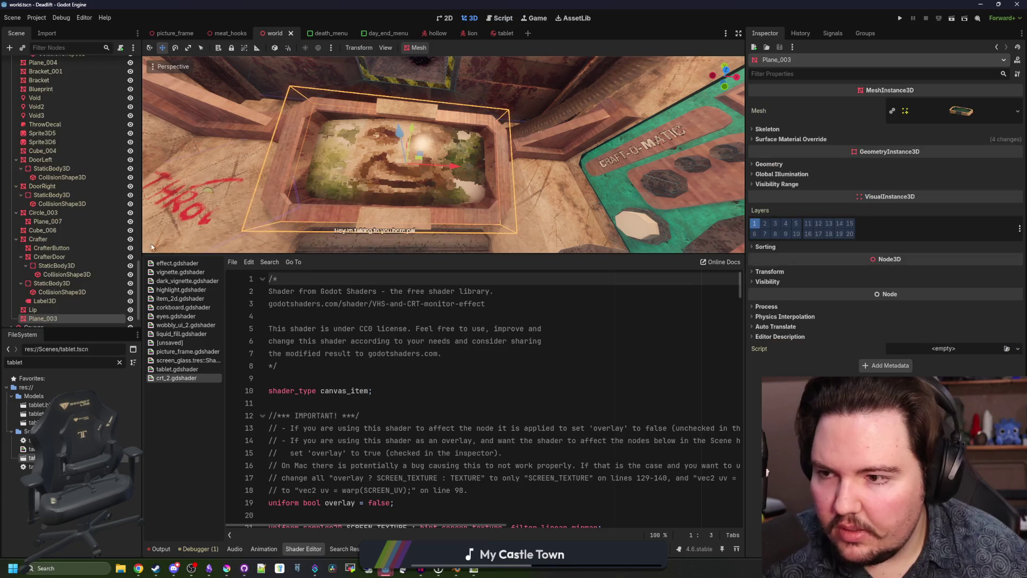
Step: Expand Plane_003's material slot 1 and revert its Screen Texture to empty
scroll(70, 246, down, 2)
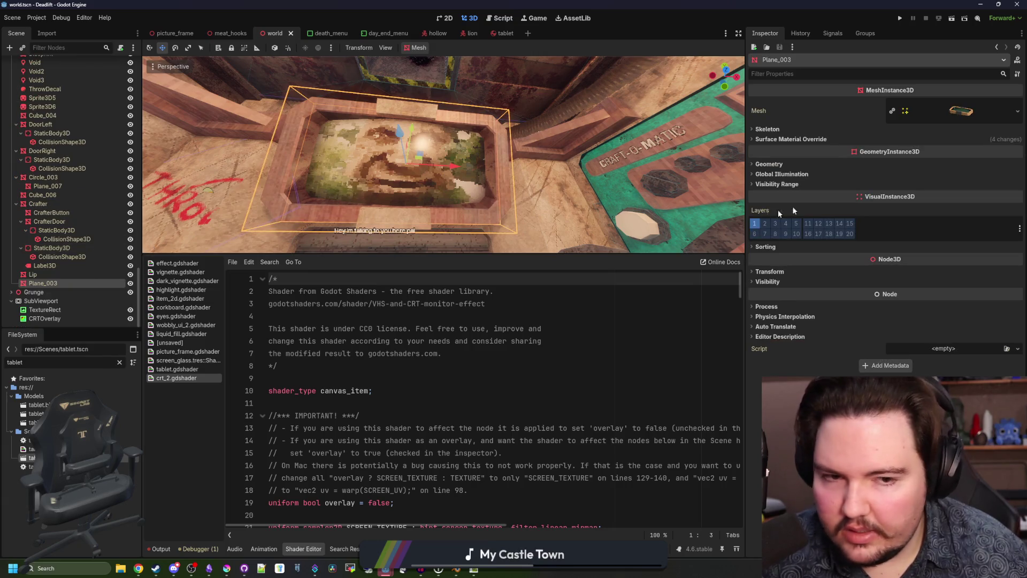
click(835, 140)
click(956, 187)
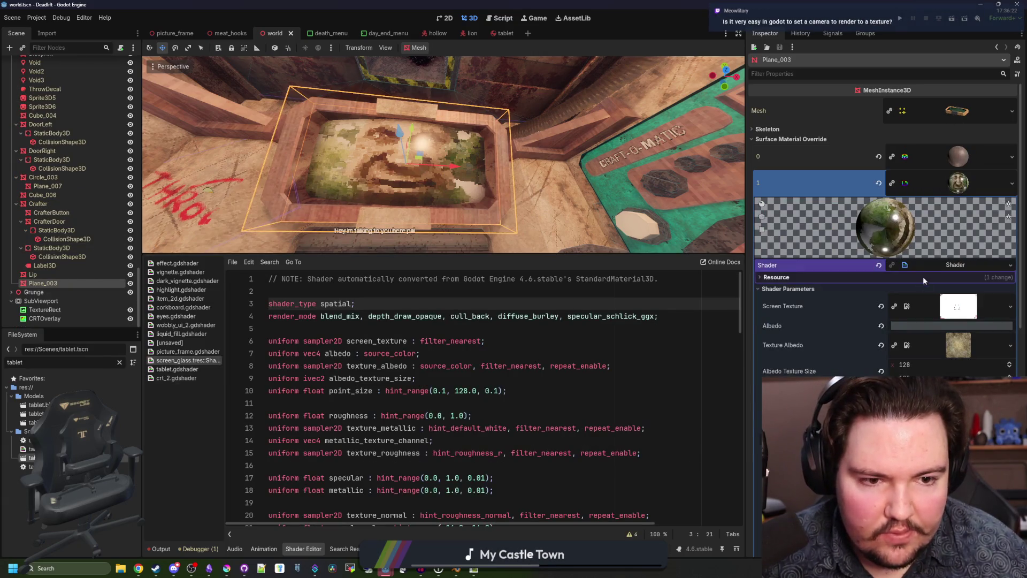
click(881, 307)
Step: Try assigning a New ViewportTexture to Screen Texture twice, dismissing the warning each time
click(1010, 300)
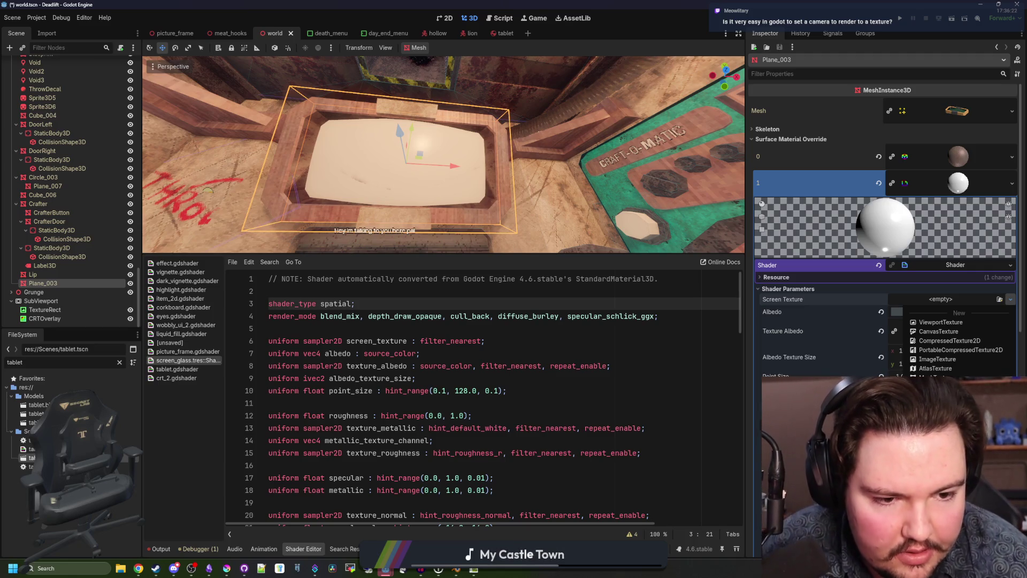
click(946, 322)
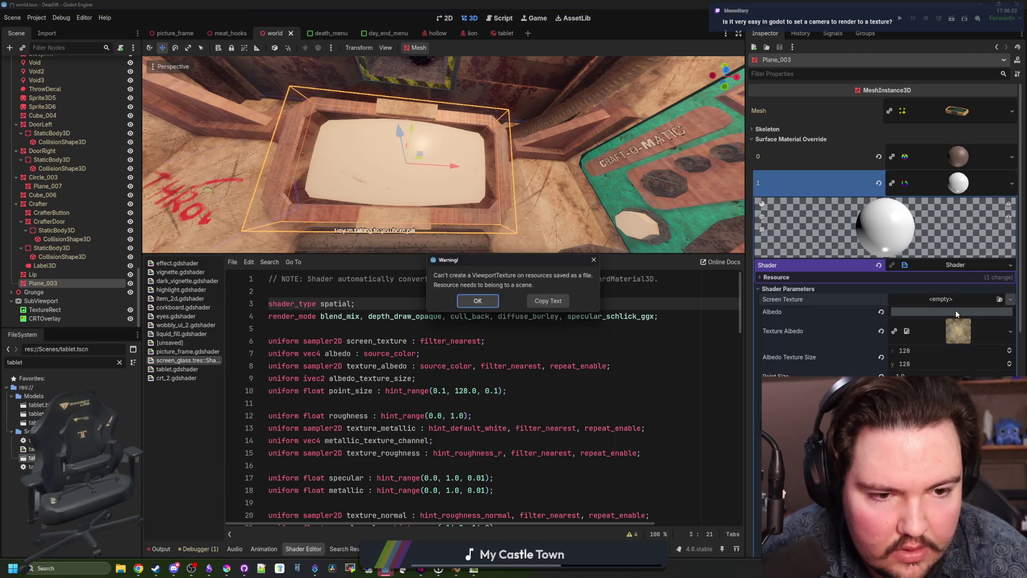
click(485, 300)
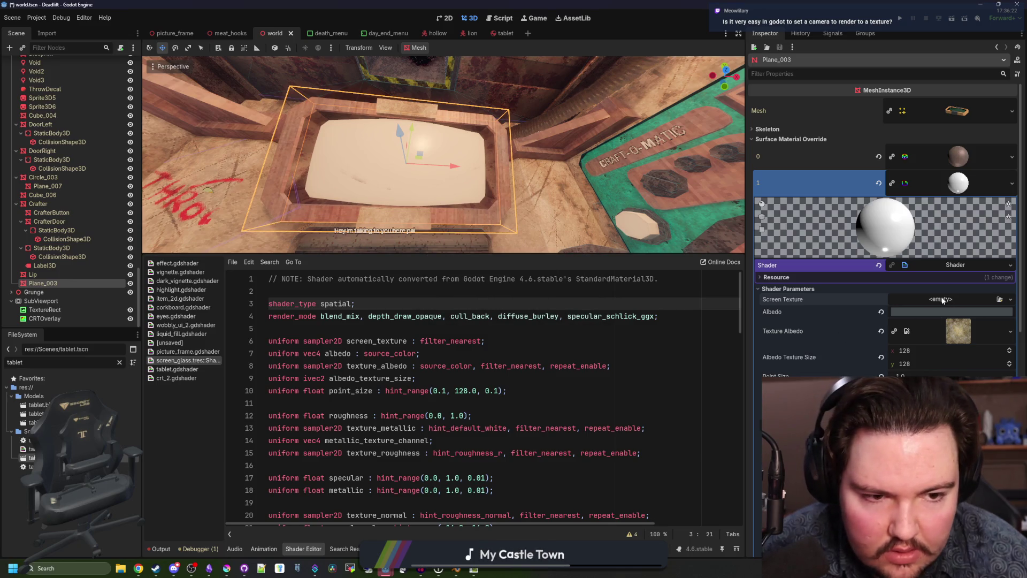
click(942, 301)
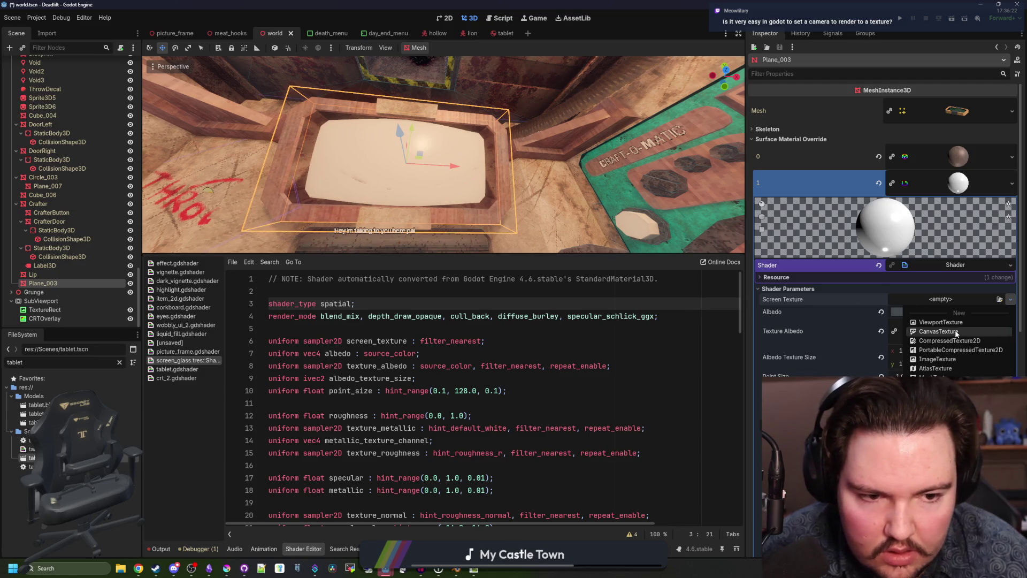
click(941, 322)
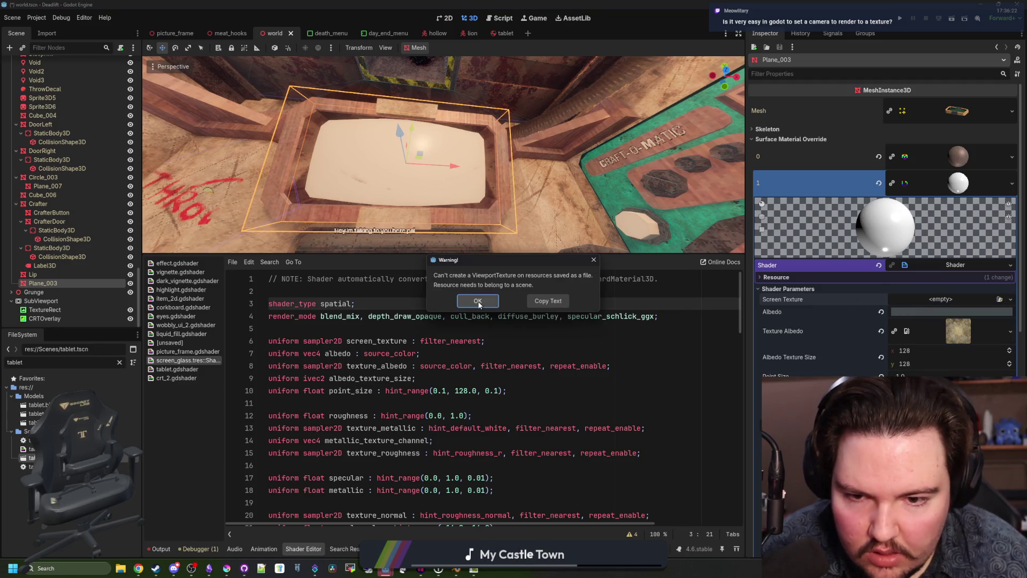
click(478, 301)
Step: Save the scene with the glass showing plain white
click(369, 291)
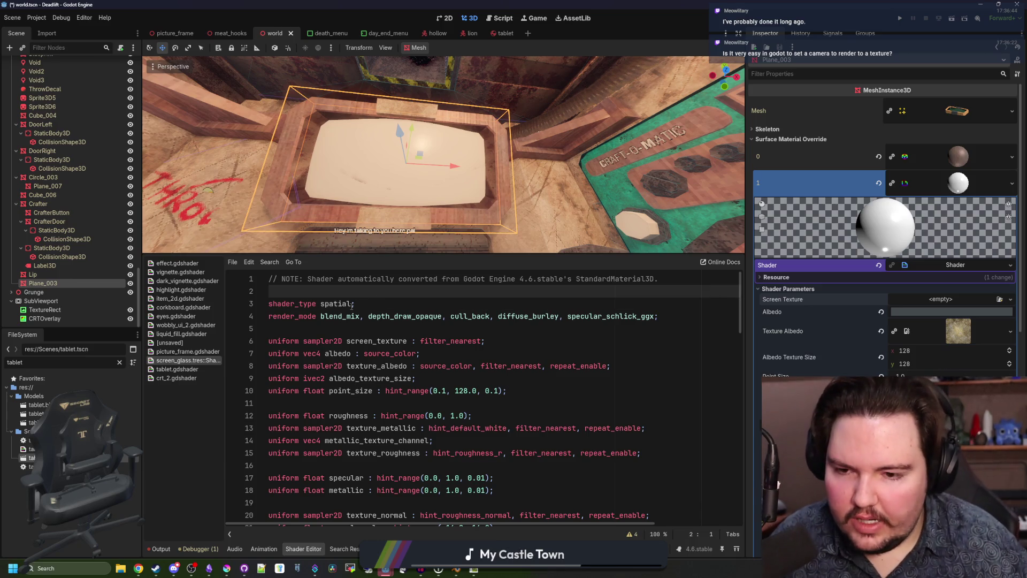
key(ctrl+s)
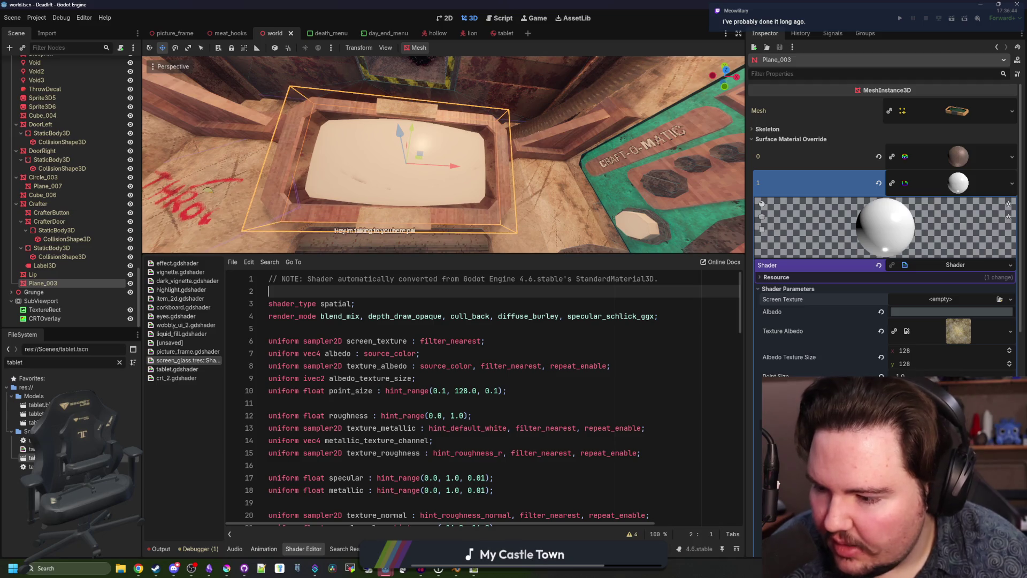
click(449, 315)
click(412, 293)
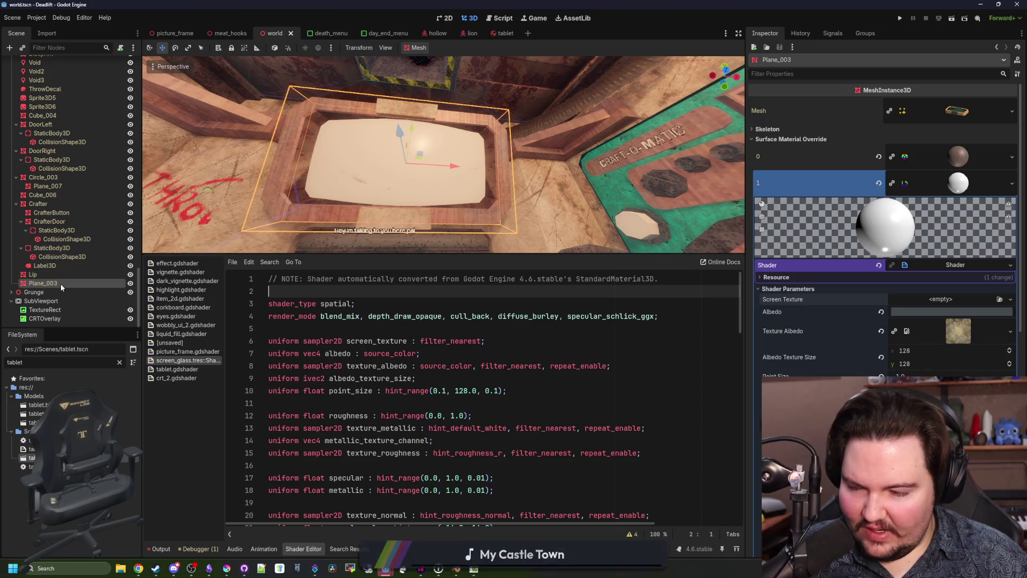
Step: Start adding a 'viewport' child node to the SubViewport, then cancel the dialog
click(56, 301)
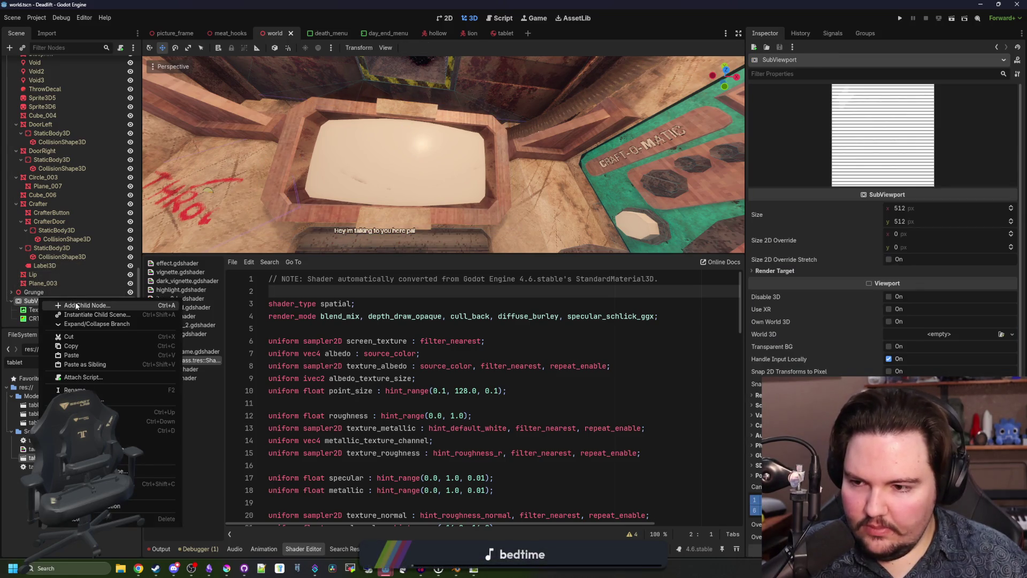
key(ctrl+a)
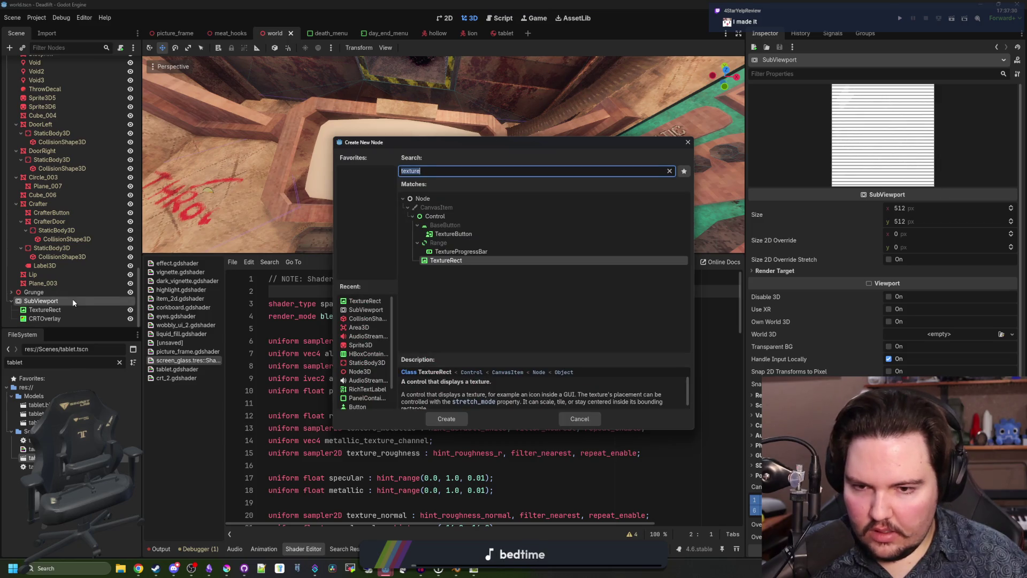
text(viewport)
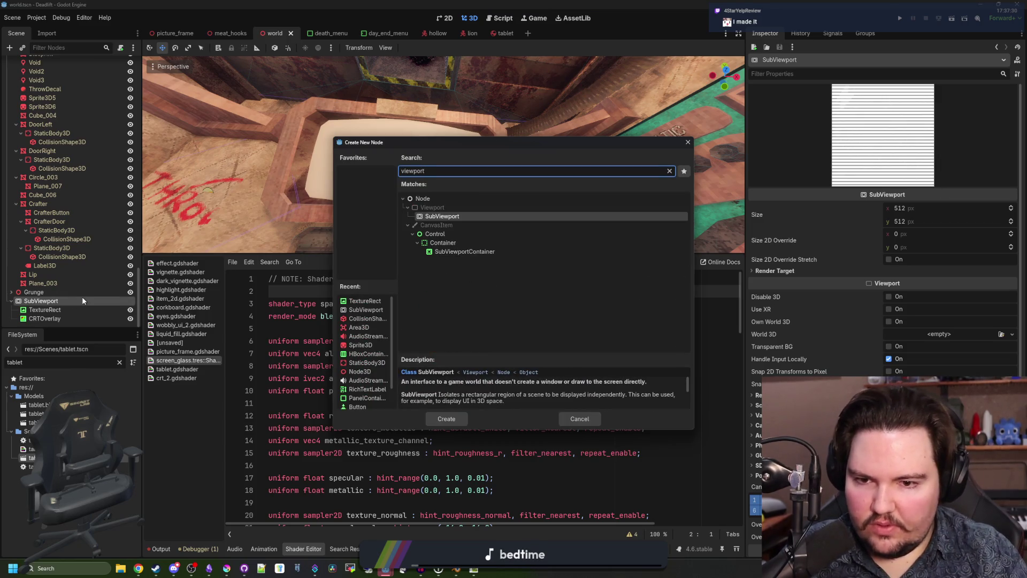
key(BackSpace)
key(BackSpace)
key(BackSpace)
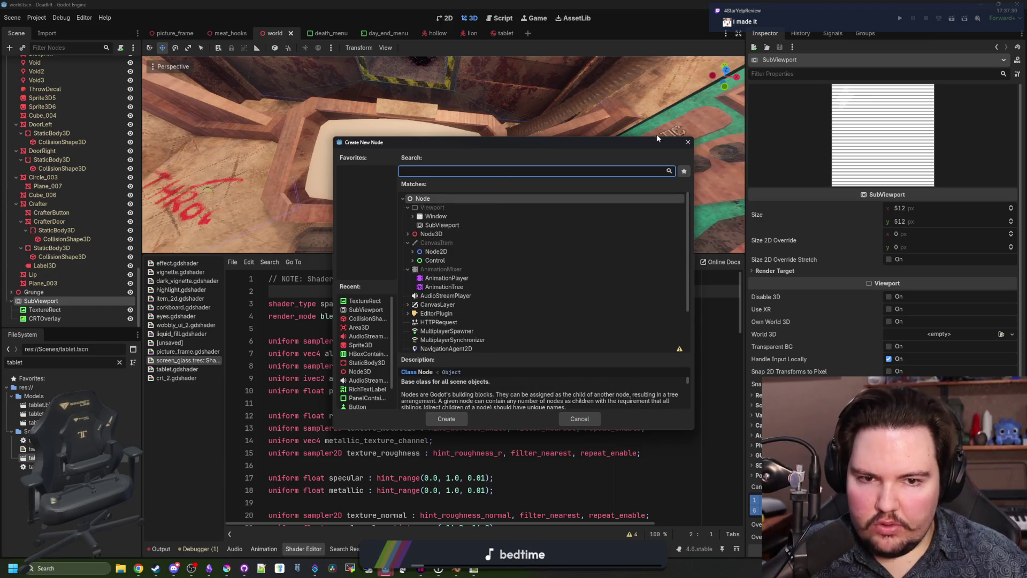
click(687, 142)
Step: Select Plane_003 and apply Make Unique (Recursive) to its slot 1 material
click(40, 283)
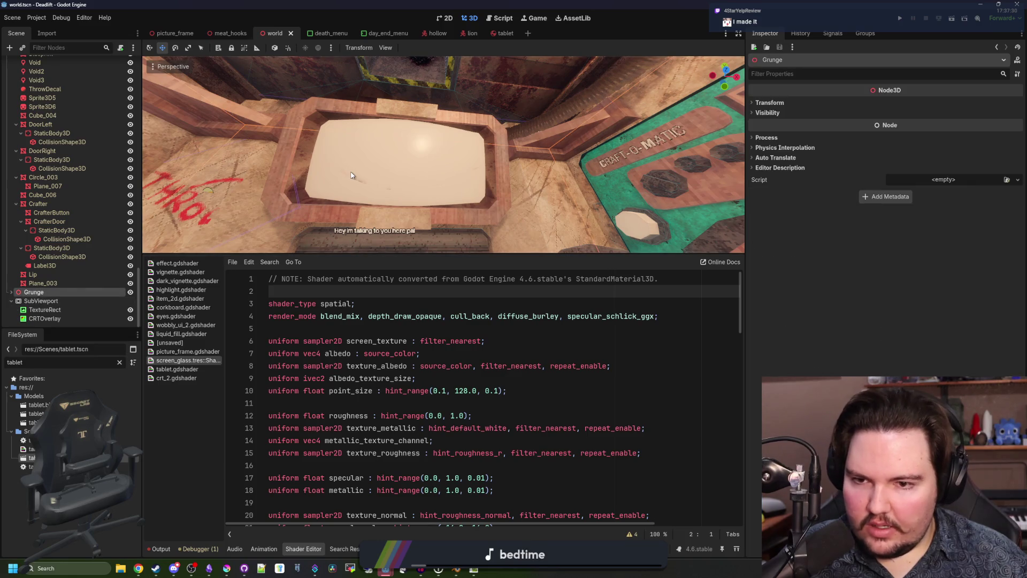
click(941, 300)
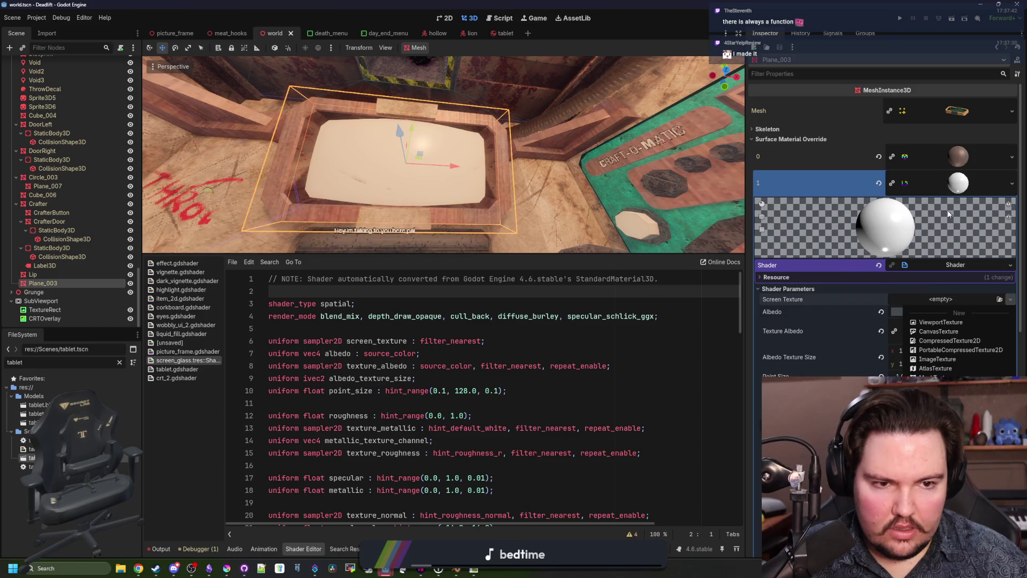
click(965, 185)
click(966, 185)
click(966, 185)
right_click(966, 185)
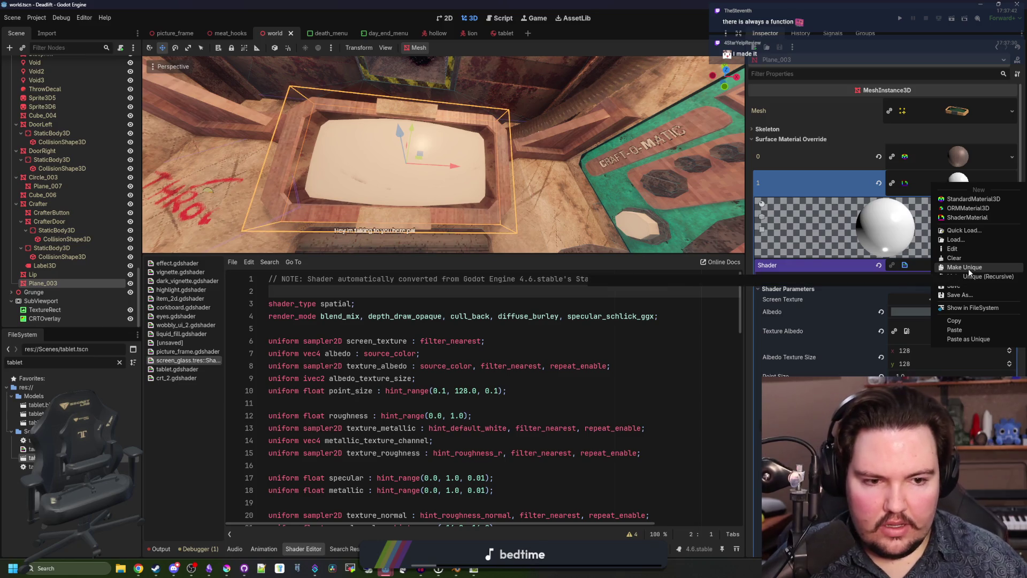
click(957, 276)
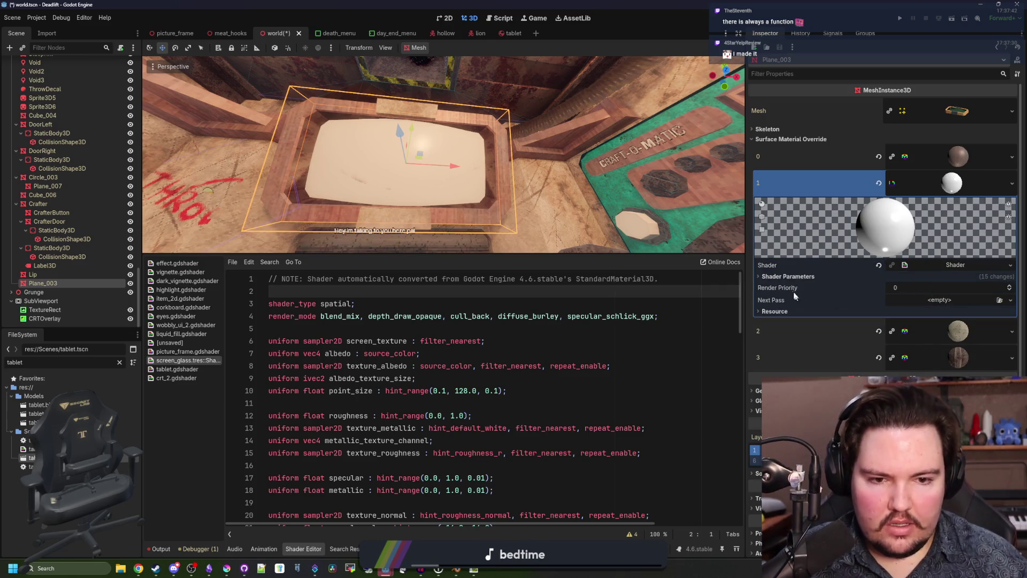
Step: Show the glass shader's parameters and dismiss the local-to-scene warning from a viewport texture attempt
click(787, 276)
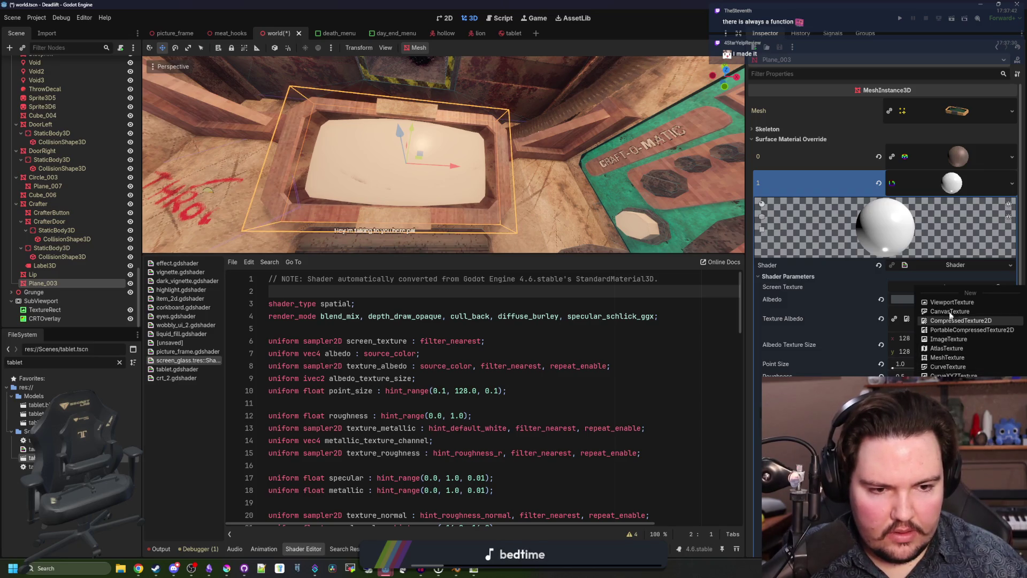
click(918, 301)
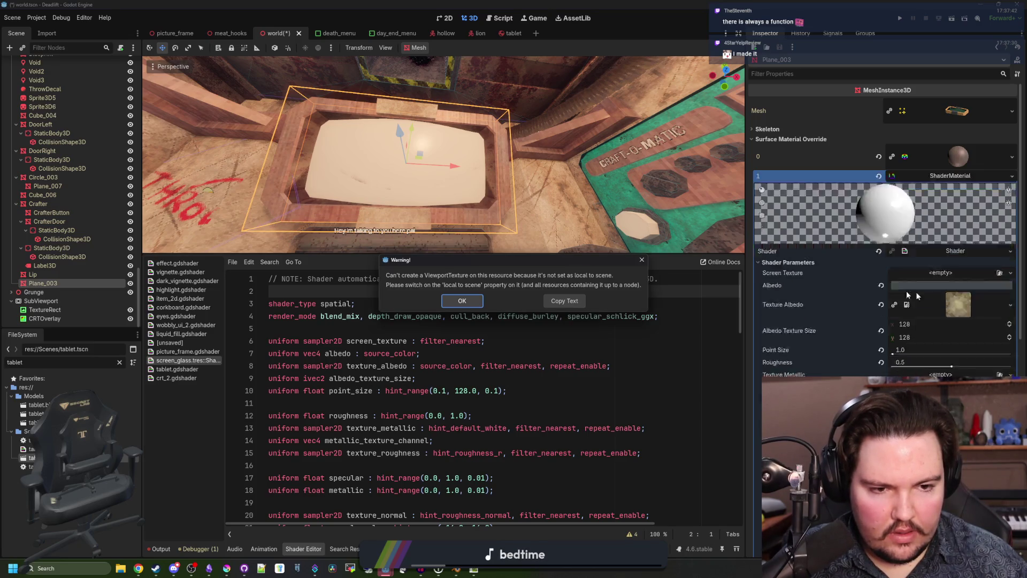
click(461, 300)
scroll(885, 224, down, 5)
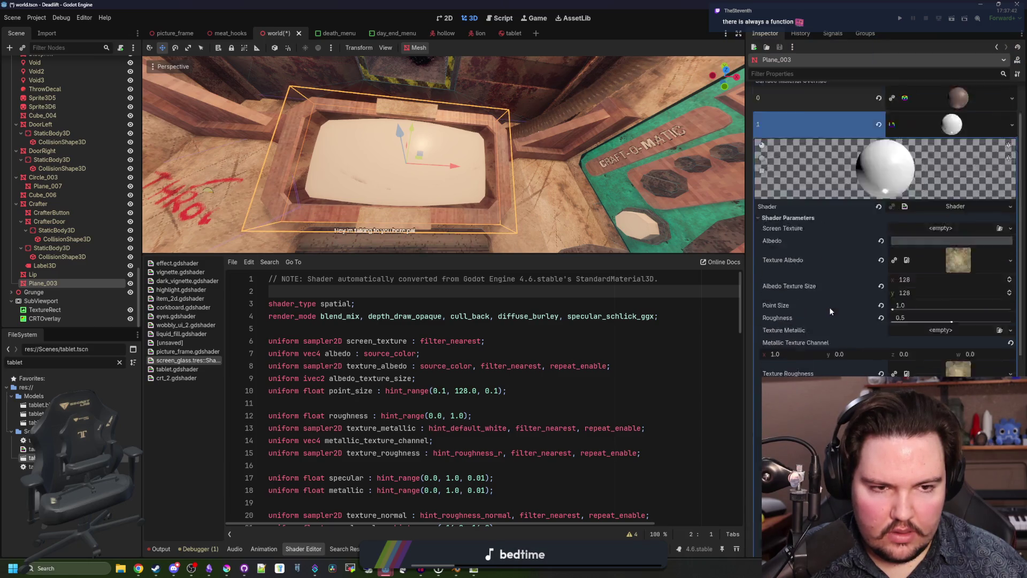
Step: Assign a New ViewportTexture to Screen Texture, picking SubViewport as its source
click(939, 287)
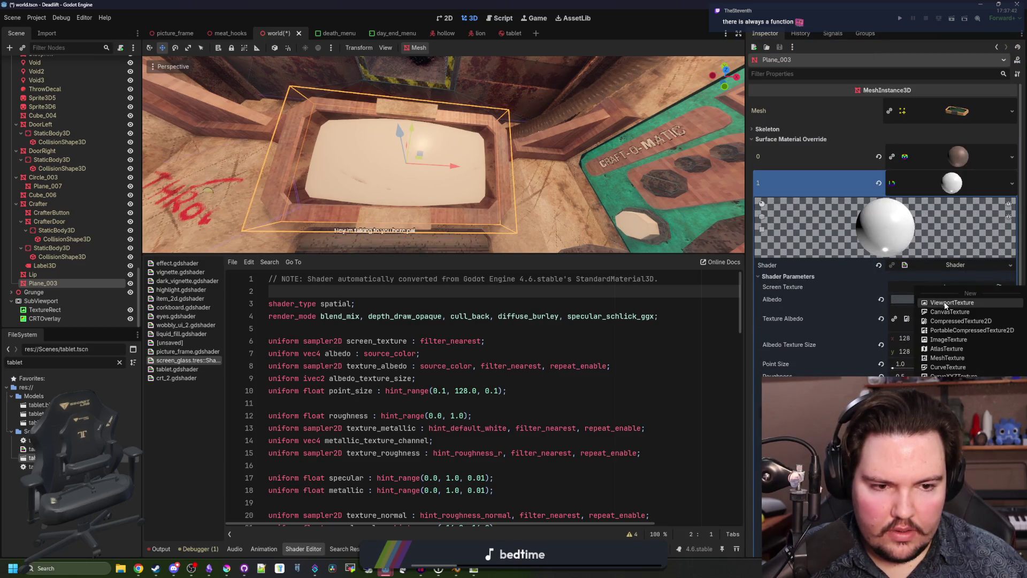
click(944, 301)
scroll(492, 226, down, 10)
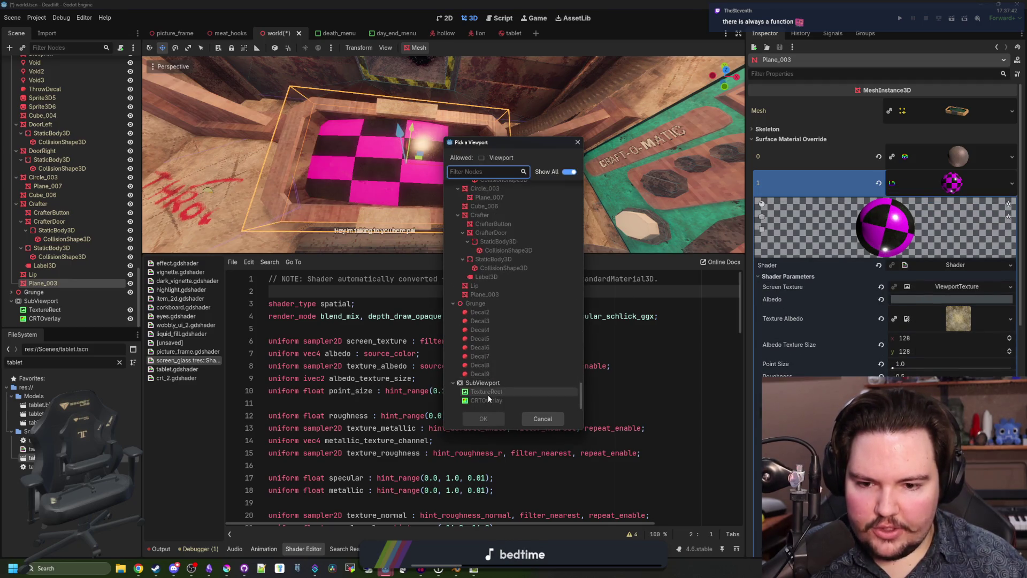
double_click(490, 383)
scroll(475, 197, up, 5)
scroll(474, 198, down, 5)
click(487, 341)
click(54, 303)
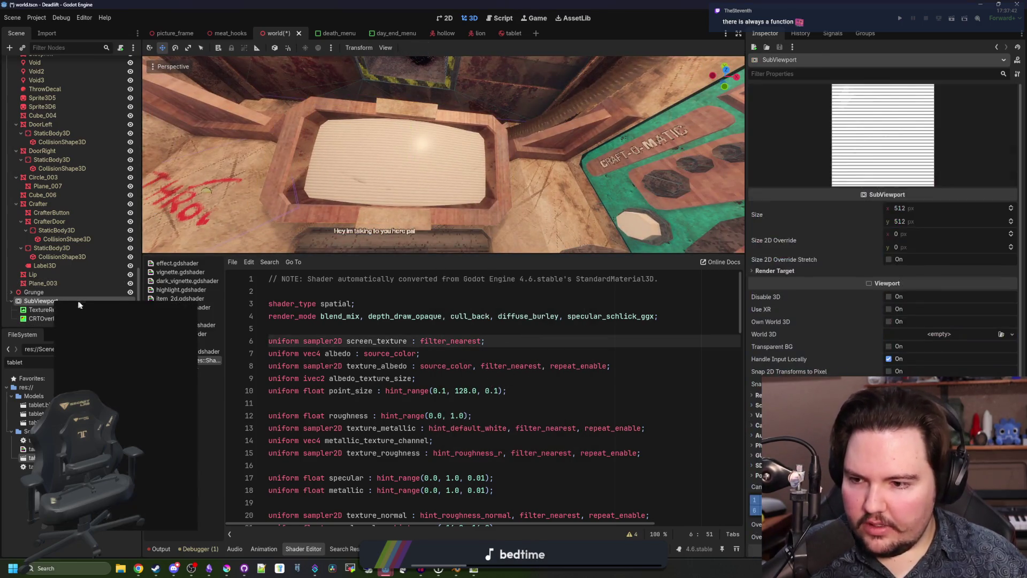
Step: Add a ColorRect child to the SubViewport and set its colour to #000000
right_click(78, 300)
click(85, 307)
text(col)
key(Return)
click(953, 104)
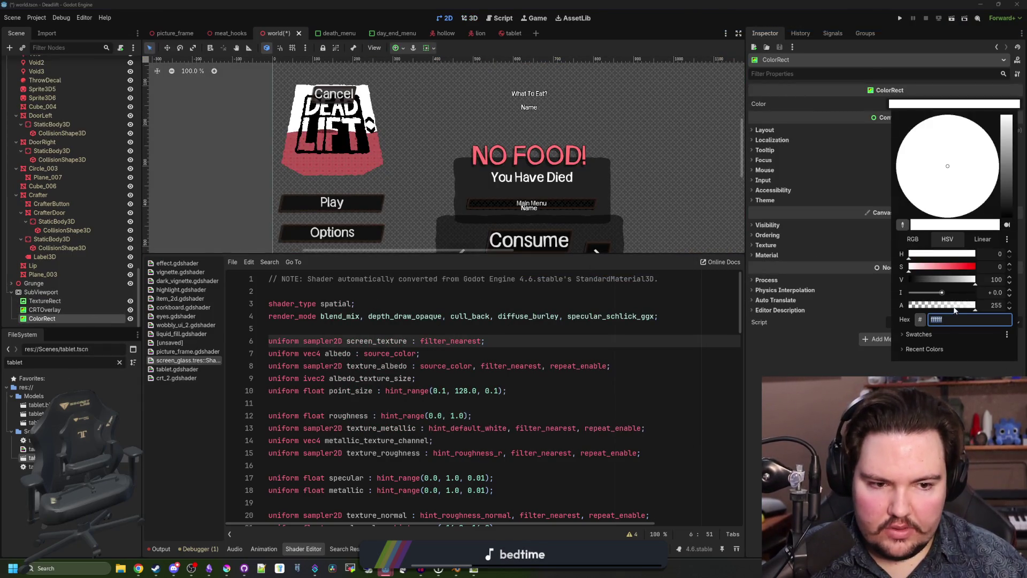
text(000000)
key(Return)
key(Escape)
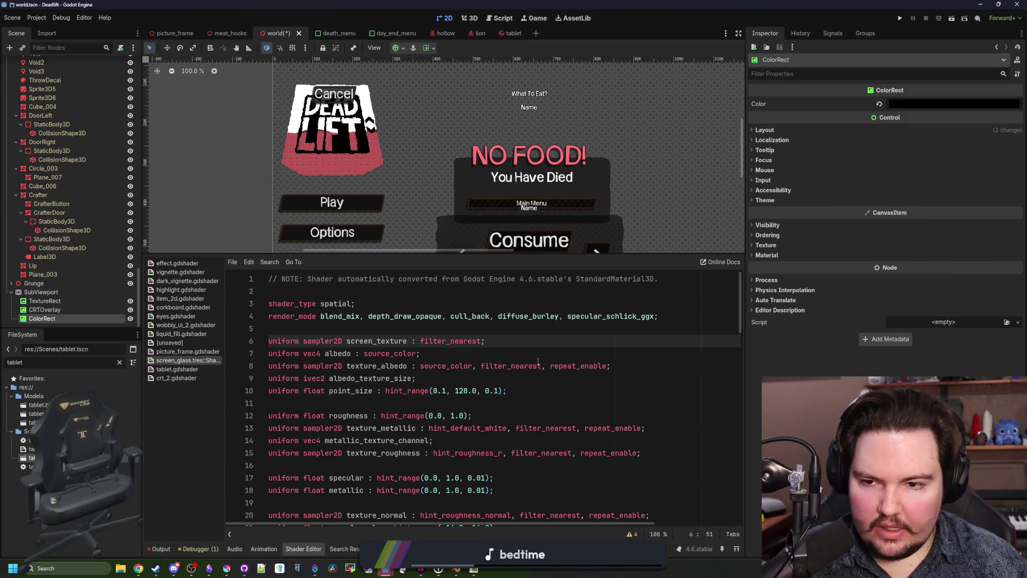
Step: Place the ColorRect behind the TextureRect, anchor it Full Rect, and save the scene
drag(30, 320, 33, 298)
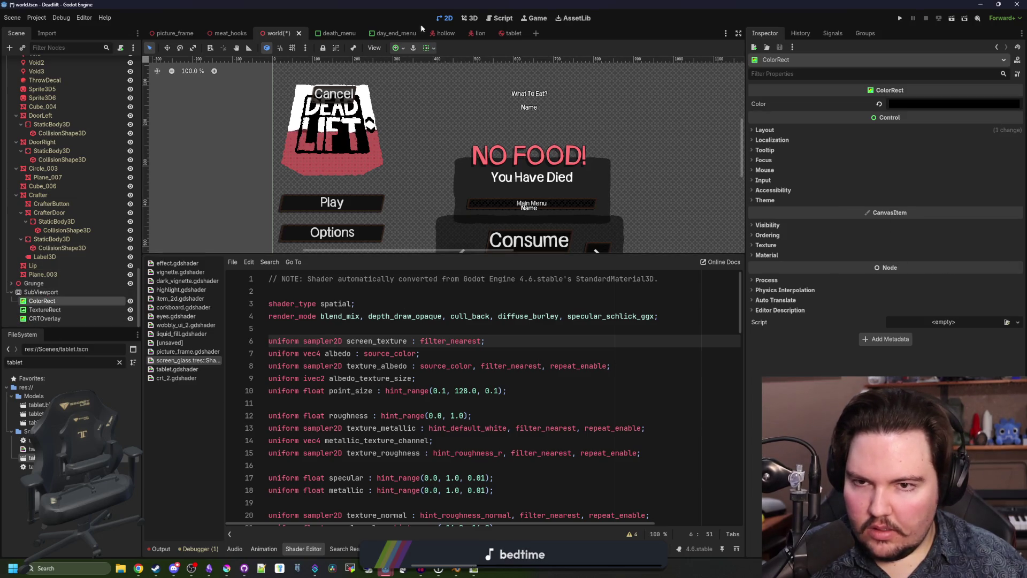
click(469, 17)
click(42, 301)
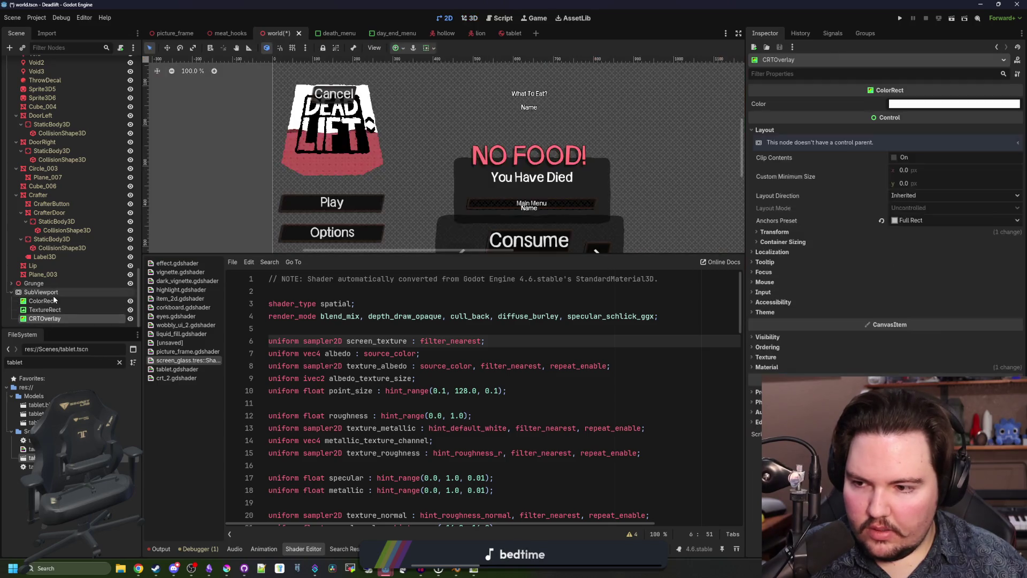
click(764, 130)
click(909, 219)
click(920, 371)
key(ctrl+s)
click(535, 18)
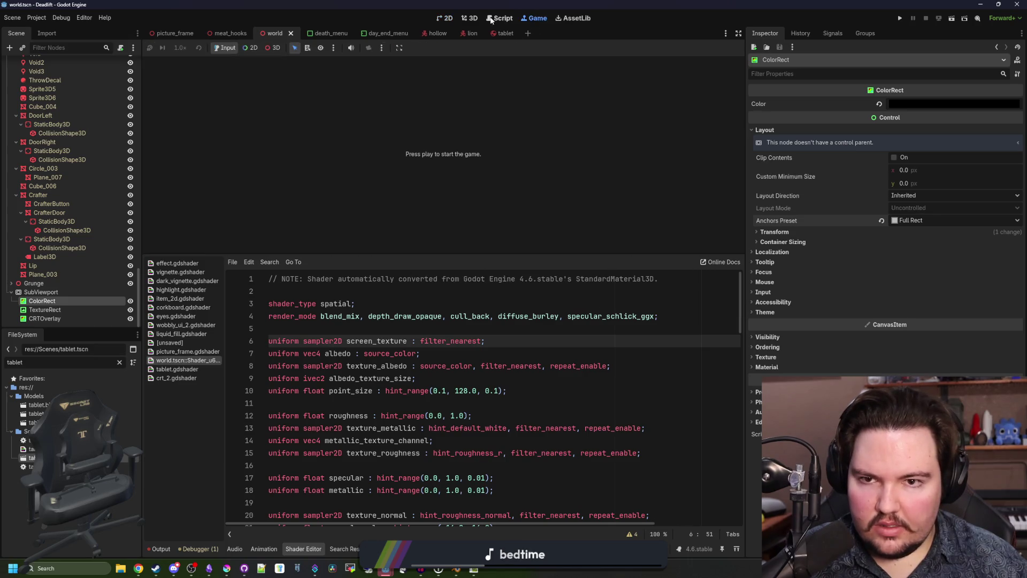
click(471, 17)
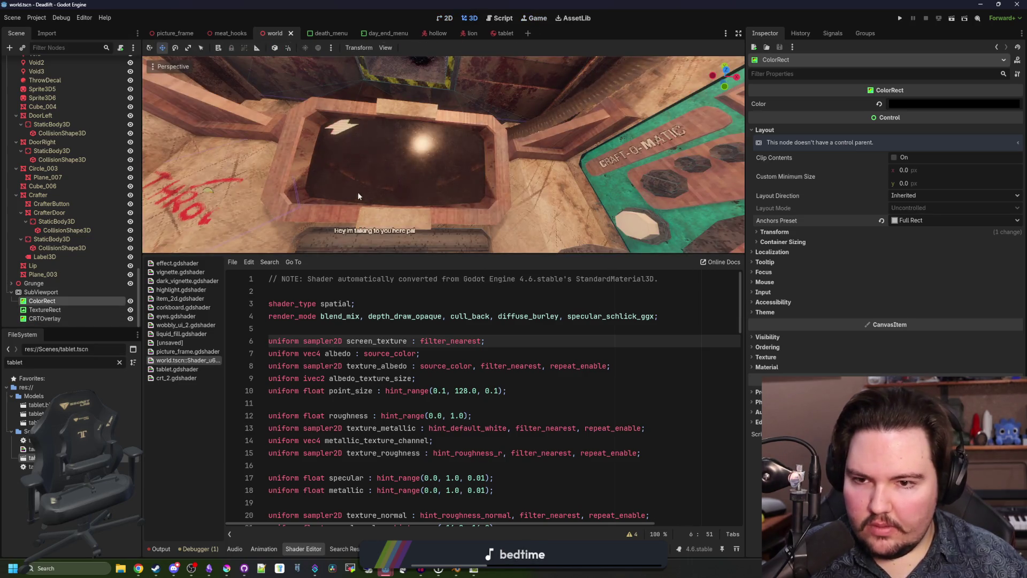
scroll(364, 184, up, 5)
mouse_move(385, 156)
mouse_down()
mouse_move(374, 156)
mouse_move(385, 156)
mouse_up()
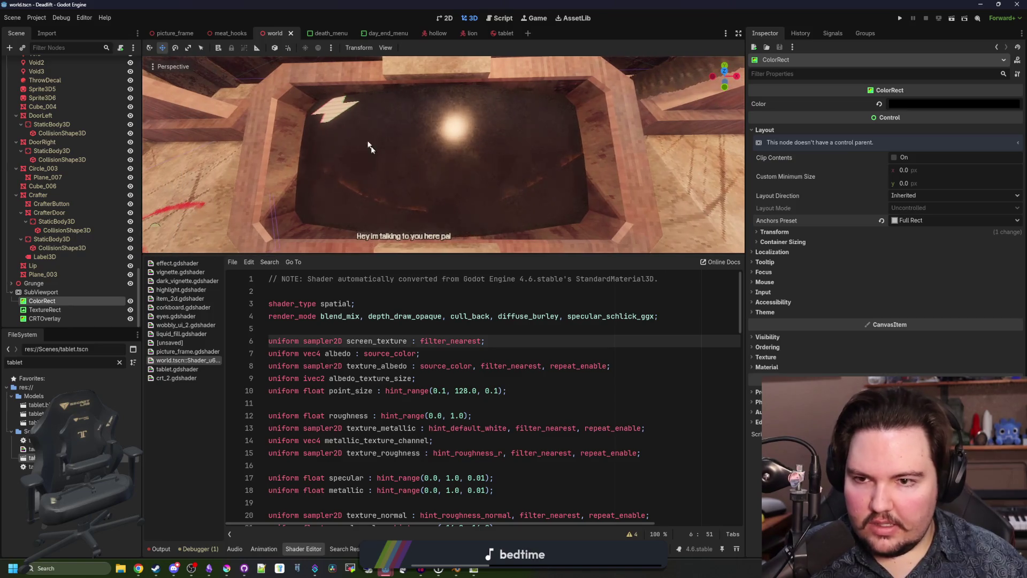
Step: Set the TextureRect's anchor preset to Center and save the scene
click(45, 309)
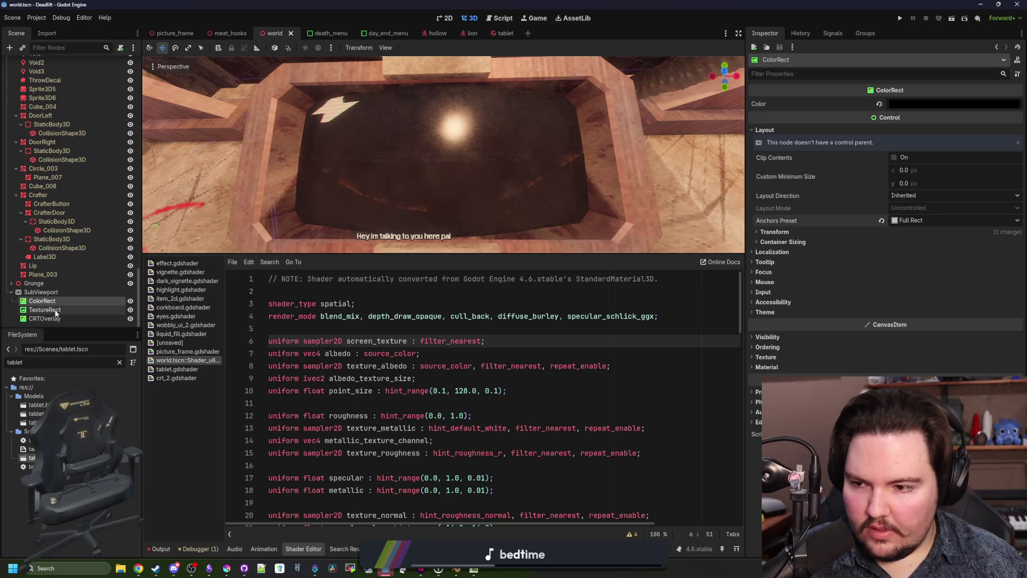
click(166, 48)
scroll(431, 140, down, 8)
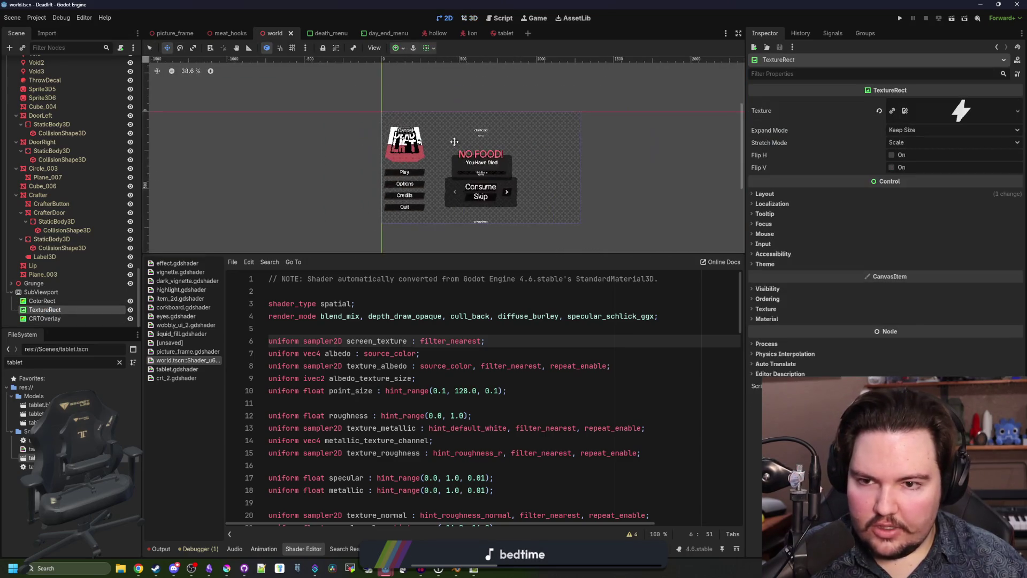
scroll(431, 140, up, 6)
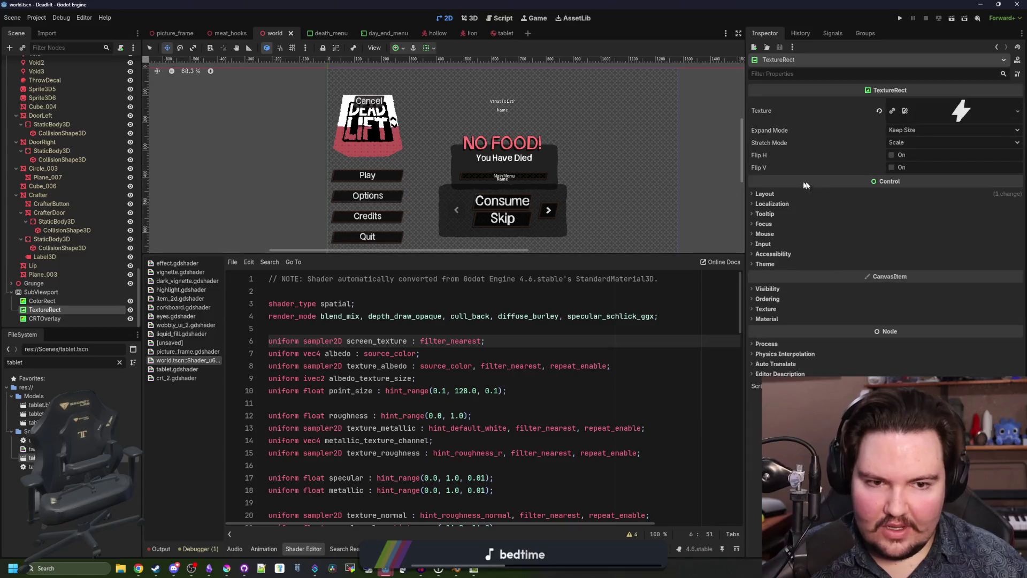
click(789, 193)
click(905, 284)
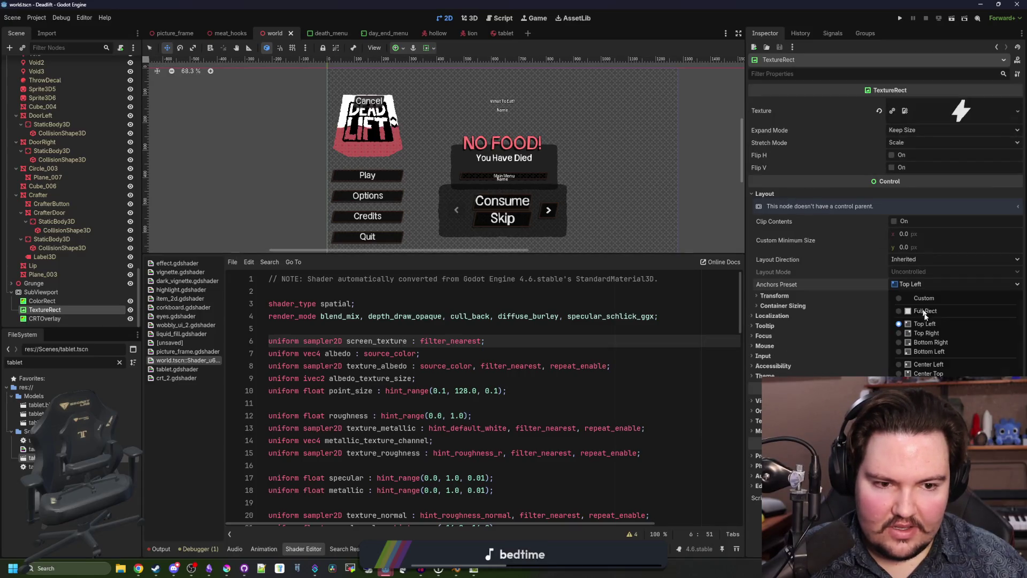
click(920, 353)
key(ctrl+s)
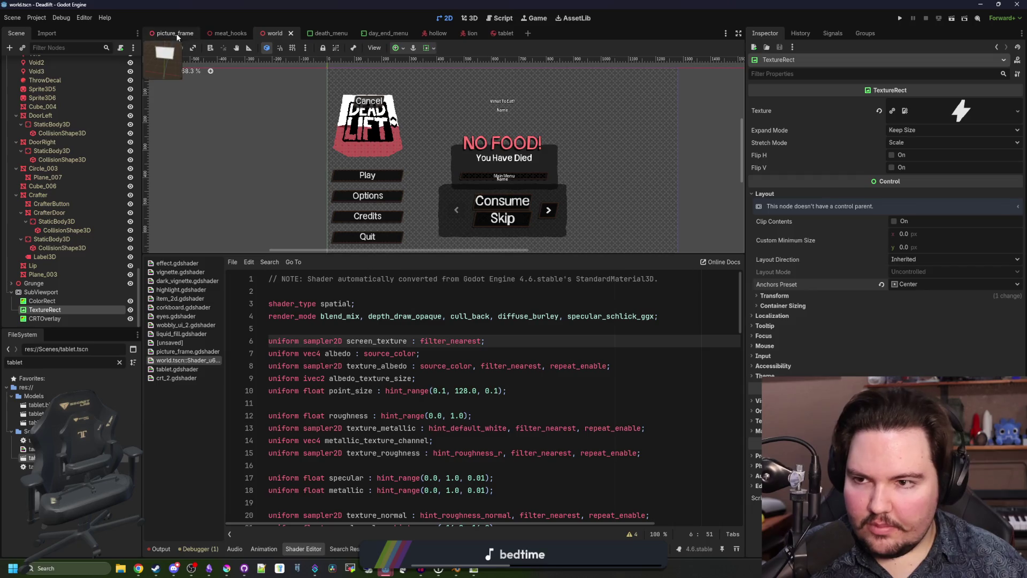
click(473, 18)
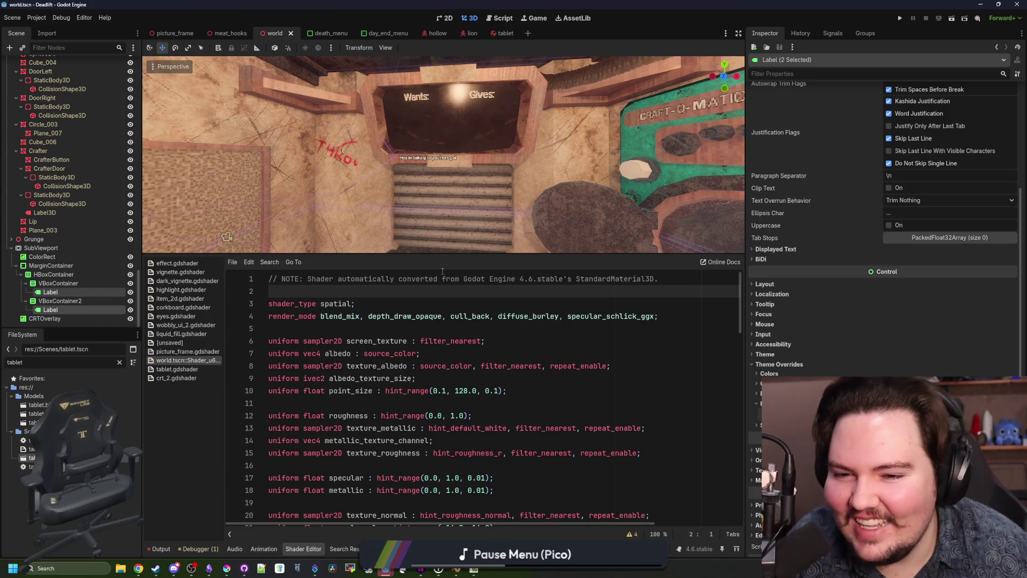
Step: Orbit the 3D view to inspect the Wants/Gives labels on the ceiling glass
scroll(443, 154, up, 6)
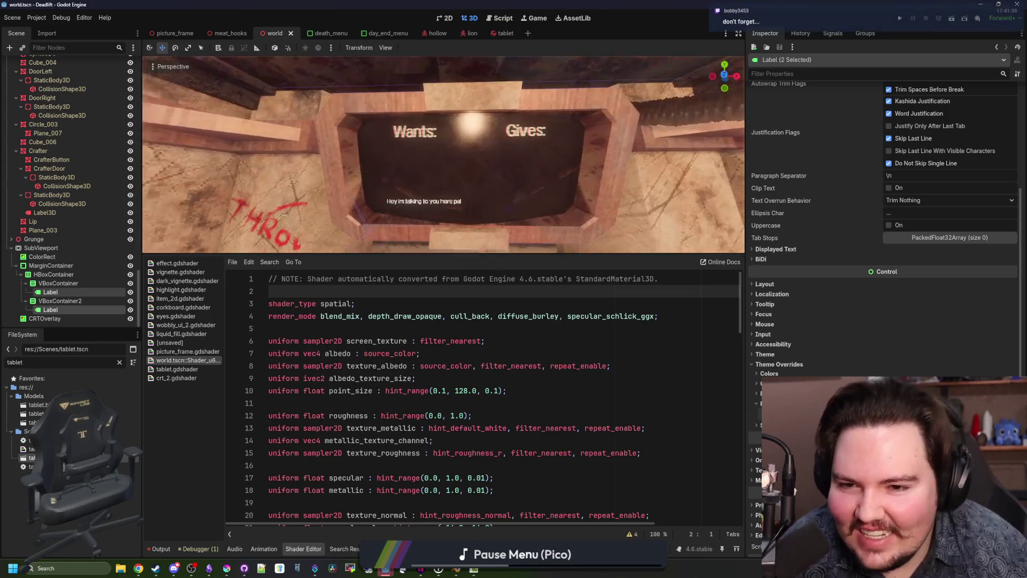
drag(443, 154, 443, 155)
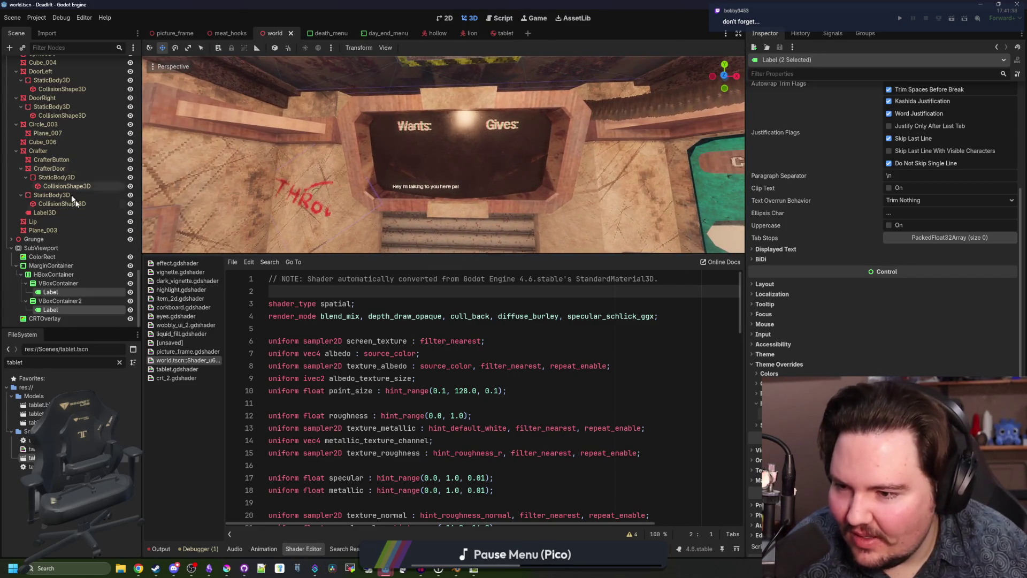
click(420, 365)
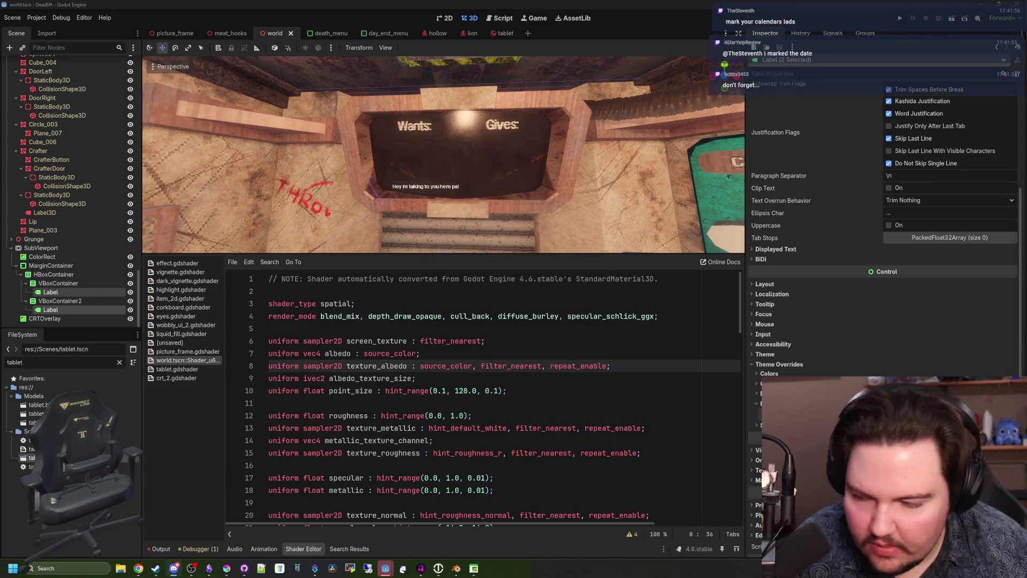
click(480, 296)
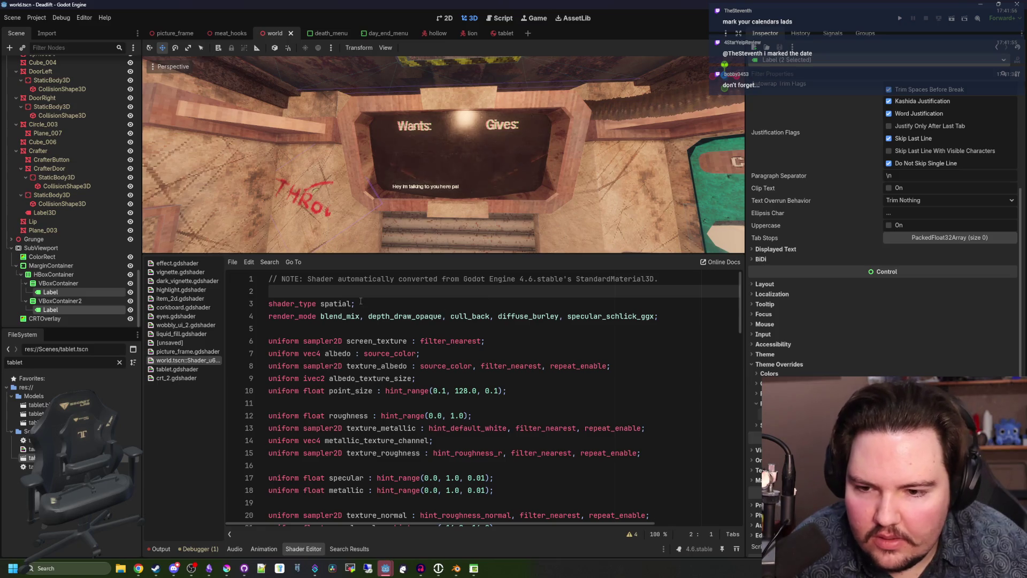
key(ctrl+s)
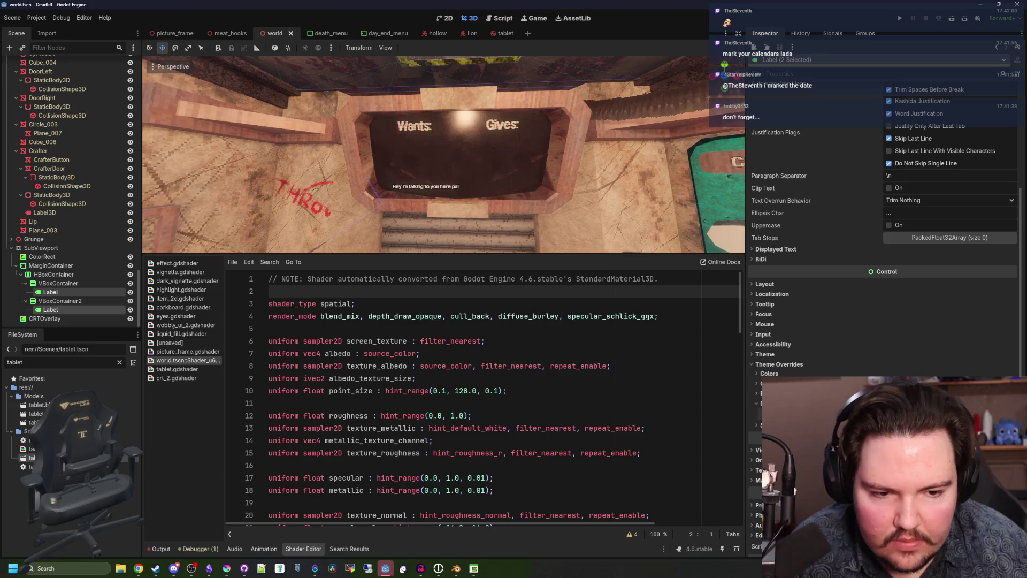
click(756, 393)
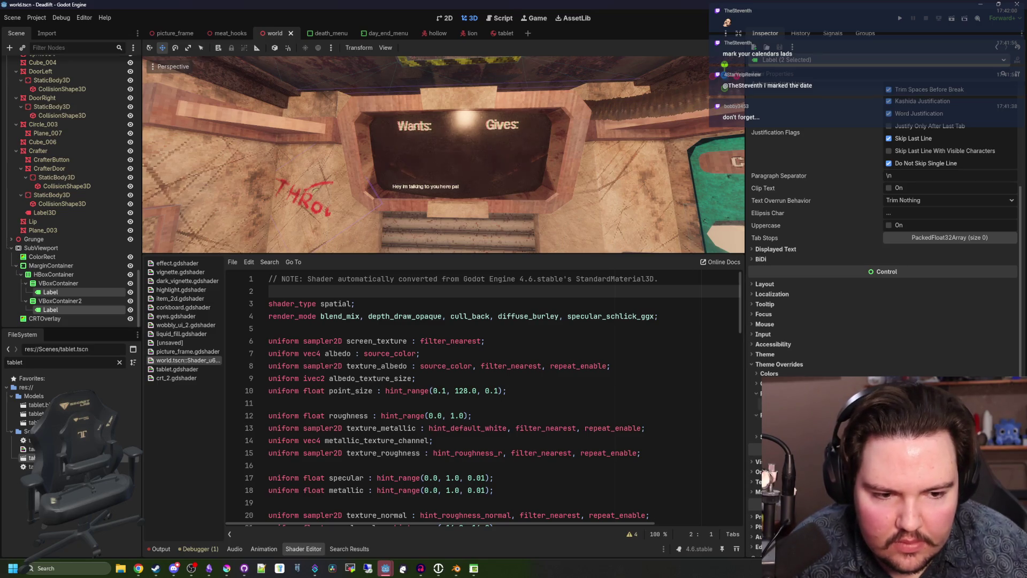
click(120, 362)
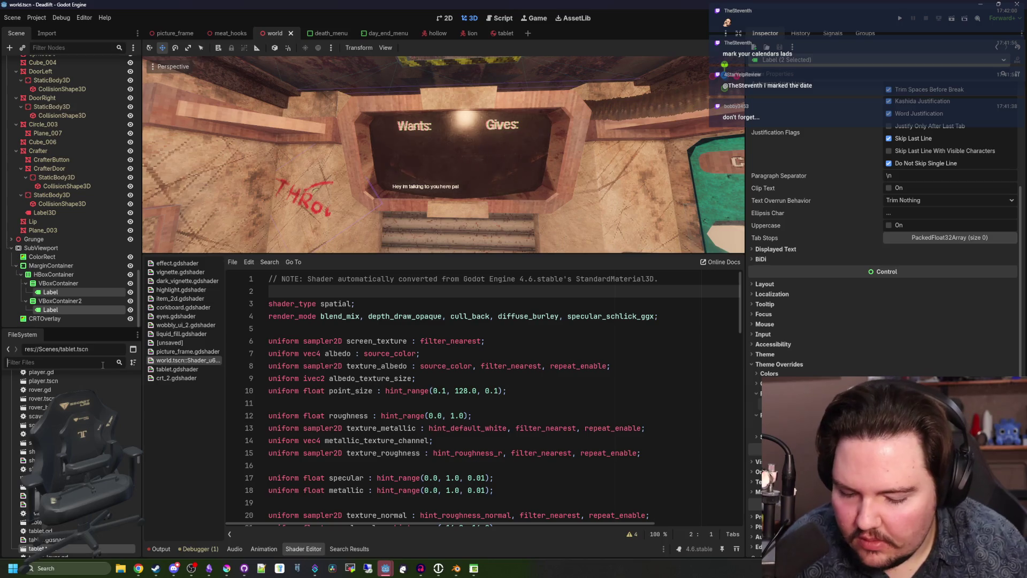
text(font)
click(31, 396)
click(119, 362)
click(35, 413)
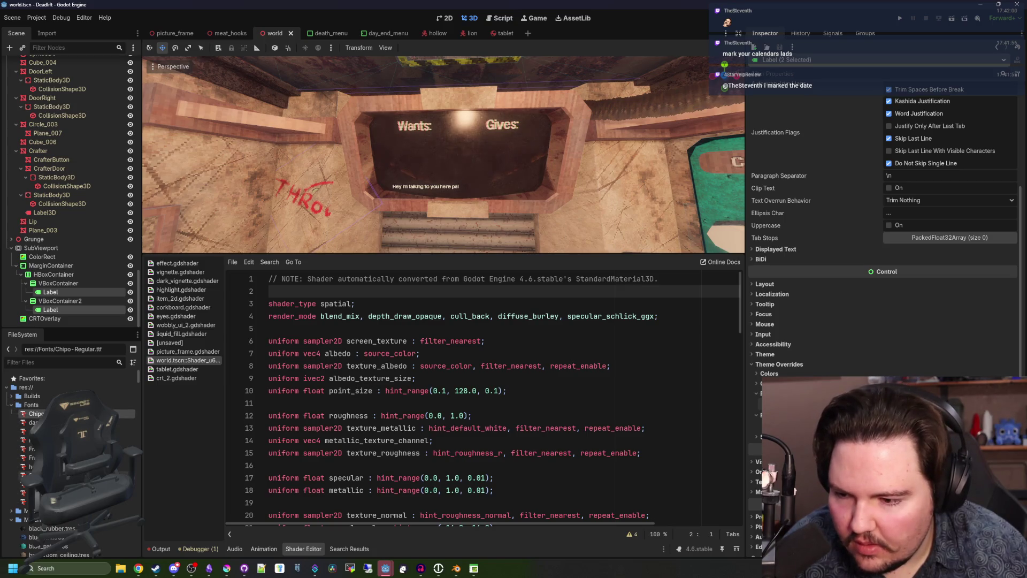
double_click(32, 475)
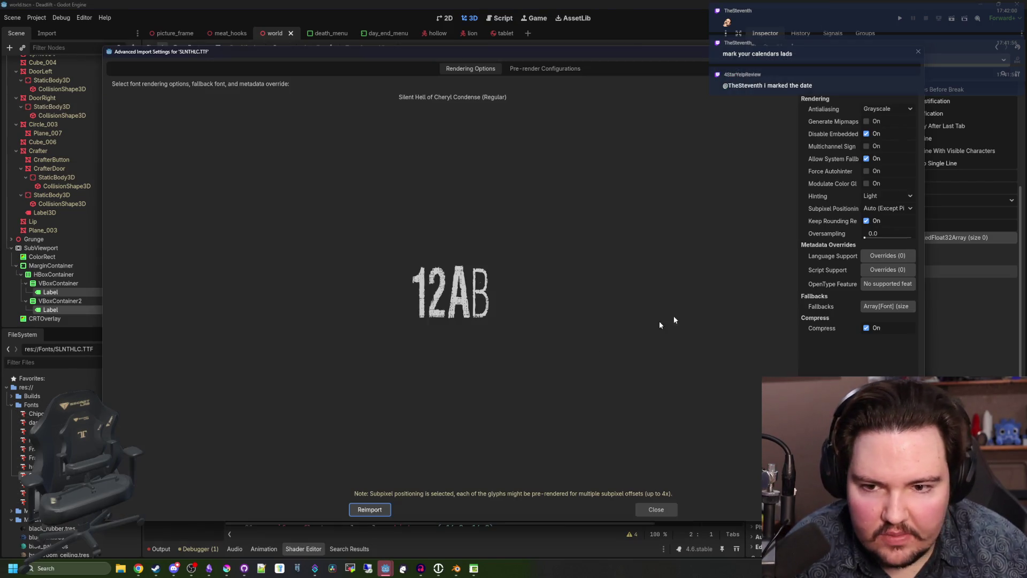
click(656, 509)
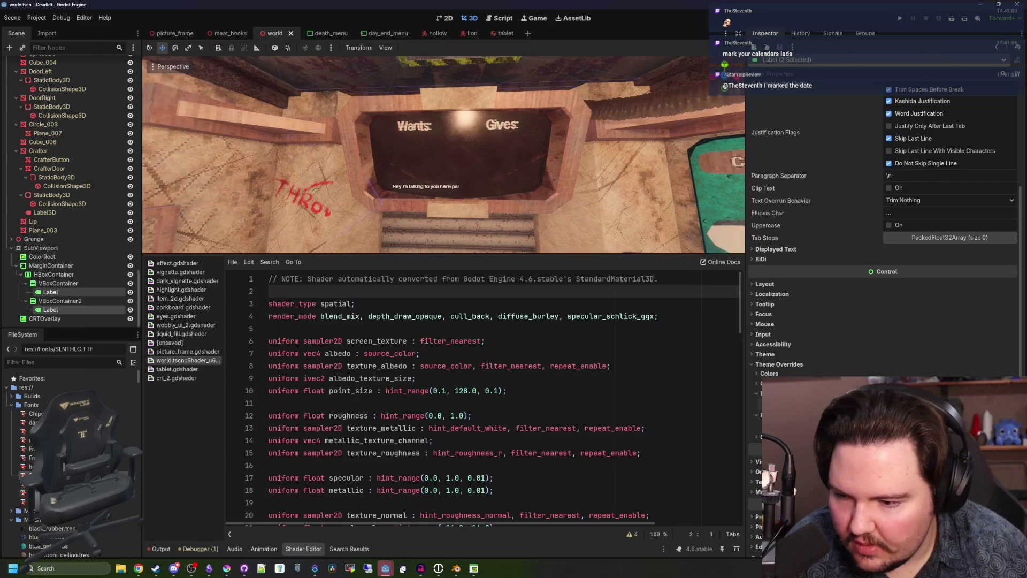
double_click(32, 501)
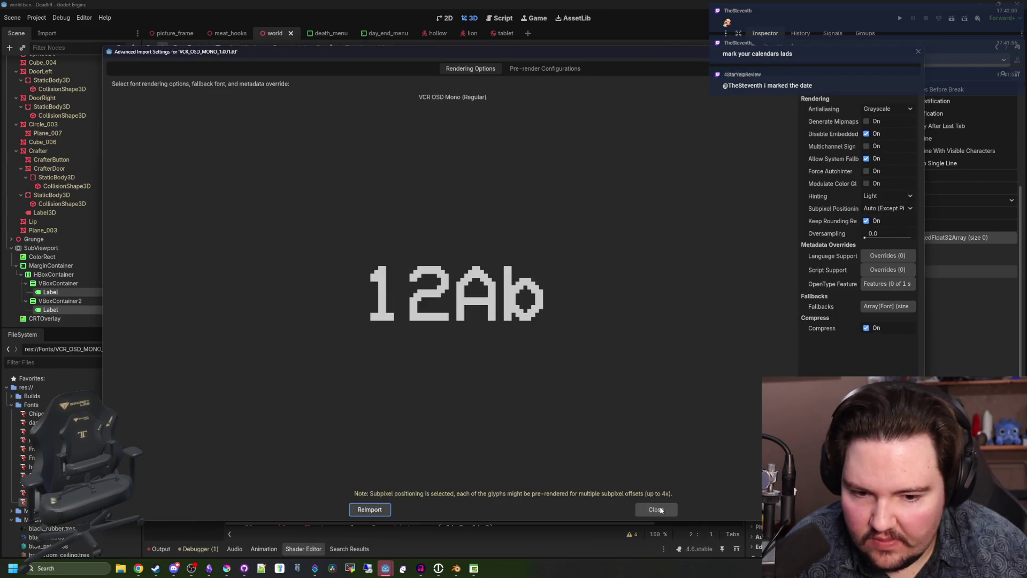
click(659, 509)
double_click(30, 467)
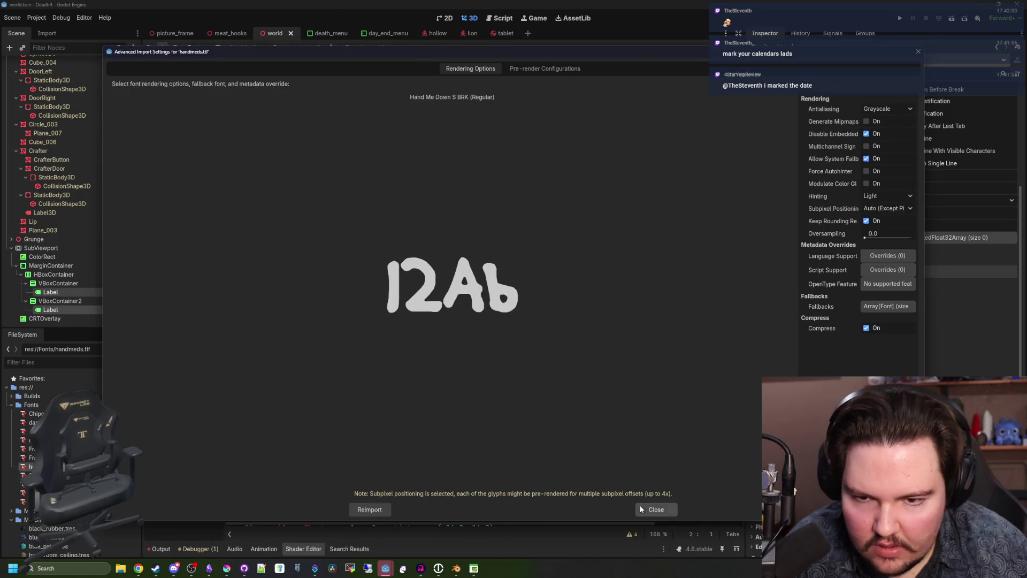
click(640, 504)
double_click(31, 457)
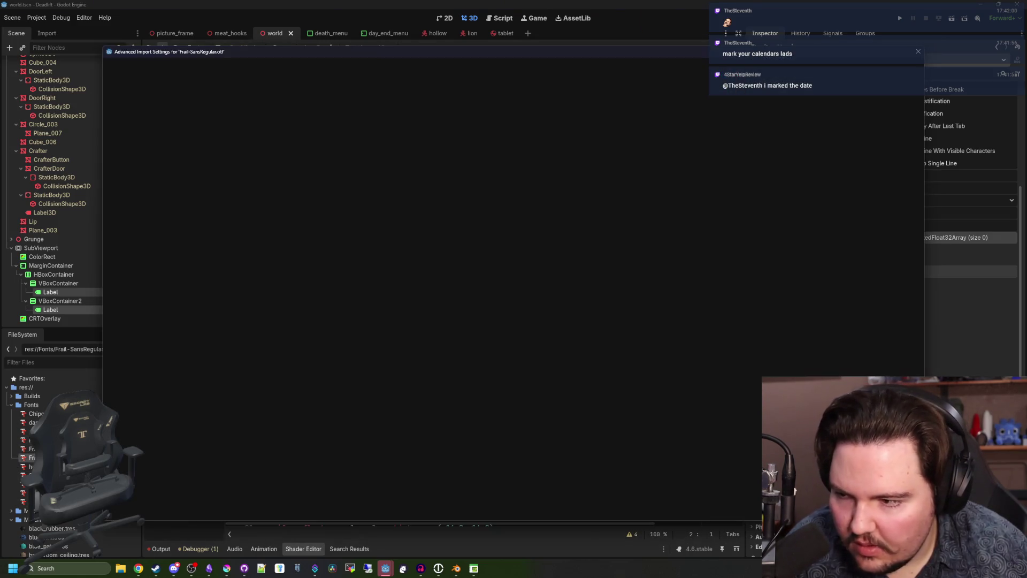
click(657, 509)
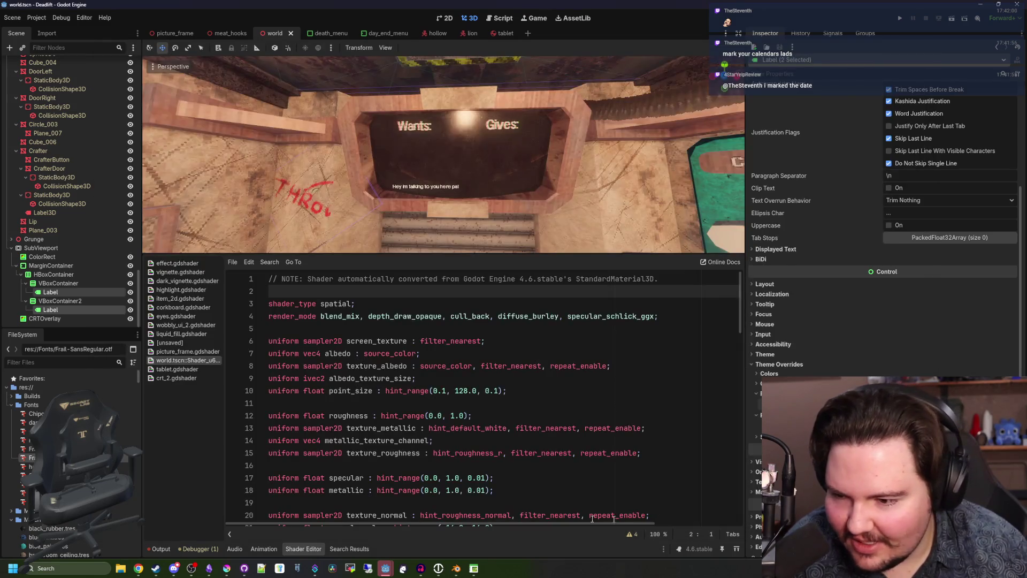
double_click(30, 430)
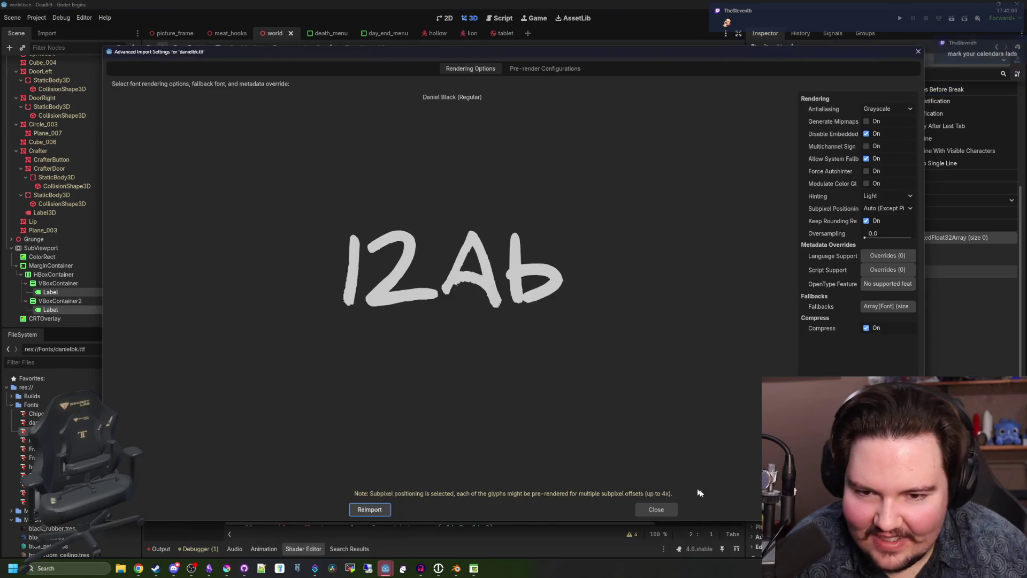
click(663, 513)
double_click(30, 501)
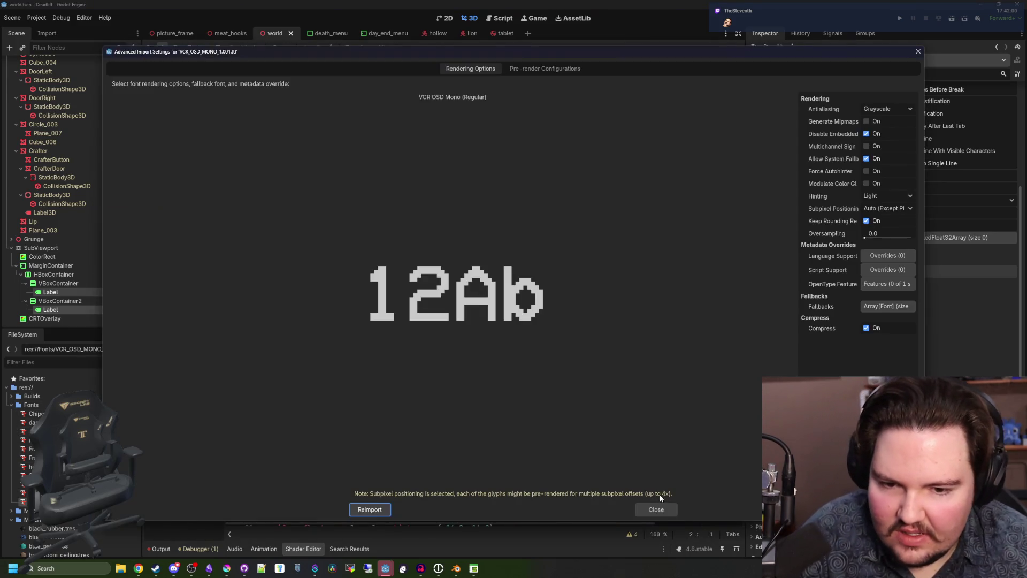
click(584, 509)
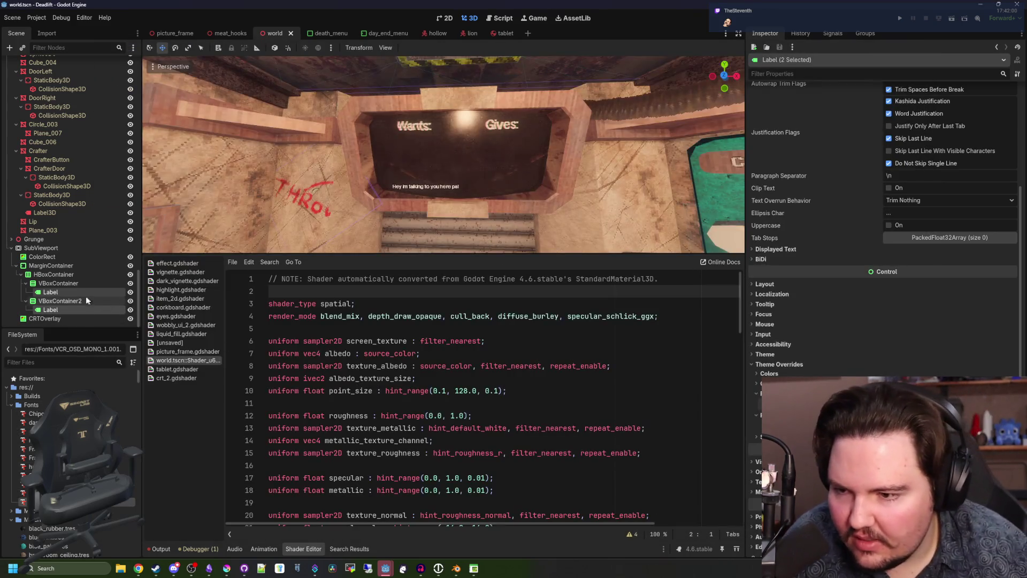
Step: Select both the Wants: and Gives: labels and enable a Font Size theme override
click(72, 308)
ctrl+click(73, 309)
scroll(801, 373, down, 2)
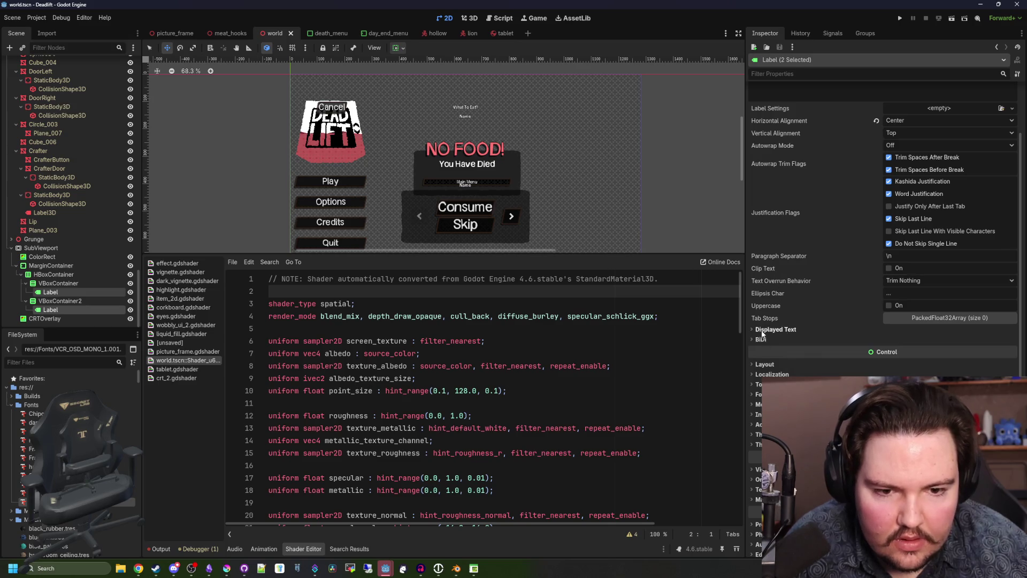
scroll(759, 332, up, 2)
scroll(754, 329, down, 3)
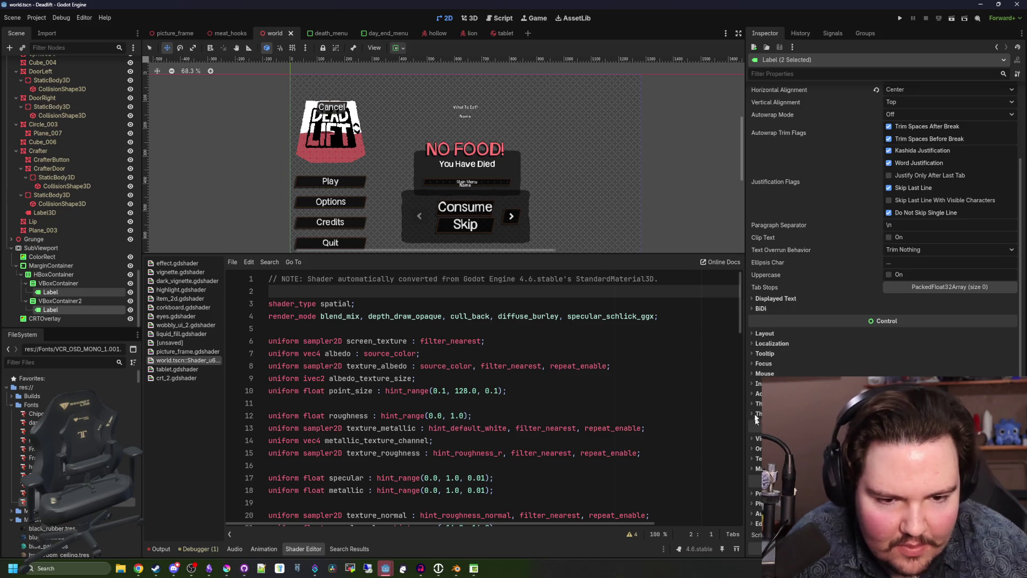
scroll(795, 491, down, 2)
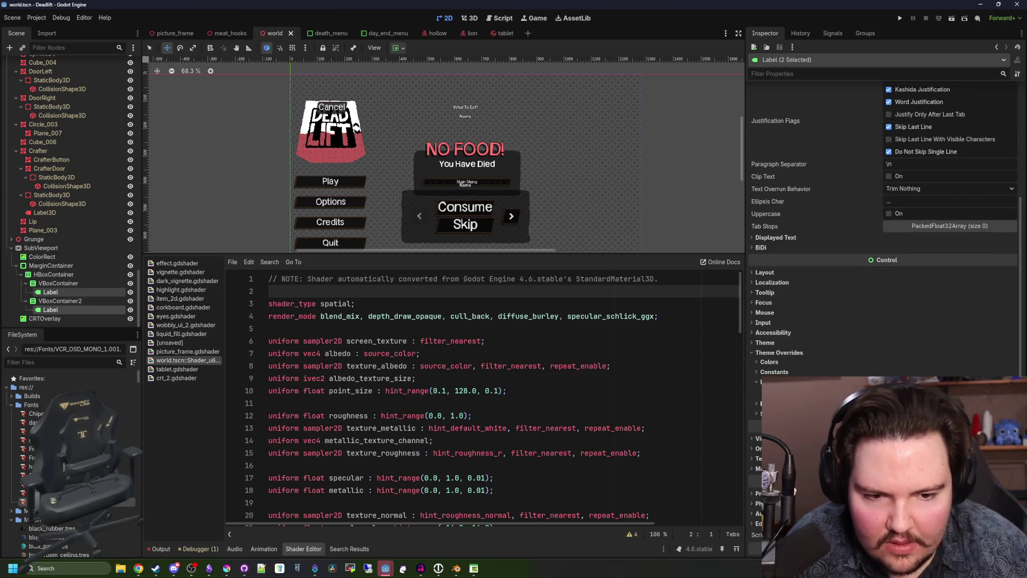
click(795, 491)
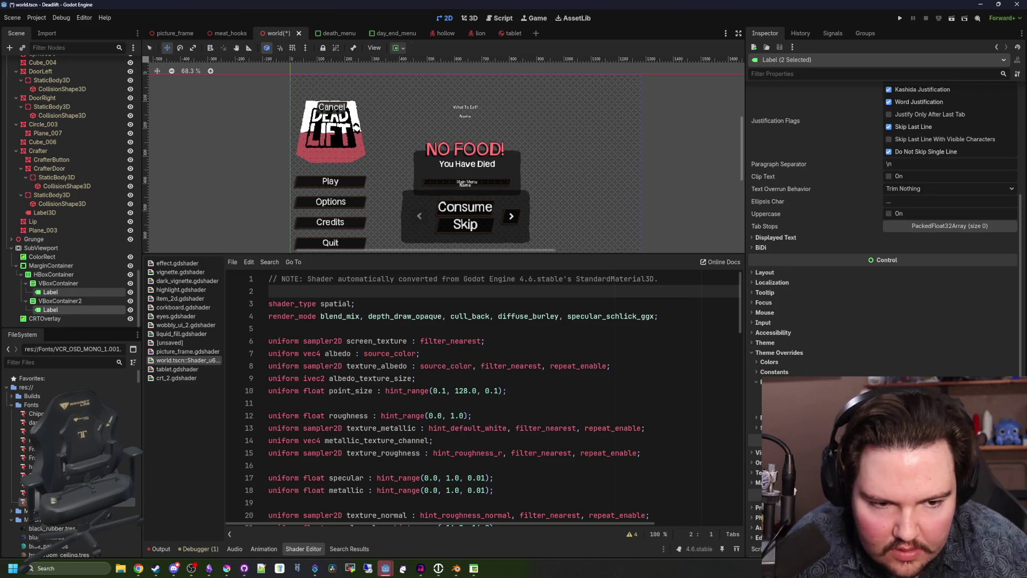
key(ctrl+s)
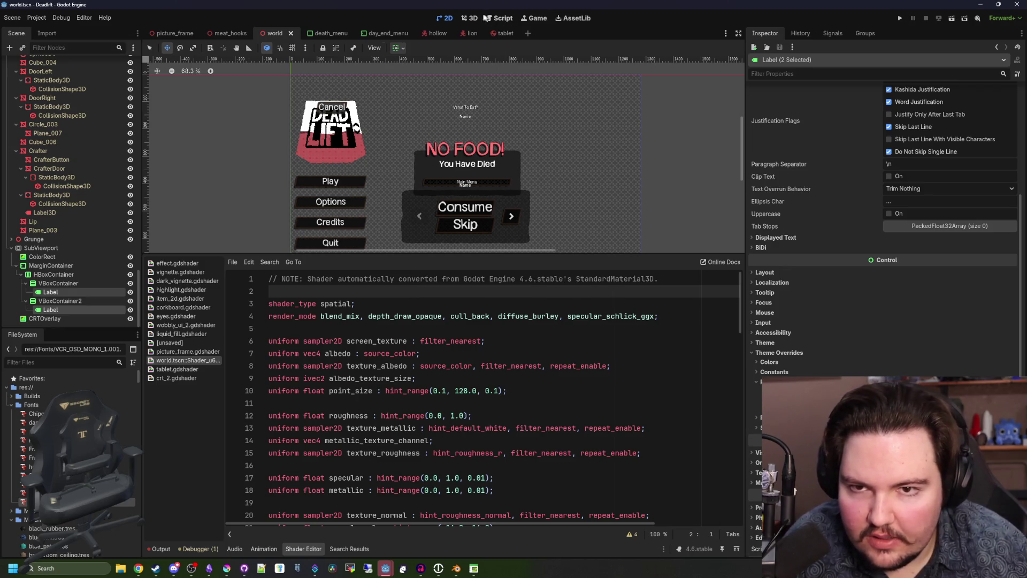
Step: Increase the font size of both labels and save the scene
click(470, 18)
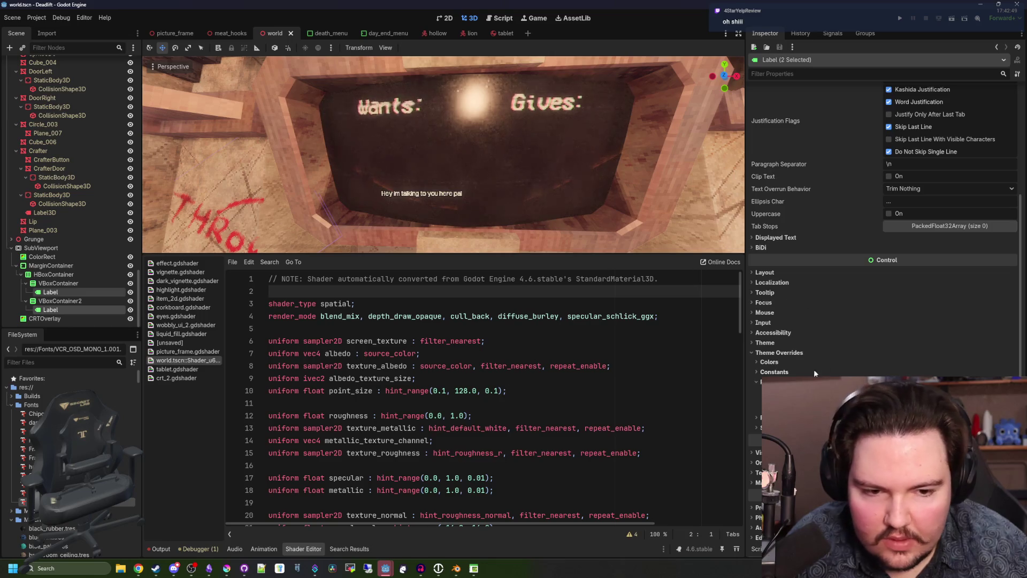
click(758, 417)
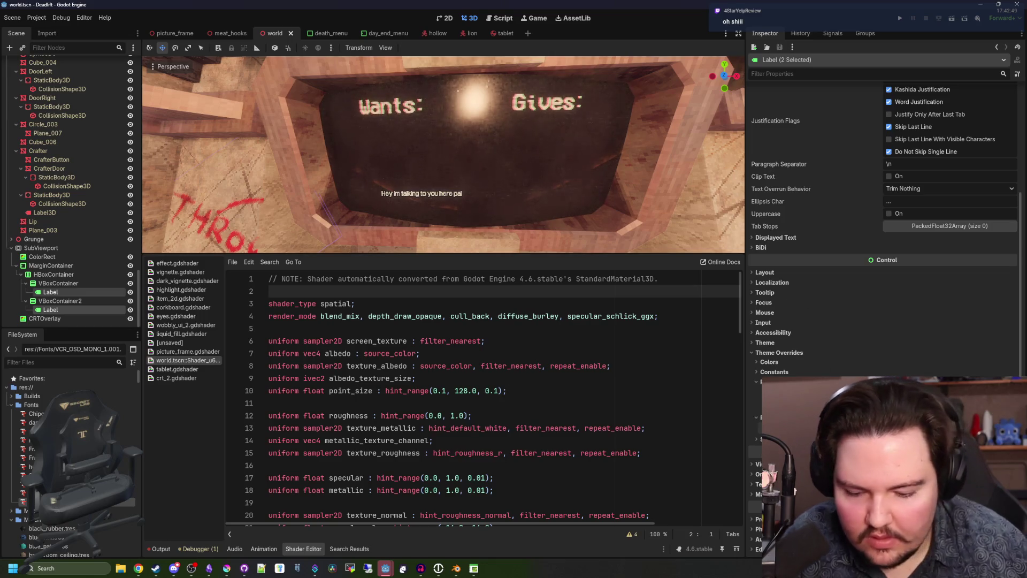
key(Return)
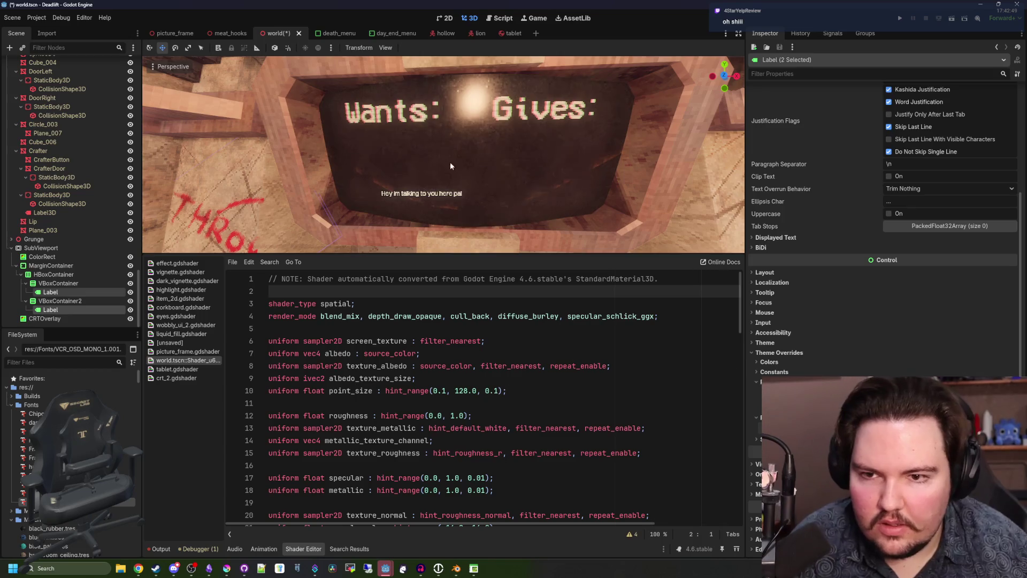
scroll(450, 166, down, 2)
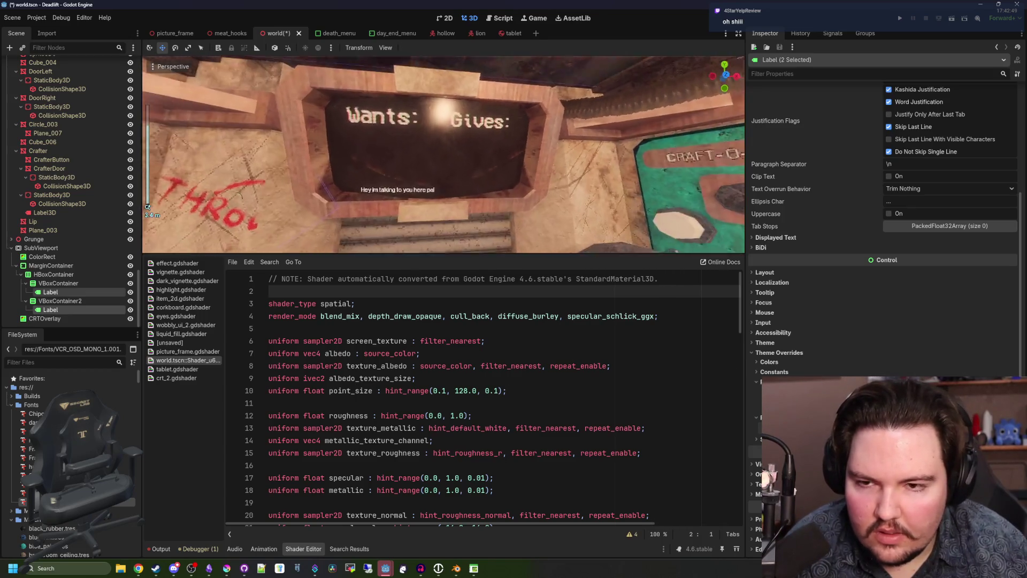
drag(240, 196, 267, 199)
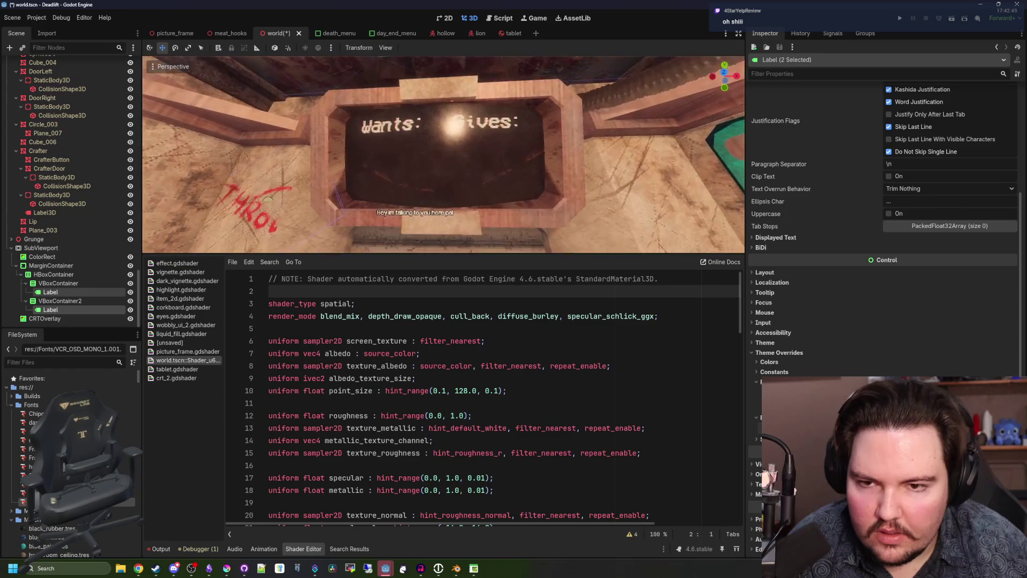
key(ctrl+s)
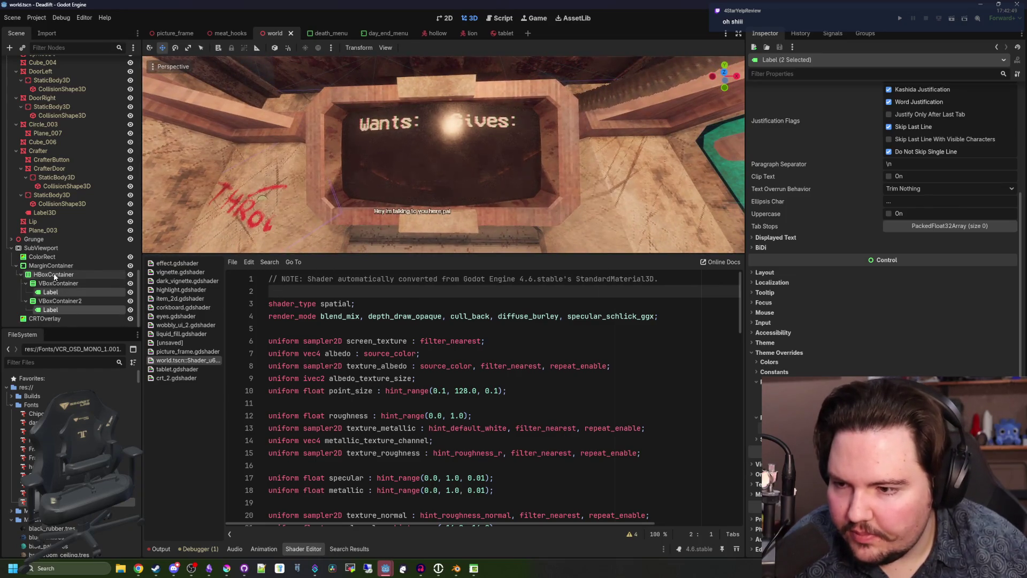
click(55, 277)
right_click(67, 276)
Step: Add a VSeparator child node to the HBoxContainer
click(85, 280)
text(separ)
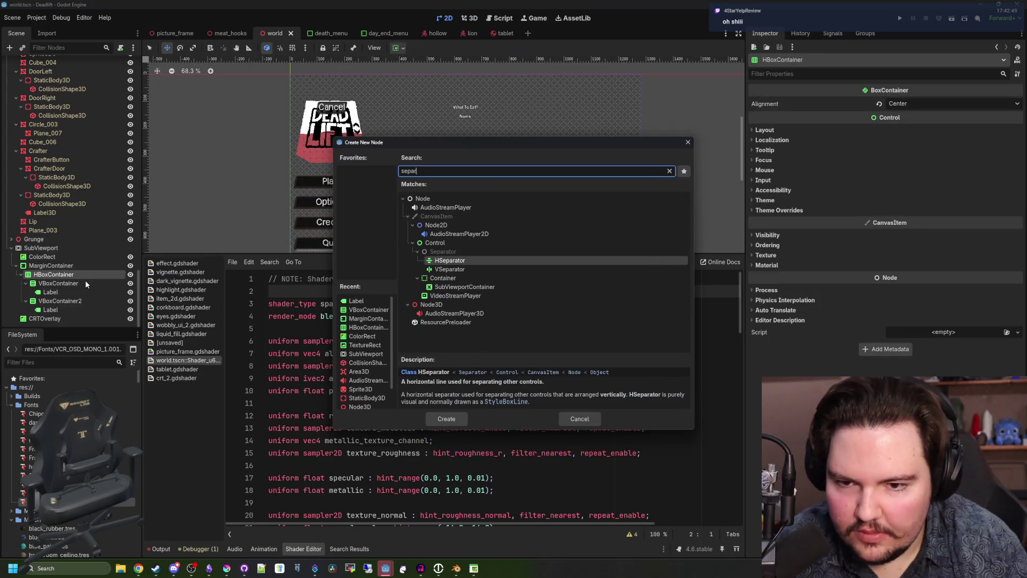
key(Down)
key(Return)
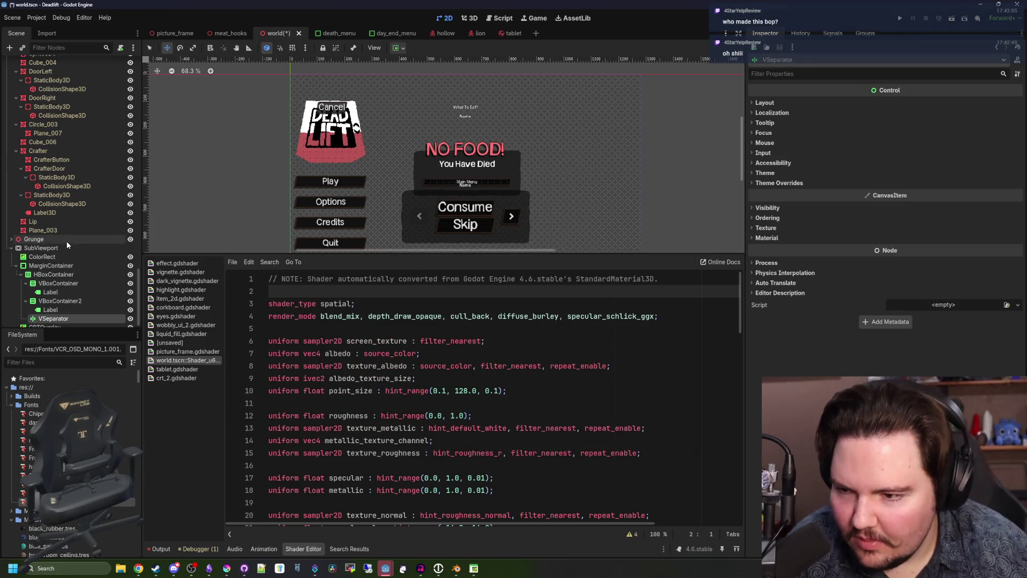
Step: Move the VSeparator between the two VBoxContainers and save the scene
click(25, 292)
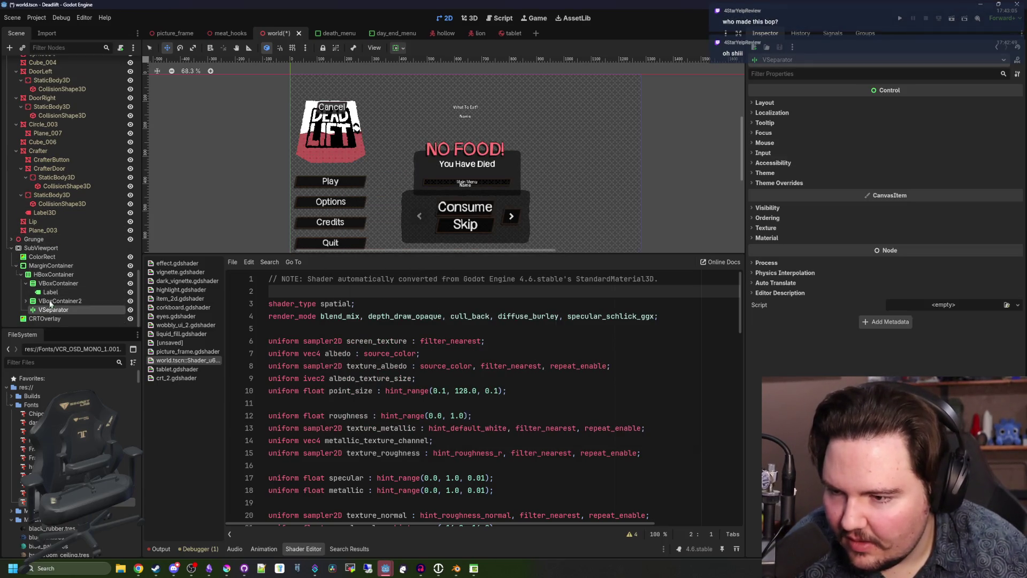
drag(45, 299, 46, 299)
key(ctrl+s)
click(469, 19)
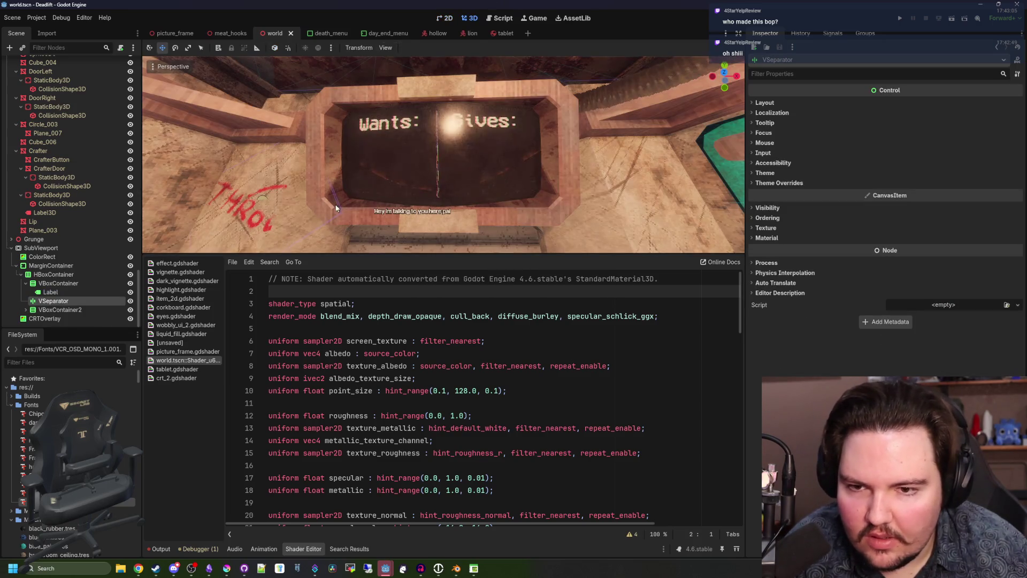
scroll(450, 160, up, 5)
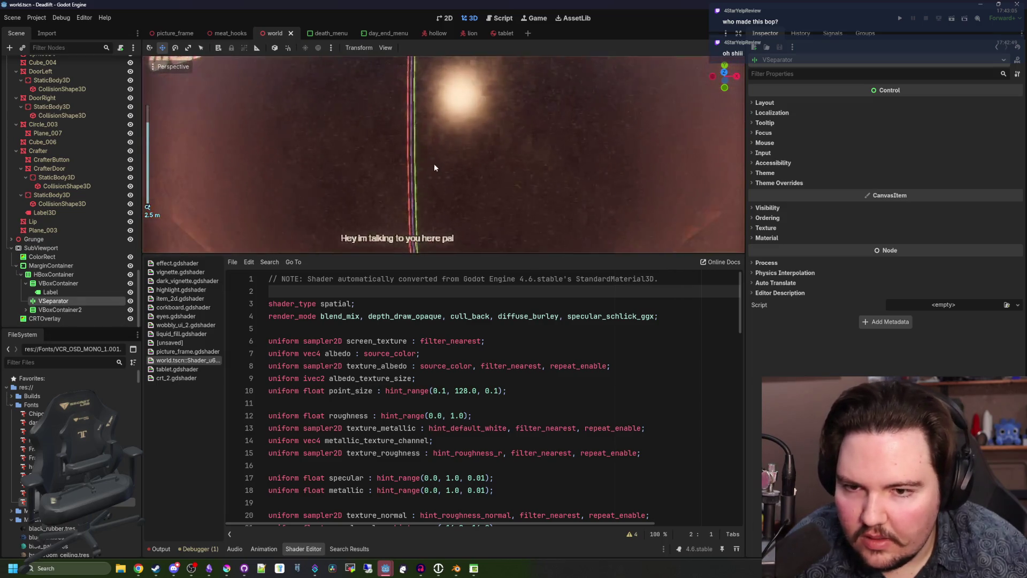
scroll(436, 163, down, 3)
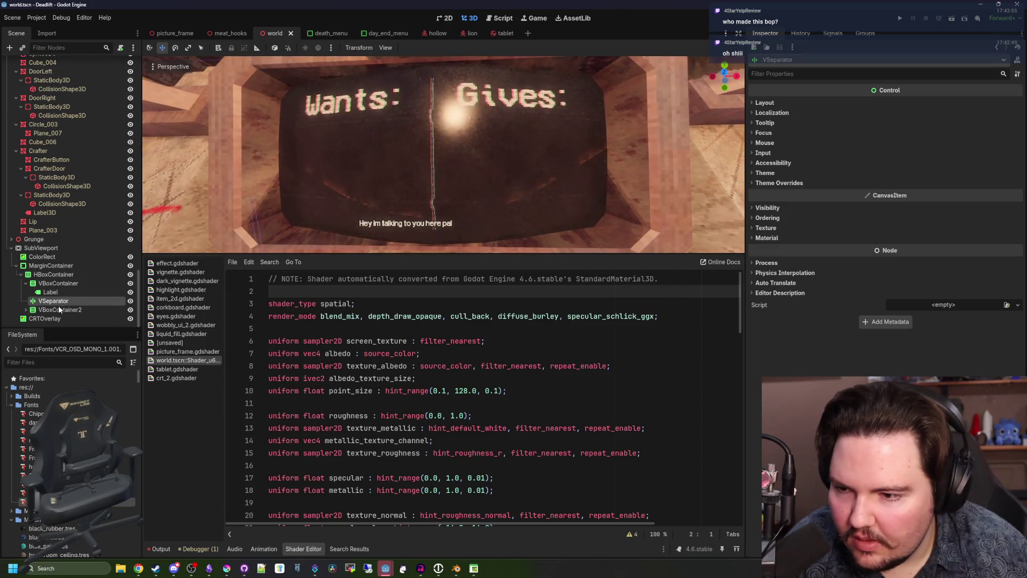
key(ctrl+F1)
click(766, 237)
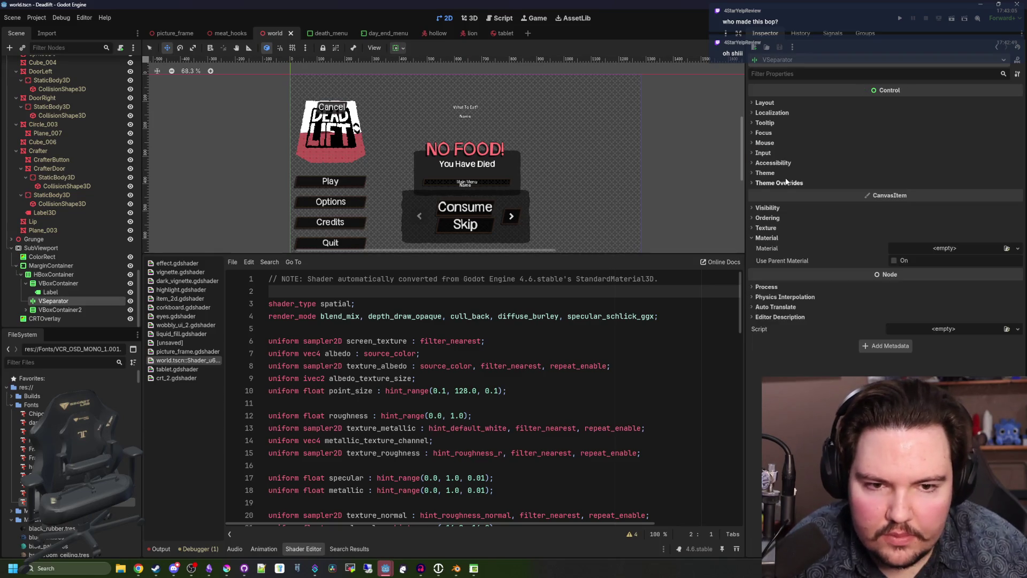
Step: Give the VSeparator a new StyleBoxFlat as its Separator style override
click(778, 183)
click(769, 201)
click(923, 214)
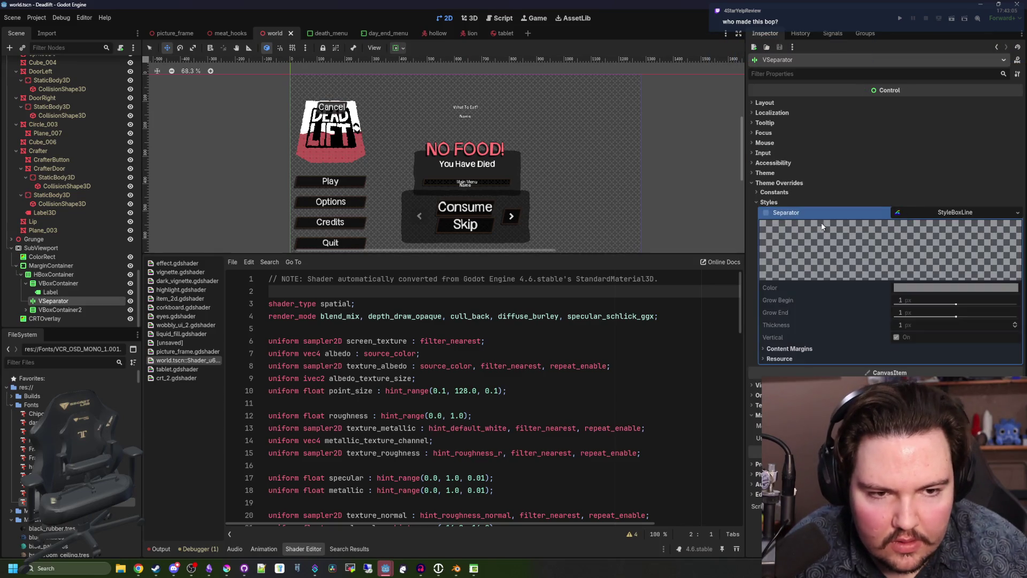
click(766, 213)
right_click(952, 214)
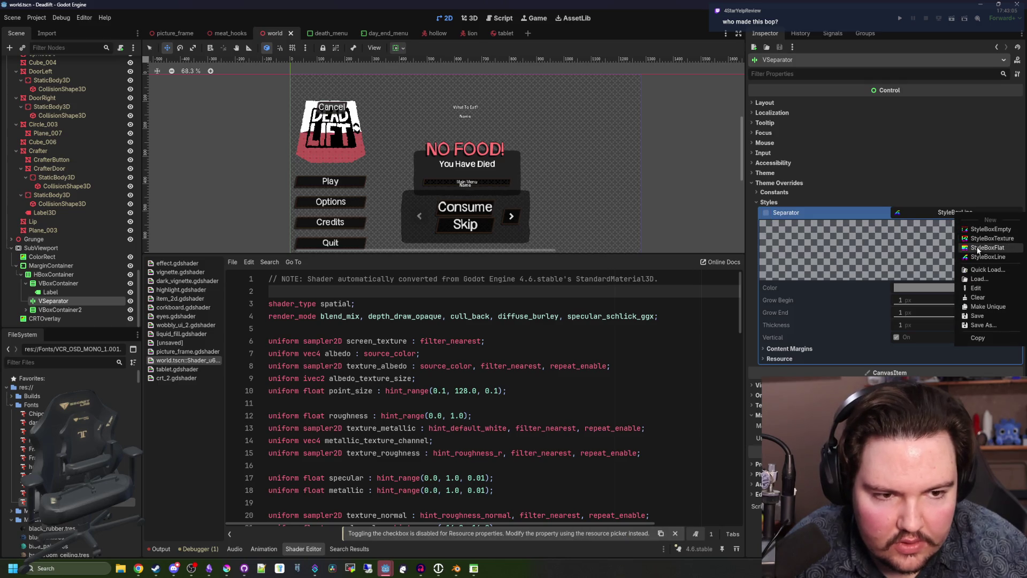
click(980, 250)
click(470, 17)
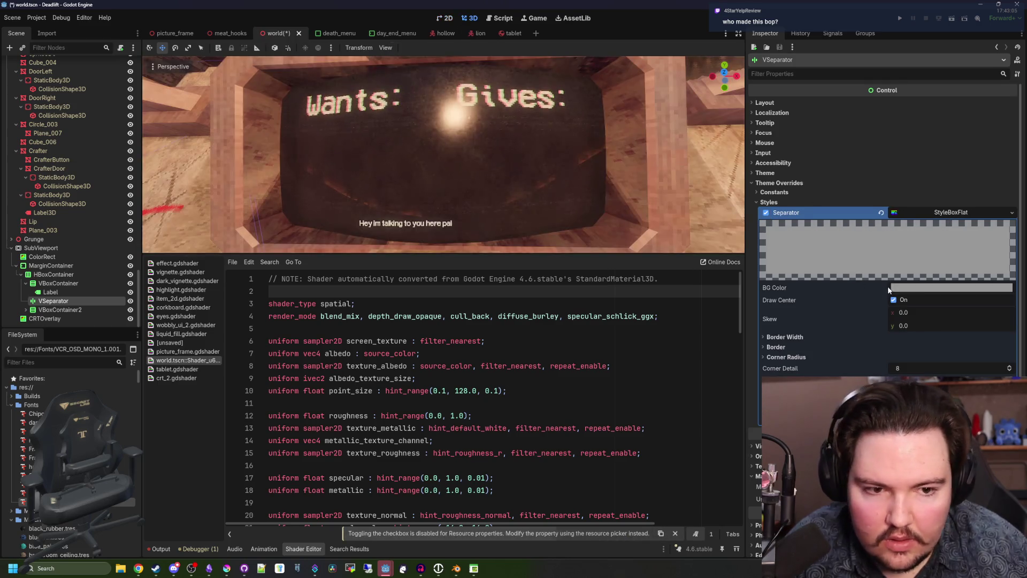
Step: Set the StyleBoxFlat background to white with a 2 px left border
click(911, 291)
drag(1003, 331, 1003, 300)
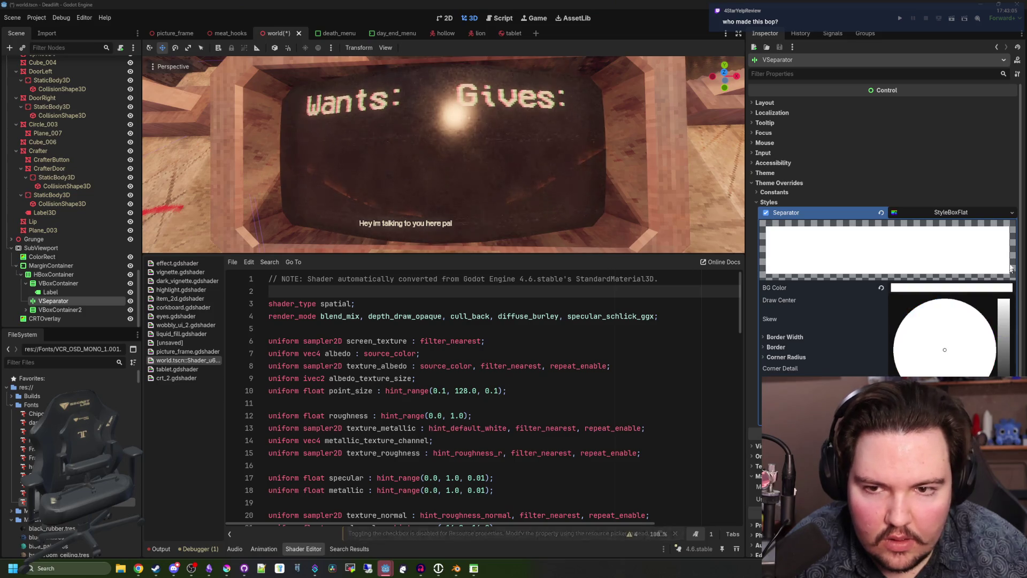
click(796, 315)
click(791, 337)
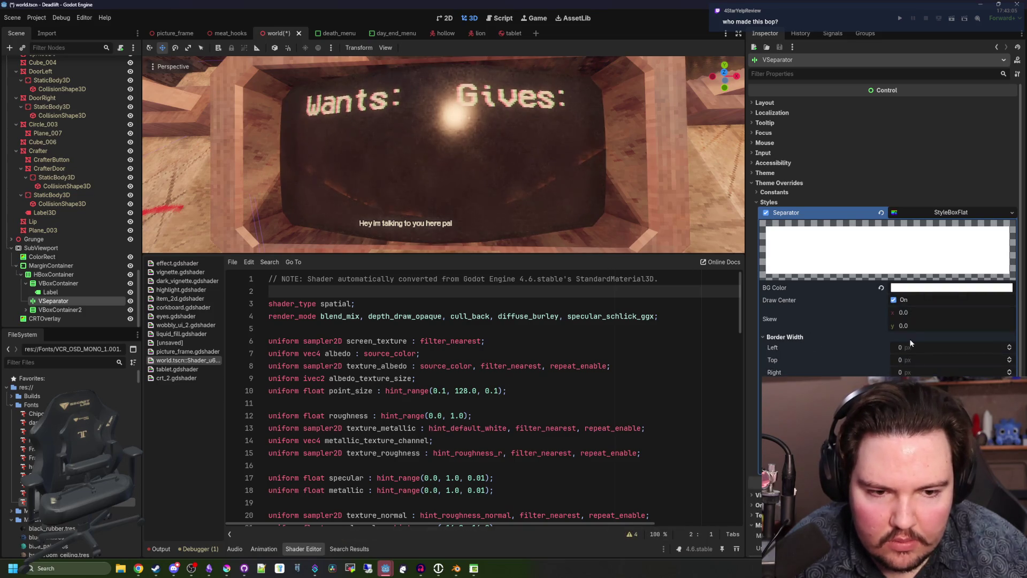
drag(909, 347, 860, 347)
click(766, 337)
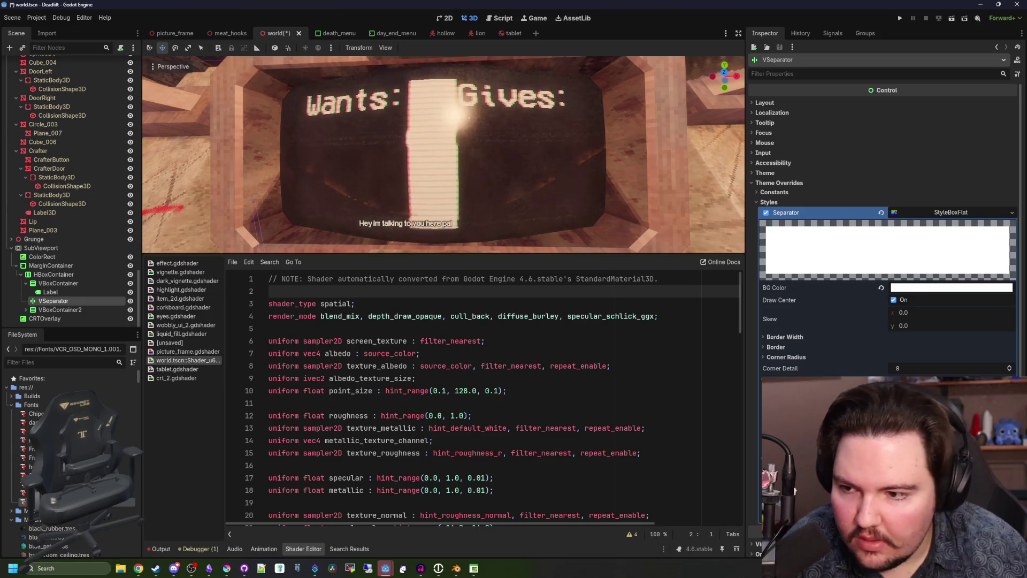
Step: Set the style's top and bottom expand margins to 50 px
scroll(882, 214, down, 2)
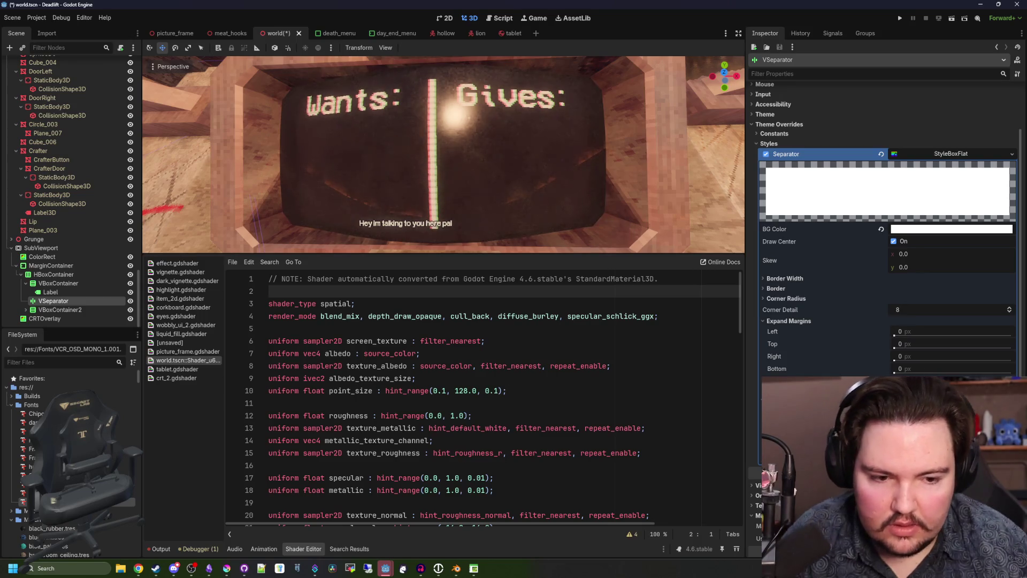
mouse_move(894, 373)
mouse_down()
mouse_move(930, 374)
mouse_move(953, 345)
mouse_up()
scroll(908, 345, down, 3)
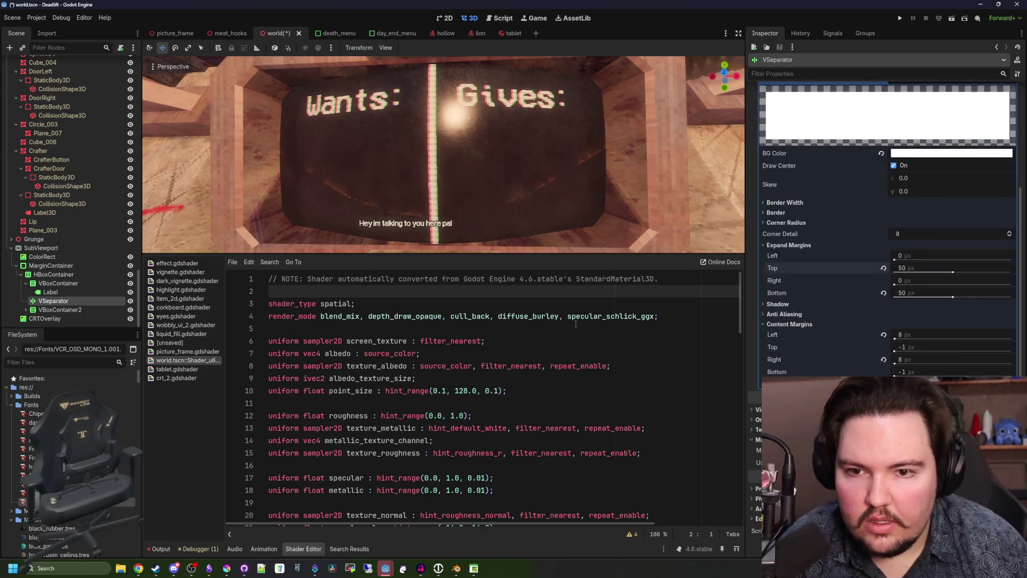
click(534, 328)
scroll(523, 219, down, 6)
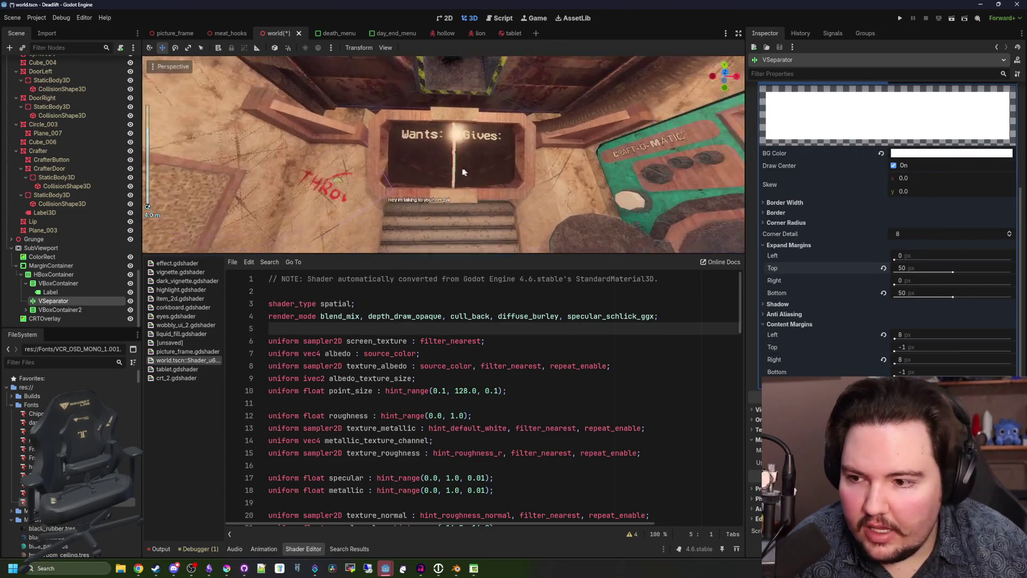
click(46, 285)
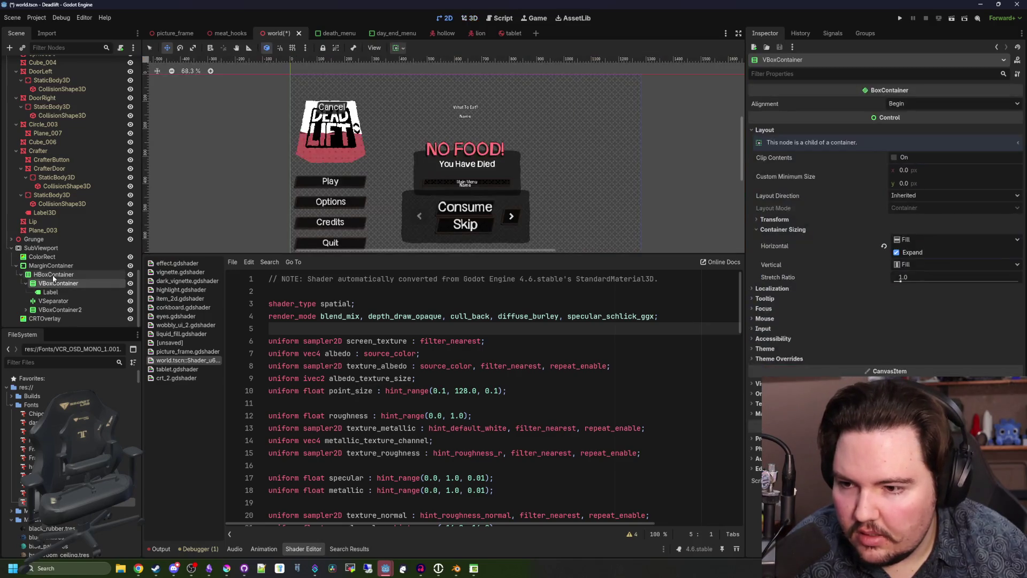
Step: Select the SubViewport and save the world scene
click(52, 274)
click(51, 248)
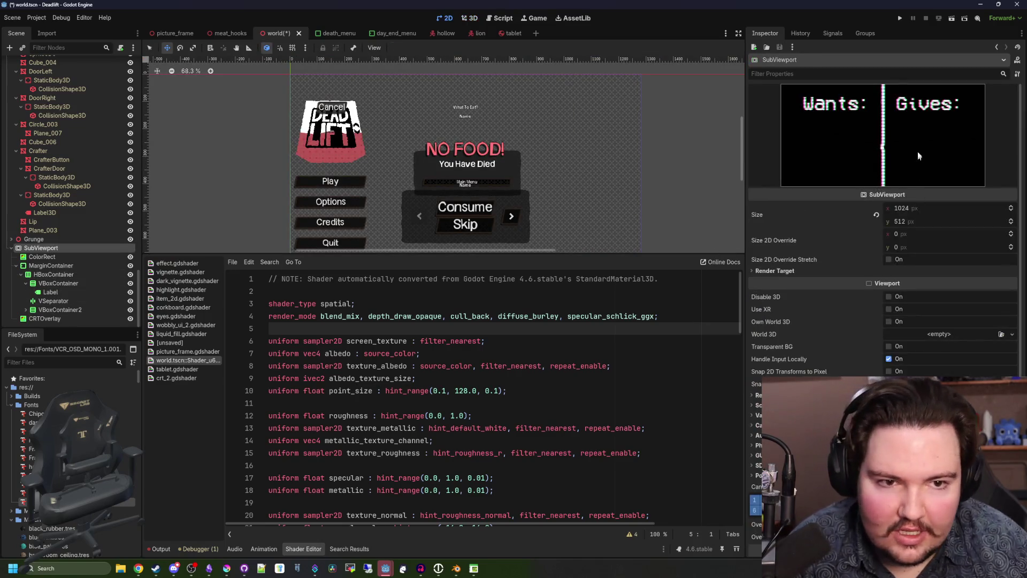
key(ctrl+s)
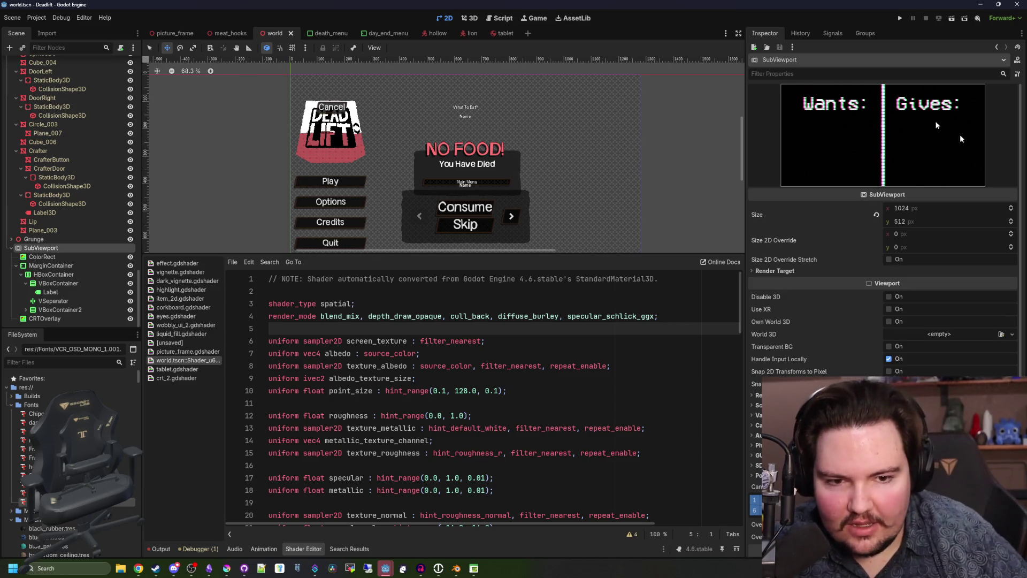
right_click(59, 249)
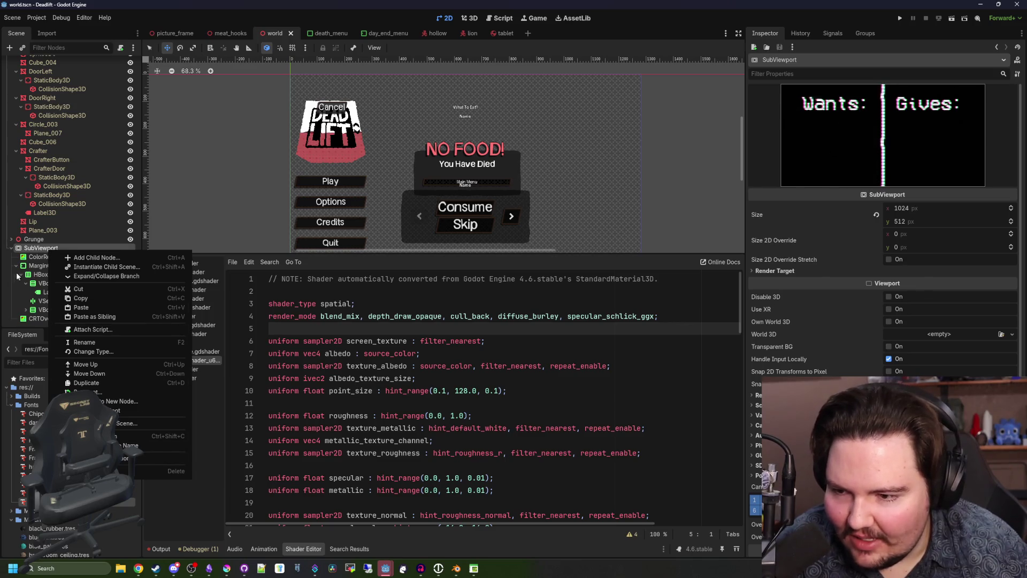
key(Escape)
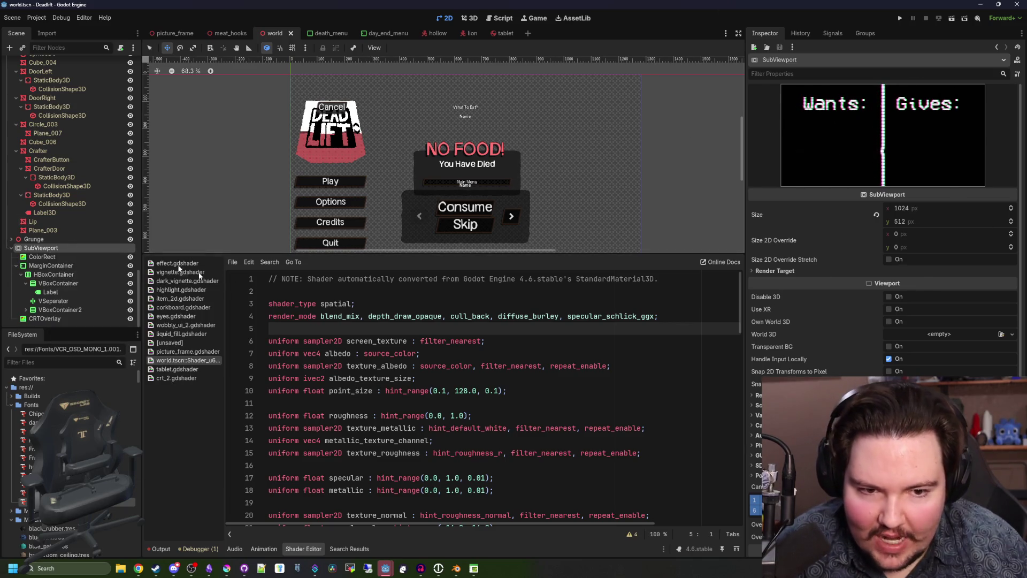
click(817, 270)
click(817, 270)
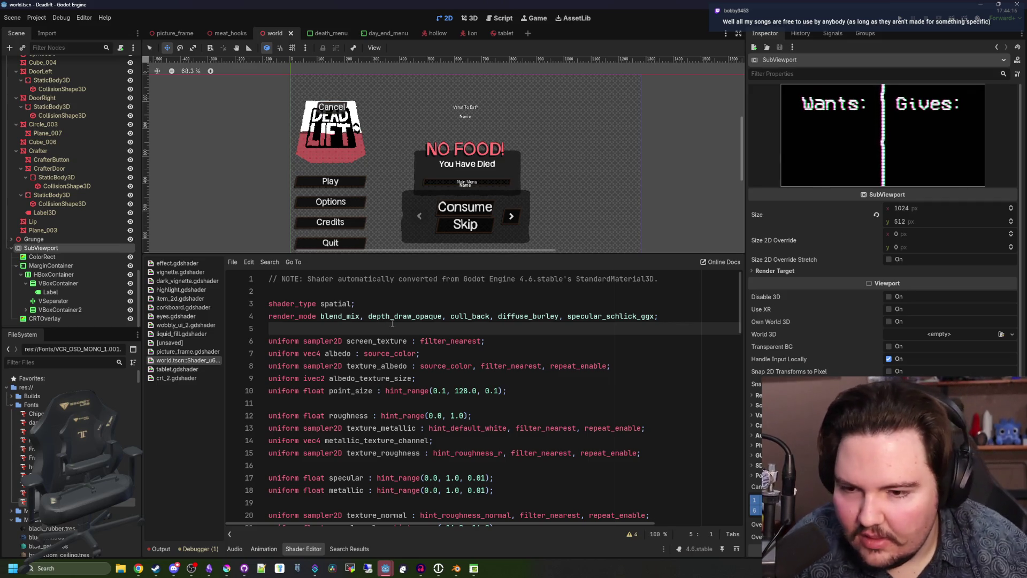
Step: Orbit the 3D view to look at the Wants/Gives ceiling screen
click(471, 17)
scroll(485, 183, up, 5)
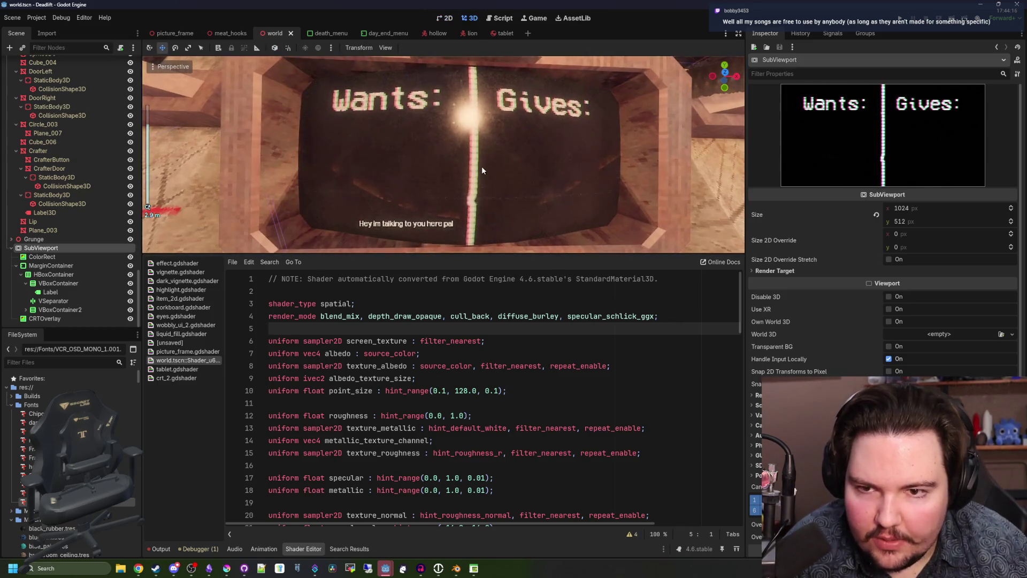
mouse_move(482, 170)
mouse_down()
mouse_move(535, 182)
mouse_move(516, 183)
mouse_up()
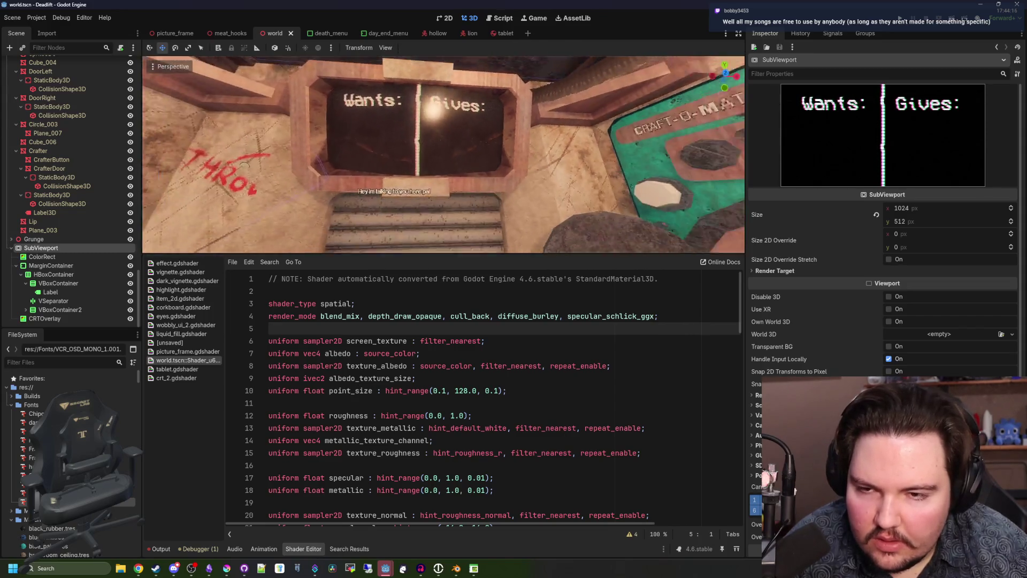
scroll(464, 84, down, 3)
click(458, 291)
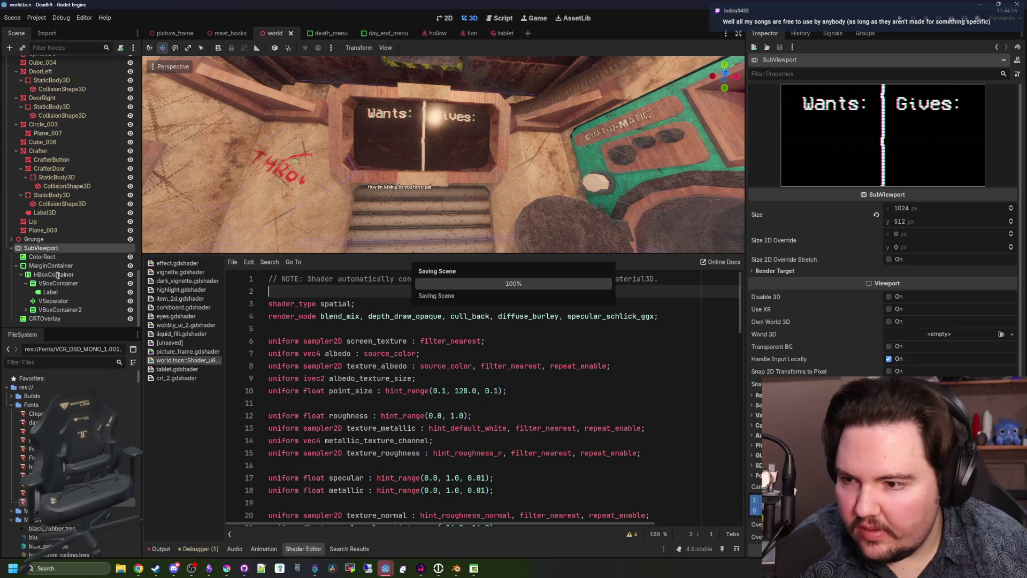
Step: Select CRTOverlay and uncheck the Overlay parameter of its crt_2 shader material
click(49, 319)
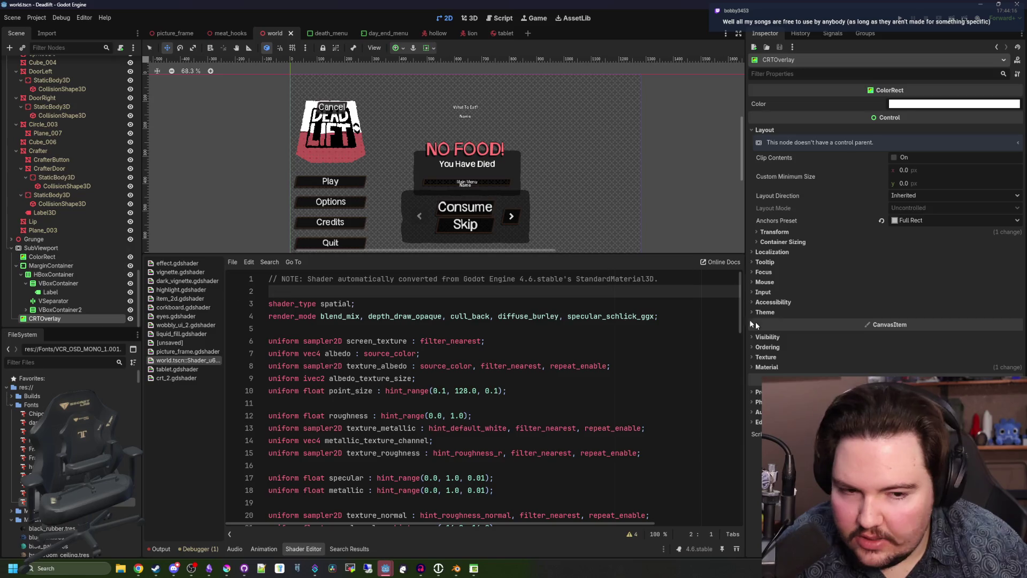
click(785, 368)
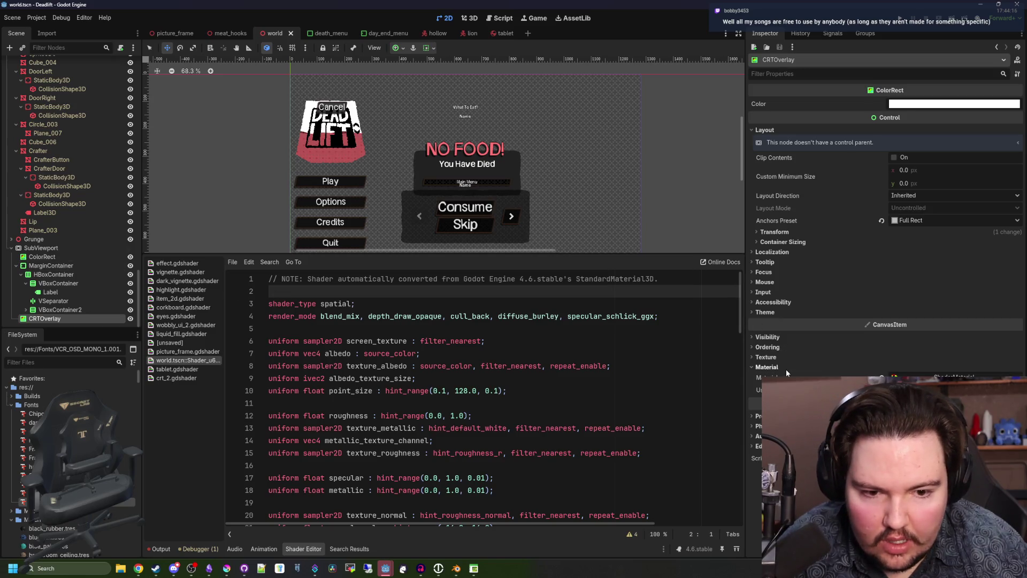
click(947, 377)
scroll(882, 267, down, 5)
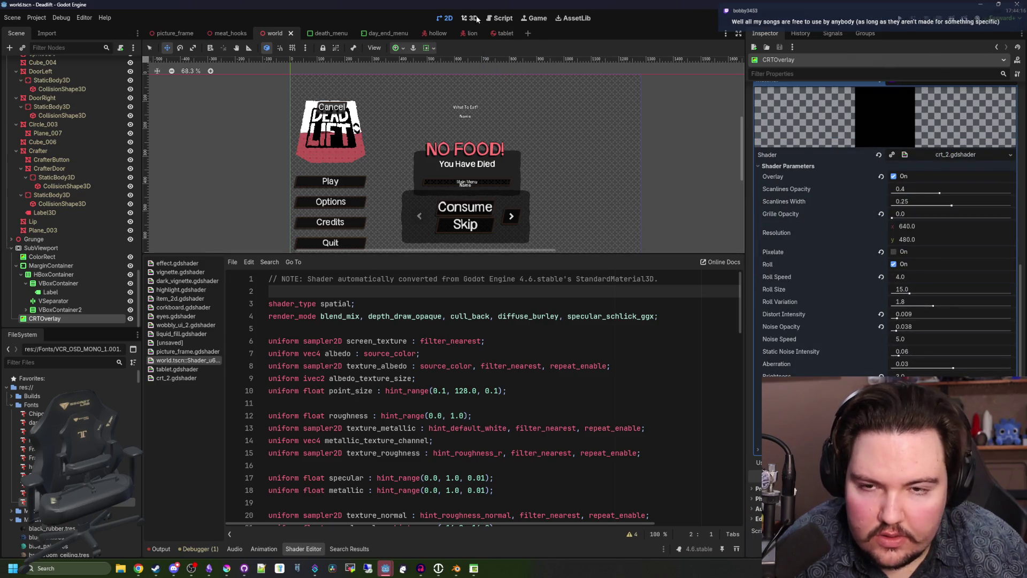
key(ctrl+F2)
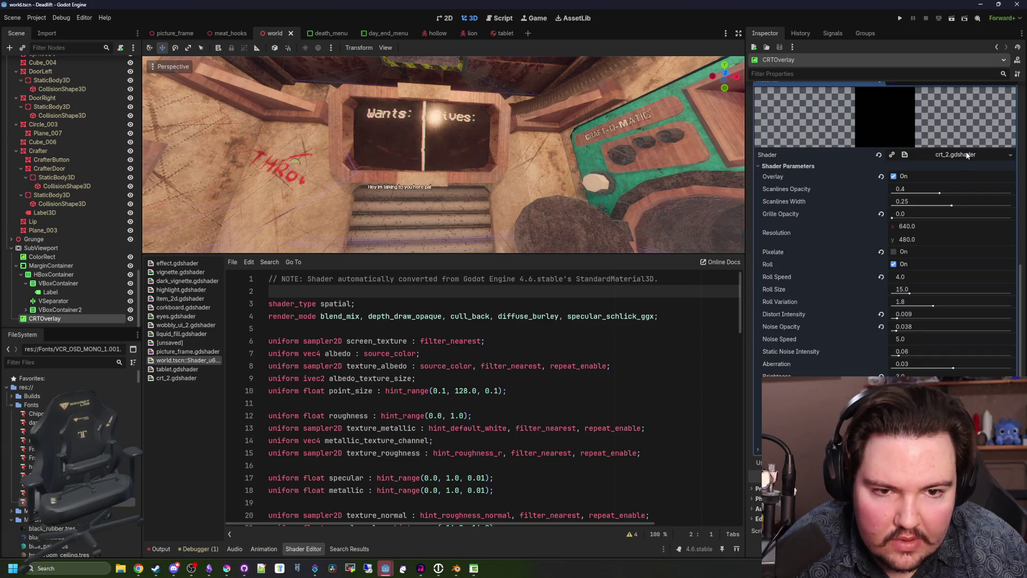
click(894, 176)
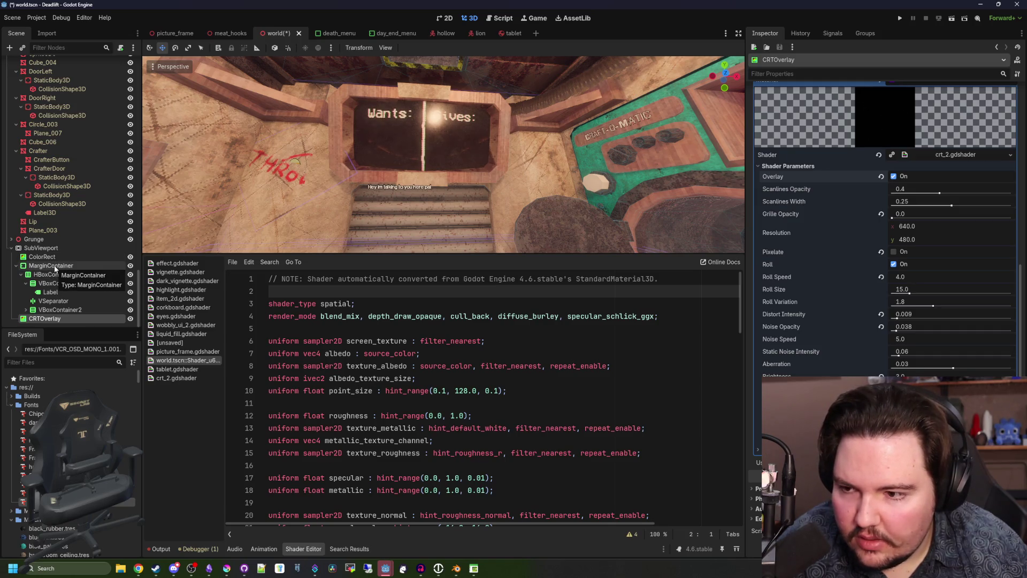
Step: Select Plane_003 and expand its glass material slot to reveal the shader
click(48, 230)
click(953, 179)
click(953, 179)
click(960, 265)
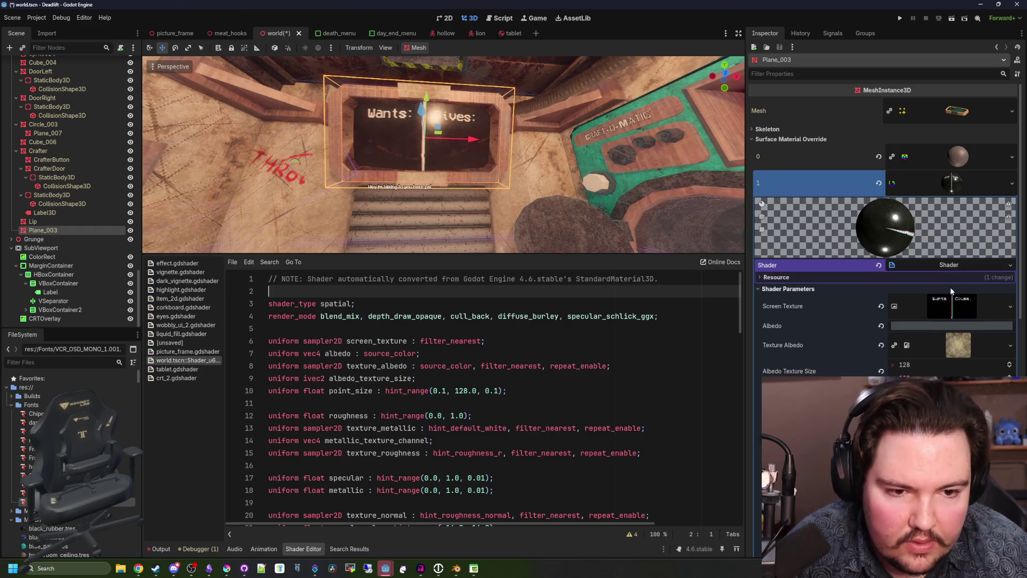
Step: Declare 'uniform bool on = true;' on a new line below render_mode
click(360, 330)
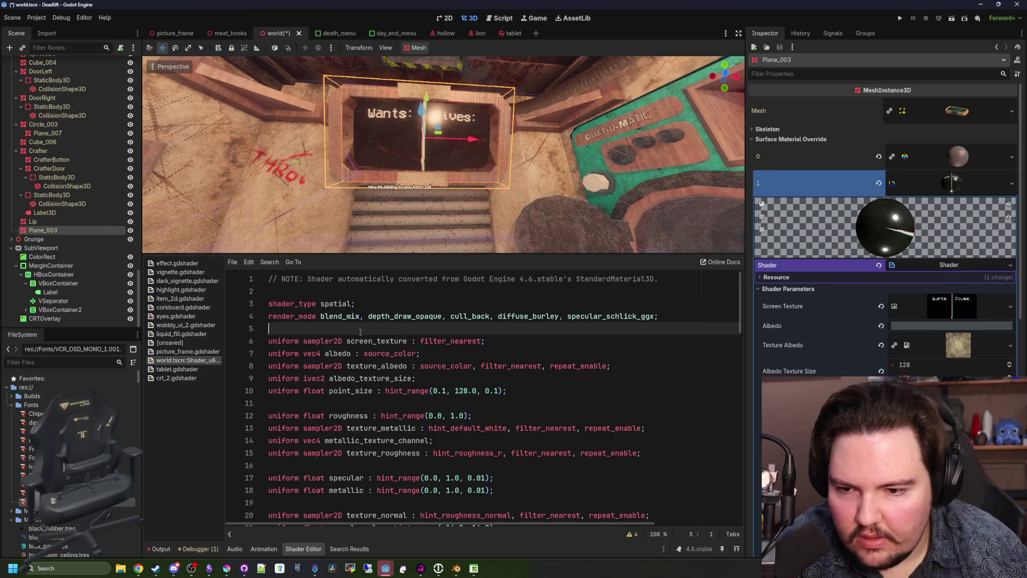
key(Return)
text(bool on = tru)
click(360, 332)
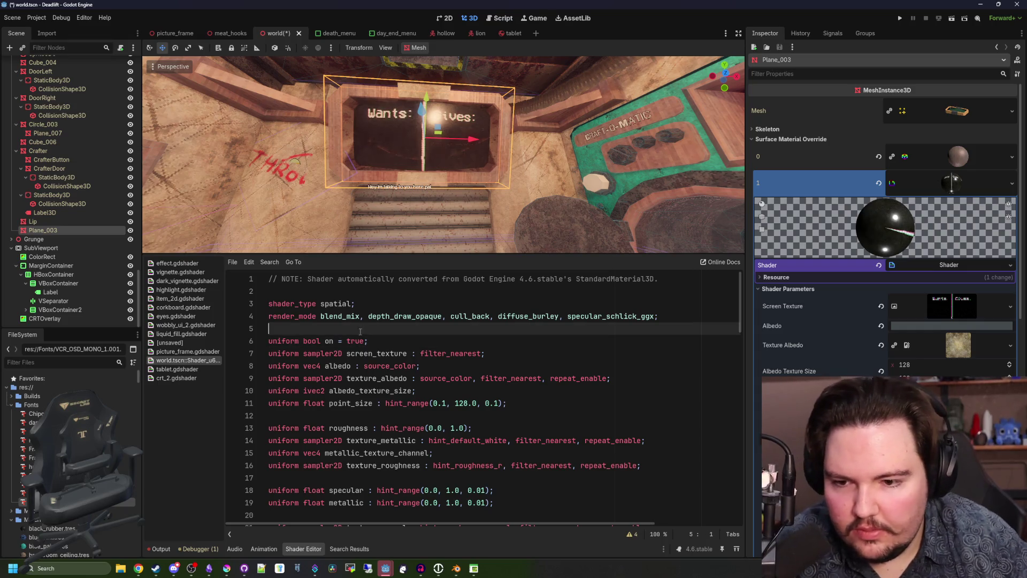
click(319, 340)
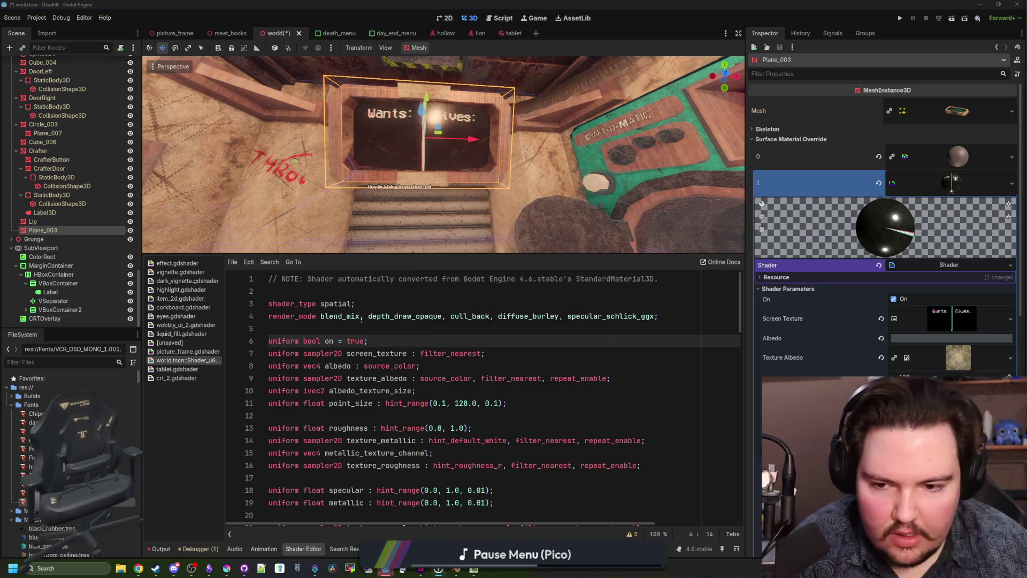
click(385, 342)
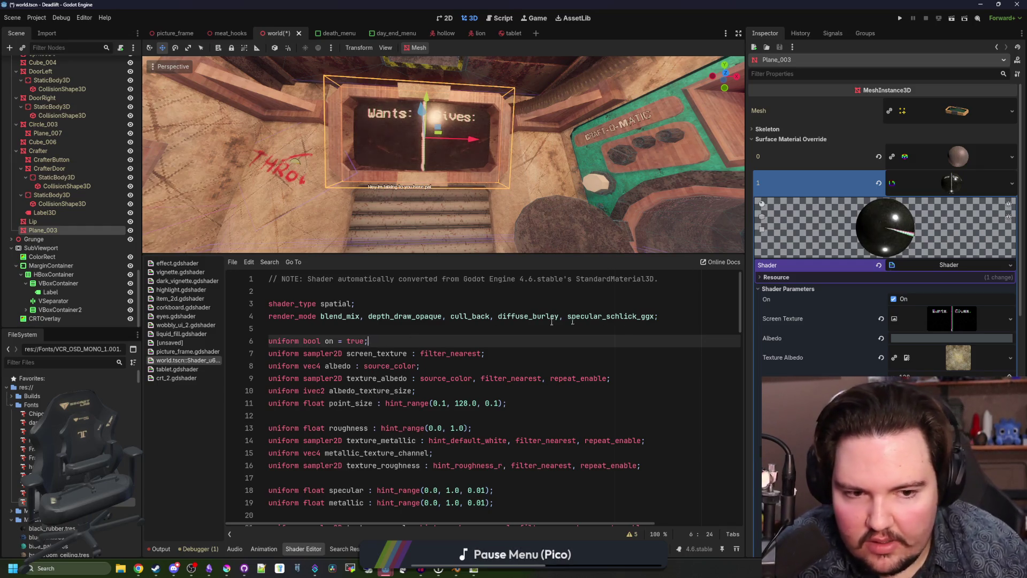
Step: Toggle the new On shader parameter off and back on to test it
scroll(860, 347, down, 2)
click(894, 241)
click(894, 241)
double_click(329, 341)
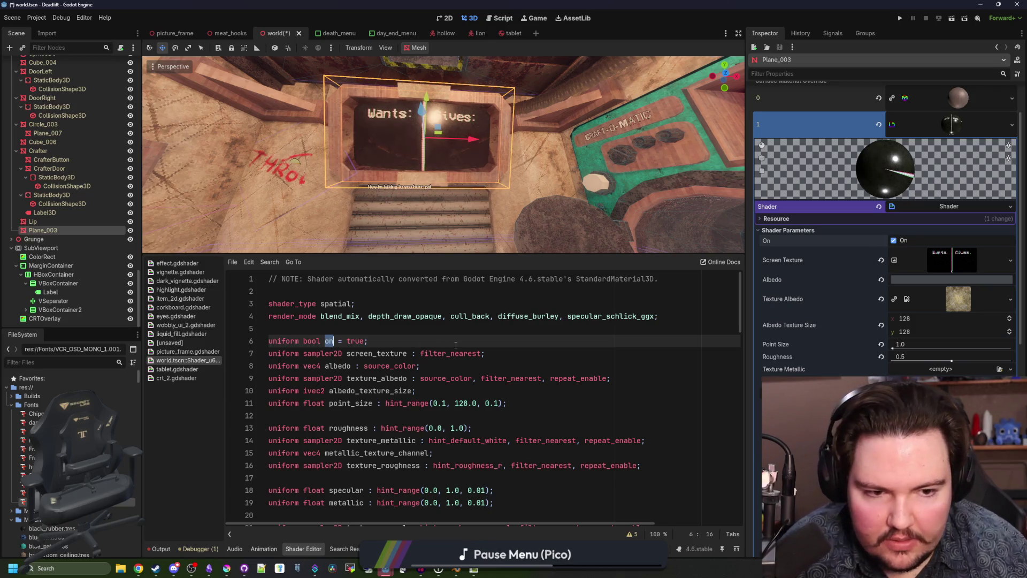
Step: Open blank lines after albedo_tex in fragment() for an if (on) block
scroll(343, 326, down, 4)
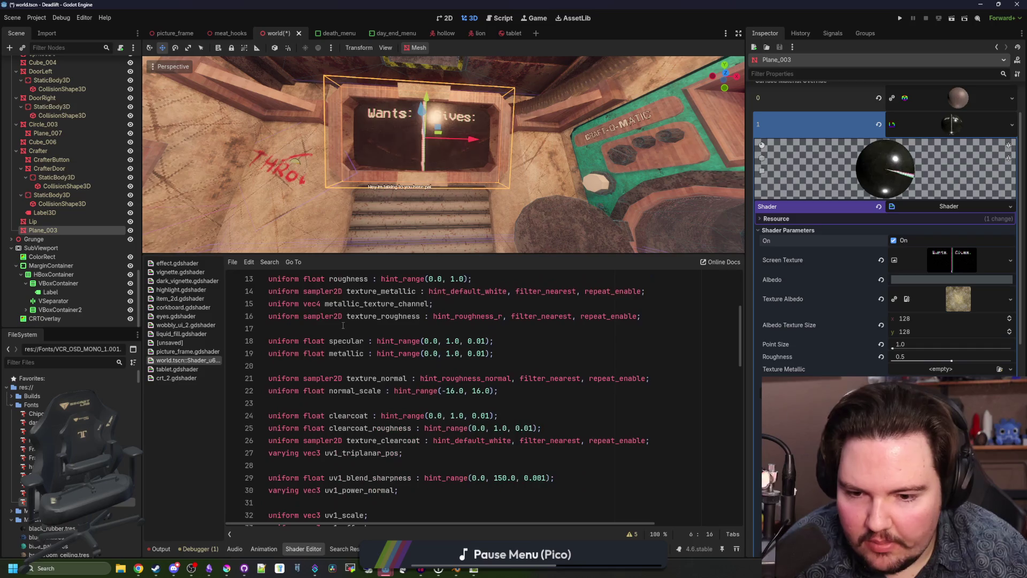
scroll(352, 332, down, 15)
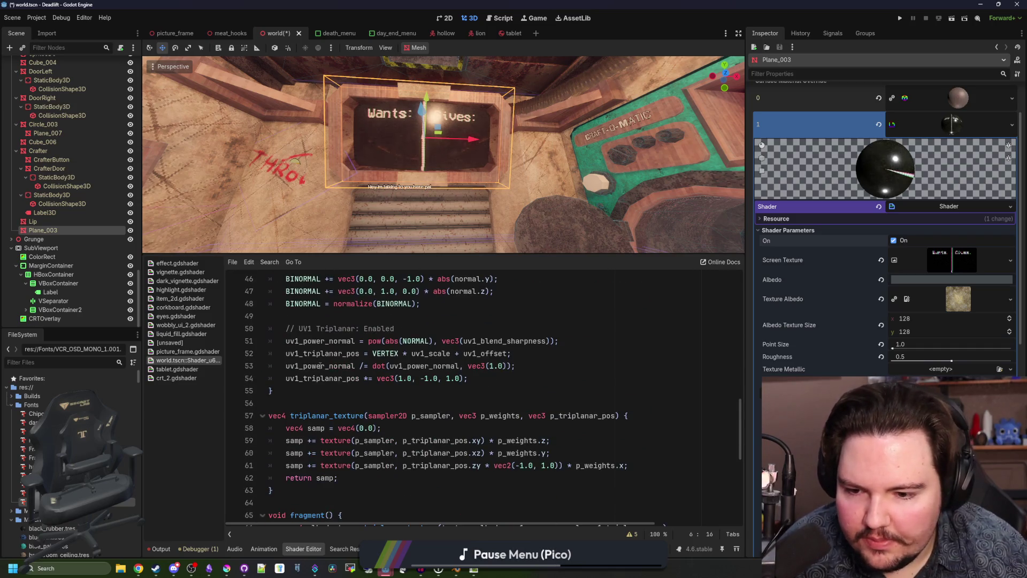
scroll(364, 356, down, 2)
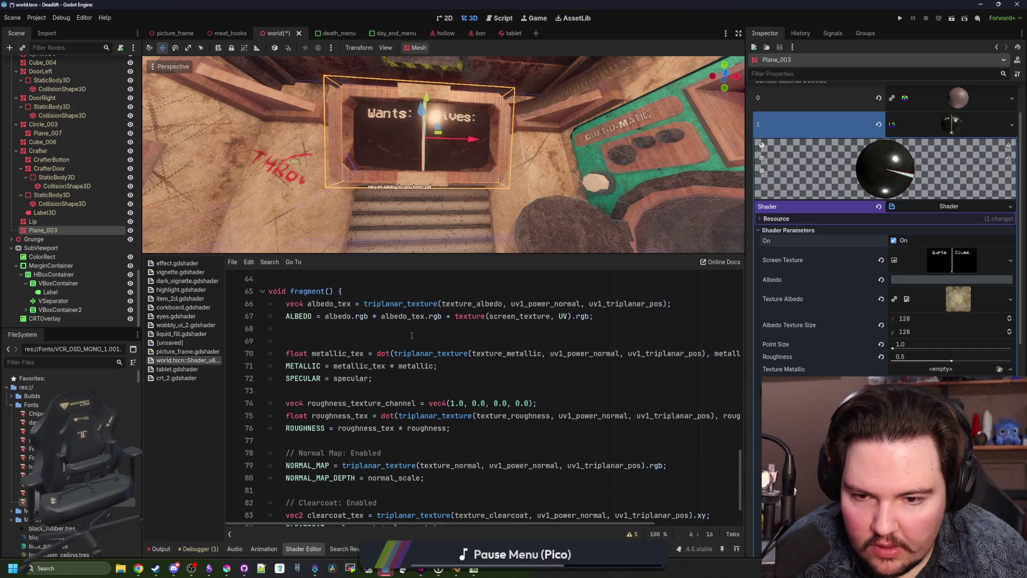
scroll(412, 336, up, 1)
click(428, 341)
key(End)
key(Return)
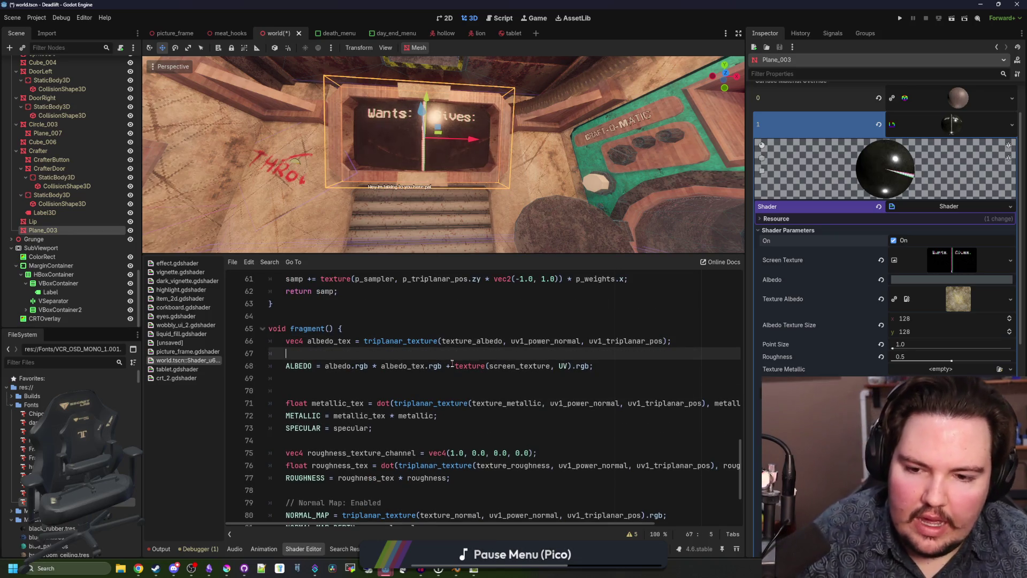
key(Return)
key(Return)
key(Up)
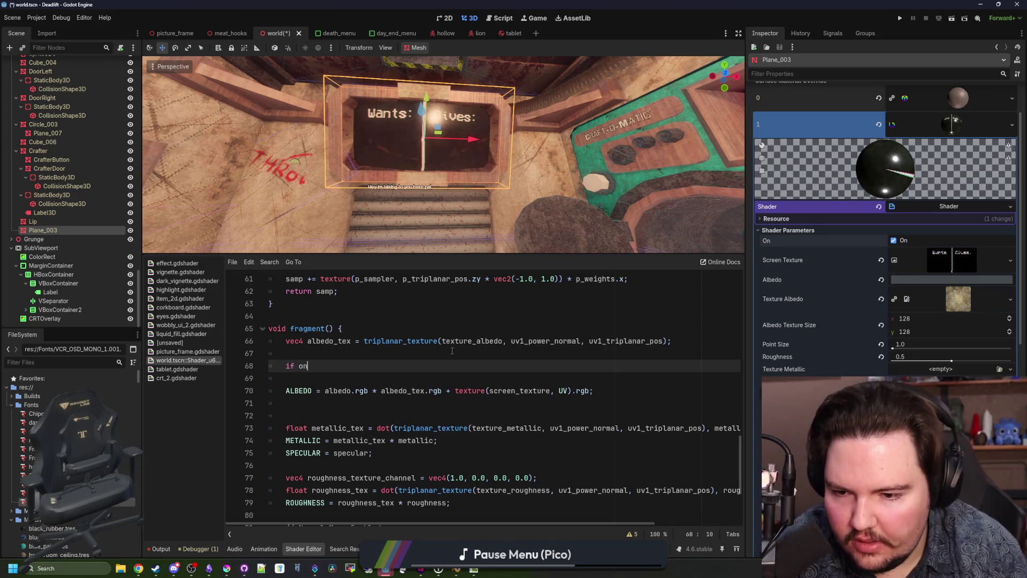
key(Return)
key(Up)
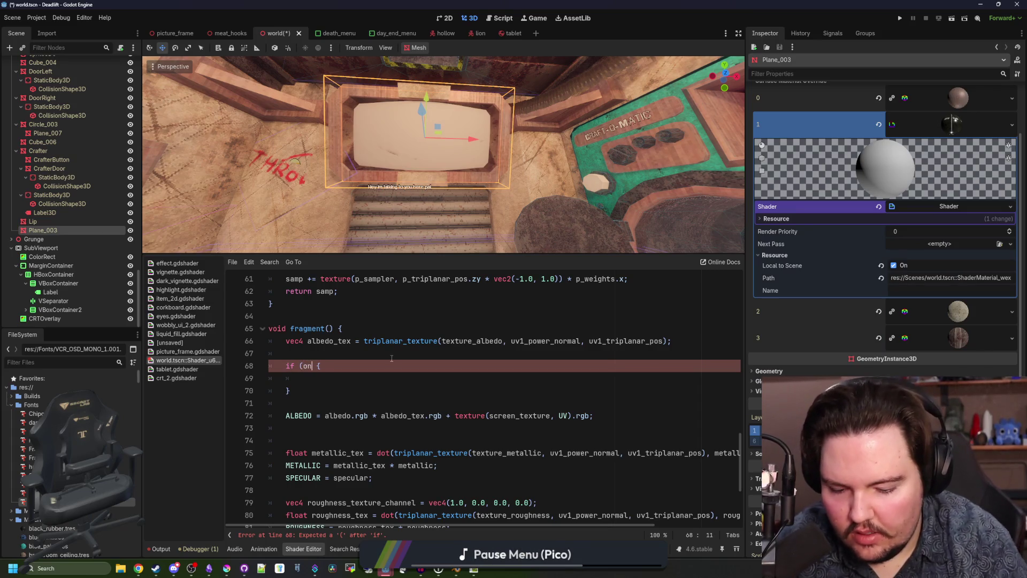
text())
Step: Cut the albedo multiplication out of the ALBEDO line and place it above the if block
click(475, 445)
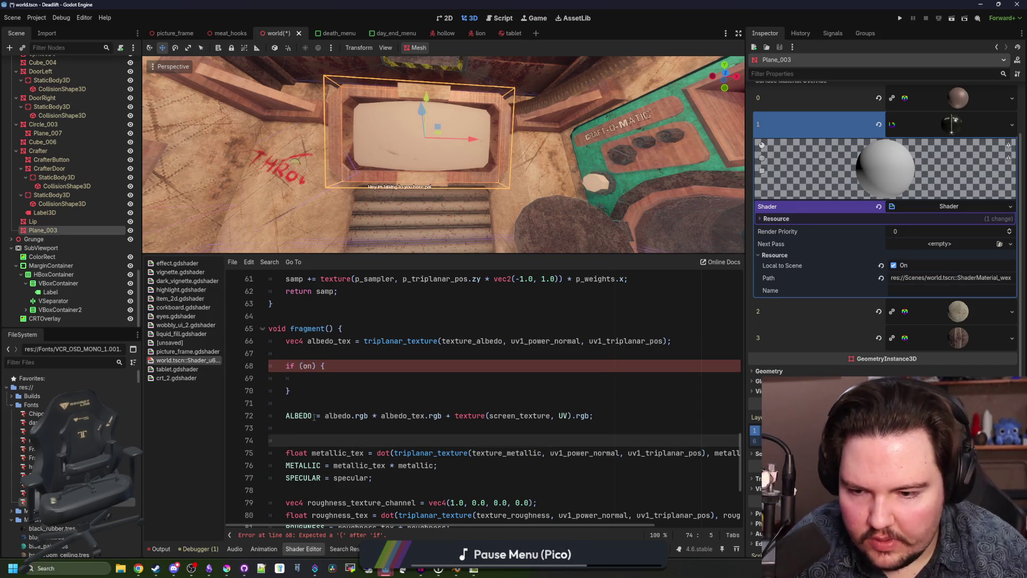
click(440, 415)
drag(384, 420, 270, 416)
key(ctrl+x)
click(296, 353)
key(Return)
key(Return)
key(Up)
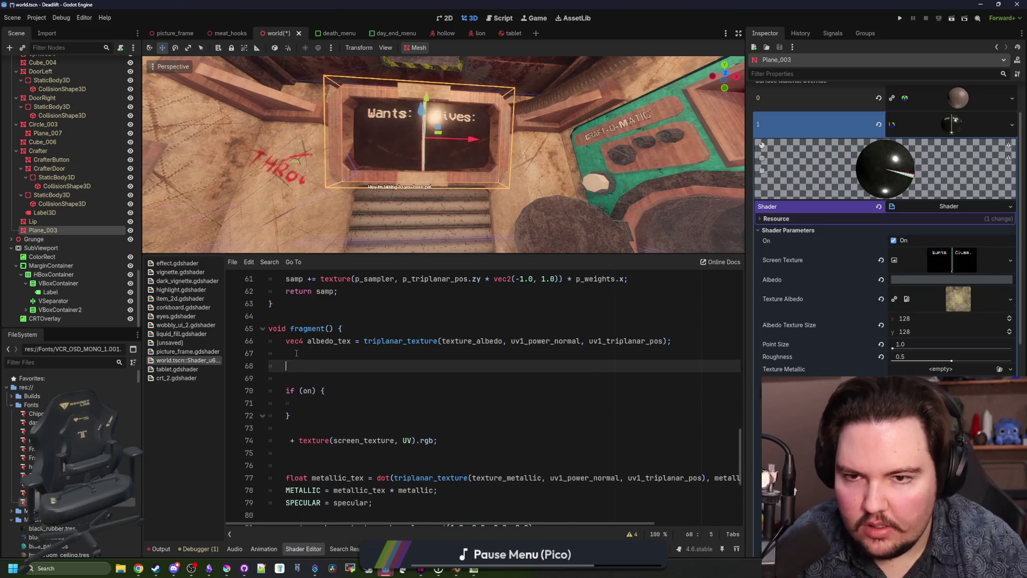
click(316, 401)
text(a)
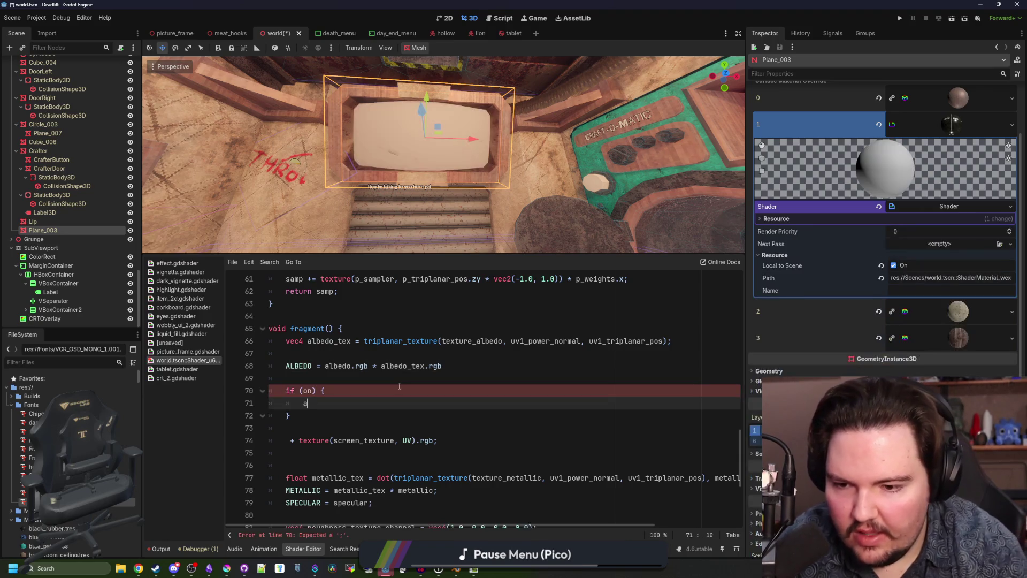
text(ALBEDO +)
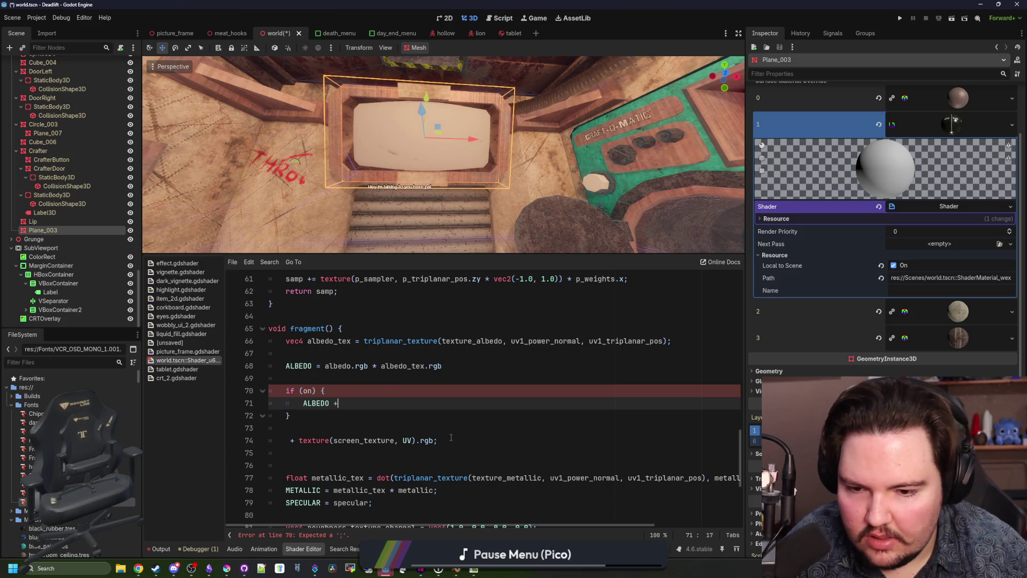
Step: Move the screen_texture term inside the if (on) block and remove leftover blank lines
drag(451, 440, 298, 439)
key(ctrl+x)
click(407, 402)
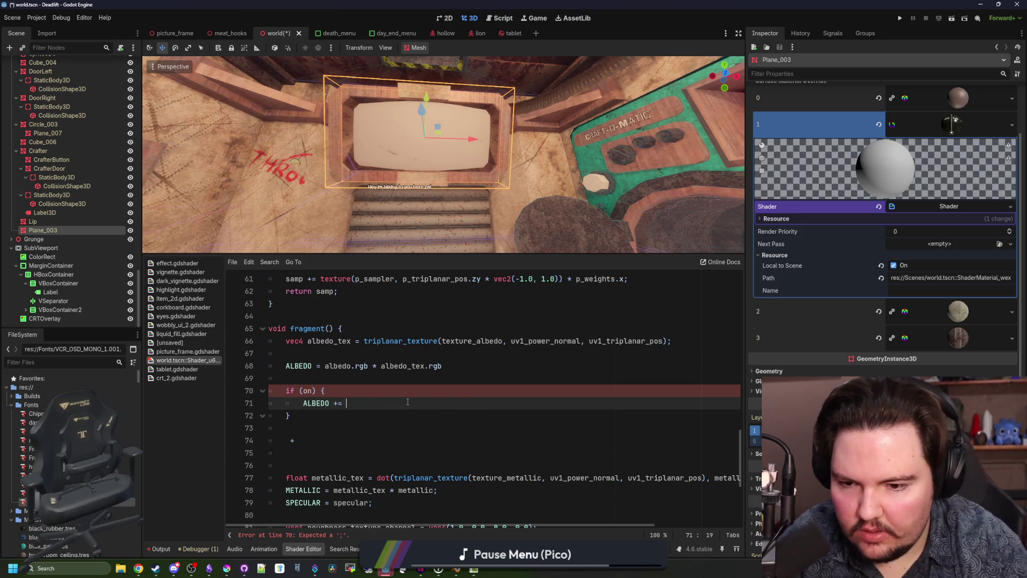
click(338, 441)
key(BackSpace)
key(BackSpace)
key(BackSpace)
click(336, 380)
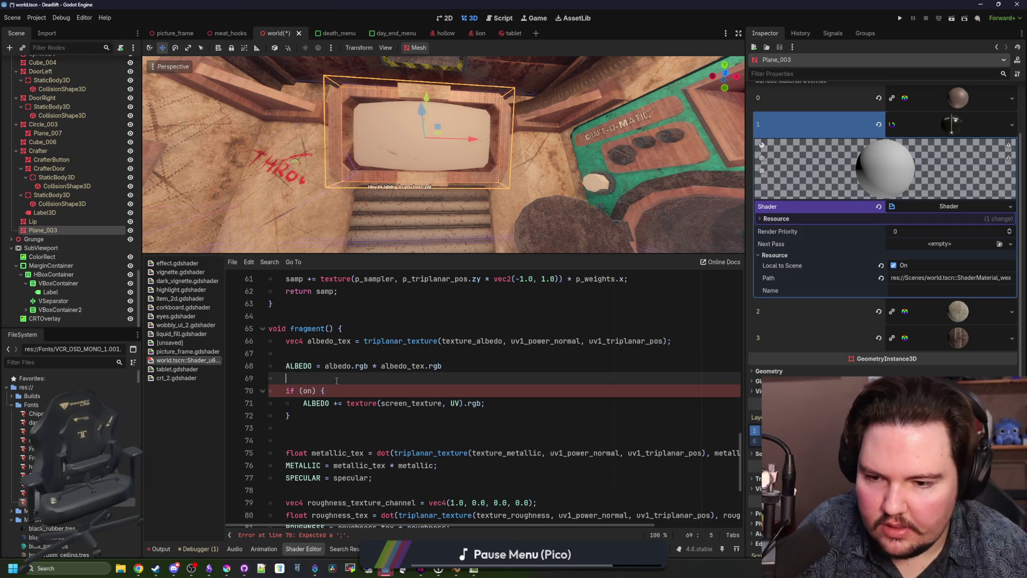
click(301, 428)
key(BackSpace)
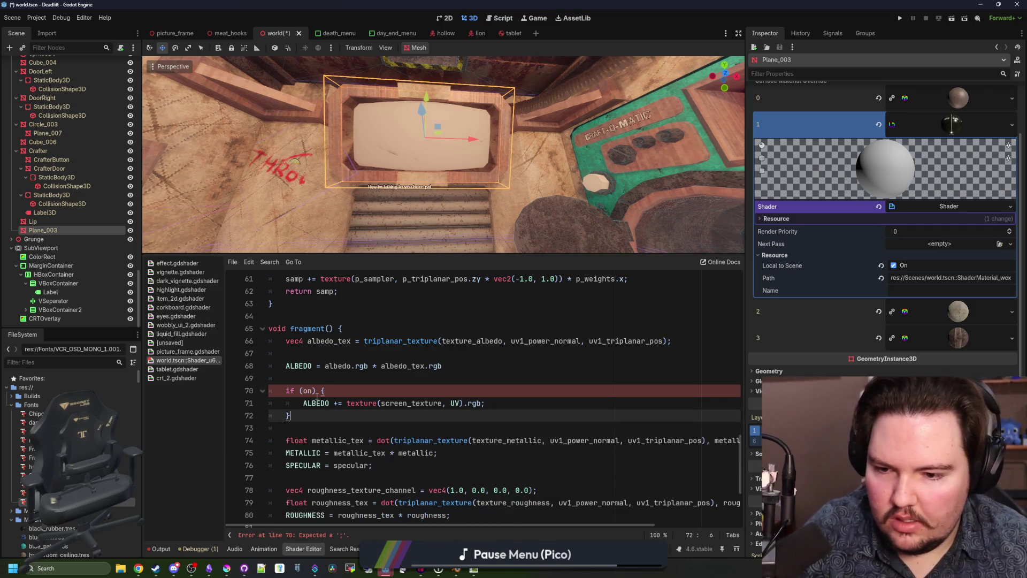
click(323, 379)
click(330, 391)
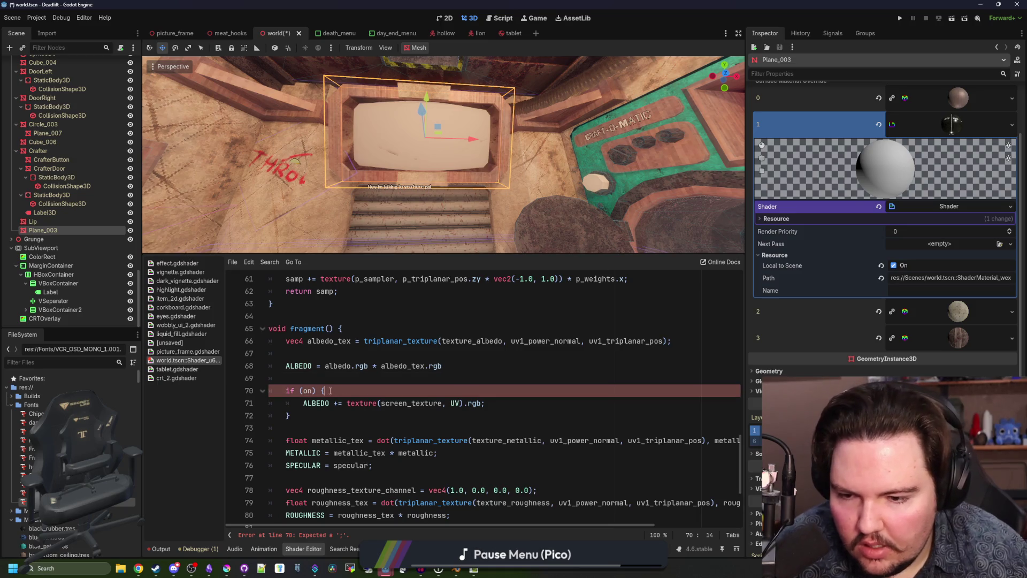
click(303, 417)
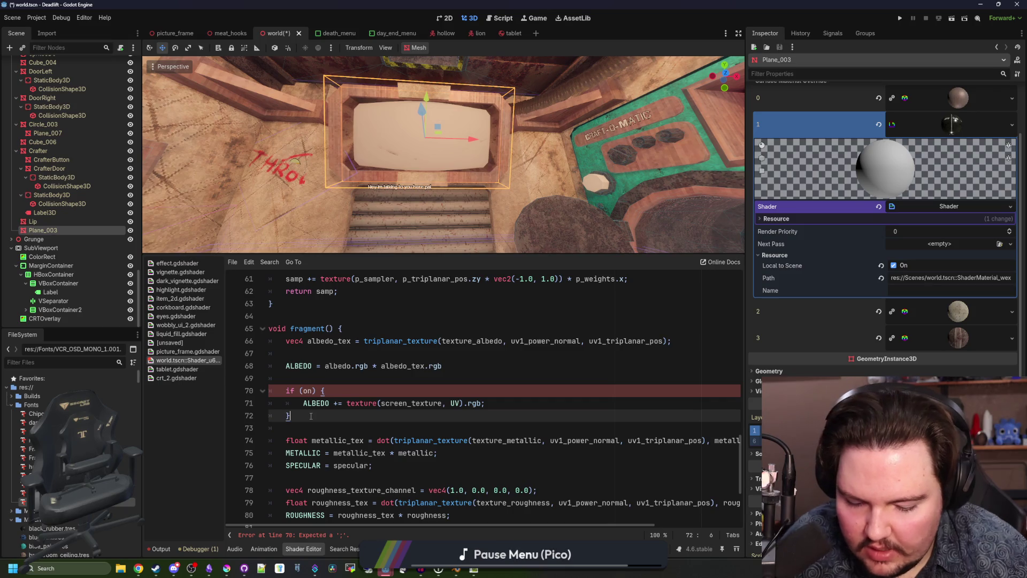
Step: Remove the stray semicolon after the brace, add one after ALBEDO, and save
key(BackSpace)
drag(449, 376, 449, 367)
text(;)
click(473, 352)
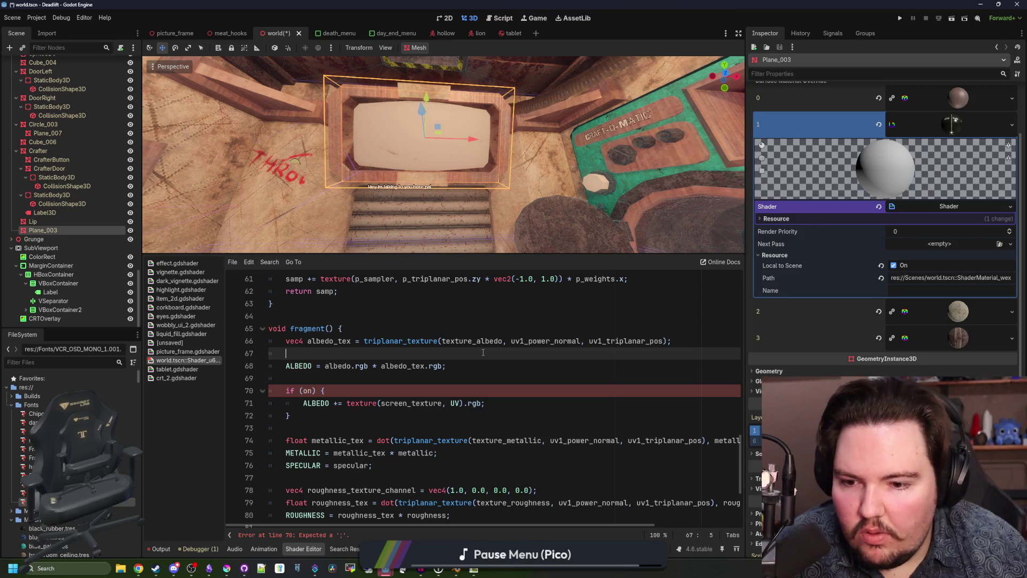
key(ctrl+s)
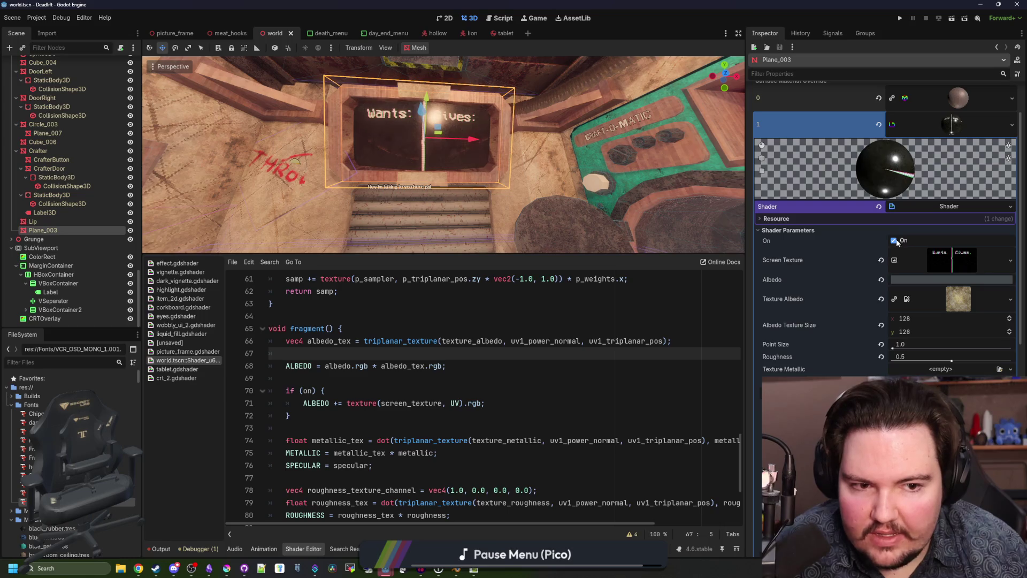
Step: Toggle the On parameter to confirm it shows and hides the Wants/Gives screen
click(897, 242)
click(898, 242)
click(897, 242)
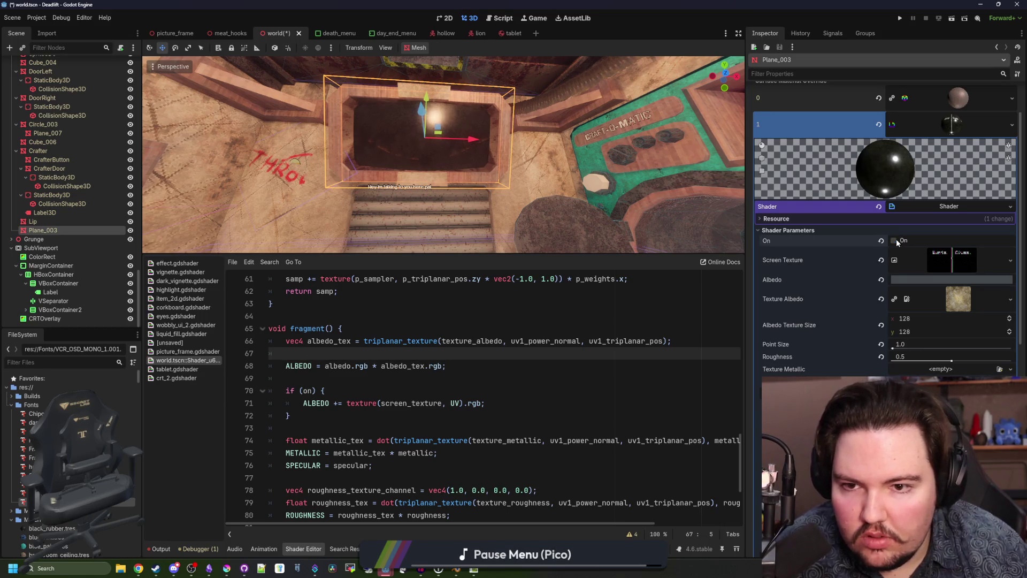
scroll(437, 122, up, 3)
scroll(434, 120, down, 3)
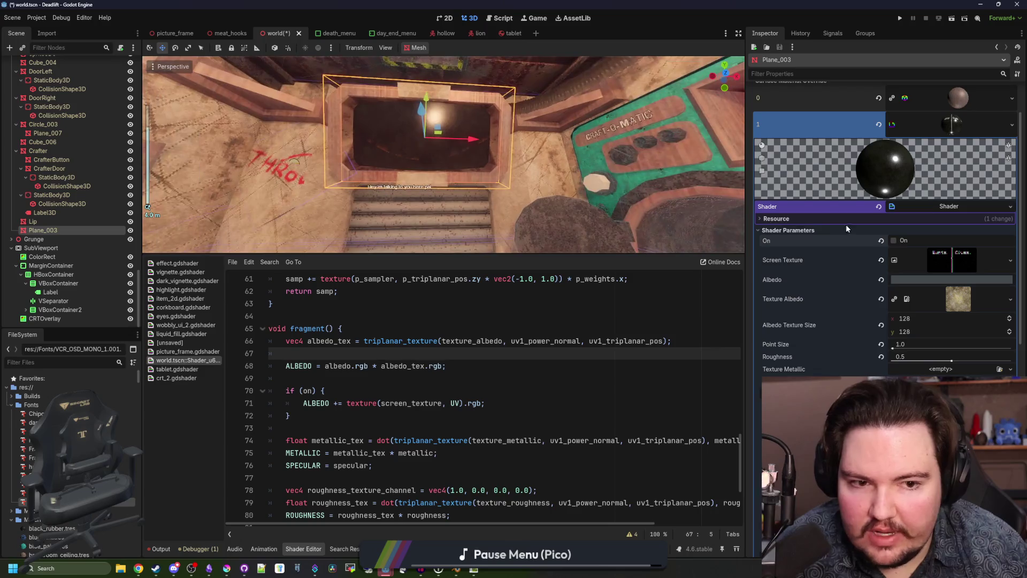
click(892, 242)
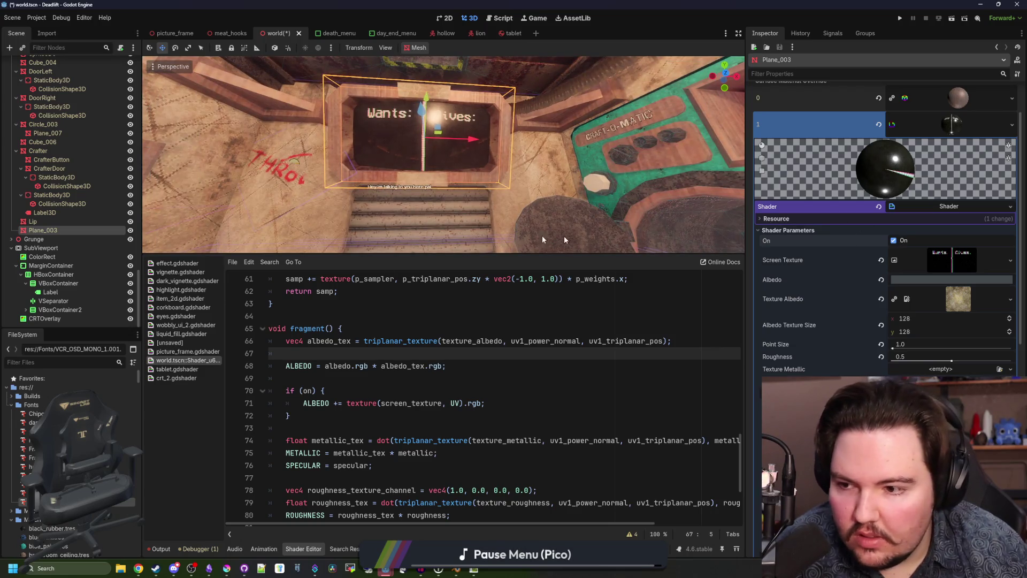
Step: Lighten the SubViewport's background ColorRect to grey 484848 and save the scene
click(41, 257)
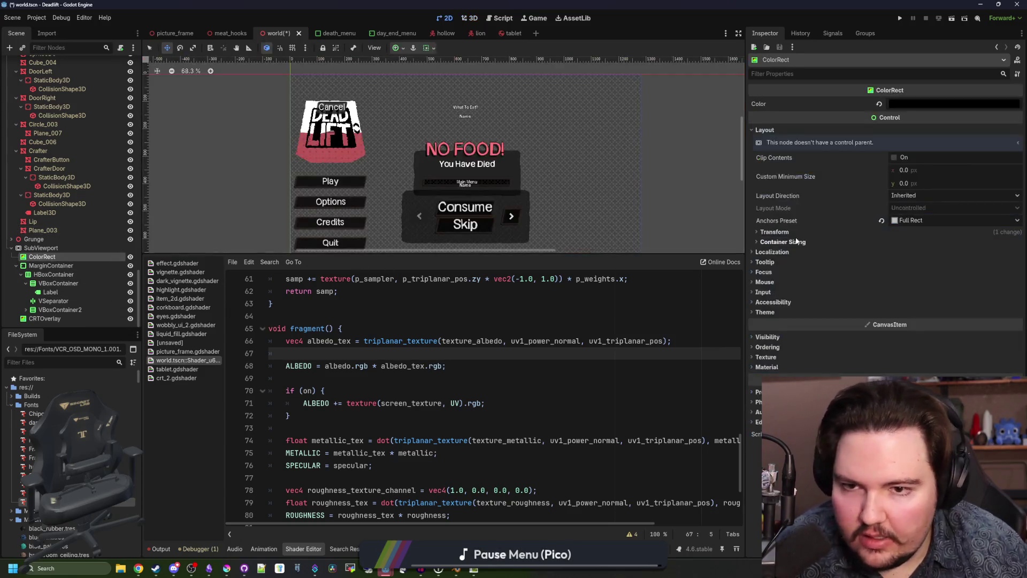
click(930, 105)
click(1006, 187)
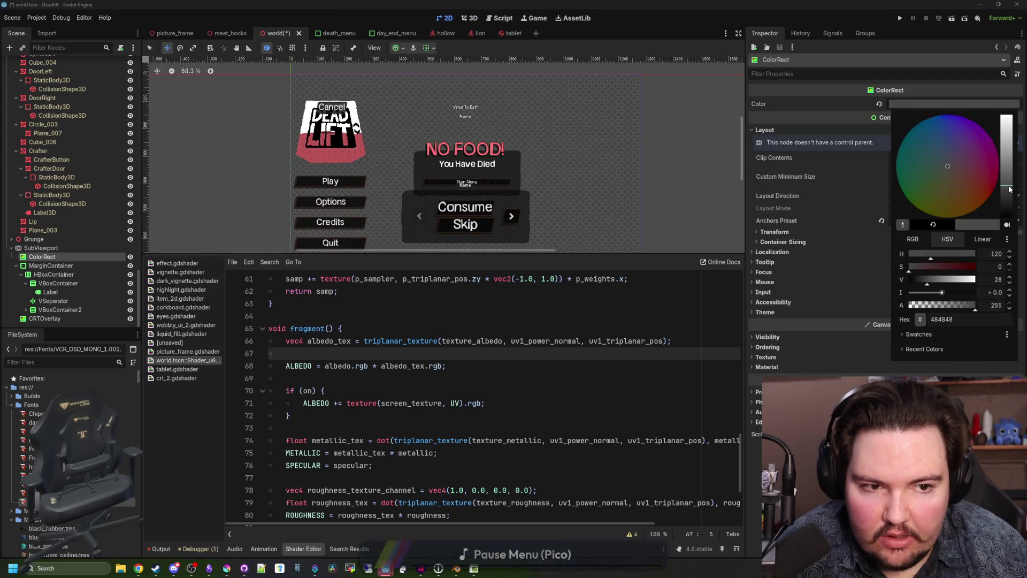
key(ctrl+s)
click(468, 17)
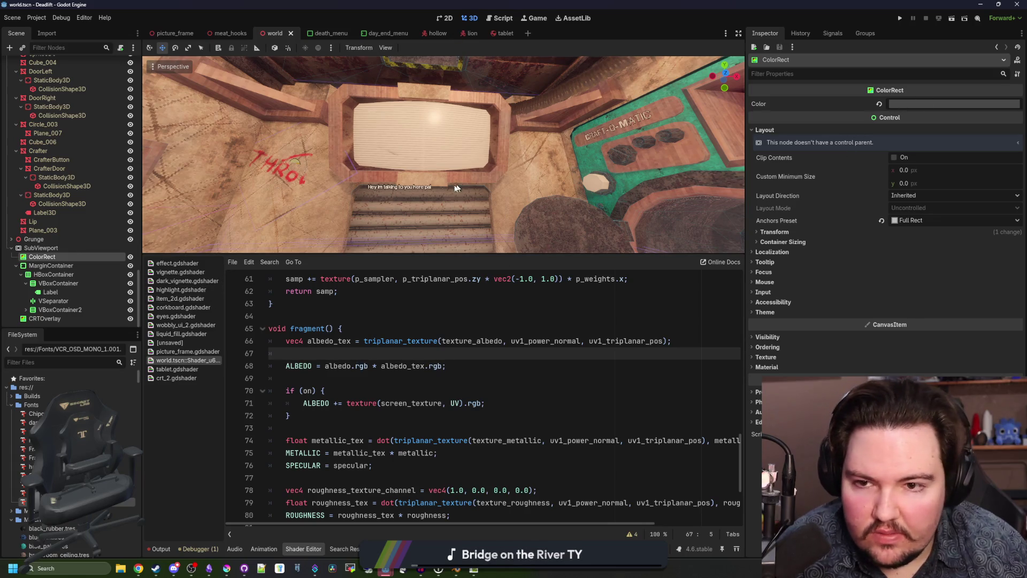
click(401, 326)
key(ctrl+s)
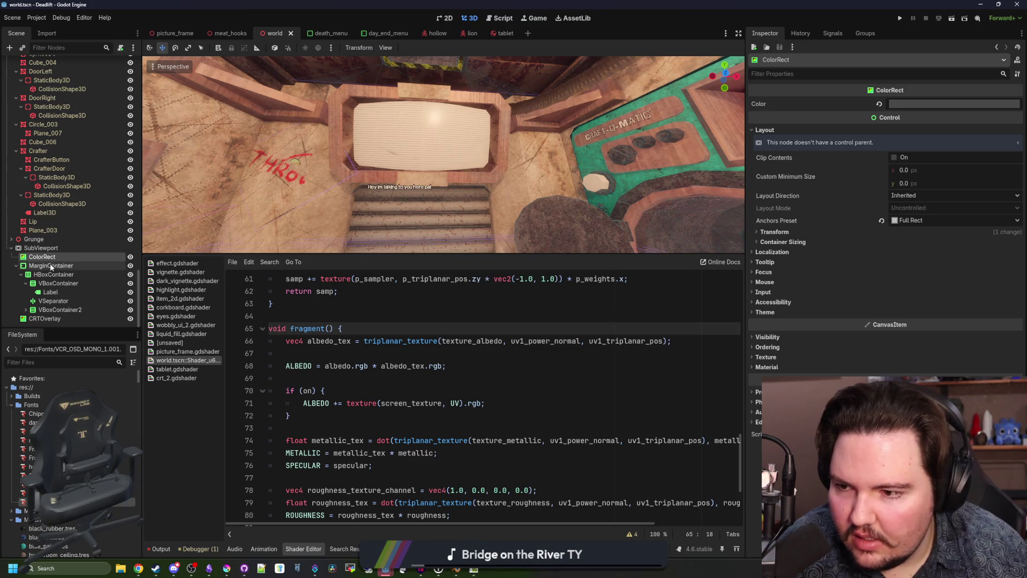
Step: Rename the background ColorRect to BG
click(52, 266)
click(56, 257)
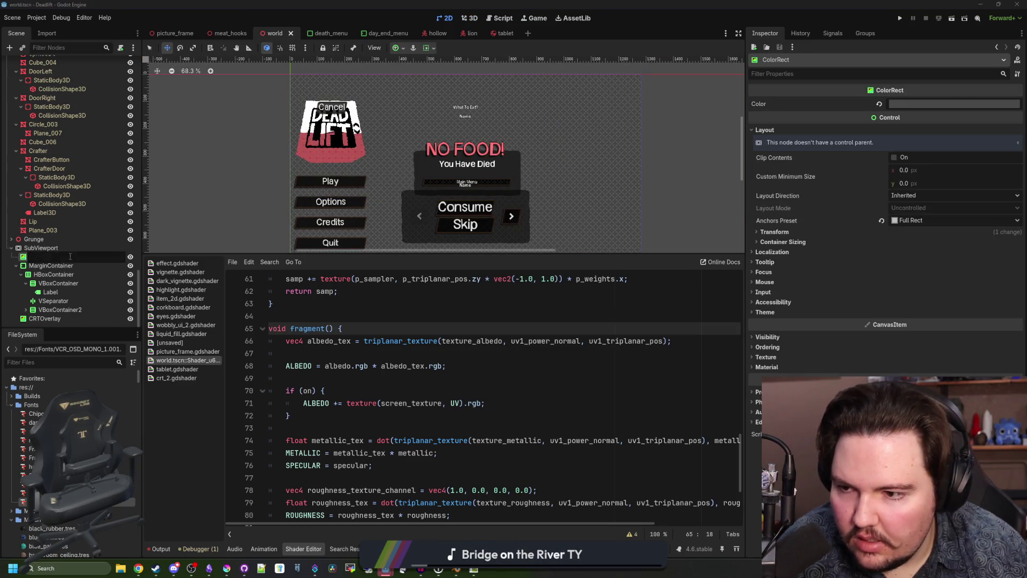
text(BG)
key(Return)
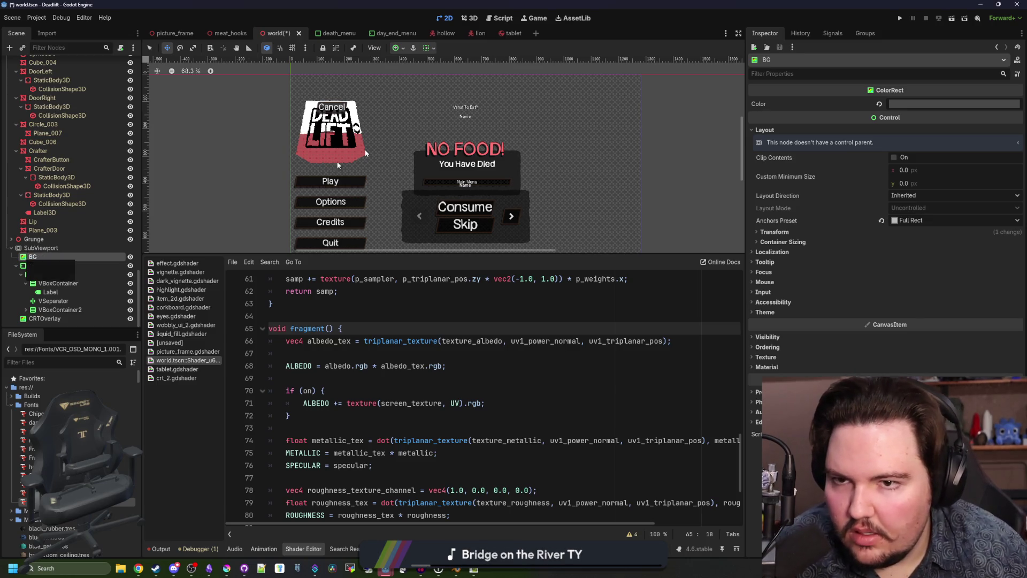
key(ctrl+F2)
Step: Darken BG's colour to near-black 050505 and save the scene
click(938, 104)
mouse_move(1008, 173)
mouse_down()
mouse_move(1008, 222)
mouse_move(1007, 116)
mouse_move(987, 245)
mouse_up()
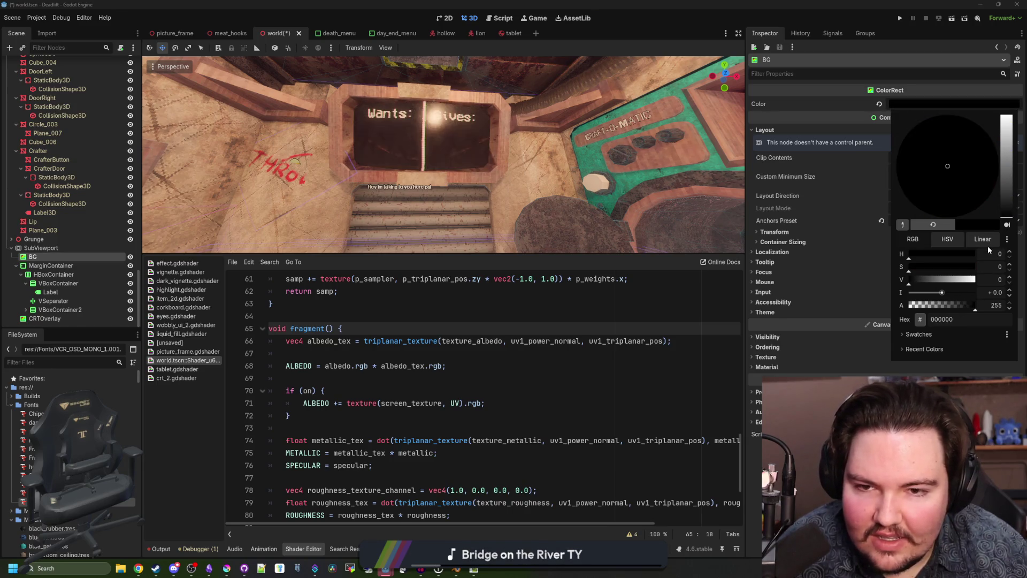
click(1010, 277)
click(1010, 277)
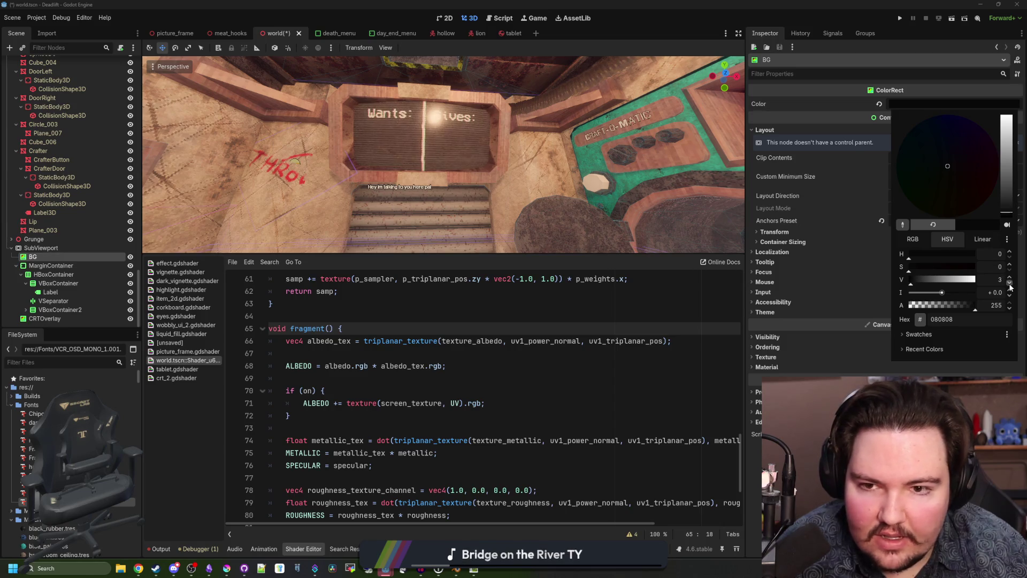
click(1009, 283)
click(588, 338)
click(534, 366)
key(ctrl+s)
Step: Orbit in to inspect the darker Wants/Gives board and reselect Plane_003
scroll(502, 161, up, 5)
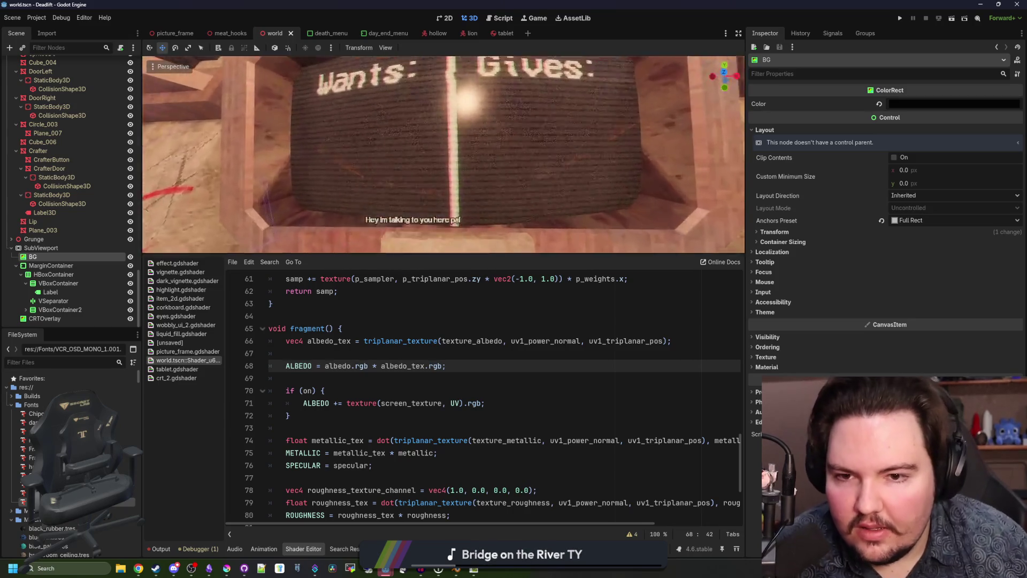
mouse_move(503, 161)
mouse_down()
mouse_move(439, 144)
mouse_move(406, 163)
mouse_move(369, 155)
mouse_move(399, 161)
mouse_move(194, 209)
mouse_move(364, 178)
mouse_up()
key(ctrl+s)
key(ctrl+s)
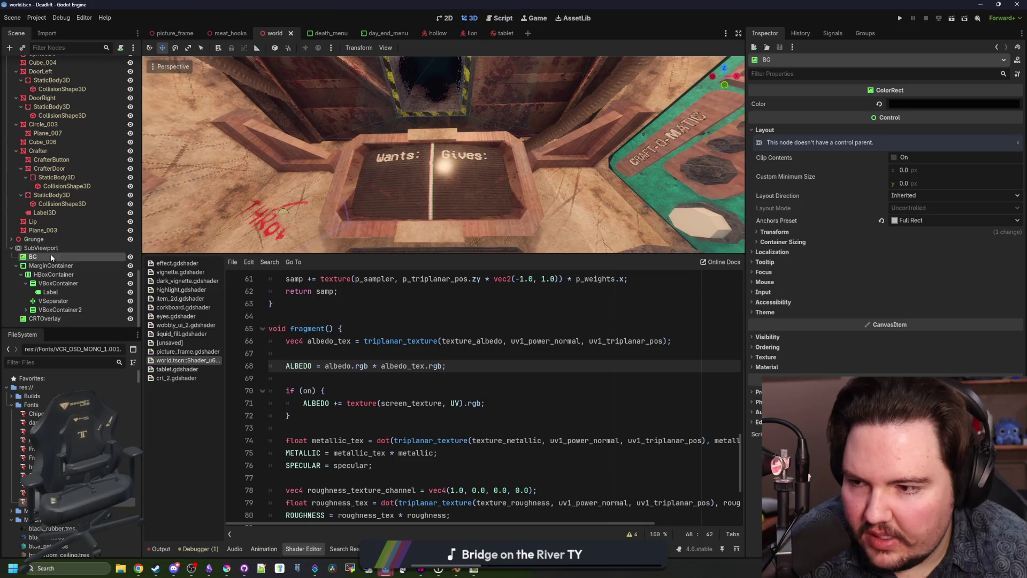
click(49, 231)
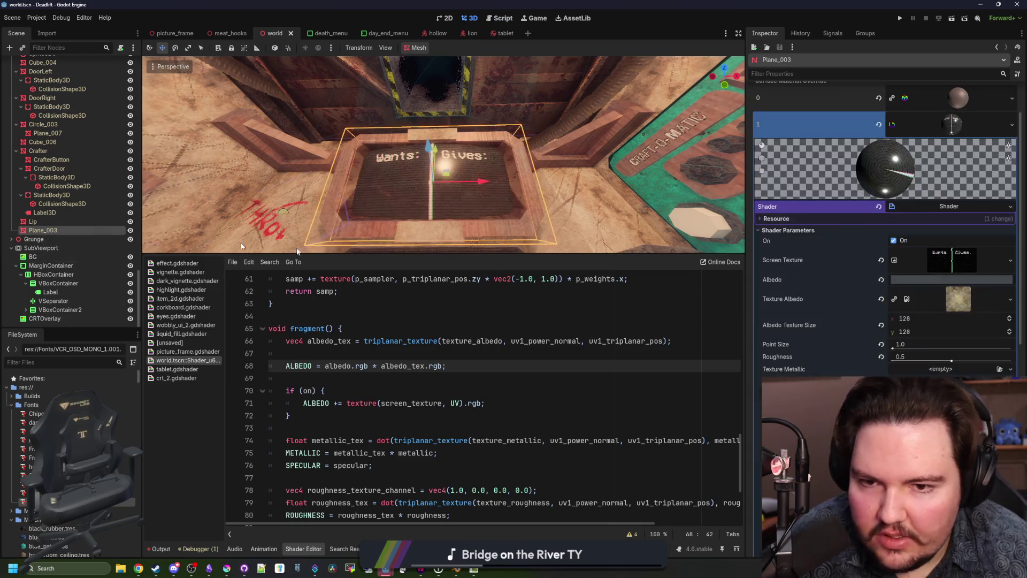
click(897, 241)
click(896, 241)
click(897, 241)
click(897, 242)
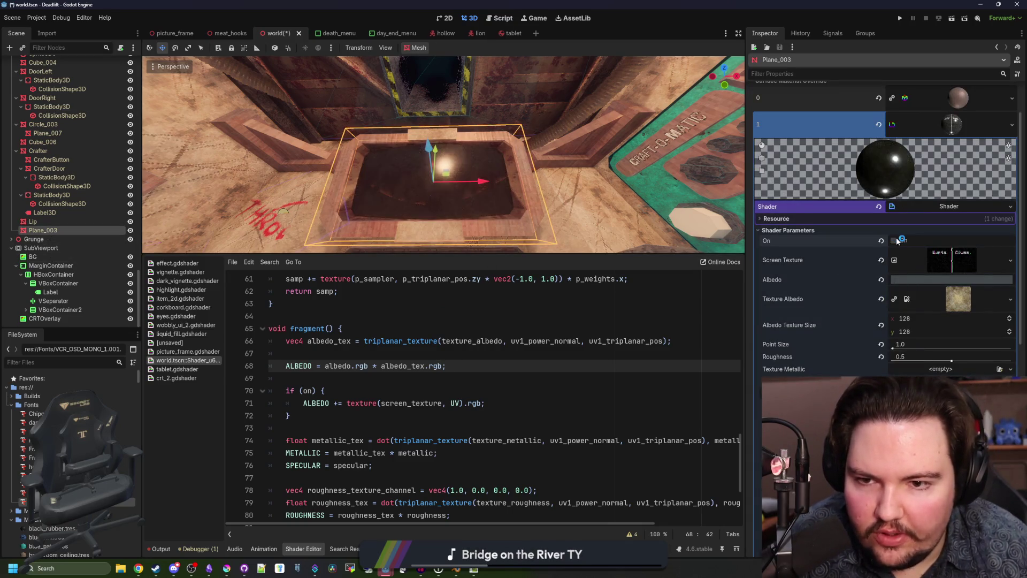
click(897, 241)
click(896, 241)
click(897, 241)
click(897, 241)
click(897, 241)
click(897, 241)
click(897, 241)
click(896, 241)
click(588, 328)
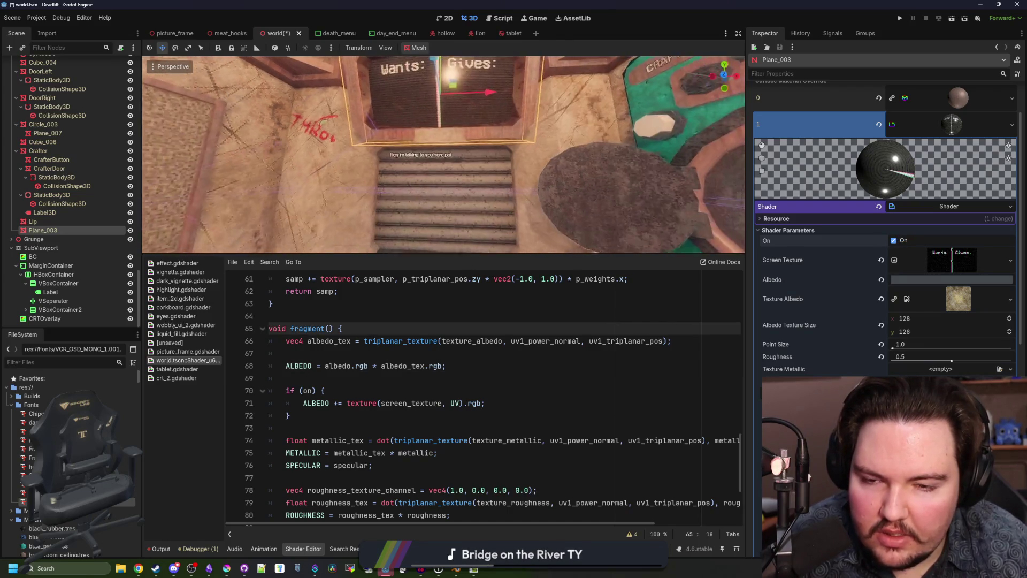
click(577, 302)
key(ctrl+s)
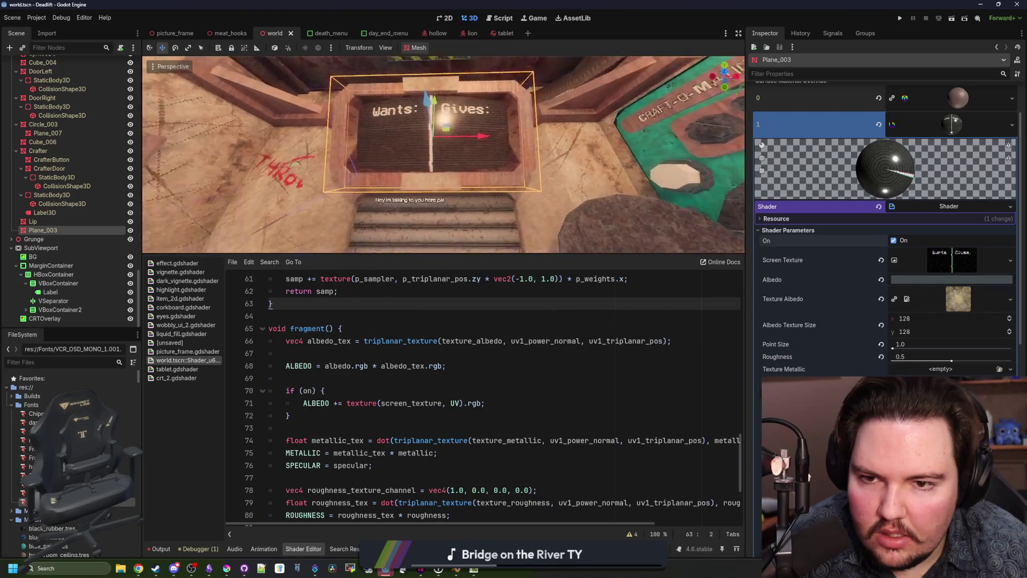
right_click(48, 230)
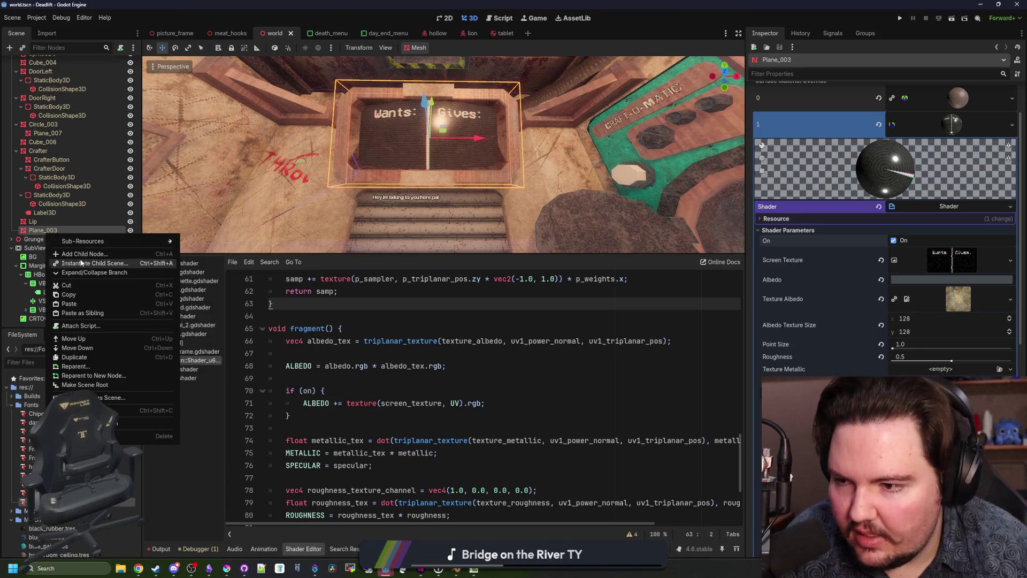
click(33, 239)
click(33, 239)
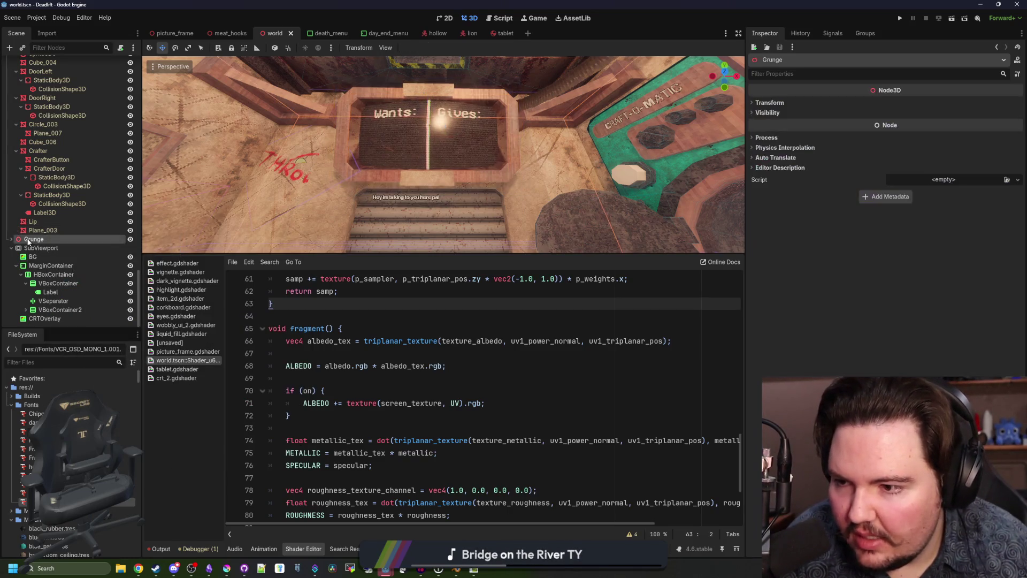
right_click(33, 239)
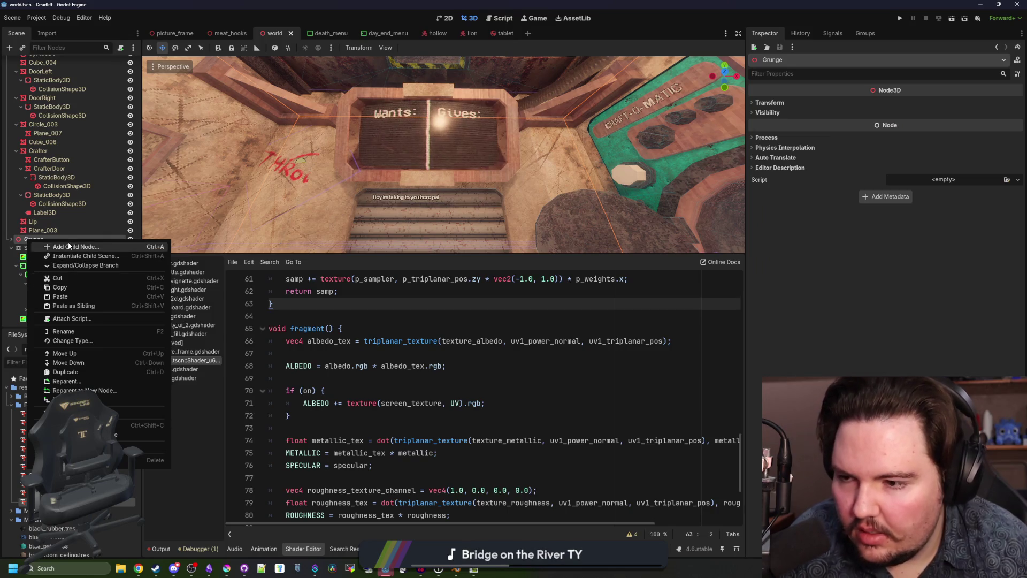
click(68, 247)
text(omni)
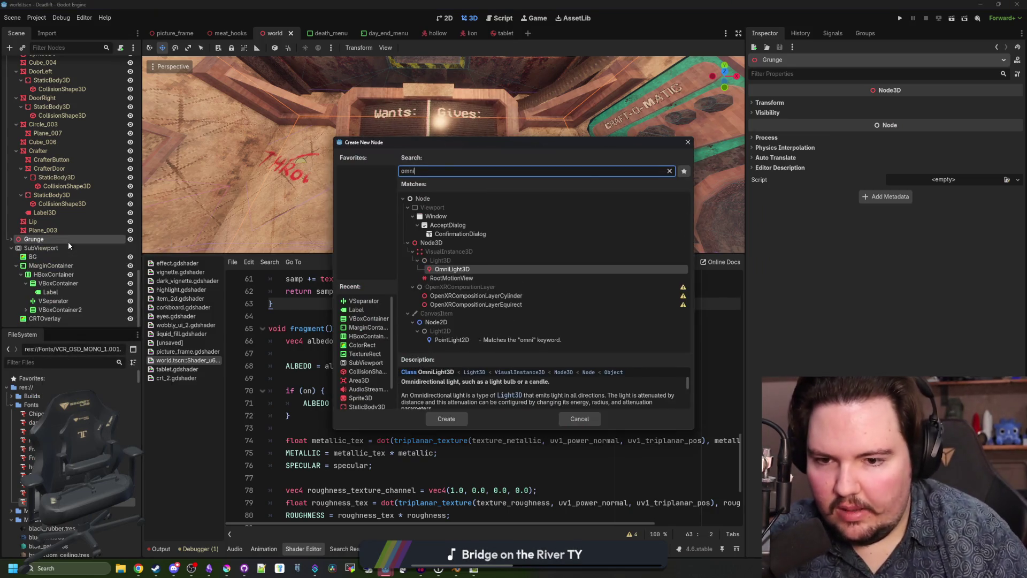
key(Return)
scroll(86, 263, down, 2)
drag(46, 286, 32, 207)
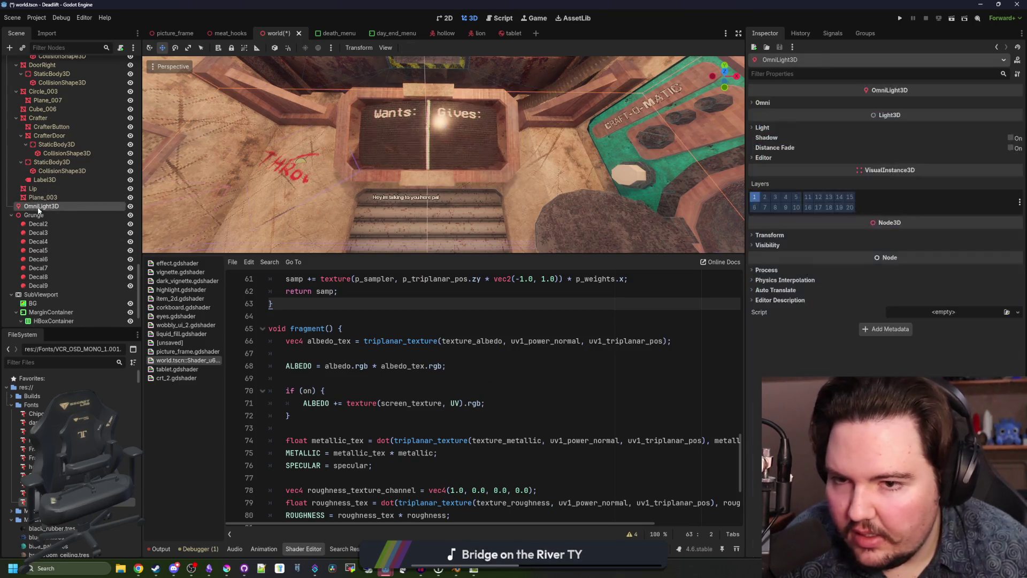
key(w)
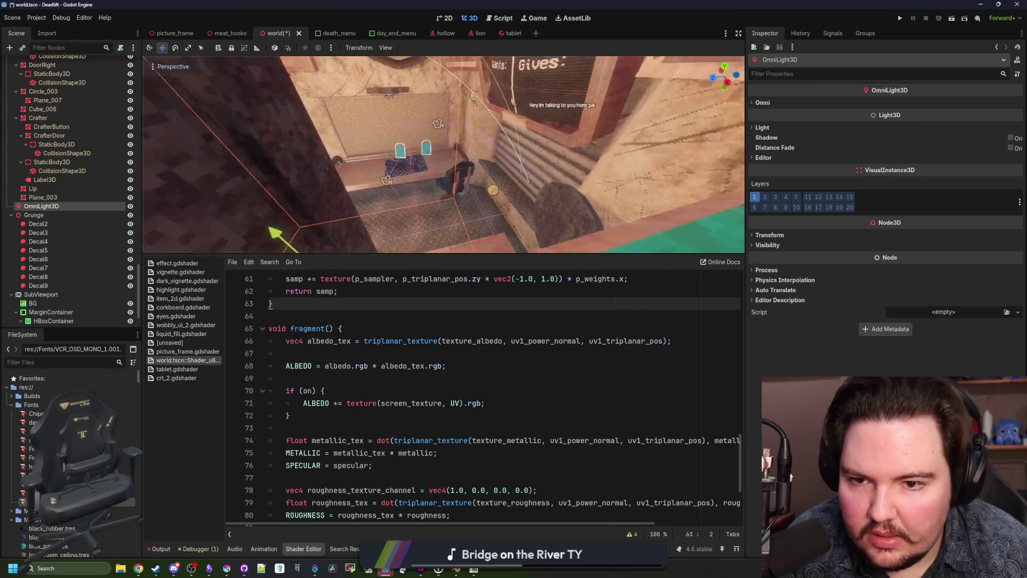
mouse_move(297, 220)
mouse_down()
mouse_move(256, 94)
mouse_move(230, 155)
mouse_move(497, 61)
mouse_up()
key(w)
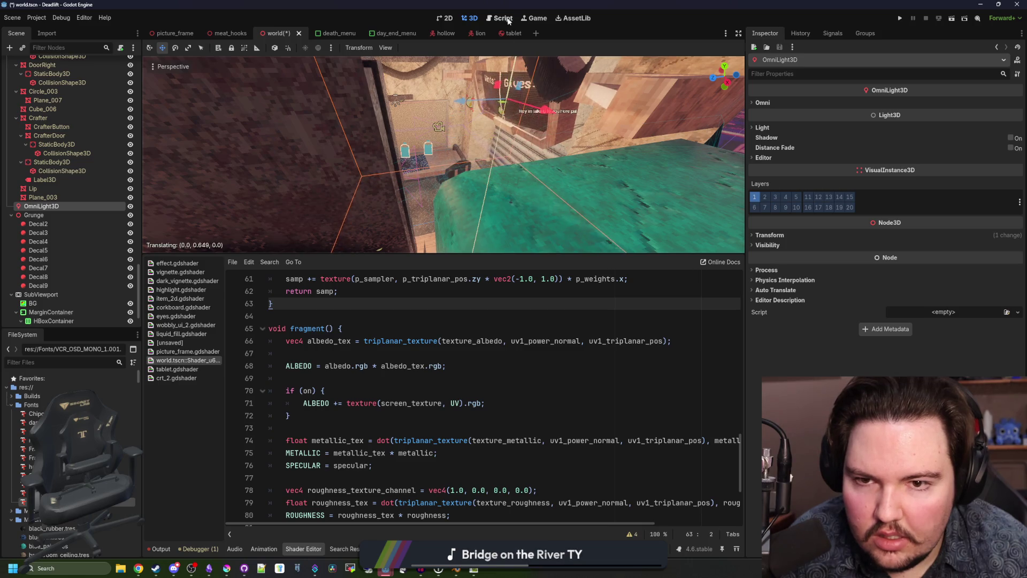
drag(455, 135, 448, 136)
key(w)
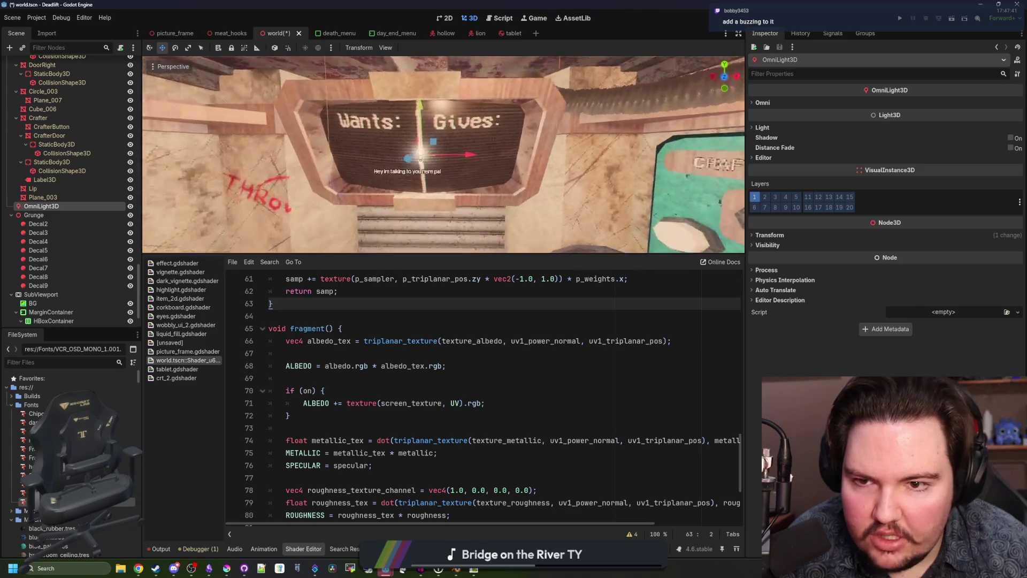
key(s)
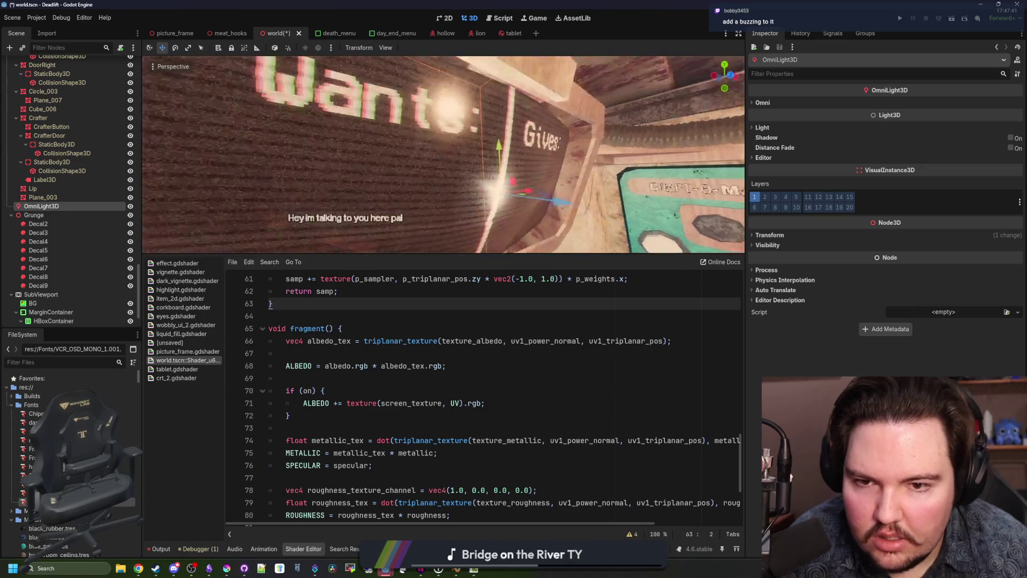
key(s)
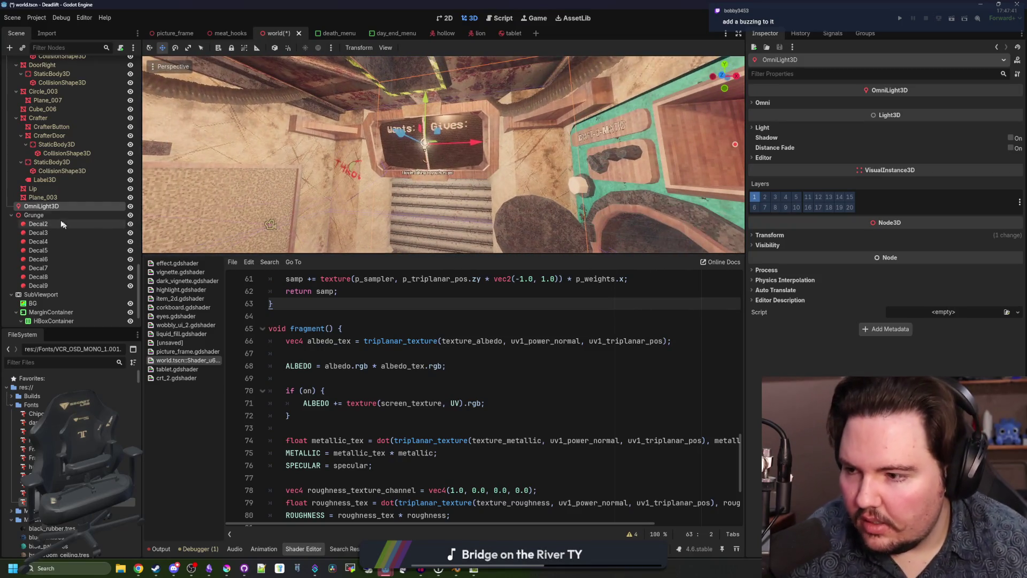
click(34, 215)
click(41, 206)
key(Delete)
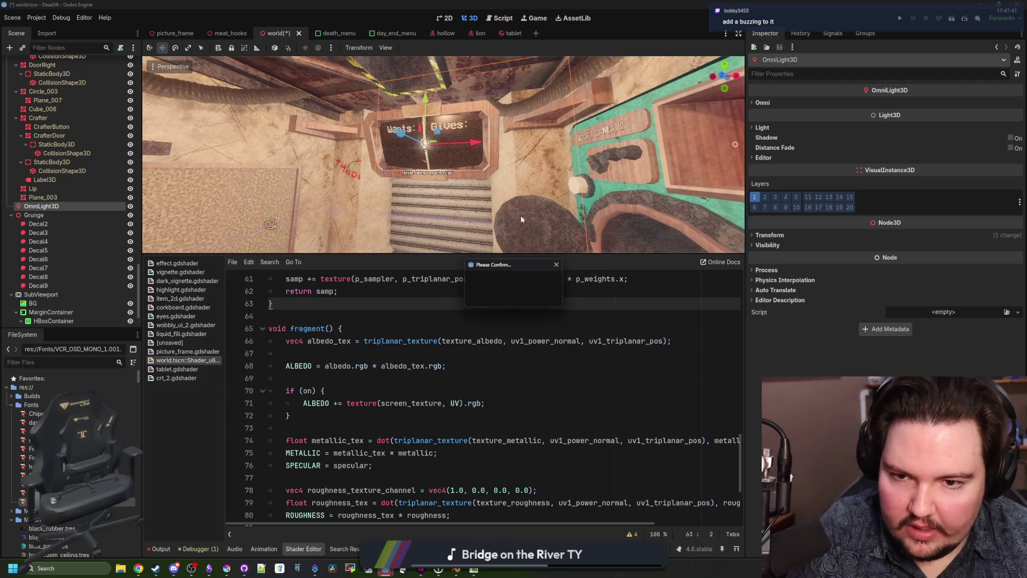
click(487, 293)
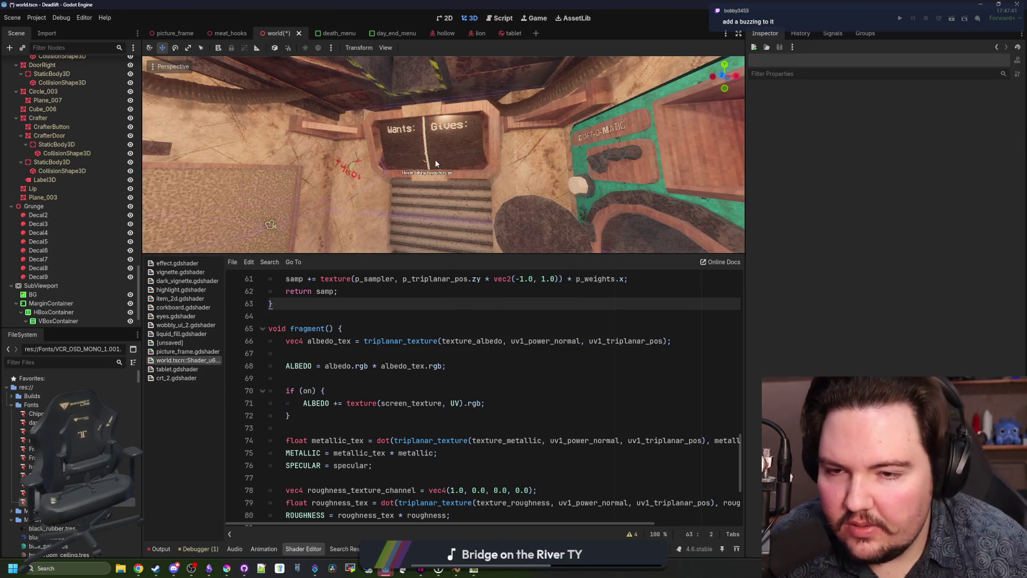
Step: Select and frame Plane_003, then save the world scene
click(435, 159)
key(f)
key(ctrl+s)
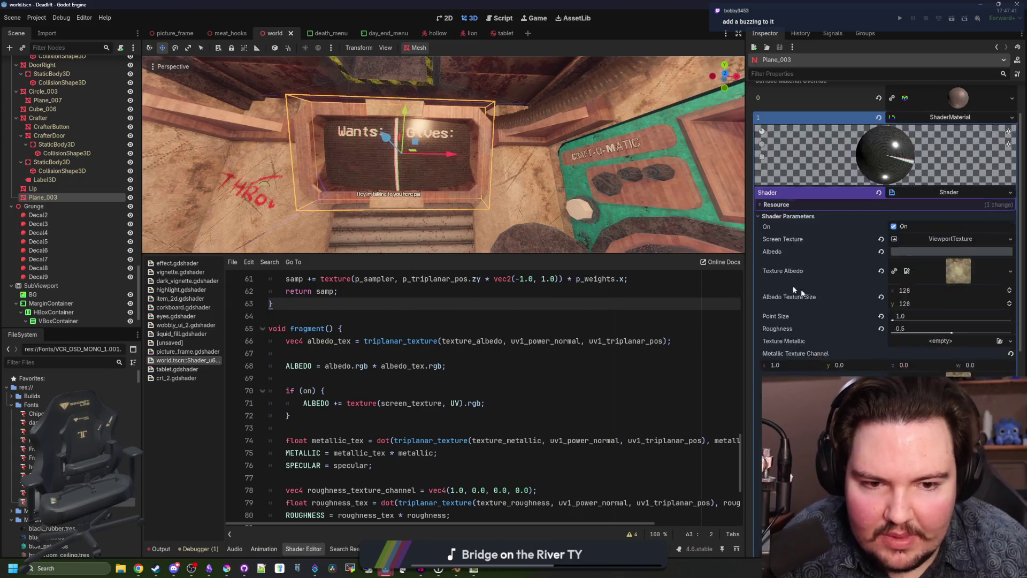
drag(528, 231, 332, 241)
key(ctrl+s)
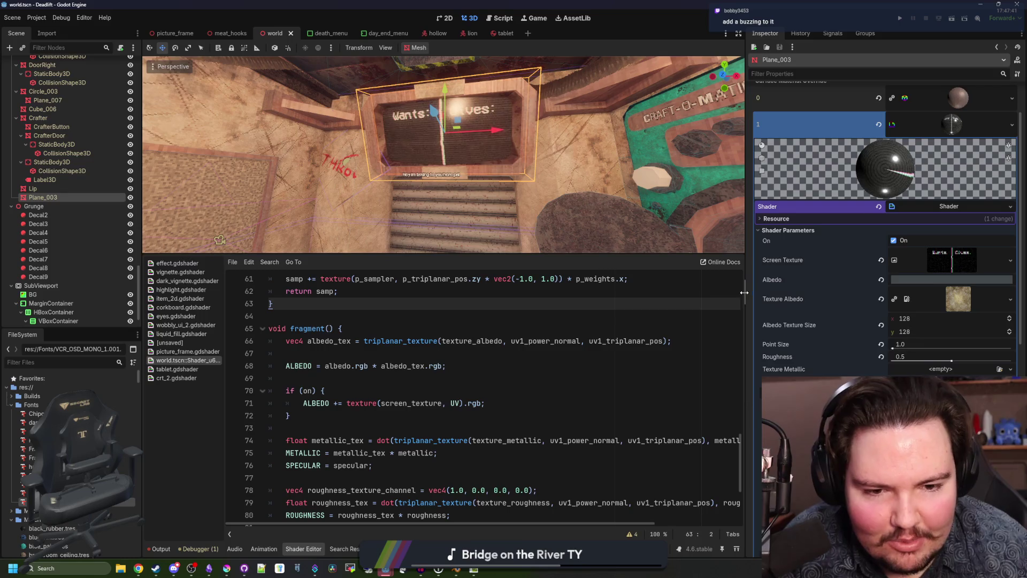
Step: Widen the Inspector and scroll through Plane_003's Shader Parameters
drag(744, 292, 668, 293)
scroll(730, 342, down, 3)
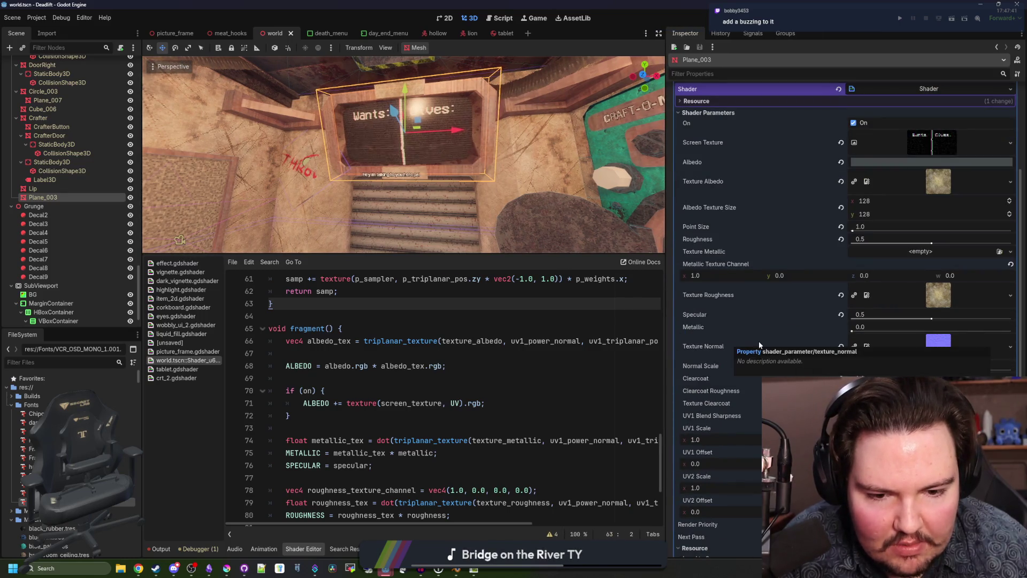
scroll(695, 345, up, 2)
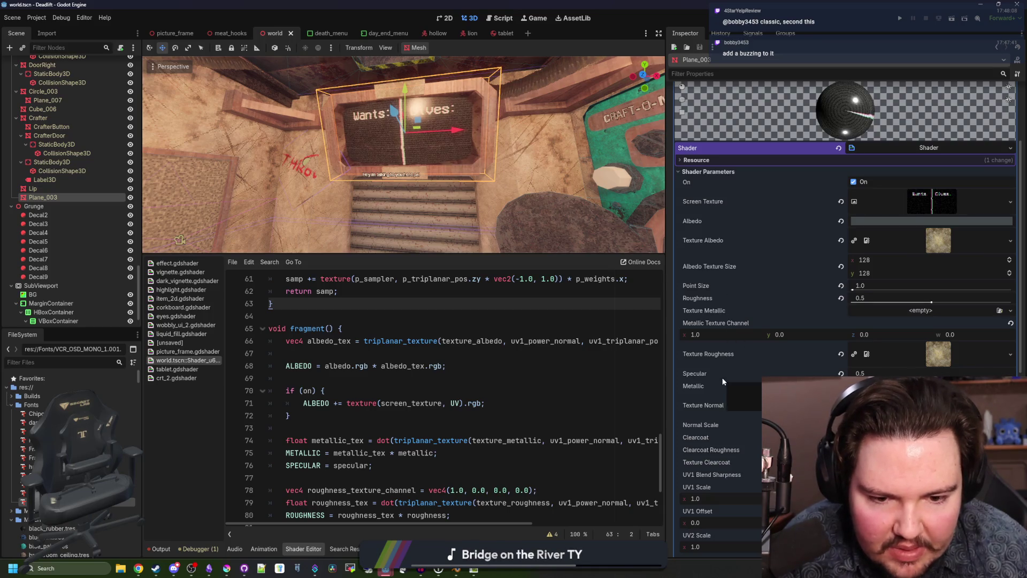
scroll(722, 433, down, 3)
scroll(736, 426, up, 3)
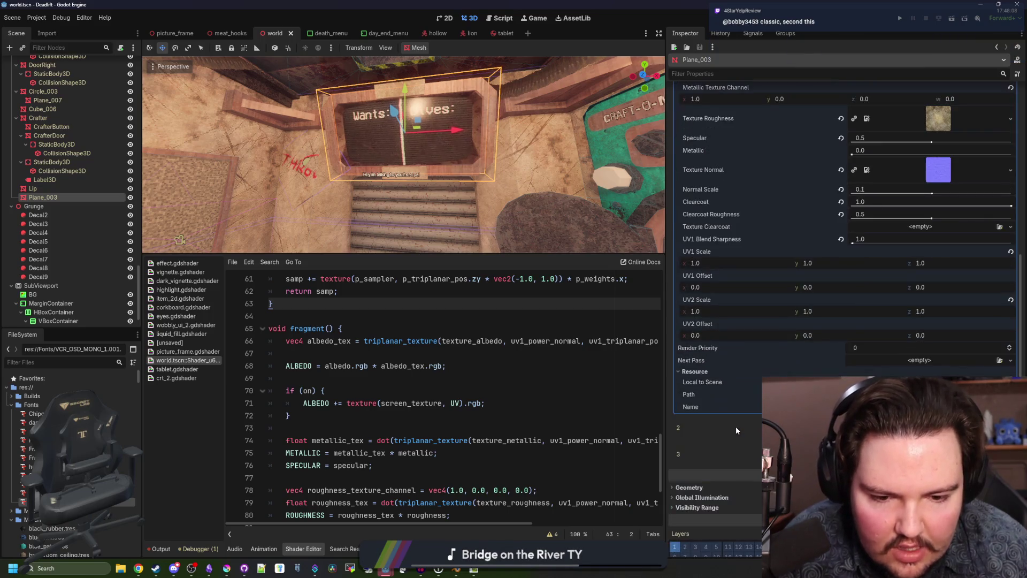
scroll(736, 426, up, 3)
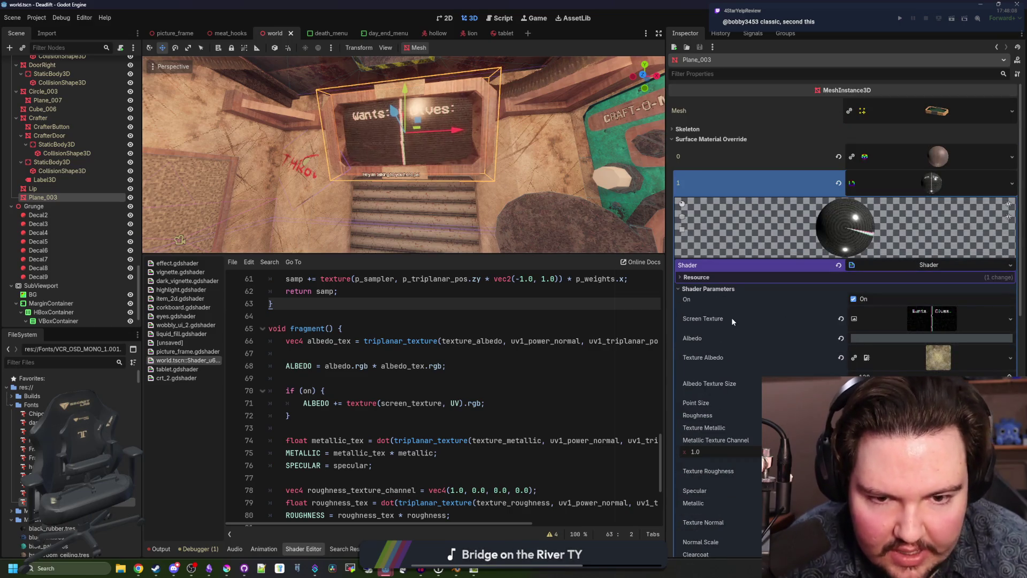
click(472, 337)
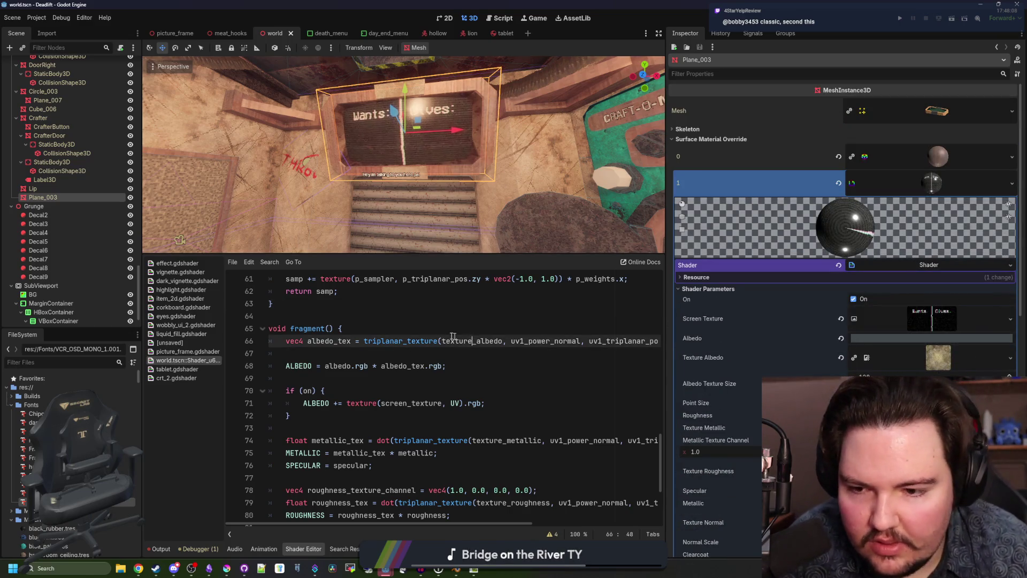
right_click(44, 201)
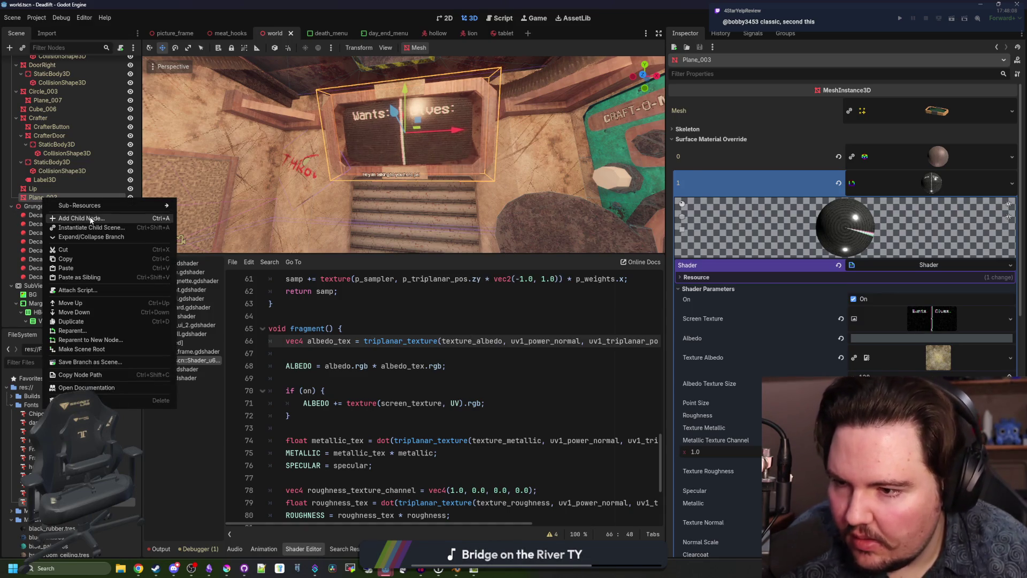
Step: Search 'light', create an OmniLight3D under Plane_003, and drag it up-left onto the board
click(85, 218)
text(color)
key(BackSpace)
key(BackSpace)
key(BackSpace)
text(light)
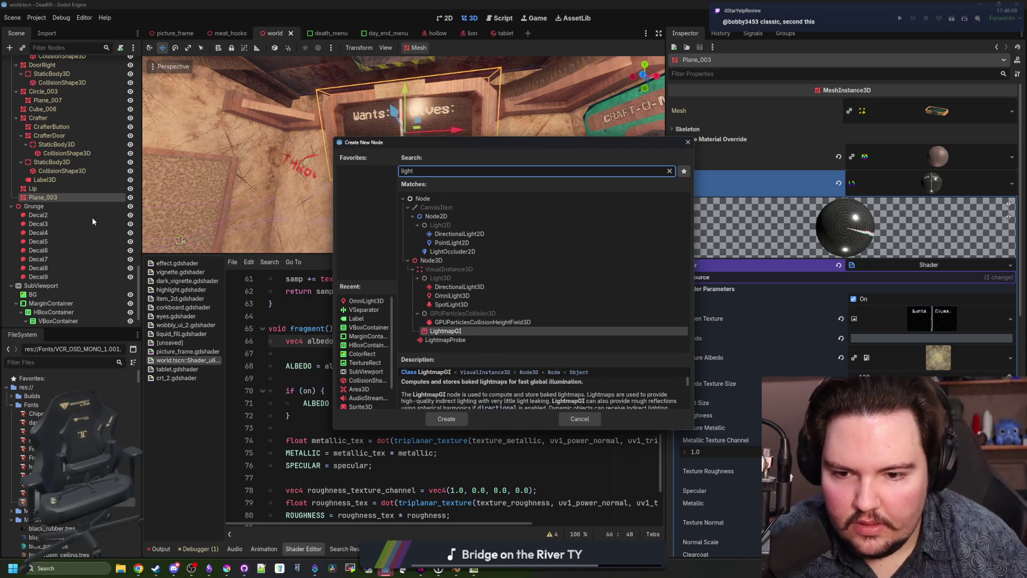
key(Up)
key(Up)
key(Up)
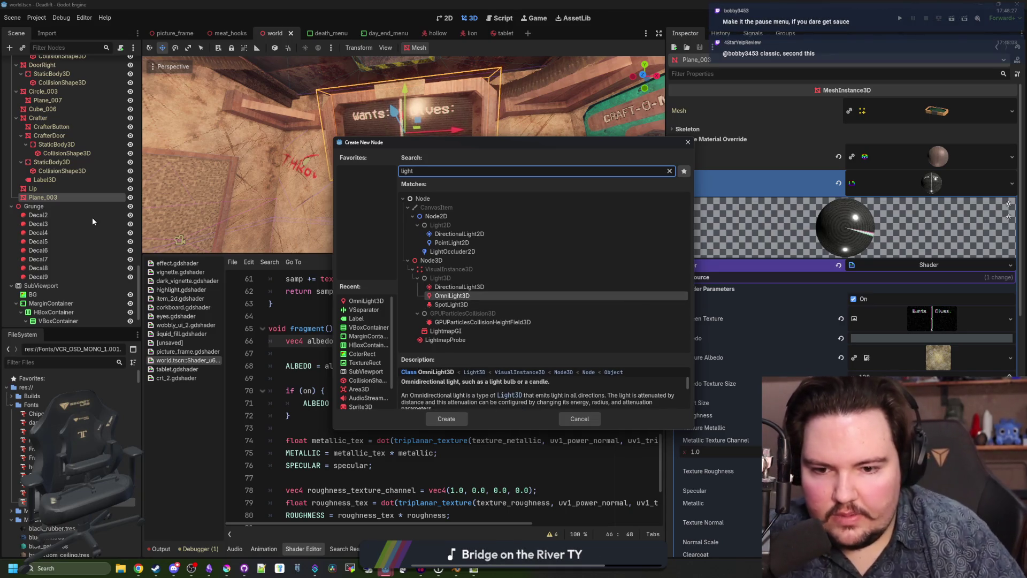
key(Return)
drag(486, 126, 486, 126)
mouse_move(408, 122)
mouse_down()
mouse_move(378, 112)
mouse_move(424, 105)
mouse_up()
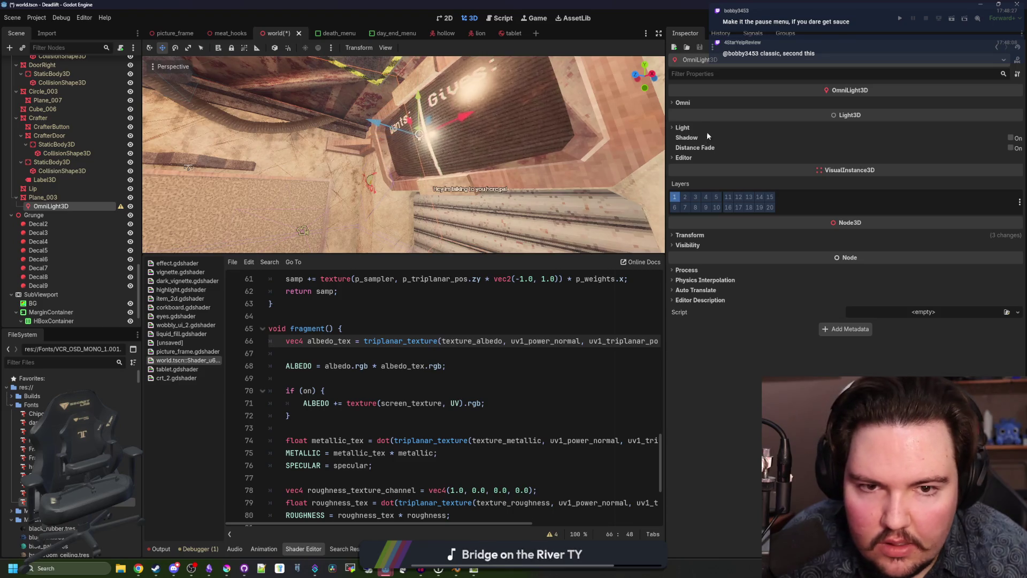
Step: Expand the light's Omni and Light sections and set its size to 2.0 m
click(694, 102)
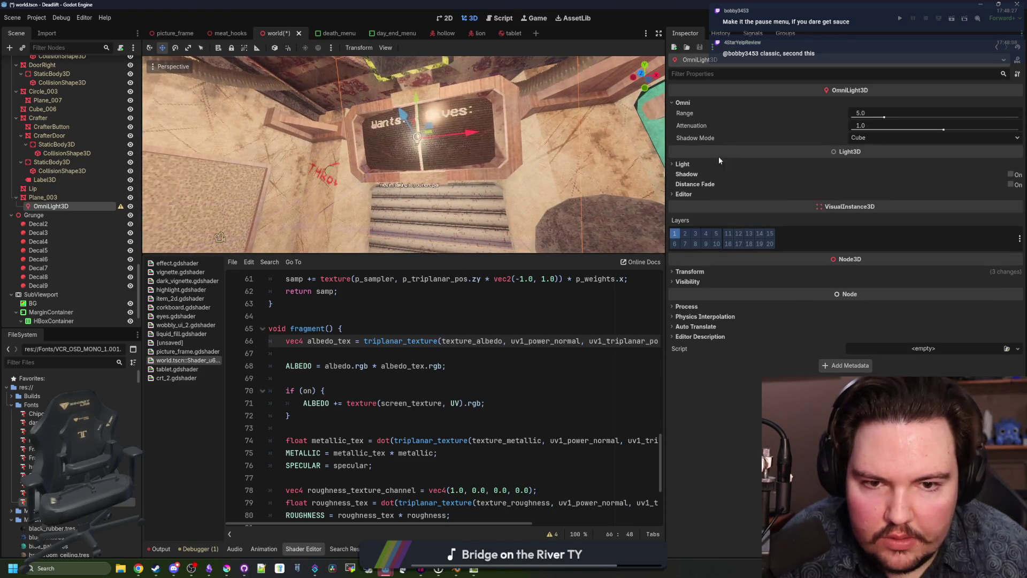
click(694, 163)
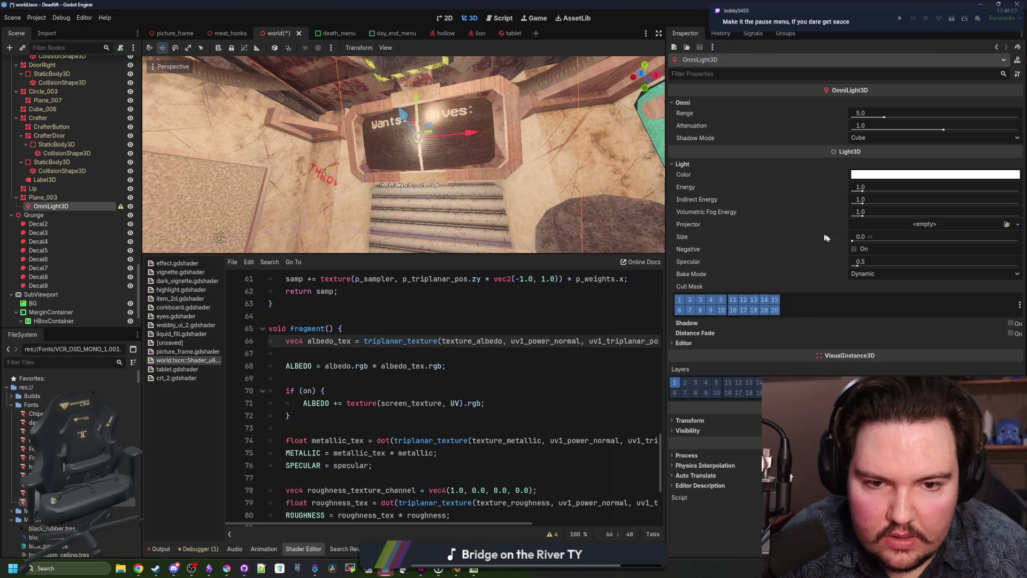
drag(863, 239, 1013, 240)
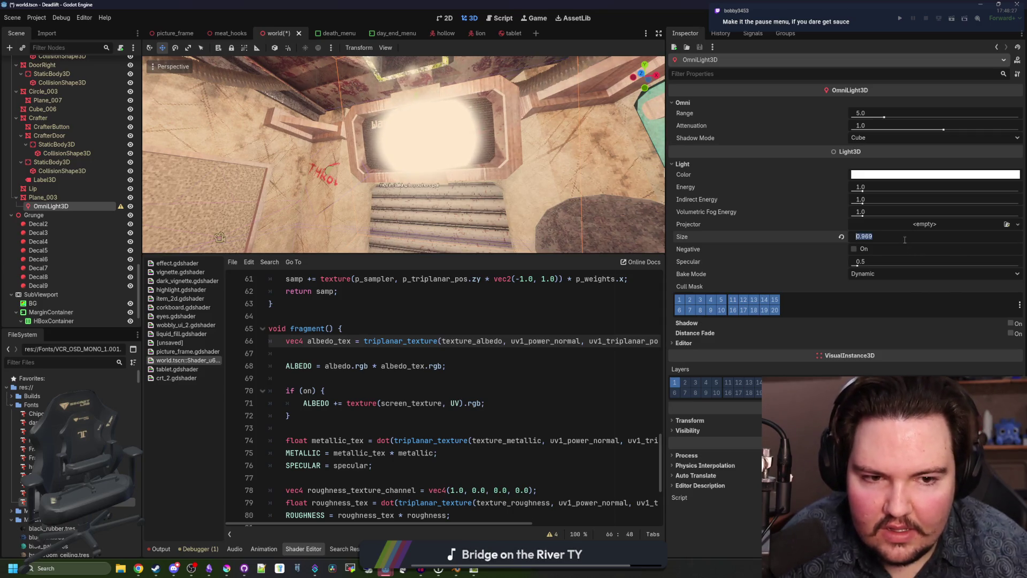
key(Return)
drag(542, 173, 441, 151)
mouse_move(481, 179)
mouse_down()
mouse_move(260, 201)
mouse_move(340, 126)
mouse_move(299, 118)
mouse_move(300, 139)
mouse_up()
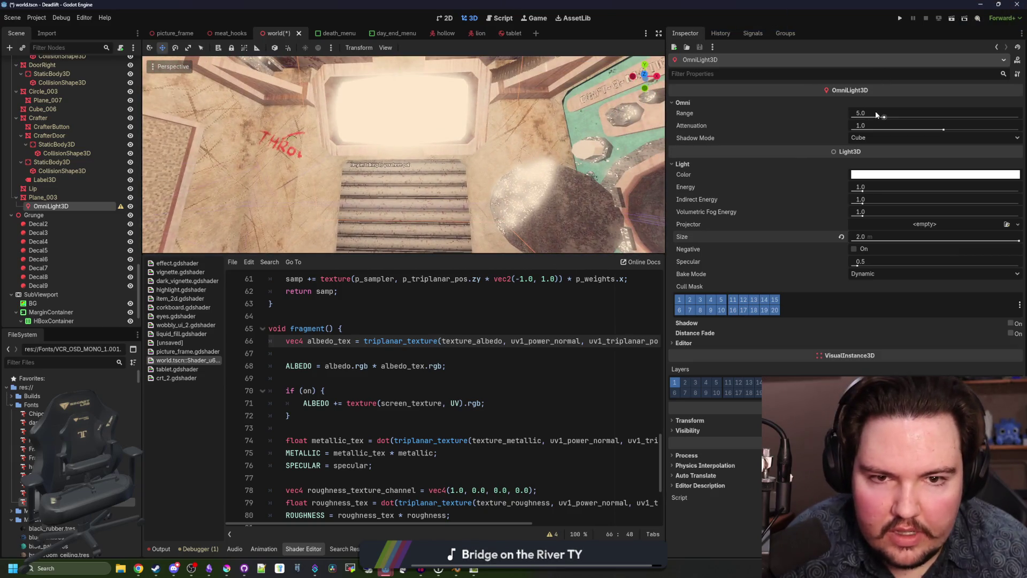
Step: Reduce the range to about 2, energy to 0.01 and attenuation to 0.0
drag(885, 116, 859, 116)
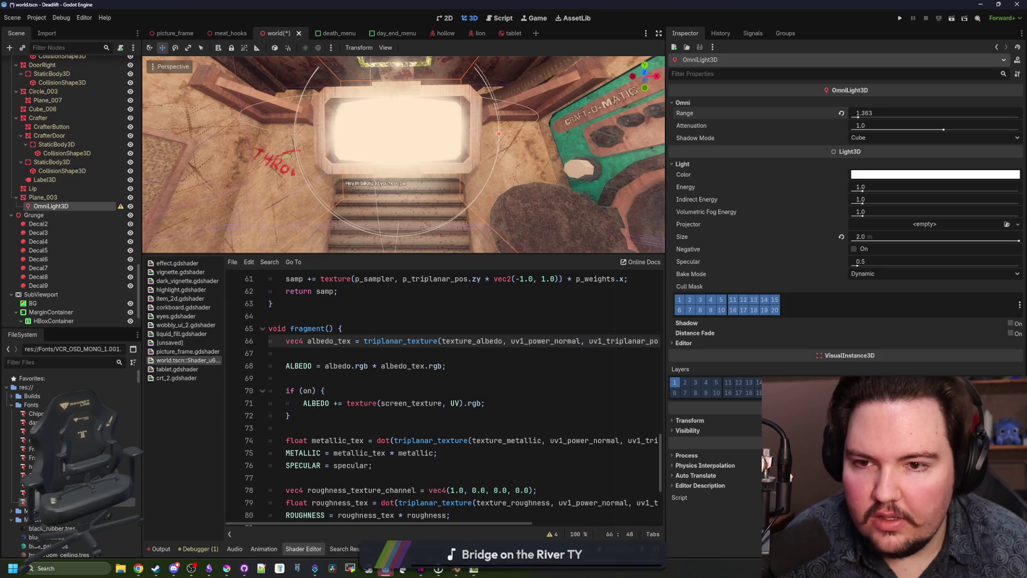
drag(858, 190, 852, 192)
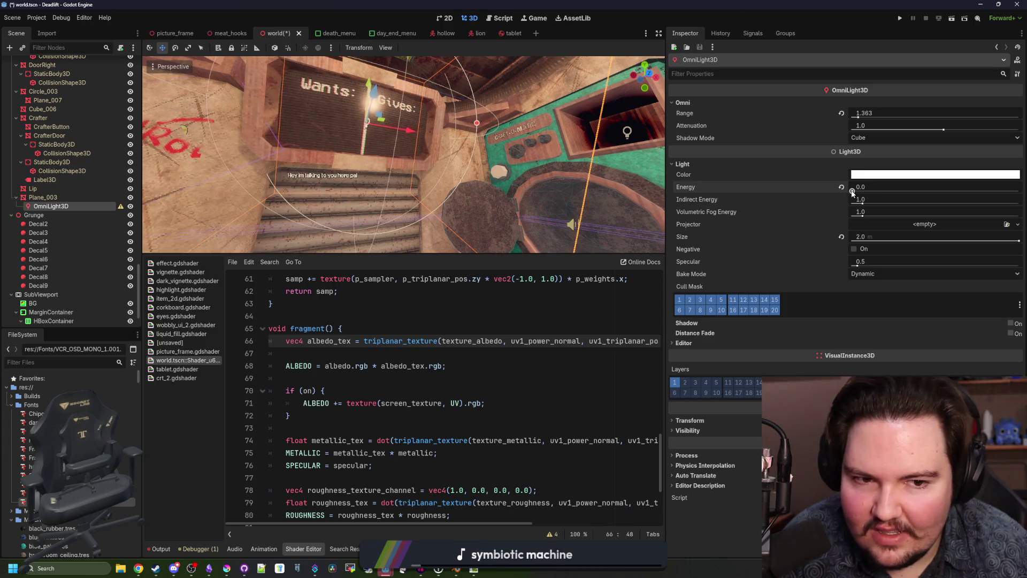
text(.01)
key(Return)
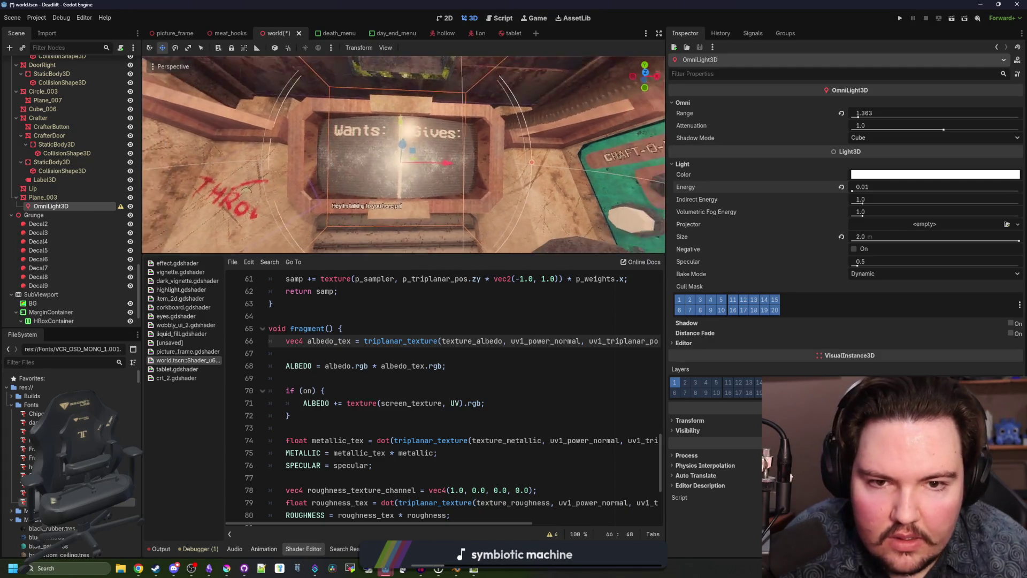
mouse_move(937, 130)
mouse_down()
mouse_move(981, 130)
mouse_move(881, 130)
mouse_move(915, 134)
mouse_up()
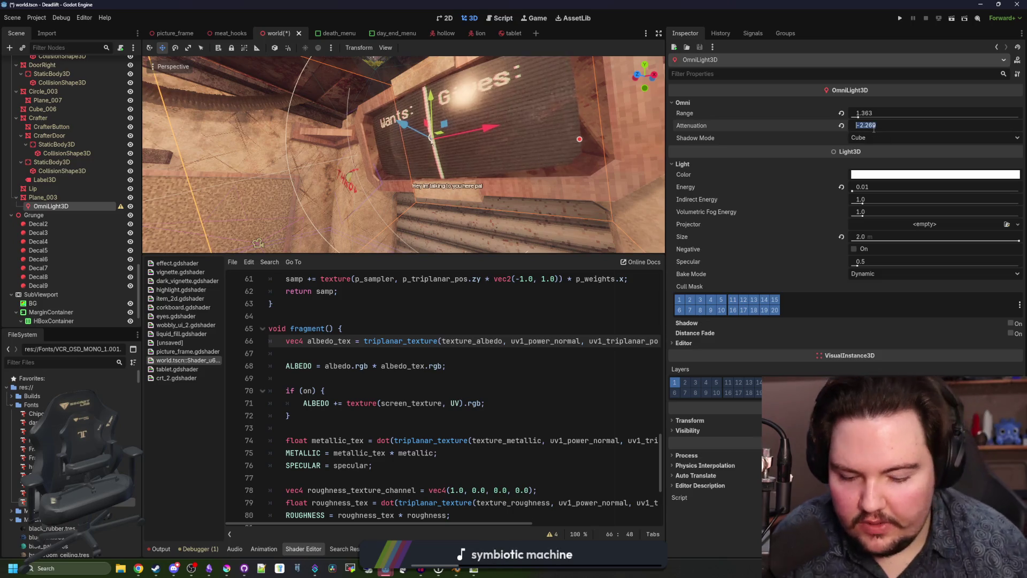
text(0)
key(Return)
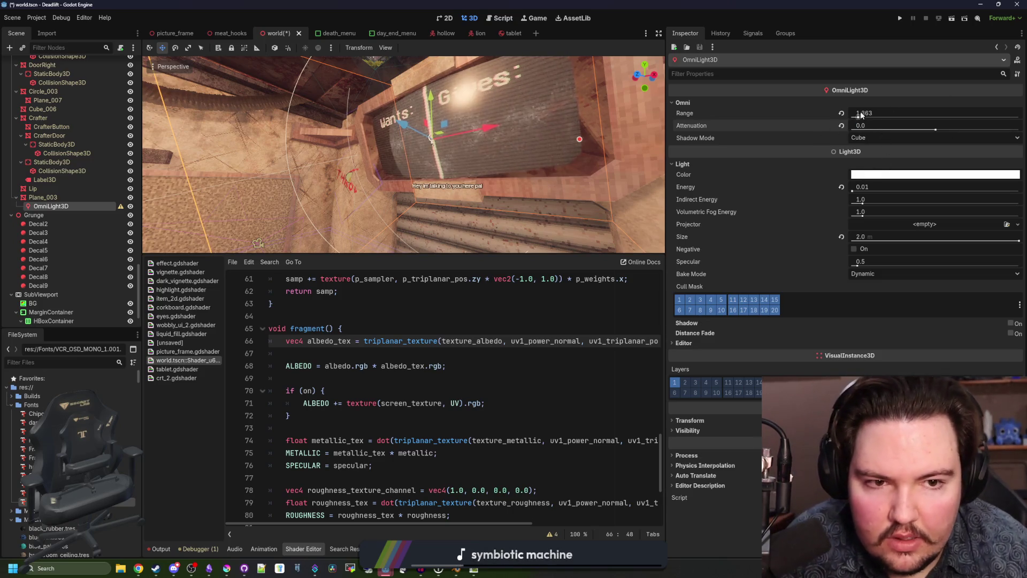
Step: Edit the size, set Specular to 0.5, and retune range keeping attenuation at 0.0
click(994, 236)
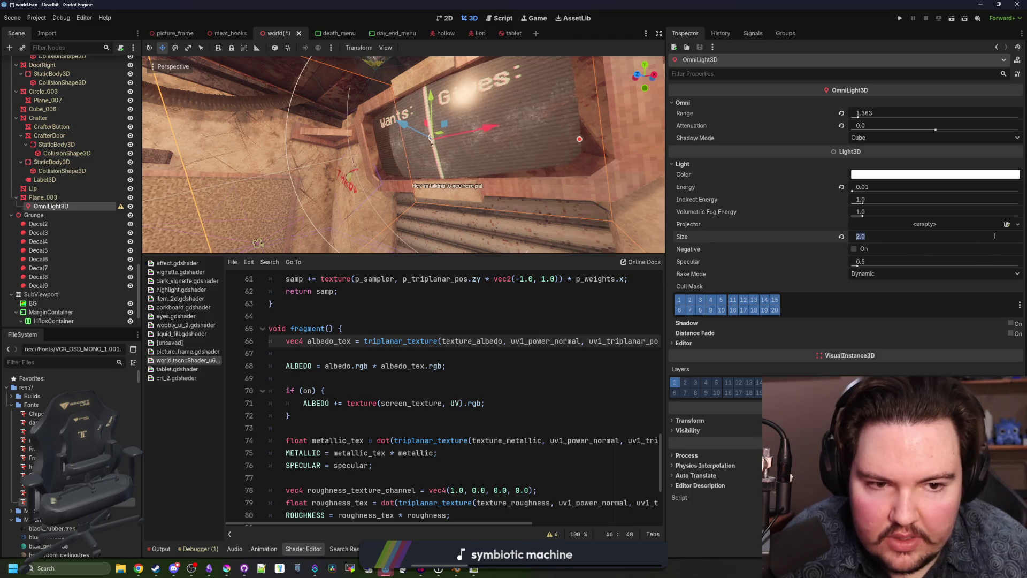
drag(406, 161, 375, 152)
scroll(404, 156, up, 5)
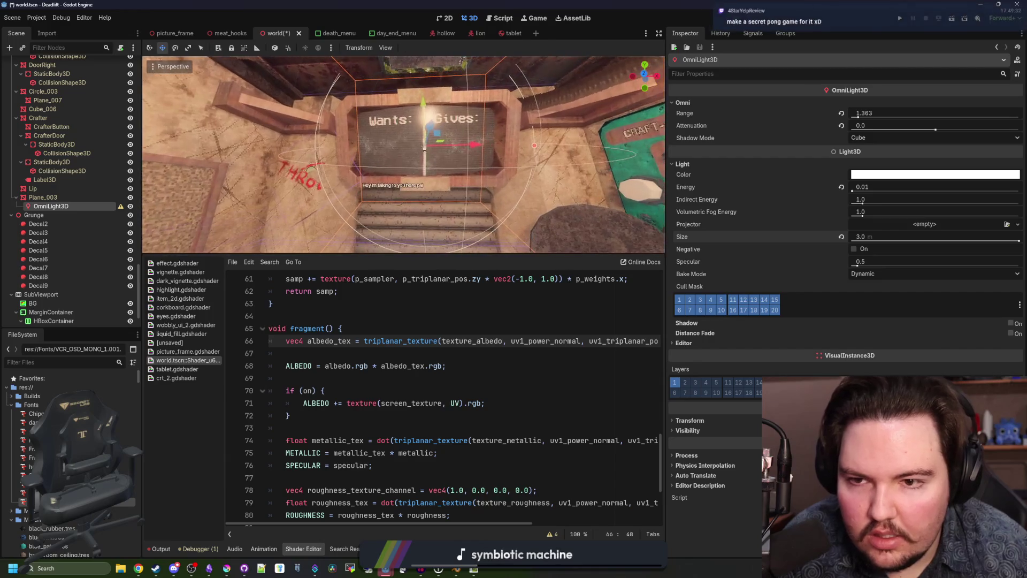
mouse_move(856, 266)
mouse_down()
mouse_move(924, 266)
mouse_move(838, 266)
mouse_up()
text(0.5)
key(Return)
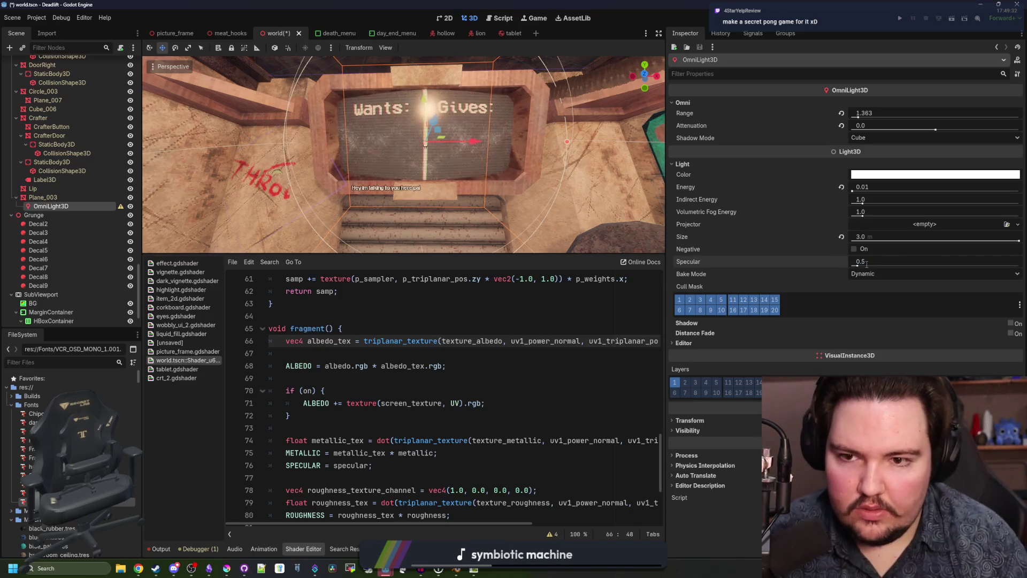
scroll(598, 187, down, 5)
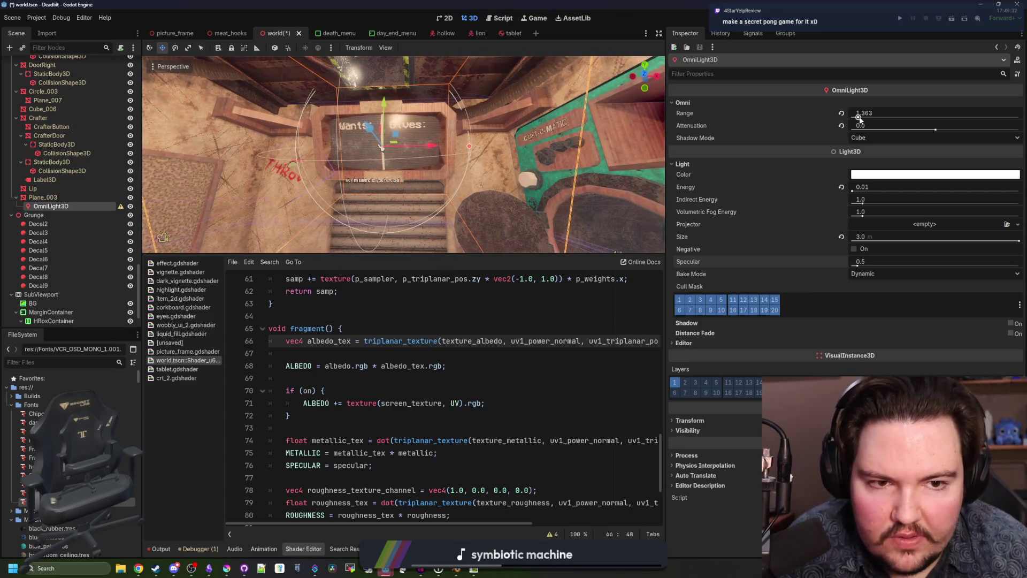
mouse_move(859, 119)
mouse_down()
mouse_move(877, 119)
mouse_move(842, 115)
mouse_move(856, 114)
mouse_up()
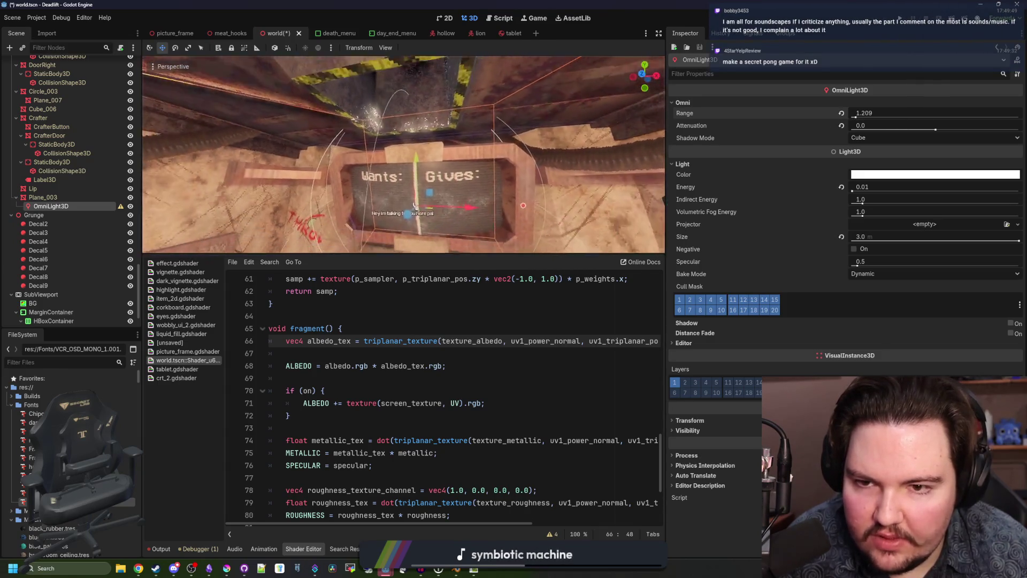
drag(935, 130, 954, 127)
drag(861, 125, 834, 125)
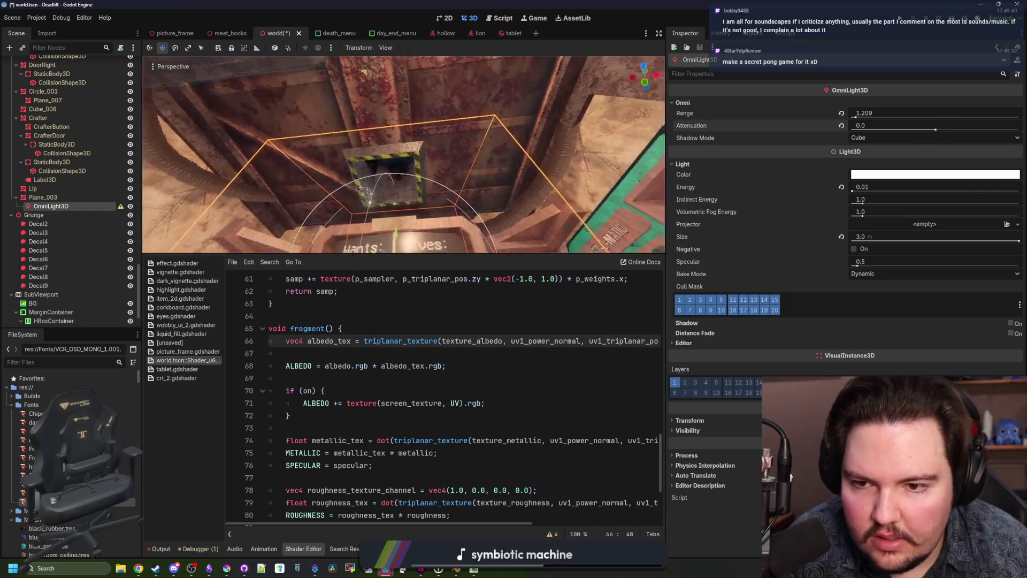
mouse_move(760, 279)
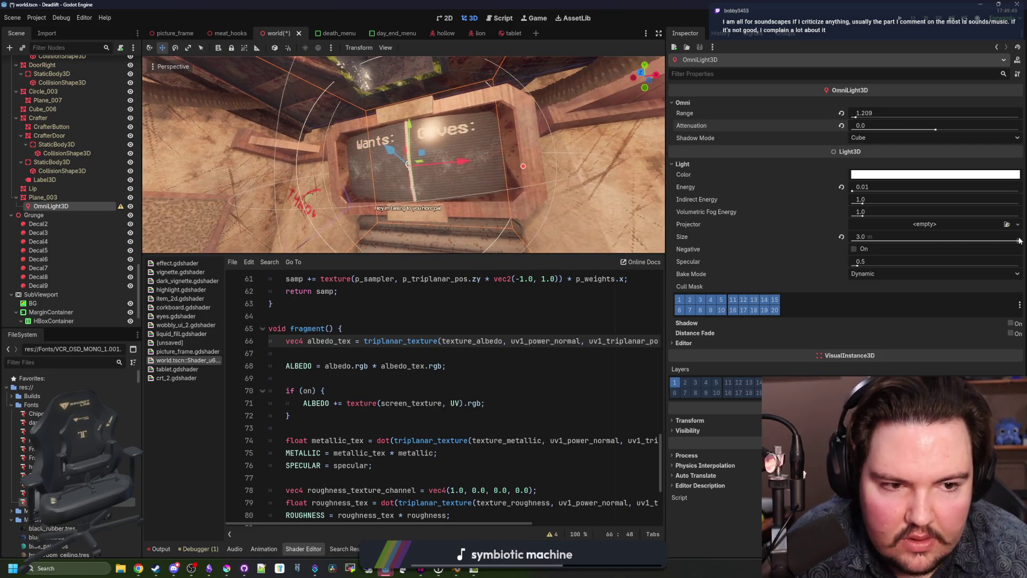
Step: Return the light's size to 2.0 m, move the light along the Z axis, and frame it
drag(1019, 242, 1006, 241)
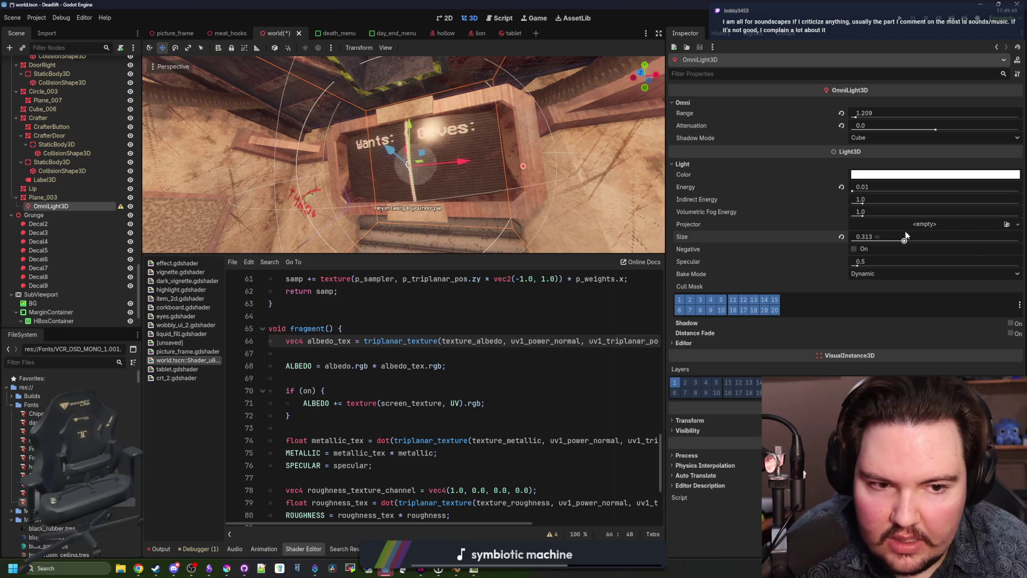
text(2)
key(Return)
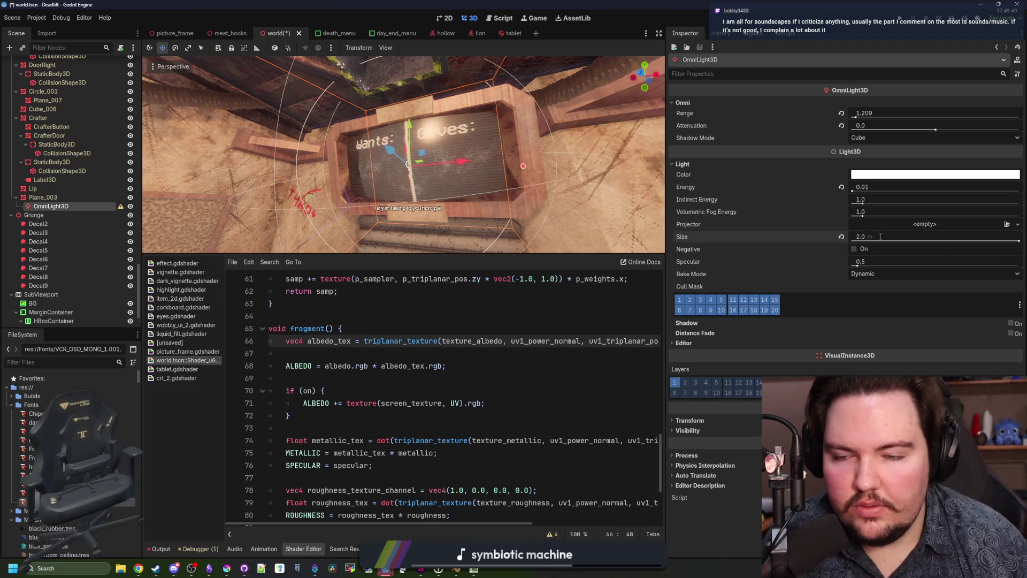
key(g)
key(z)
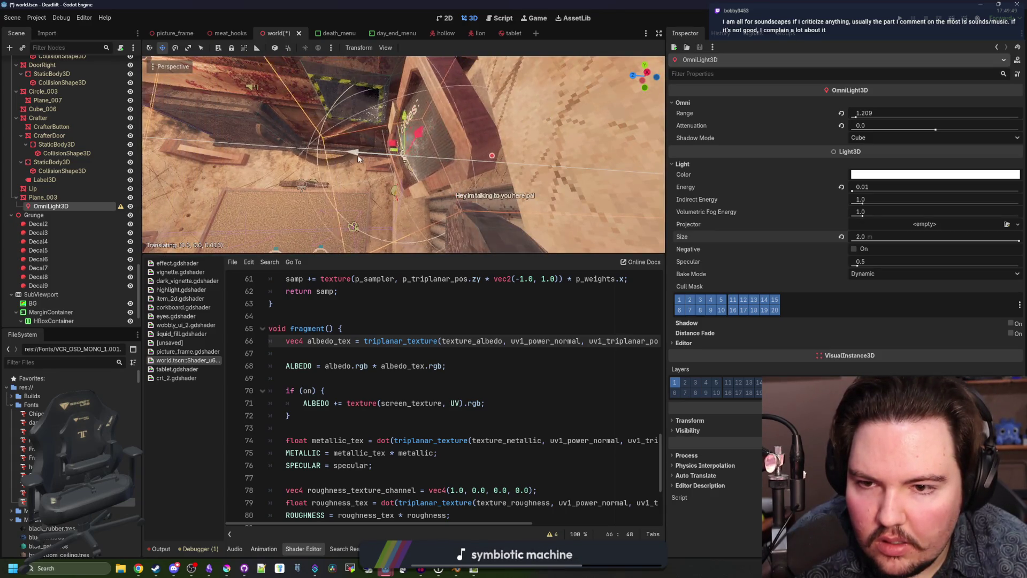
click(383, 164)
key(f)
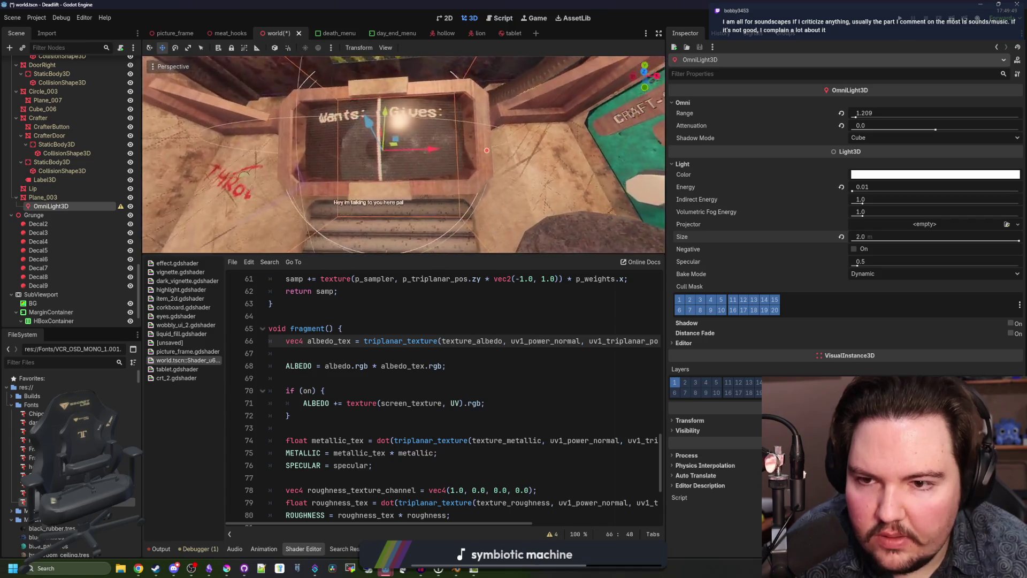
Step: View the board head-on and keep the light's attenuation at 0 after testing a stronger value
drag(406, 160, 542, 277)
mouse_move(428, 145)
mouse_down()
mouse_move(369, 166)
mouse_move(438, 100)
mouse_move(390, 93)
mouse_move(369, 150)
mouse_up()
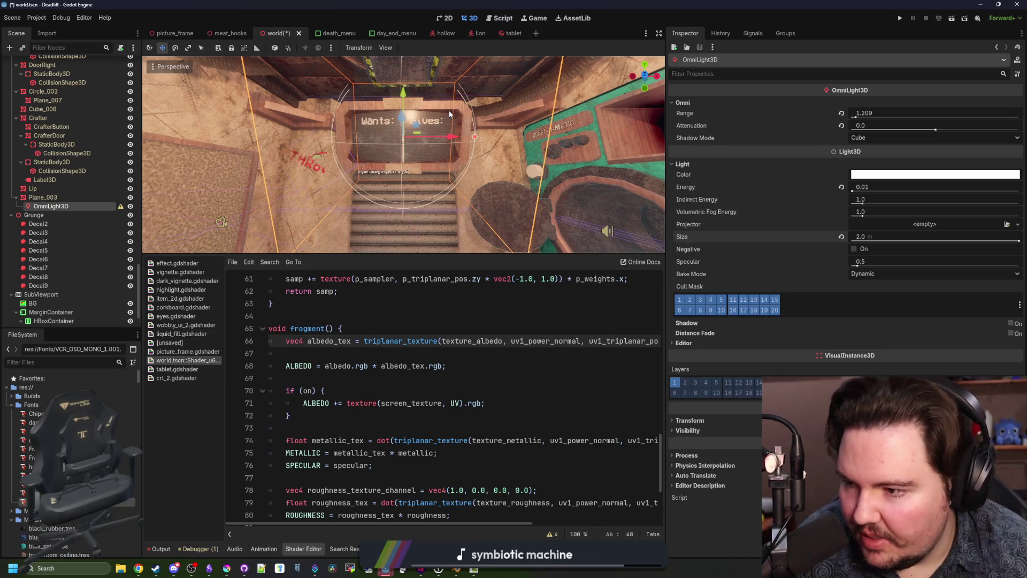
mouse_move(429, 205)
mouse_down()
mouse_move(501, 161)
mouse_move(514, 138)
mouse_move(452, 134)
mouse_move(583, 145)
mouse_move(567, 142)
mouse_up()
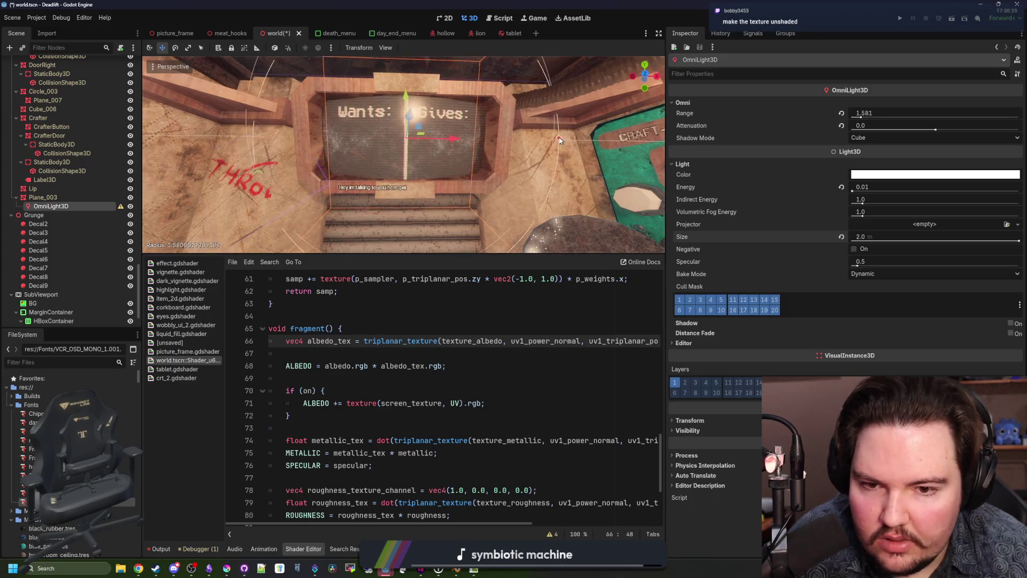
scroll(556, 152, down, 2)
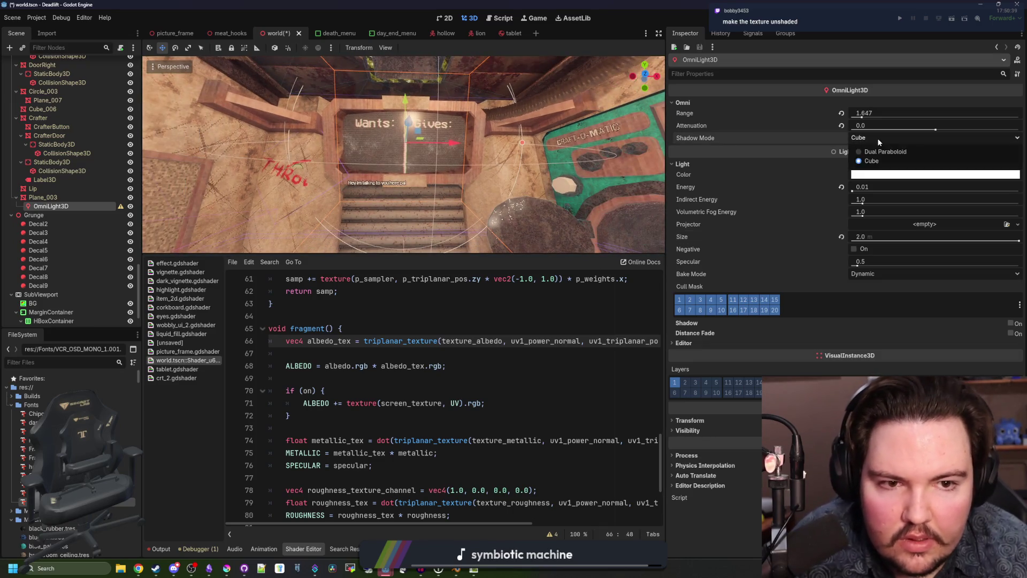
mouse_move(935, 129)
mouse_down()
mouse_move(960, 130)
mouse_move(951, 130)
mouse_up()
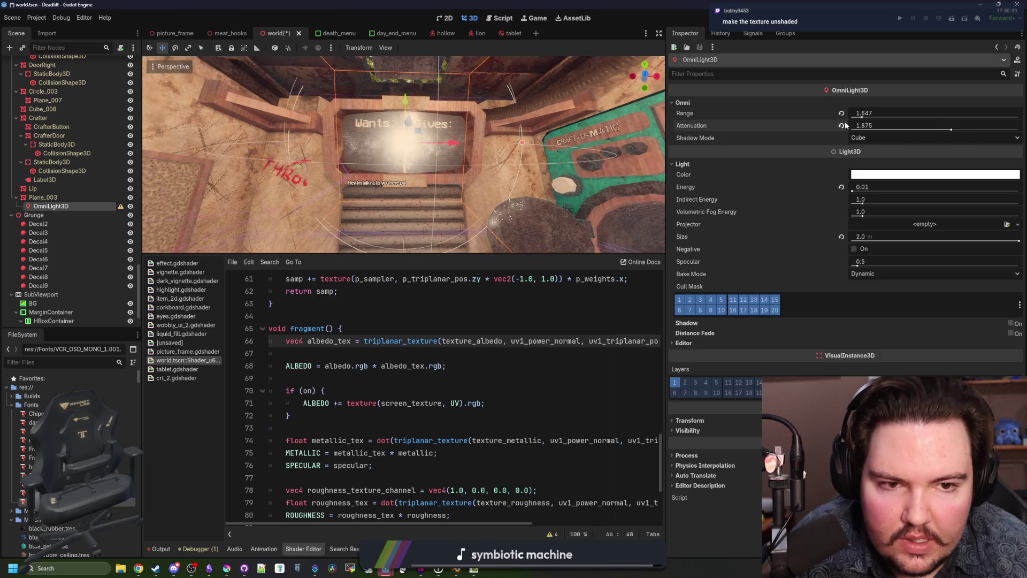
text(0)
key(Return)
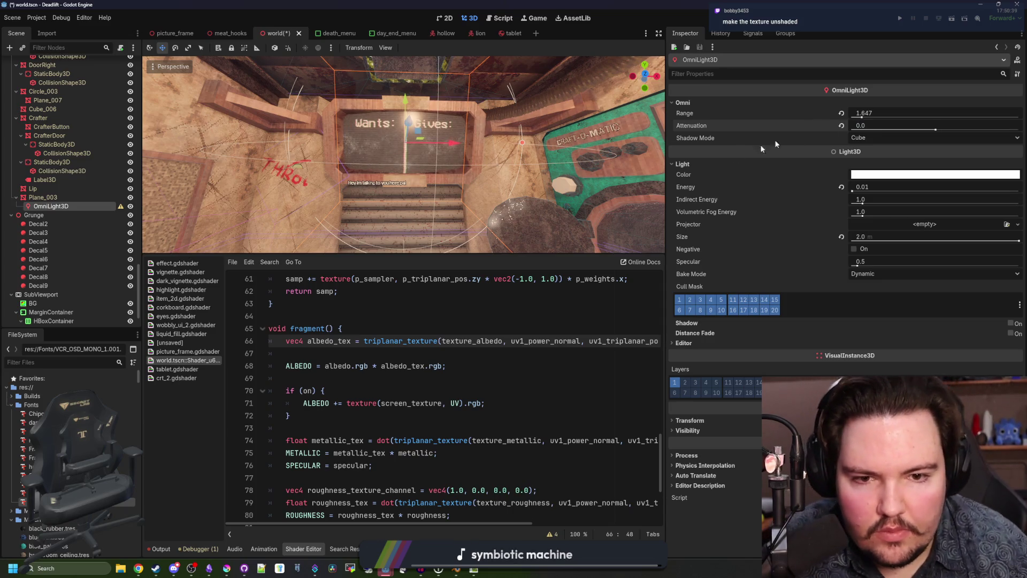
Step: Reset indirect and volumetric fog energy to 1.0, keep specular 0.5, and shrink size to 0 m
drag(866, 205, 844, 215)
click(841, 199)
click(841, 211)
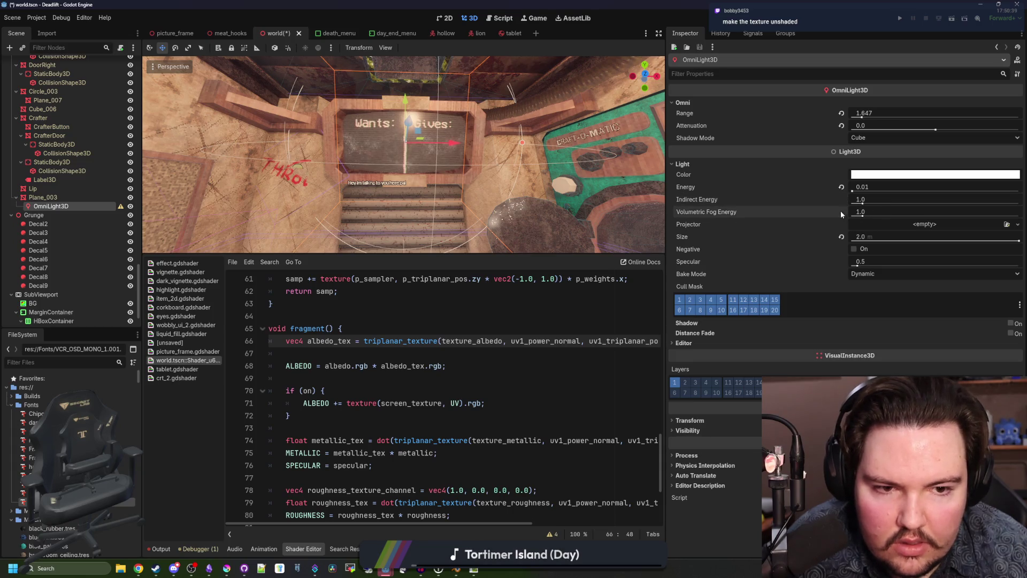
mouse_move(867, 262)
mouse_down()
mouse_move(852, 266)
mouse_move(974, 271)
mouse_move(866, 266)
mouse_move(878, 265)
mouse_up()
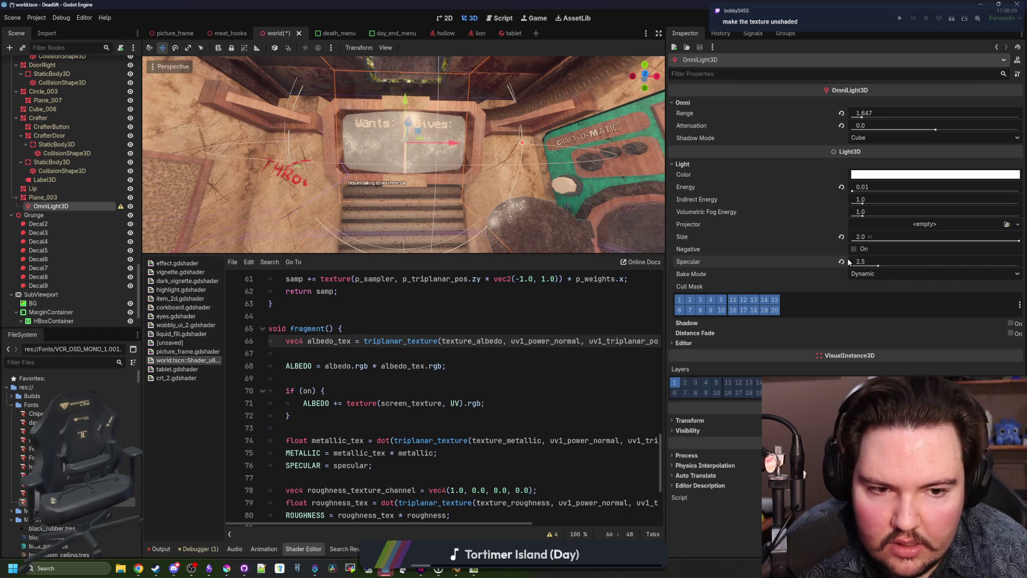
key(Return)
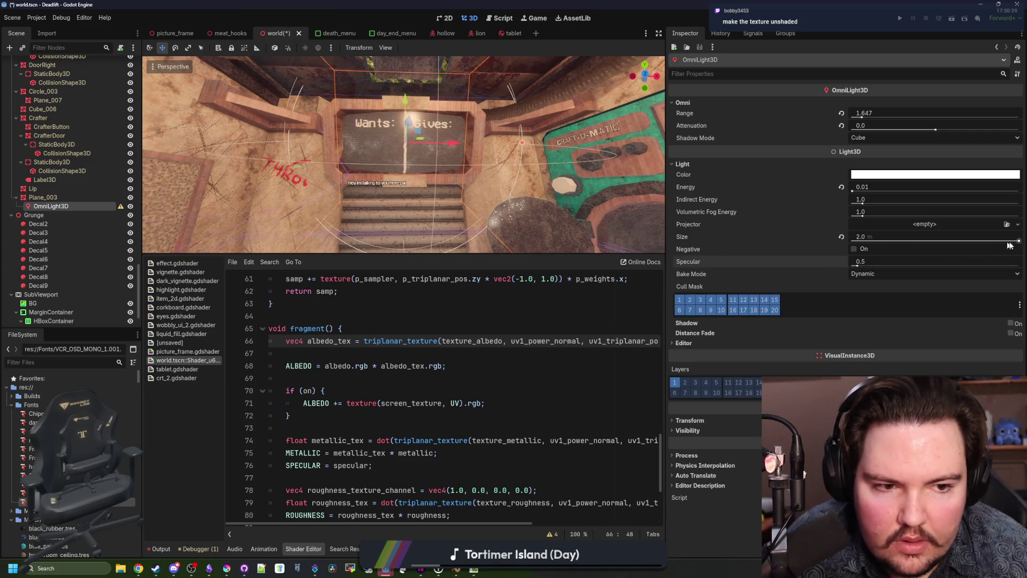
drag(1019, 242, 928, 238)
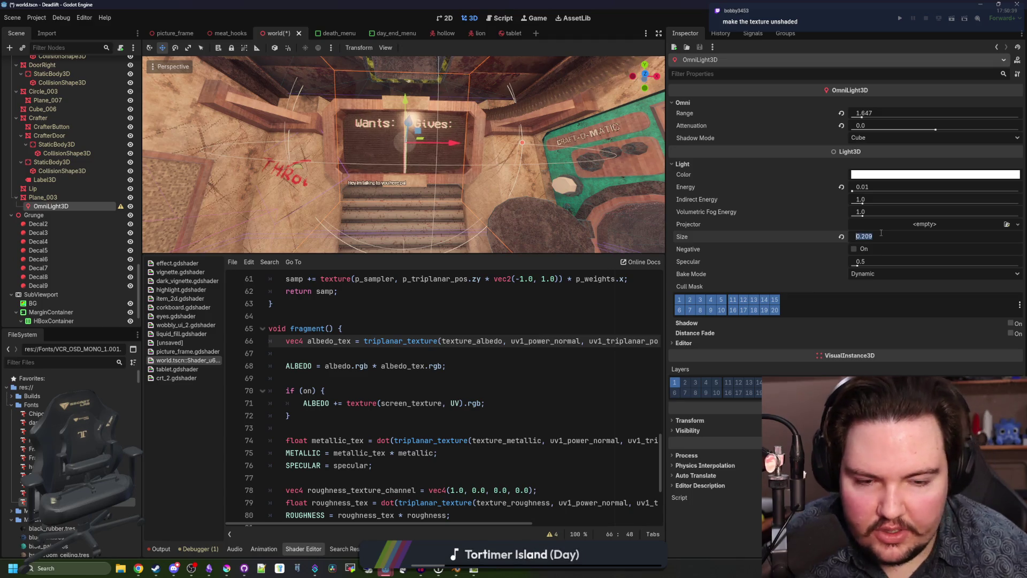
right_click(376, 143)
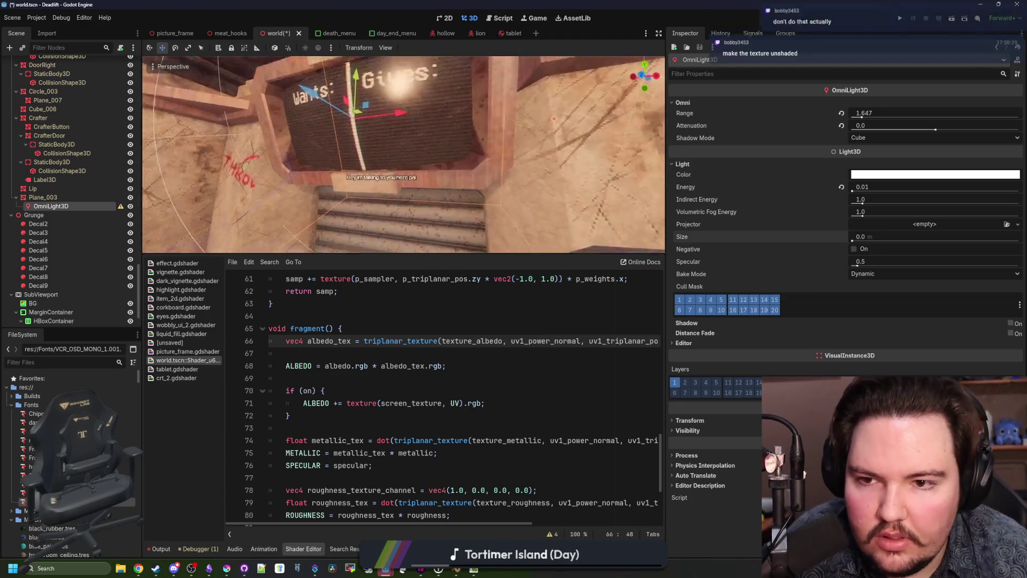
Step: Raise the light's energy, nudge the light, and increase its range to 1.972 while viewing the sign
right_click(376, 144)
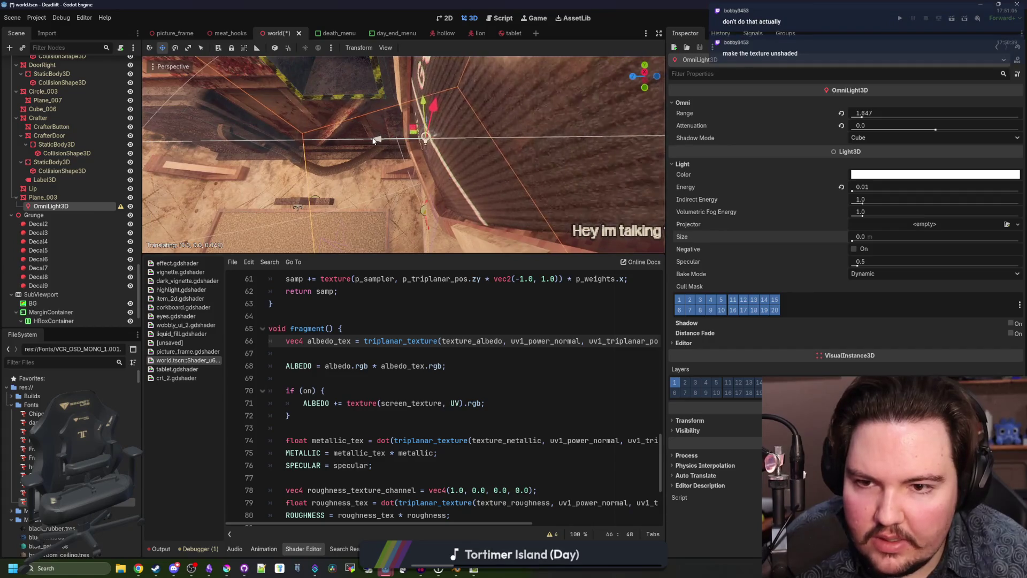
right_click(377, 202)
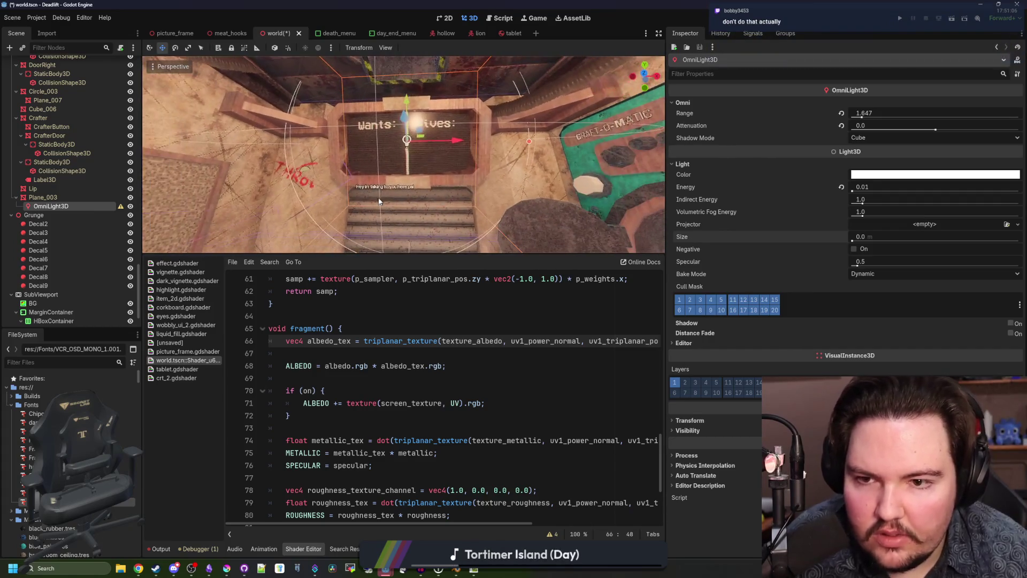
drag(852, 191, 896, 193)
right_click(472, 229)
mouse_move(349, 120)
mouse_down()
mouse_move(338, 114)
mouse_move(352, 112)
mouse_up()
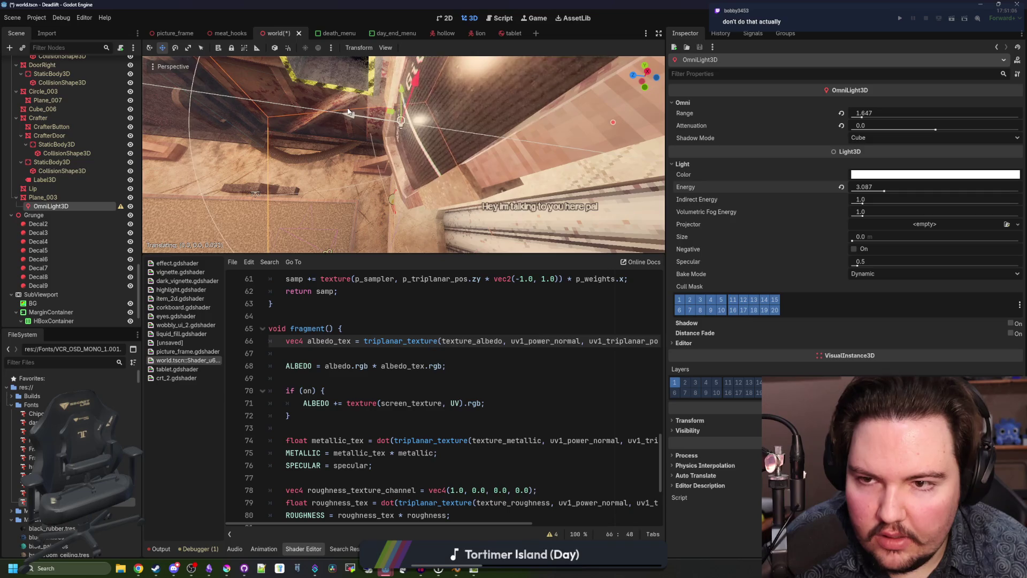
right_click(358, 144)
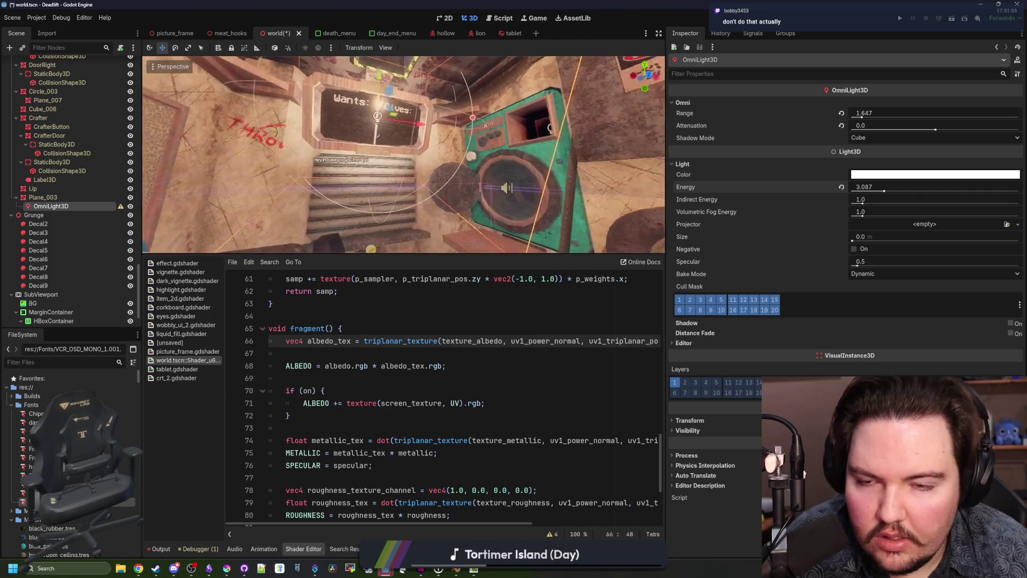
right_click(580, 188)
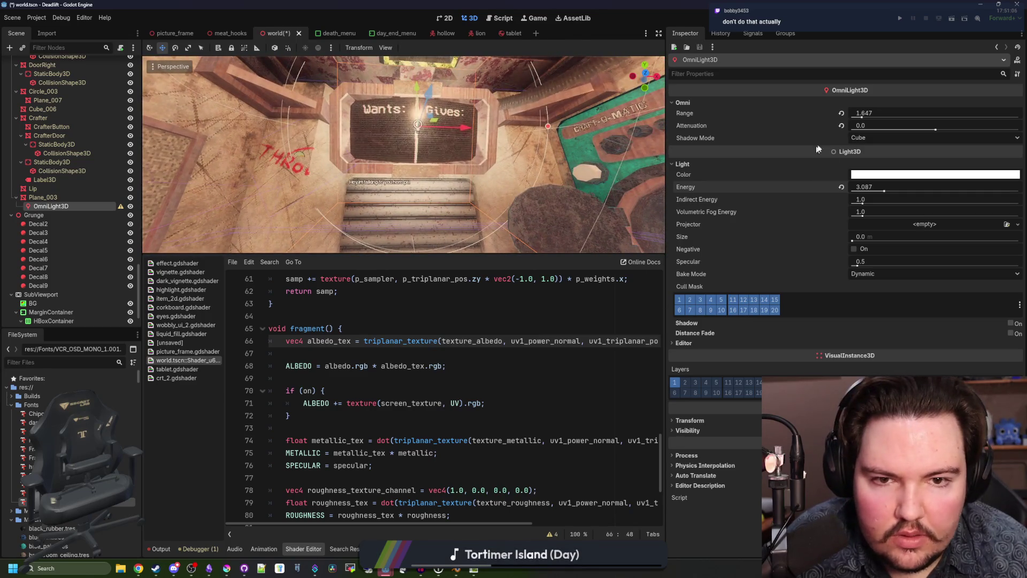
mouse_move(863, 116)
mouse_down()
mouse_move(893, 116)
mouse_move(866, 117)
mouse_up()
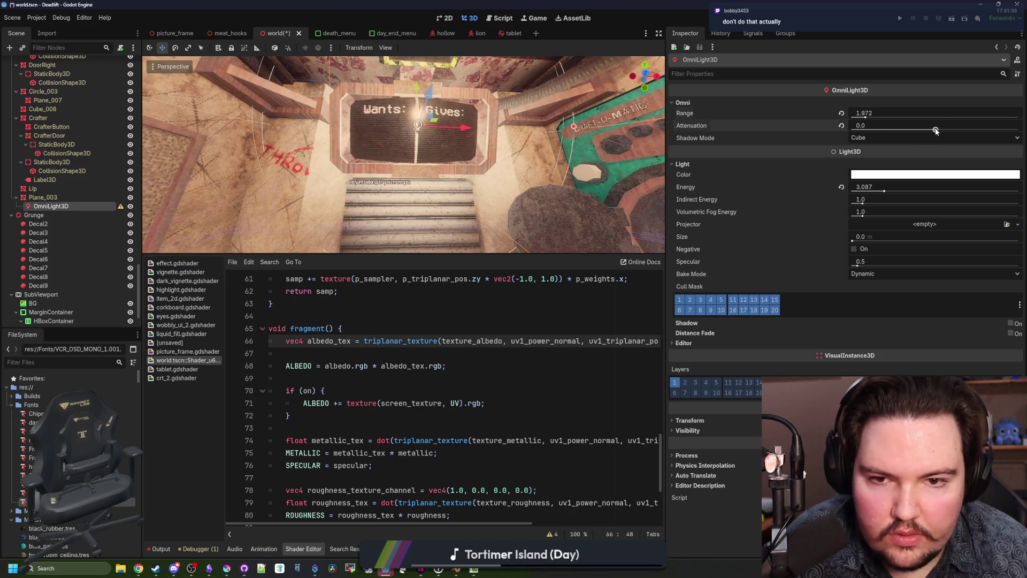
Step: Set the light's attenuation to 0 and its energy back to 1.0
mouse_move(935, 130)
mouse_down()
mouse_move(949, 131)
mouse_move(883, 125)
mouse_up()
click(883, 125)
text(0)
click(873, 185)
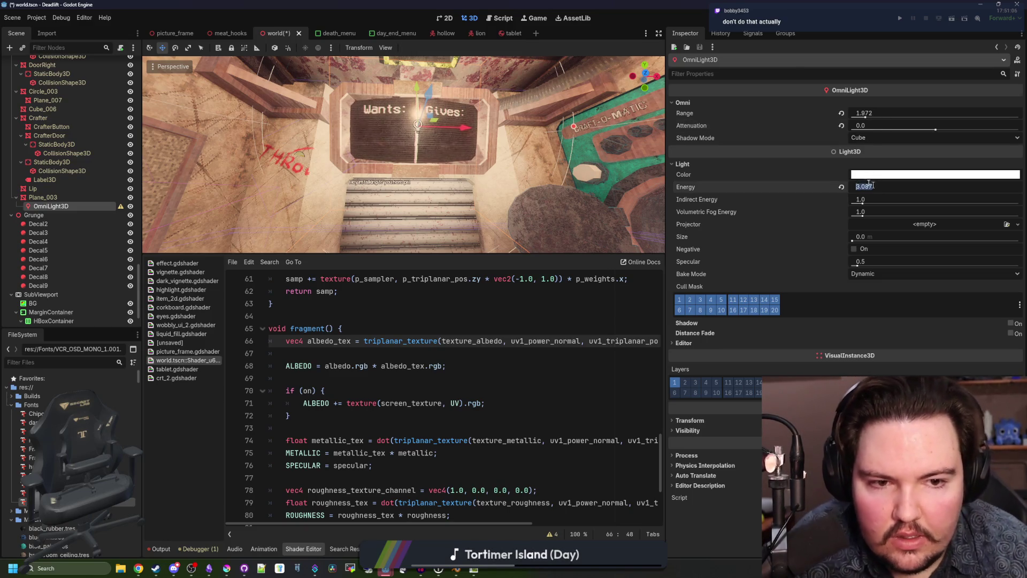
text(21)
key(Return)
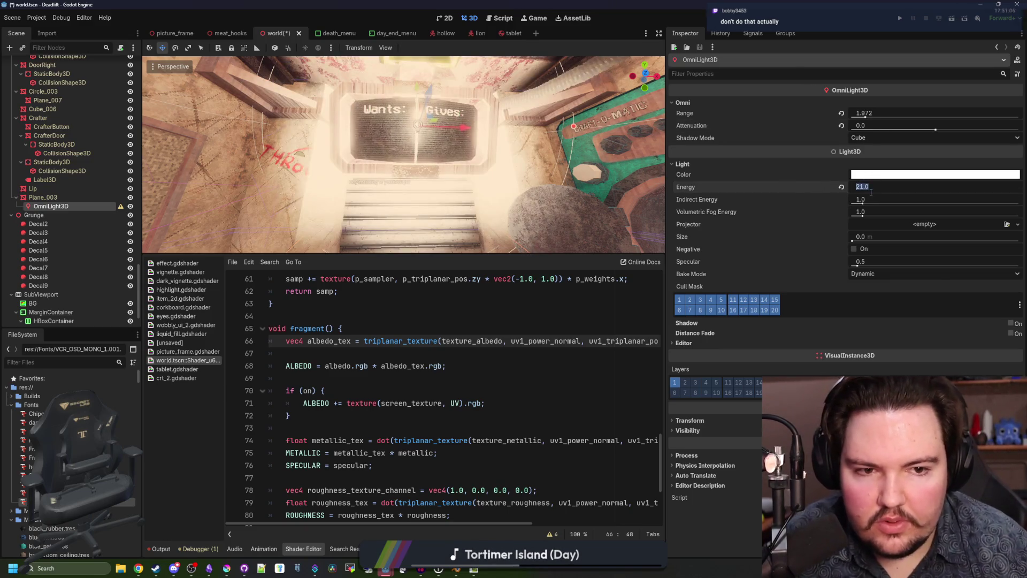
text(1)
key(Return)
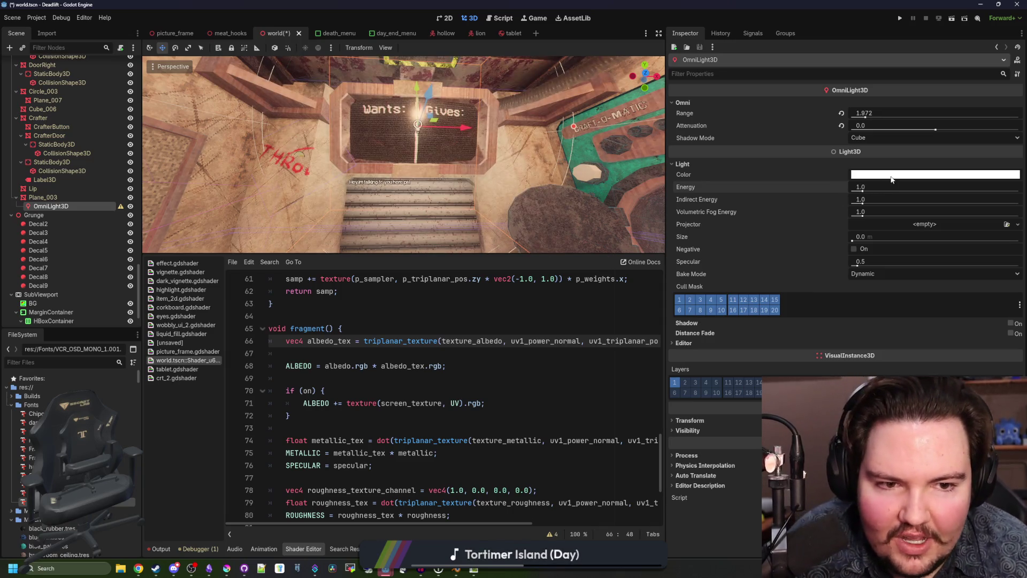
Step: Leave the light colour unchanged, save the world scene, and launch the game
click(890, 176)
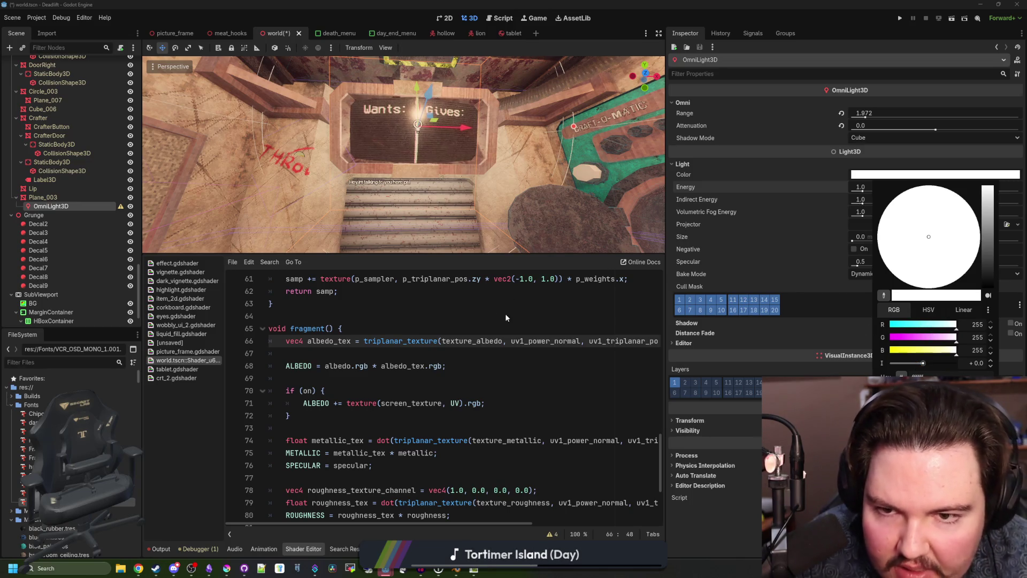
click(588, 316)
key(ctrl+s)
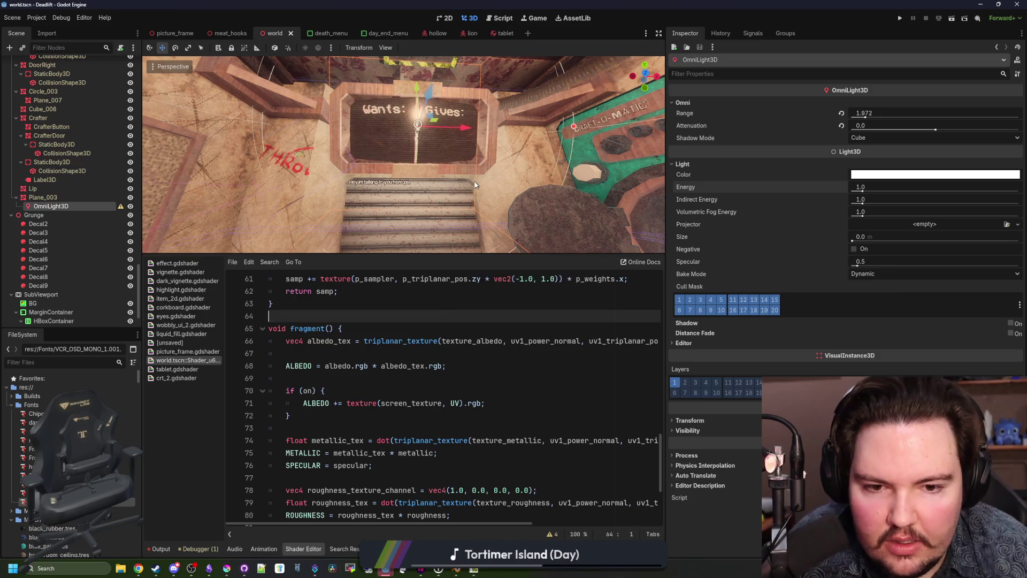
scroll(404, 155, down, 3)
key(ctrl+s)
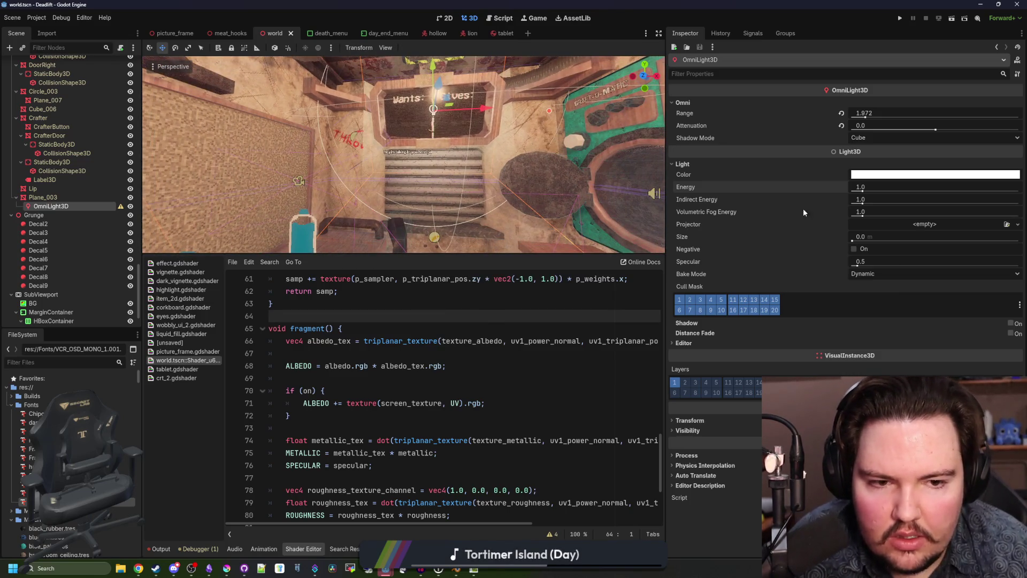
click(902, 17)
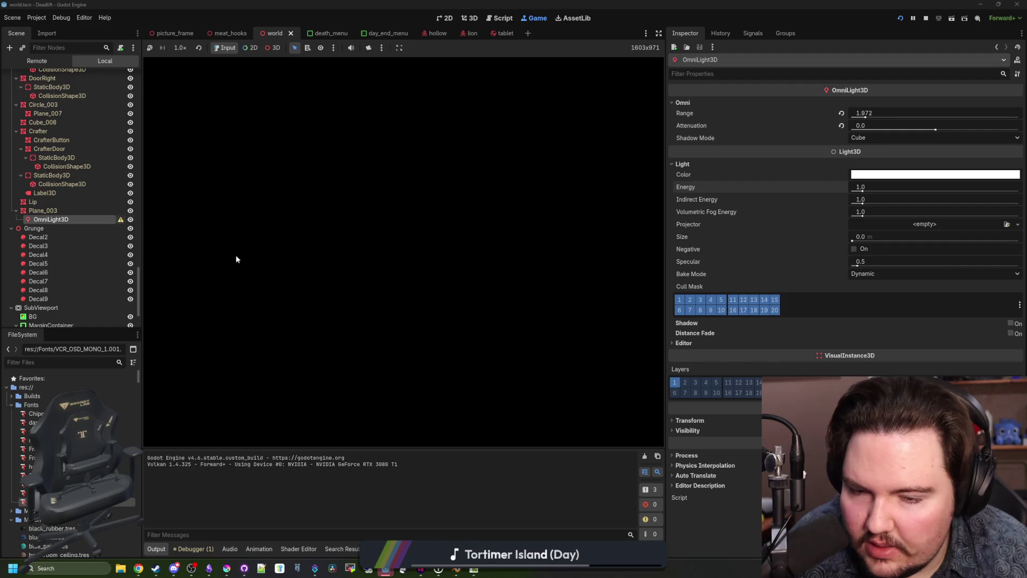
Step: Set the light's transform scale back to 1
click(711, 420)
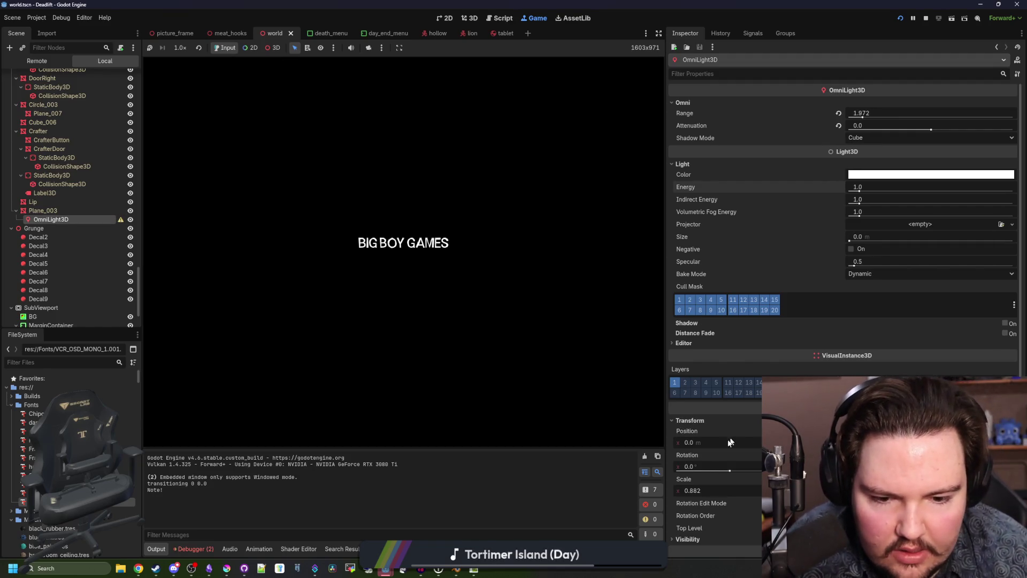
click(709, 491)
text(1)
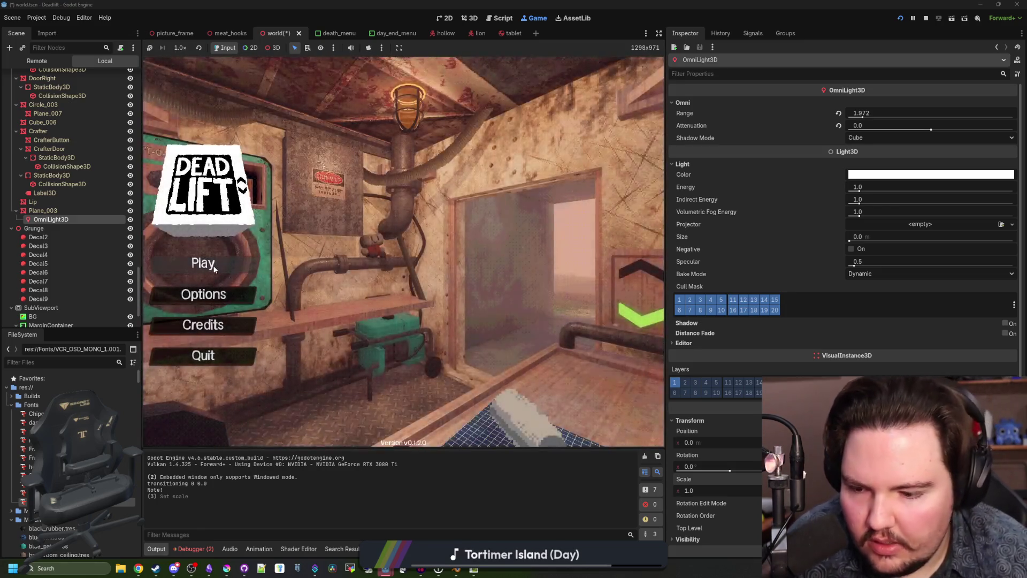
Step: Skip the splash screens, start play, confirm setup, and pause once in the elevator
key(d)
key(w)
key(a)
key(s)
key(d)
key(w)
key(a)
click(203, 263)
click(362, 284)
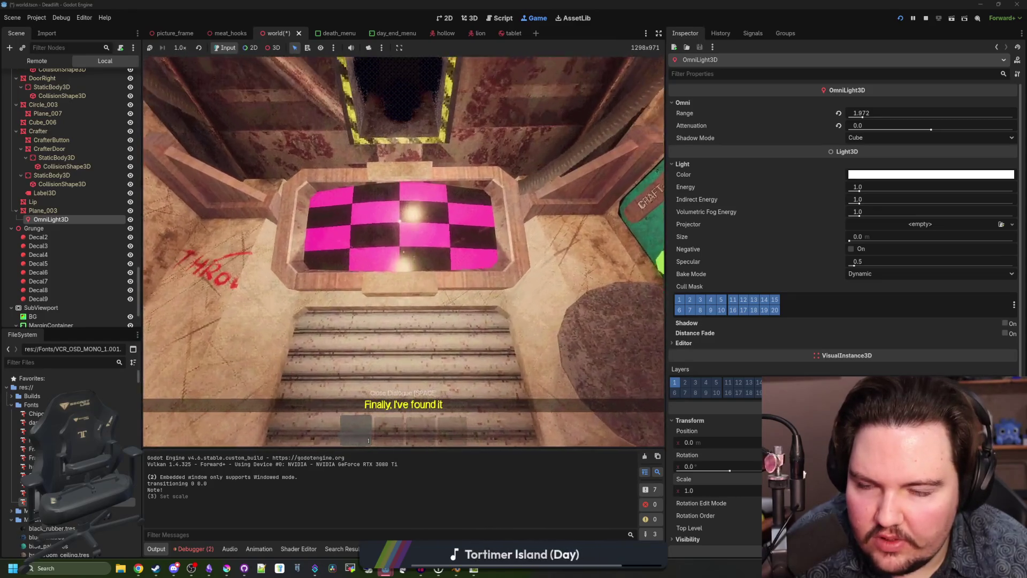
key(Escape)
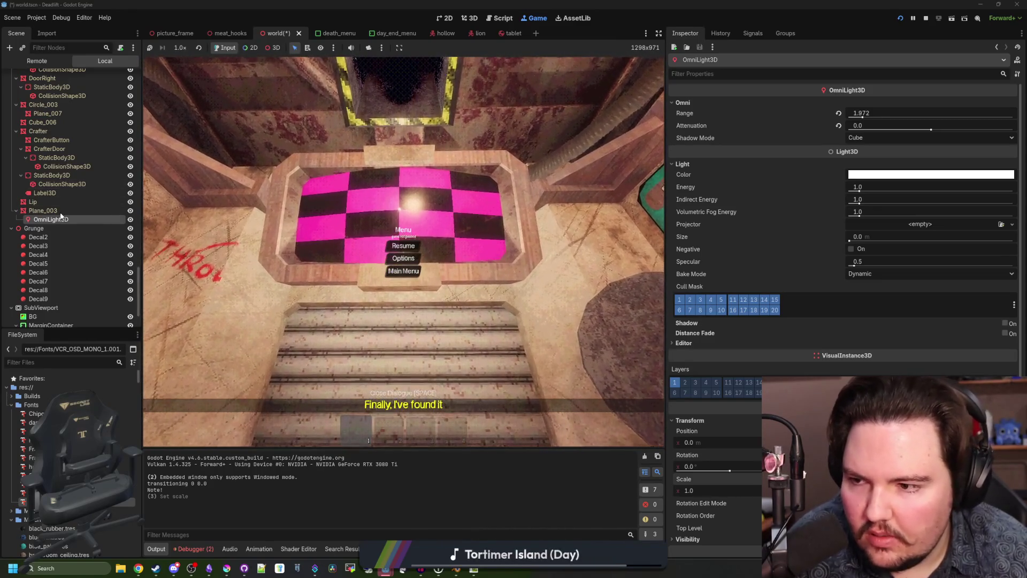
Step: Select Plane_003, inspect its Screen Texture, save the scene, and enlarge the running game view
click(61, 211)
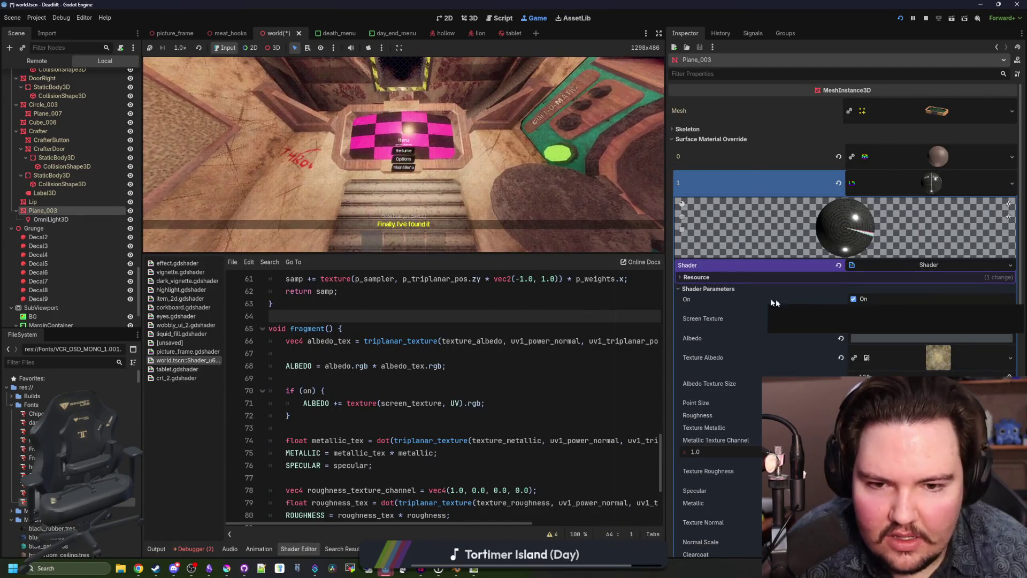
click(928, 326)
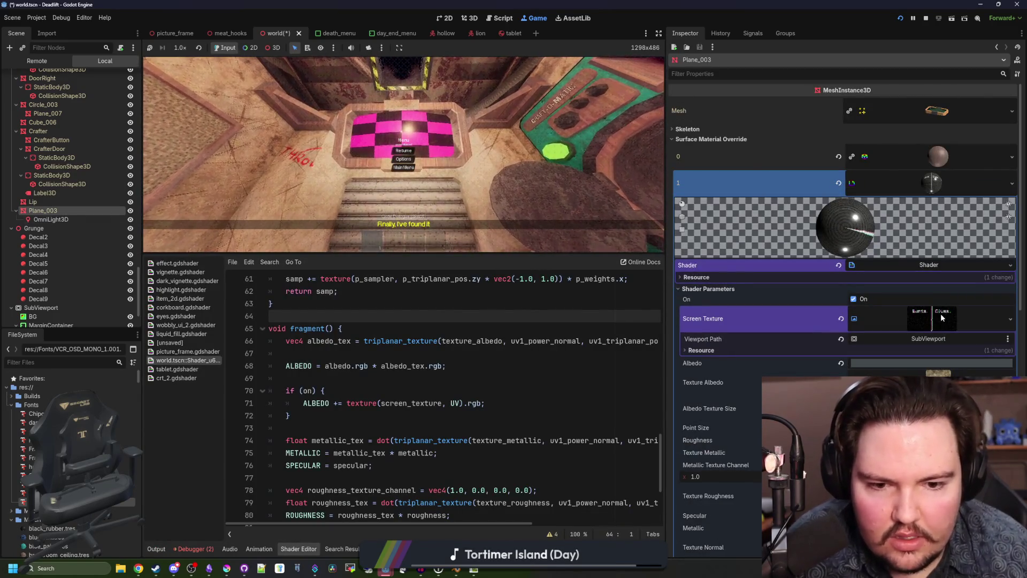
click(474, 303)
key(ctrl+s)
drag(425, 256, 424, 419)
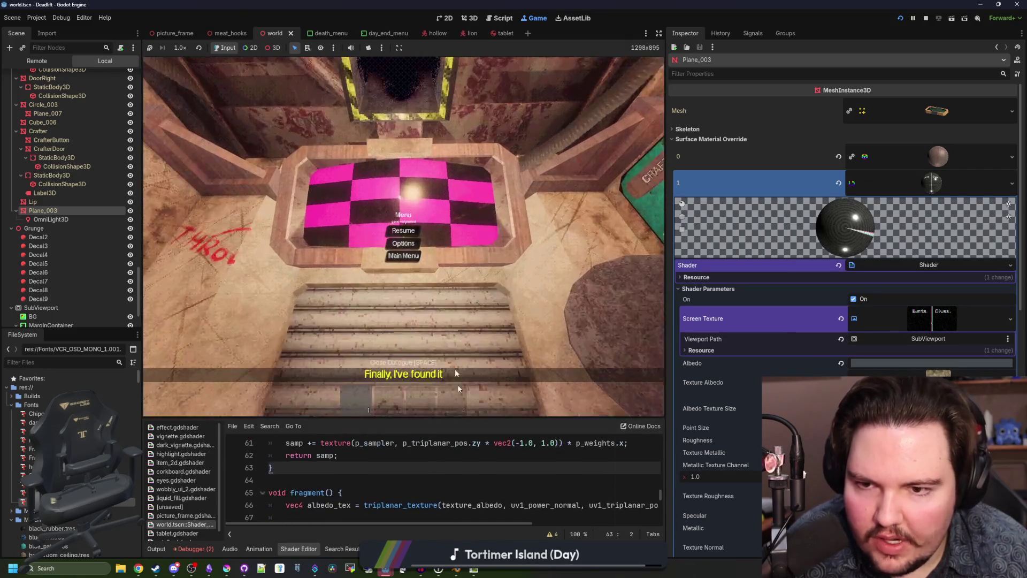
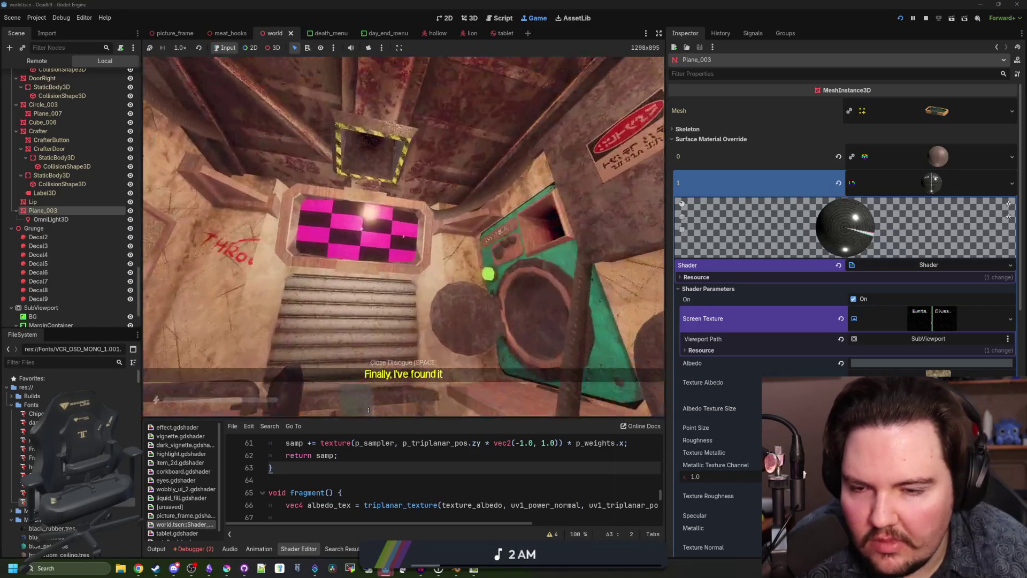
Step: During play, switch Plane_003's screen-texture shader off, then back on, to compare the screen
key(Escape)
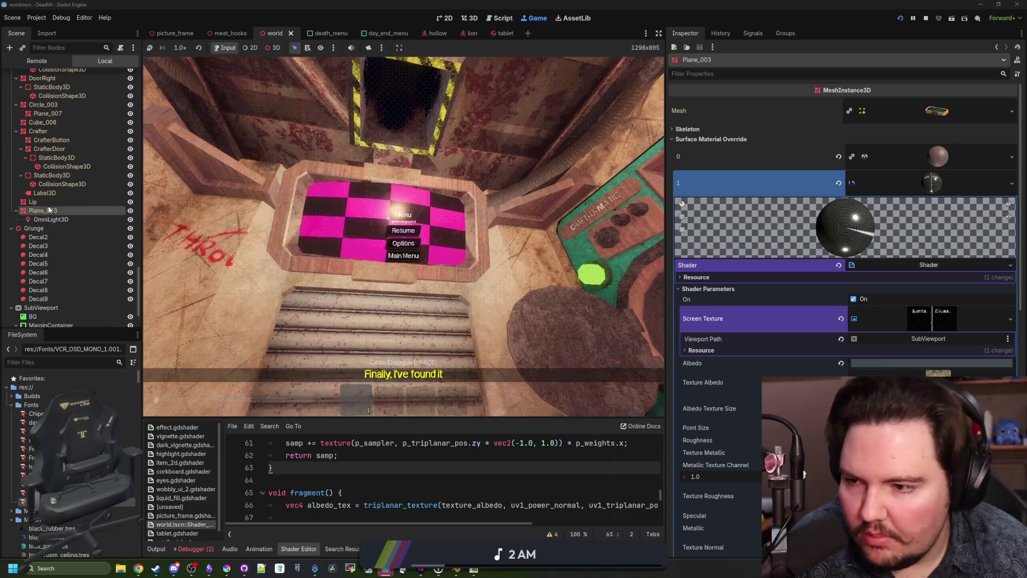
click(853, 299)
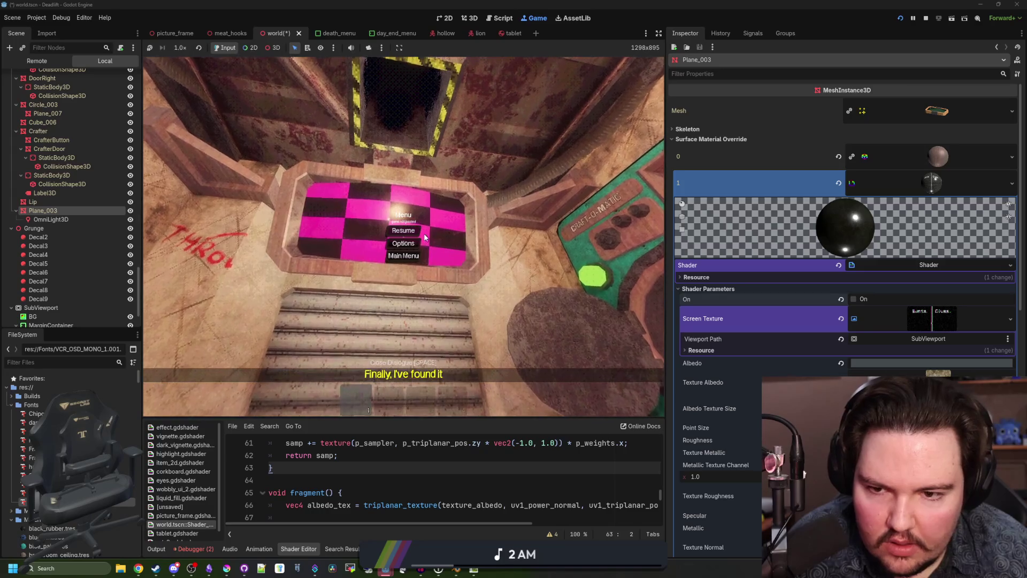
key(Escape)
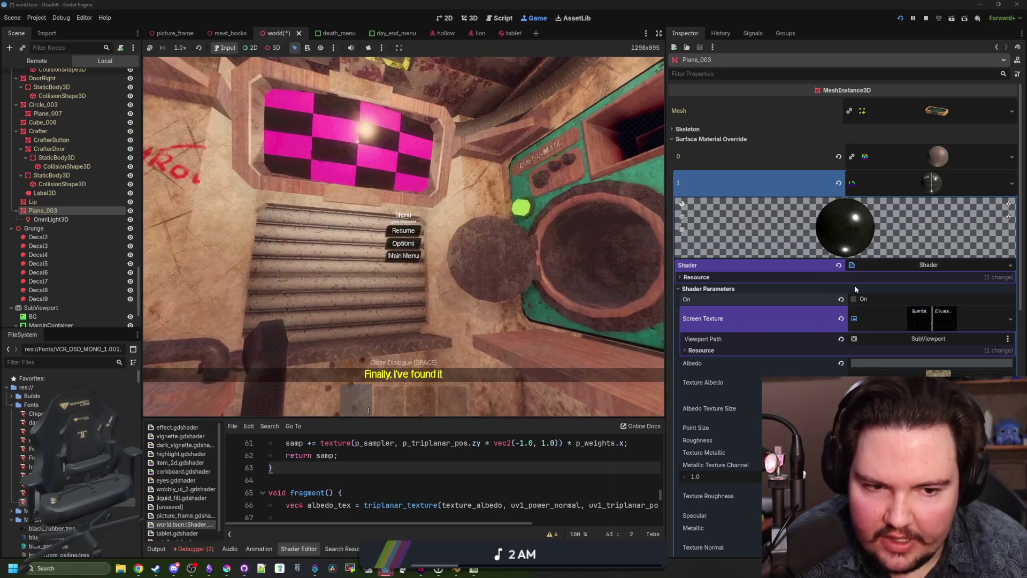
click(854, 288)
click(854, 288)
click(854, 299)
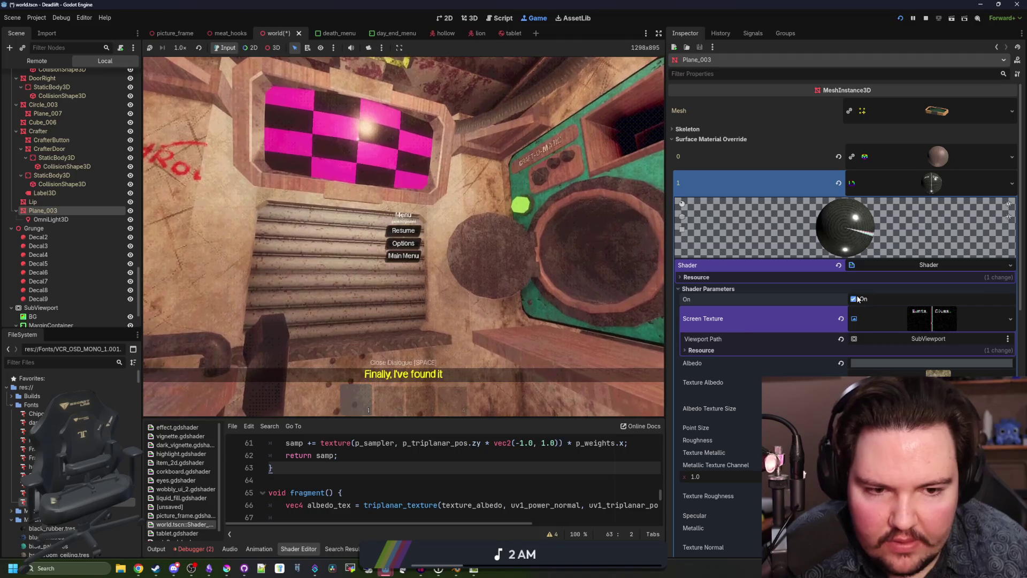
click(391, 230)
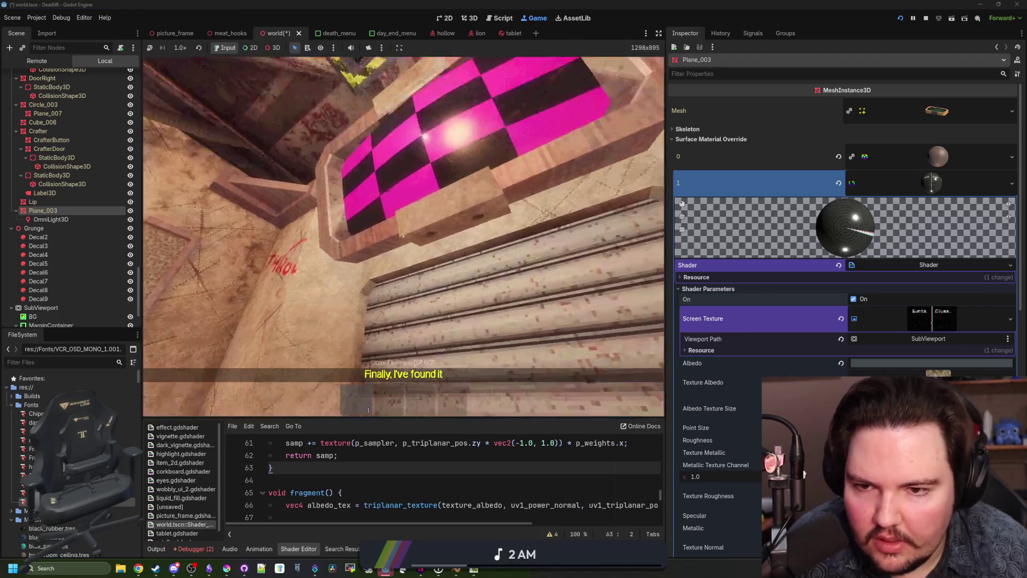
key(Escape)
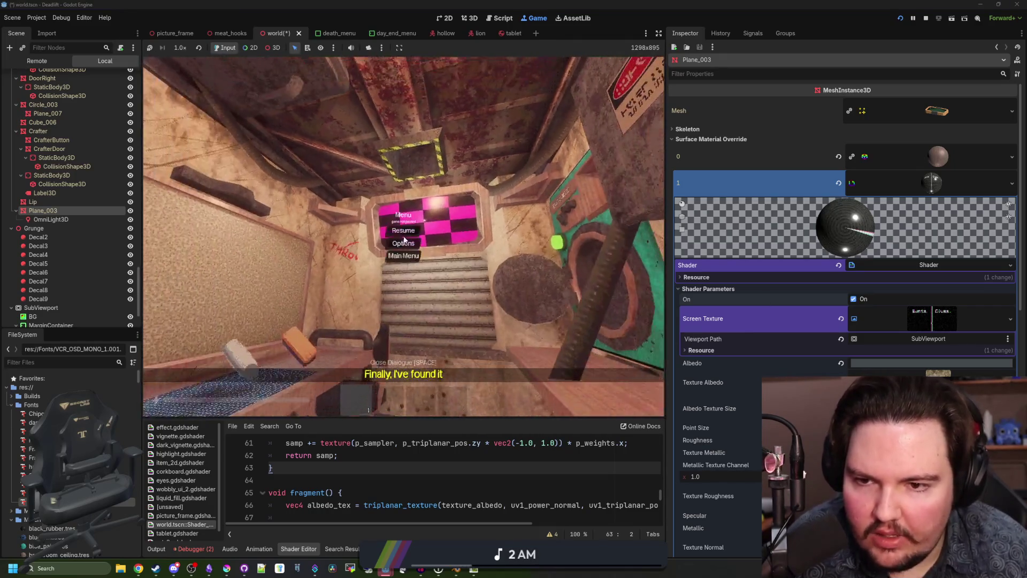
Step: Stop the running game, save the world scene, and frame Plane_003 in the 3D view
click(925, 18)
key(ctrl+s)
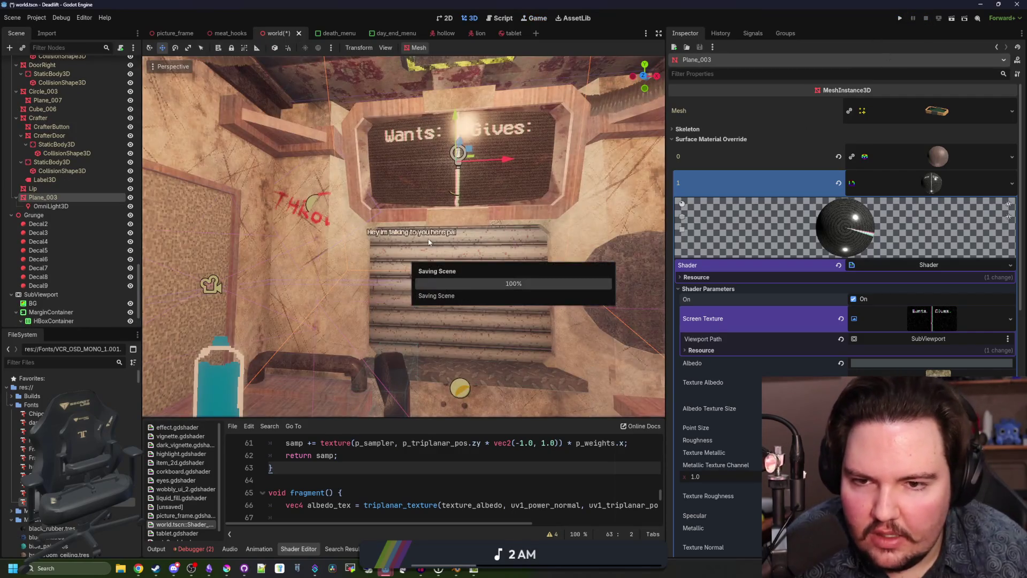
key(f)
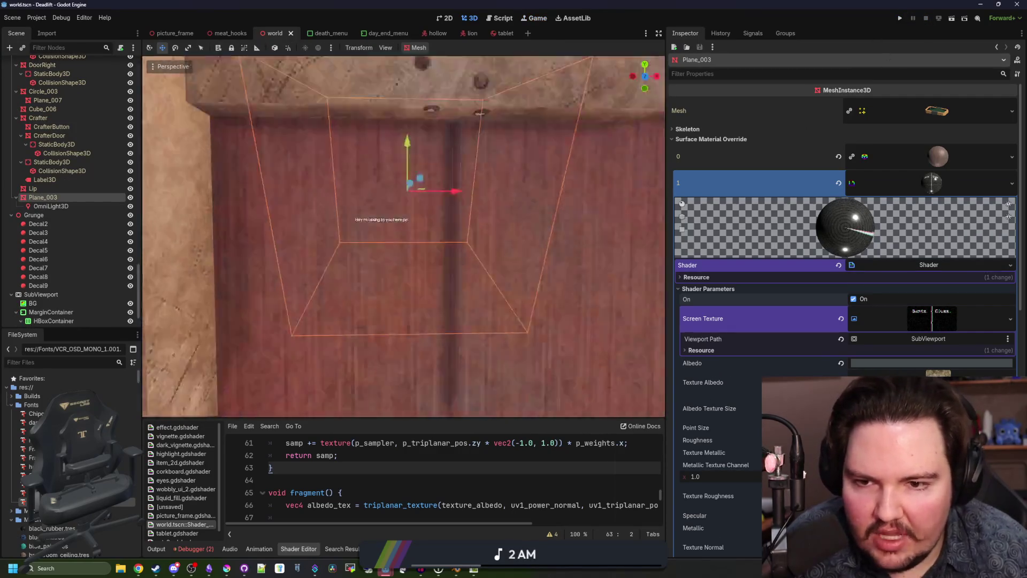
scroll(388, 258, down, 5)
key(ctrl+s)
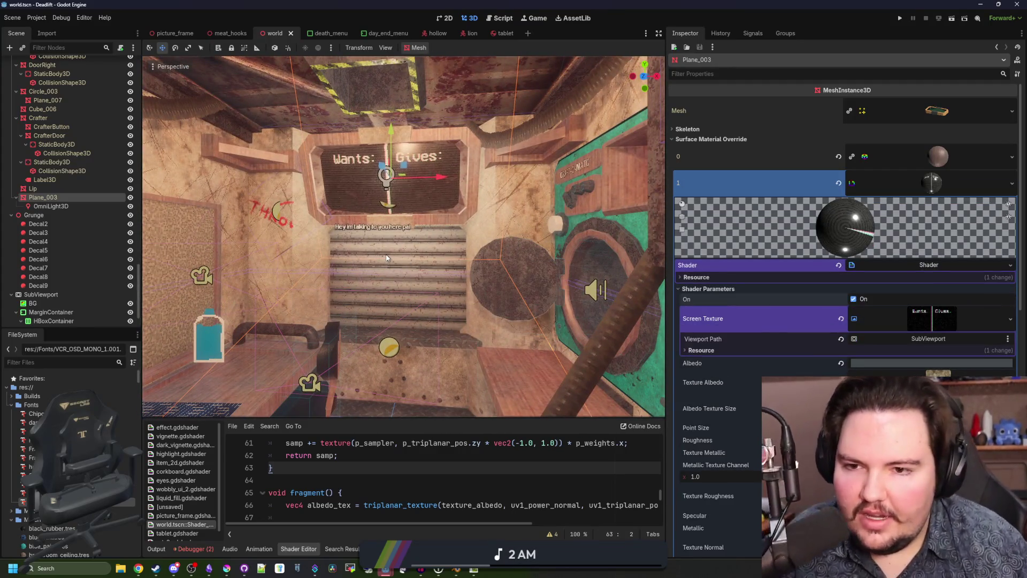
Step: Zoom in and out on the Wants/Gives board, re-saving the world scene along the way
scroll(403, 235, up, 3)
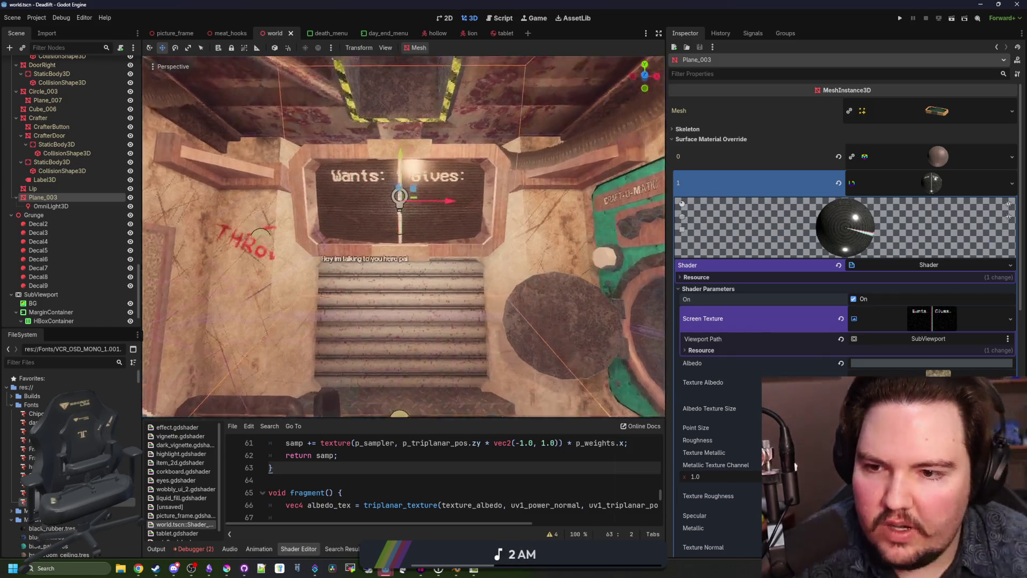
scroll(404, 235, down, 5)
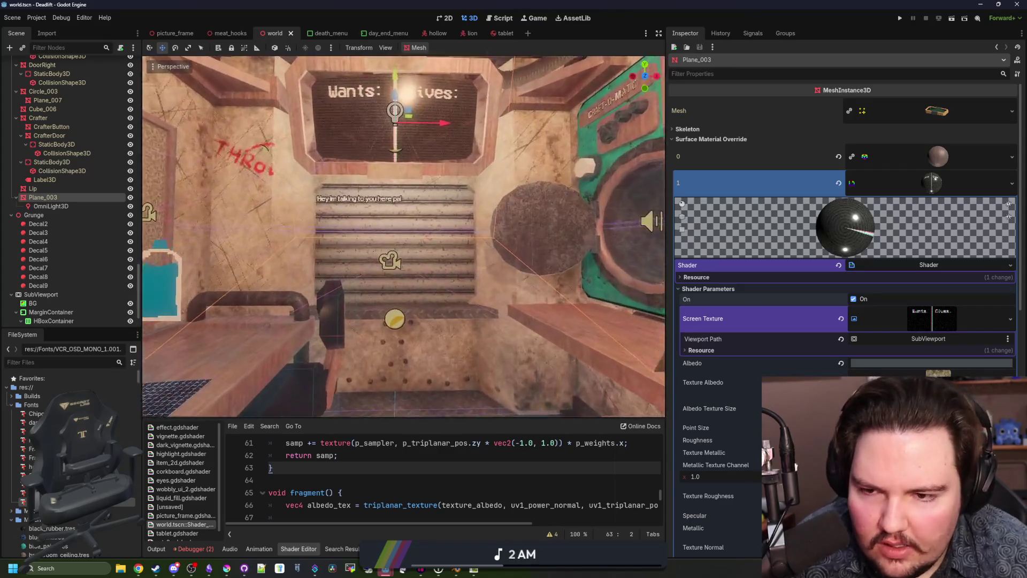
scroll(404, 236, up, 4)
scroll(404, 236, down, 3)
key(ctrl+s)
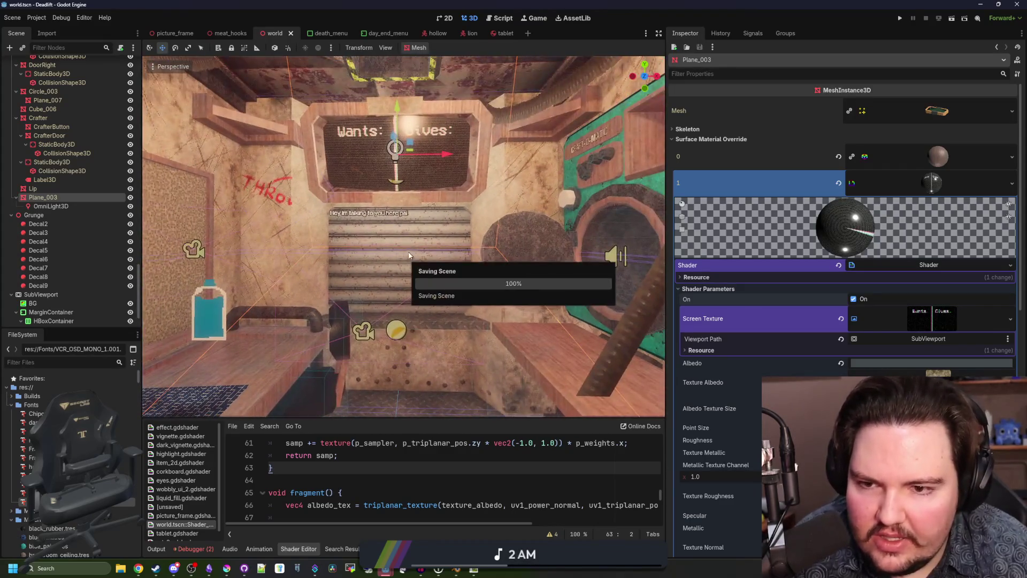
scroll(463, 206, up, 1)
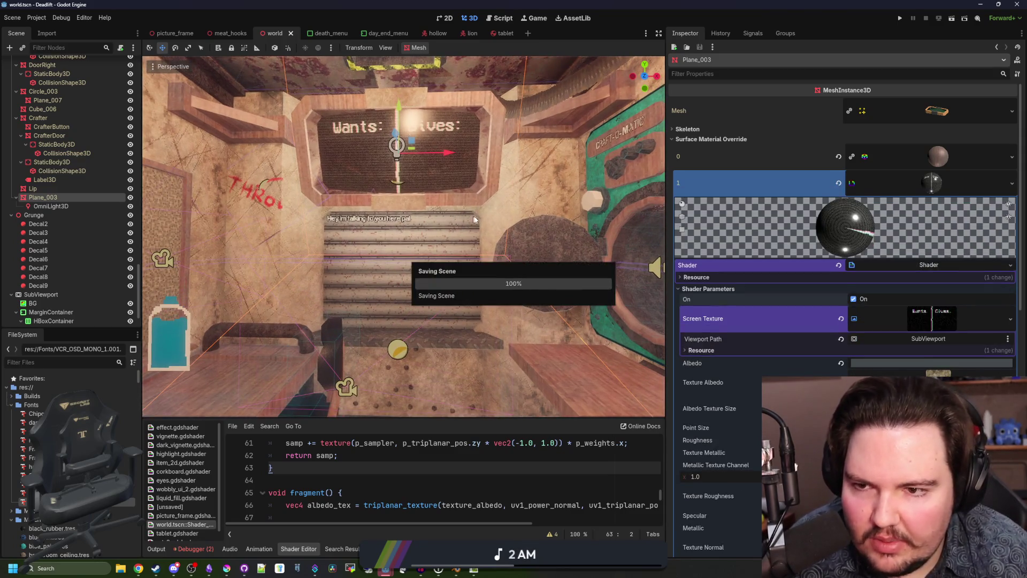
scroll(474, 220, up, 8)
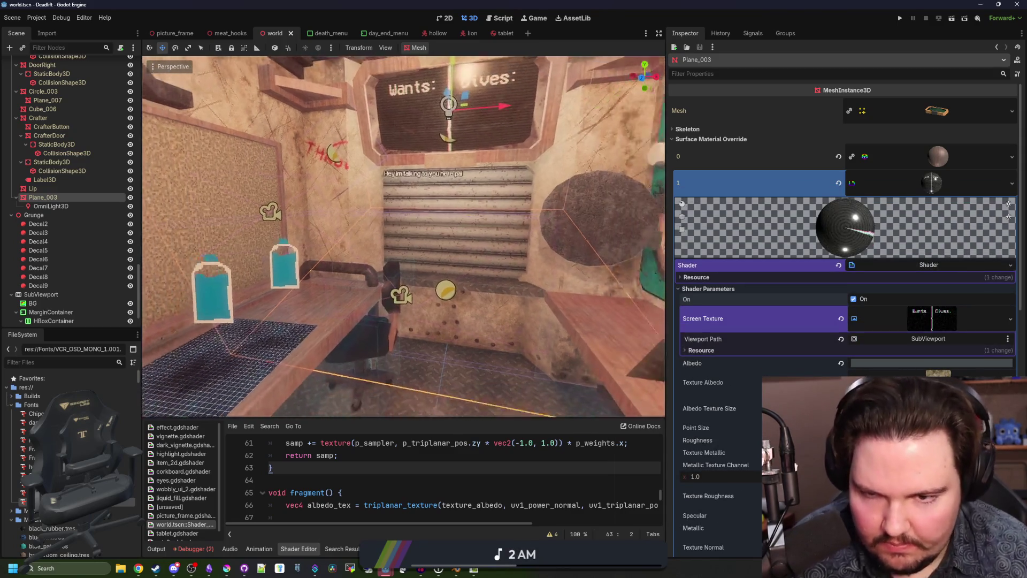
scroll(403, 237, down, 6)
key(ctrl+s)
scroll(306, 193, up, 5)
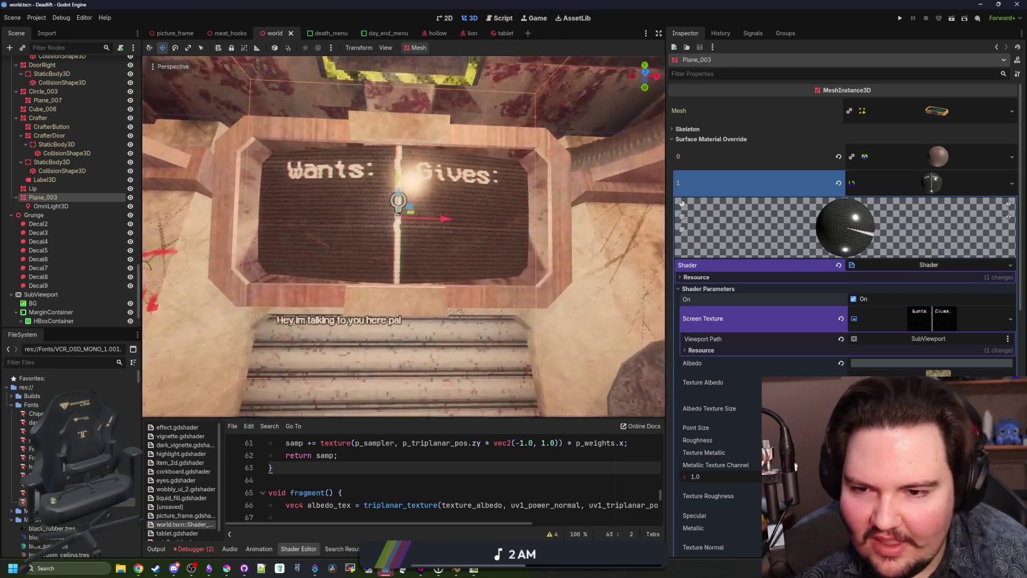
scroll(313, 235, down, 2)
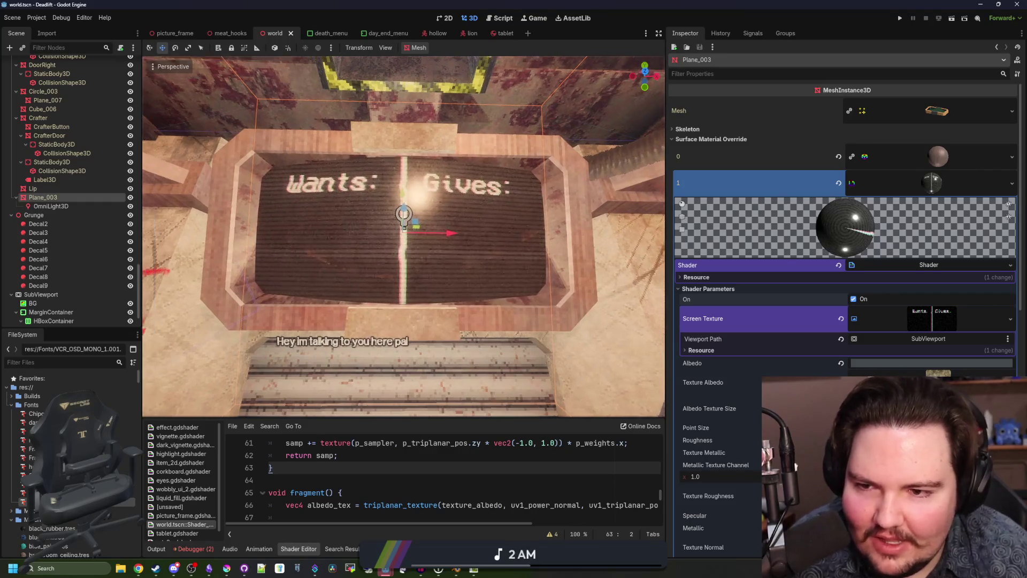
key(ctrl+s)
scroll(459, 332, down, 5)
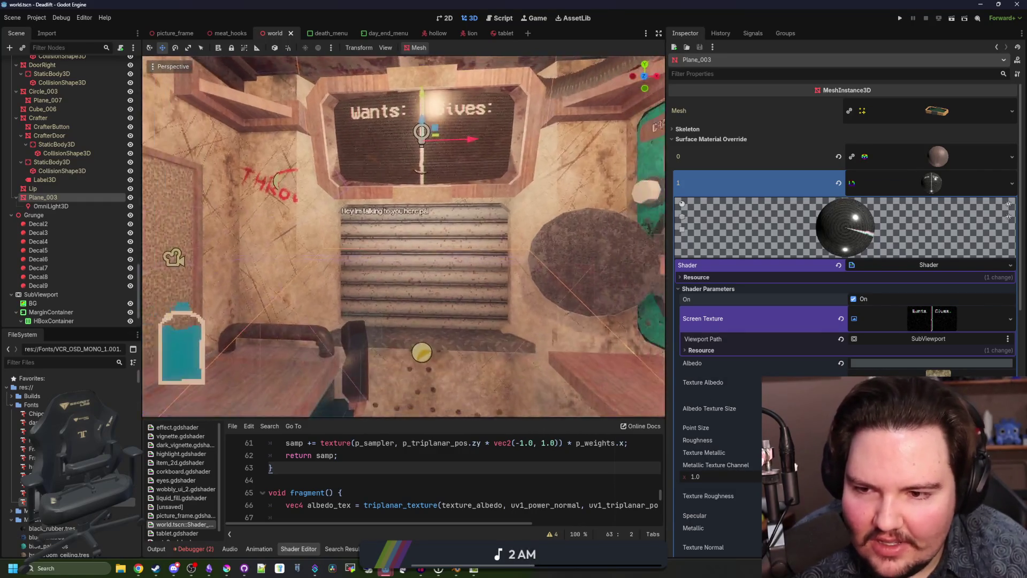
scroll(438, 303, up, 3)
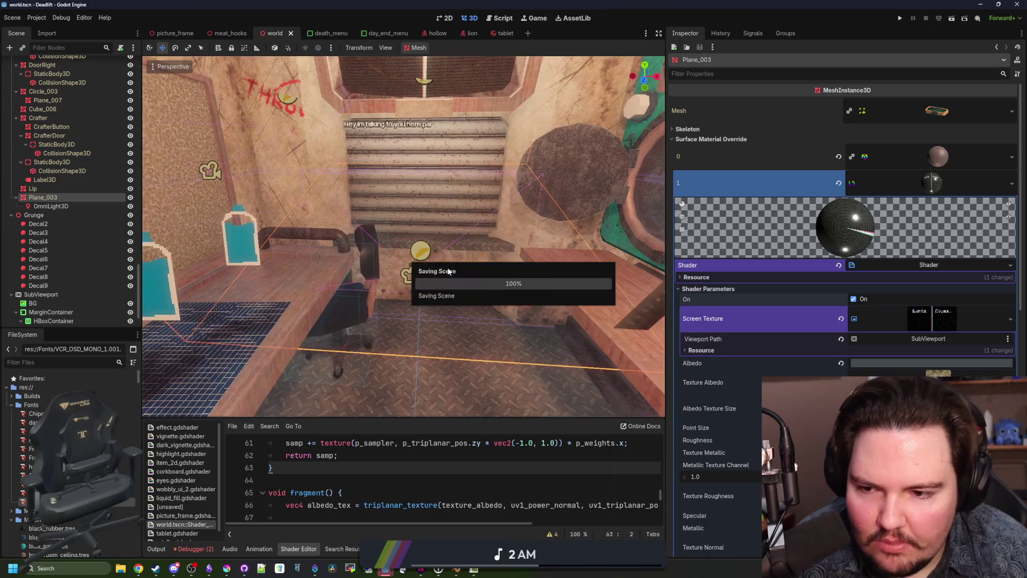